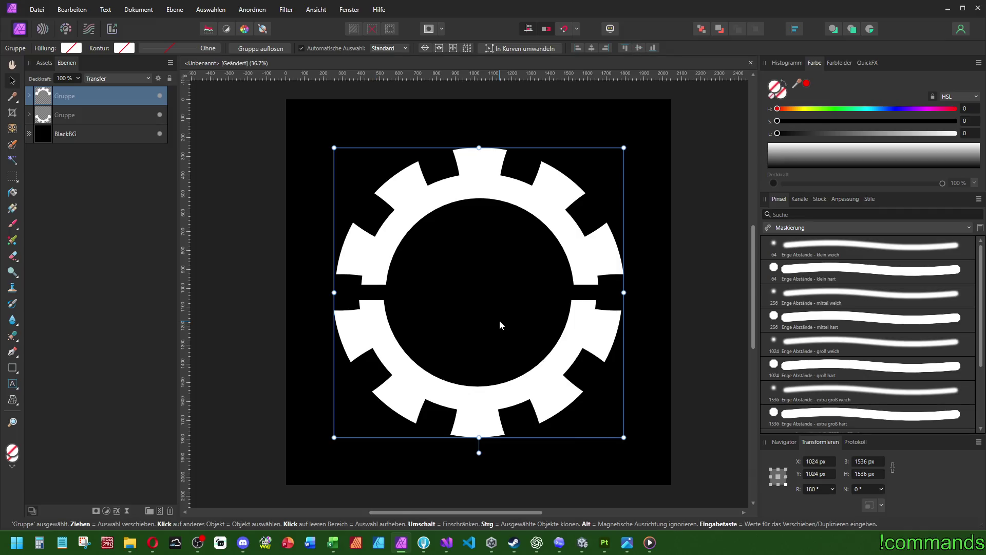
Delete the 180°-rotated upper Gruppe layer, keeping only the lower gear half
click(77, 116)
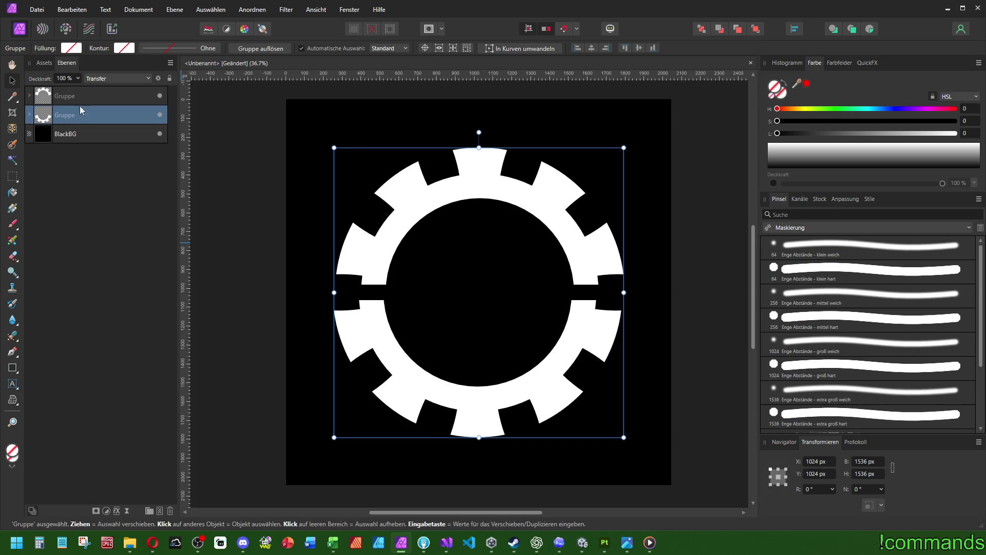
click(72, 97)
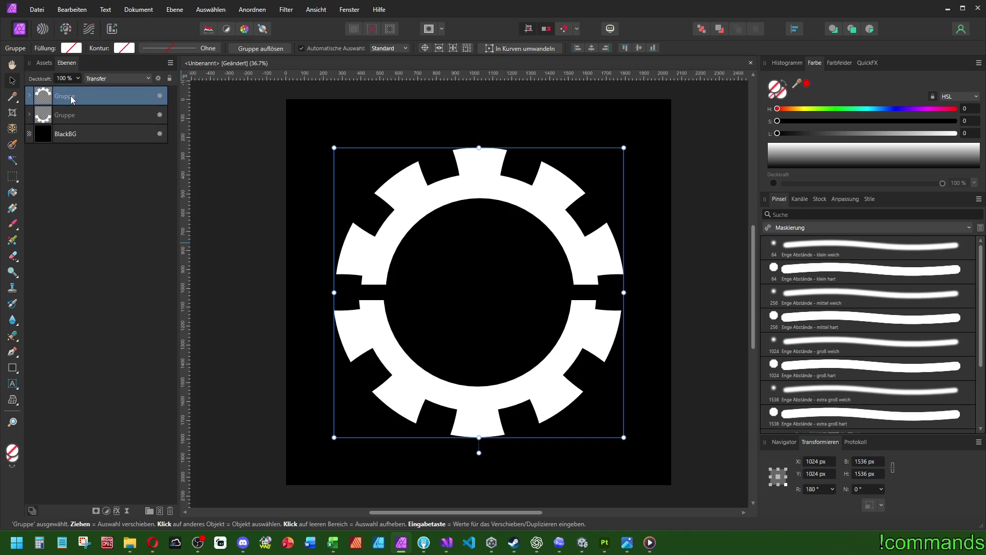
click(221, 164)
key(Delete)
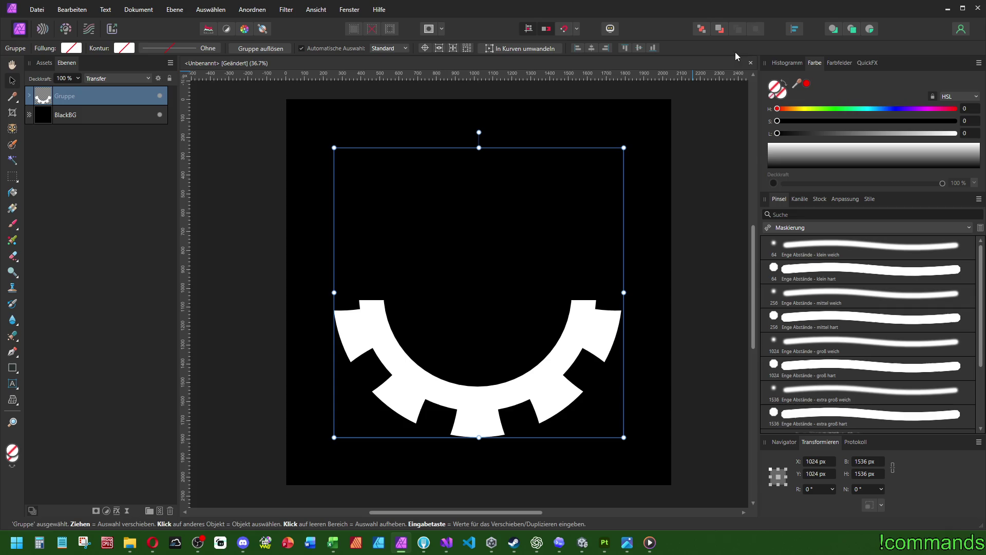
Align the Gruppe to the page's left and top edges and expand it in Layers
click(578, 48)
click(625, 47)
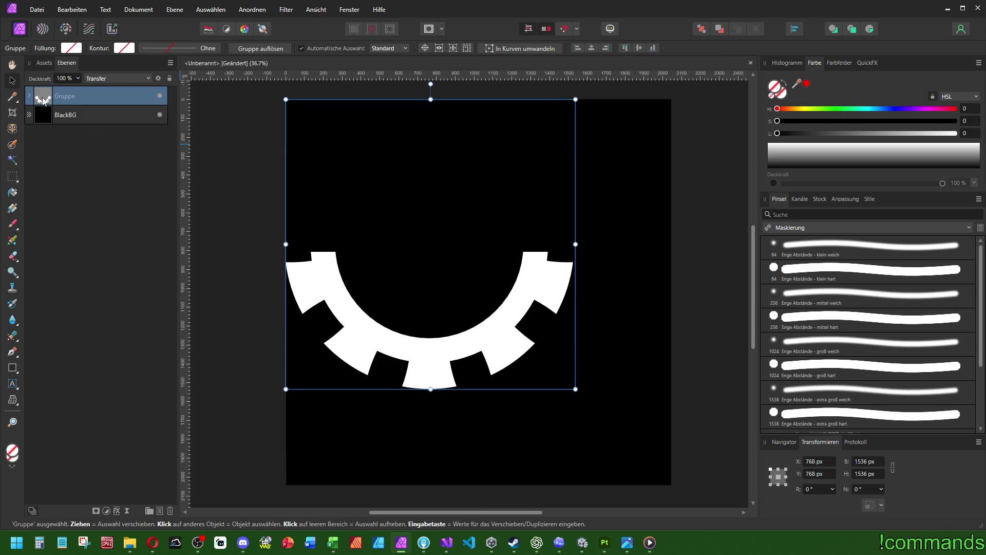
click(30, 95)
Switch between the Rechteck and Zahnrad layers to compare them, ending on Zahnrad
click(72, 115)
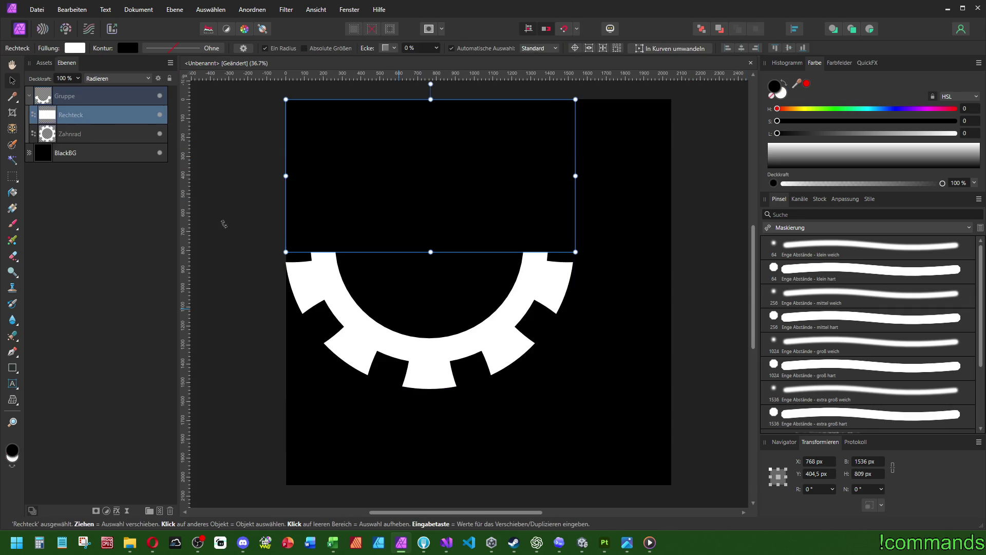
click(85, 135)
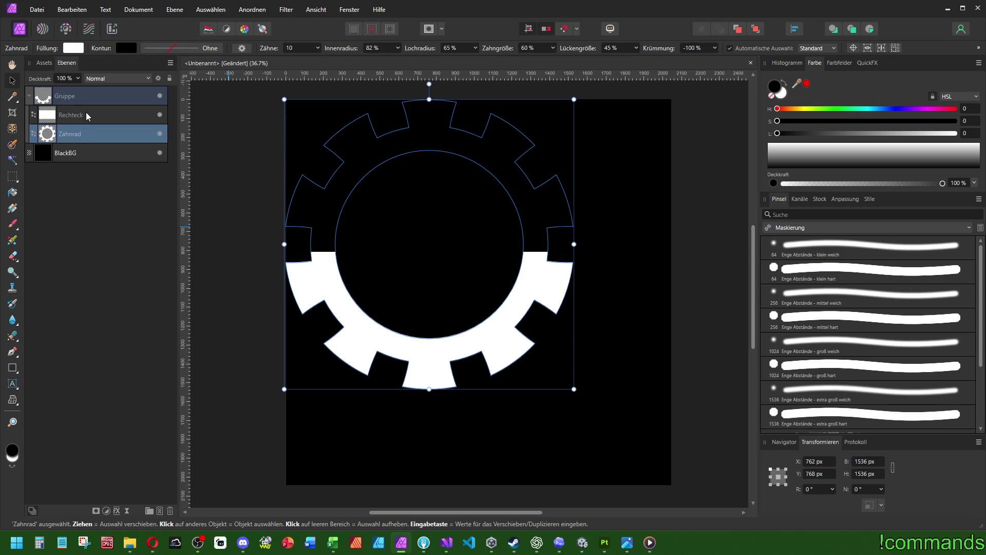
click(85, 114)
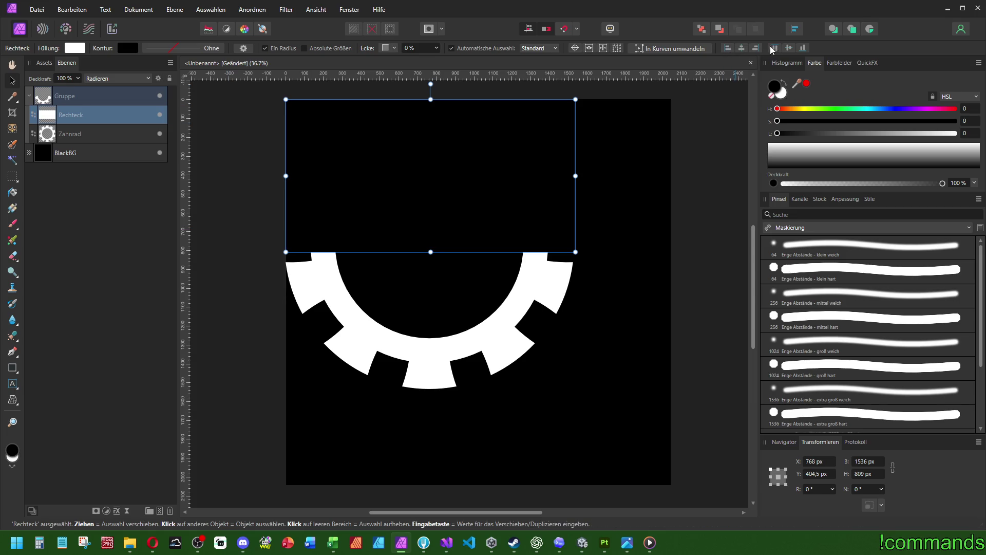
click(78, 134)
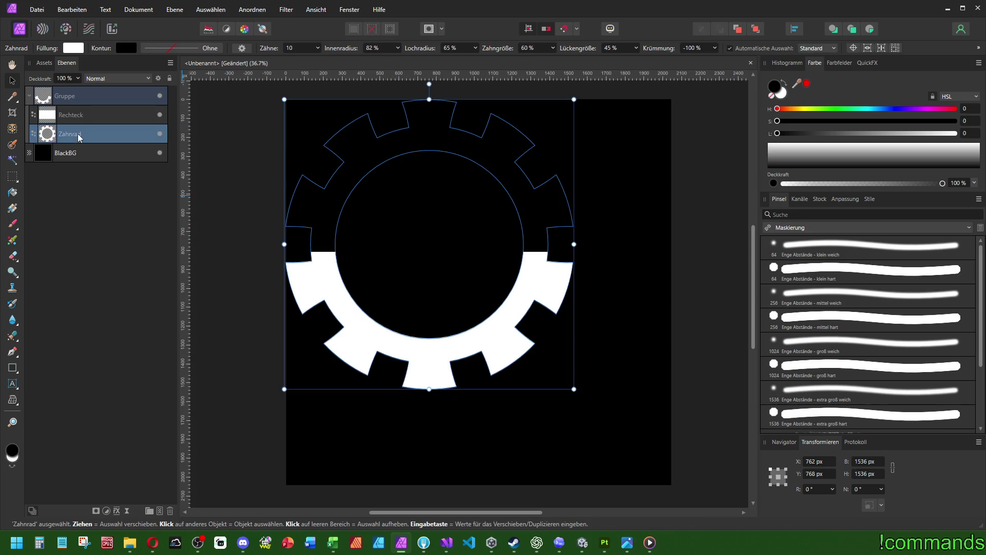
click(85, 116)
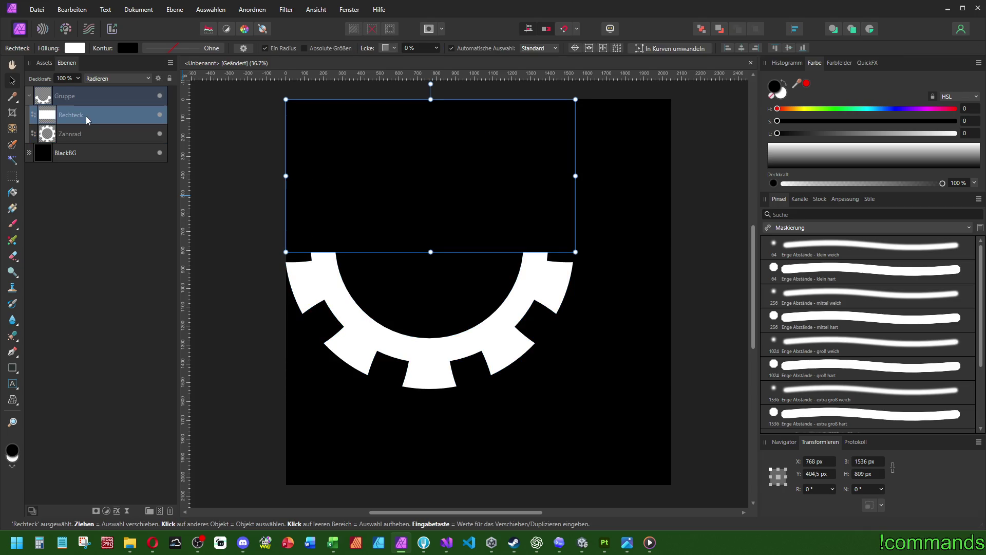
click(81, 132)
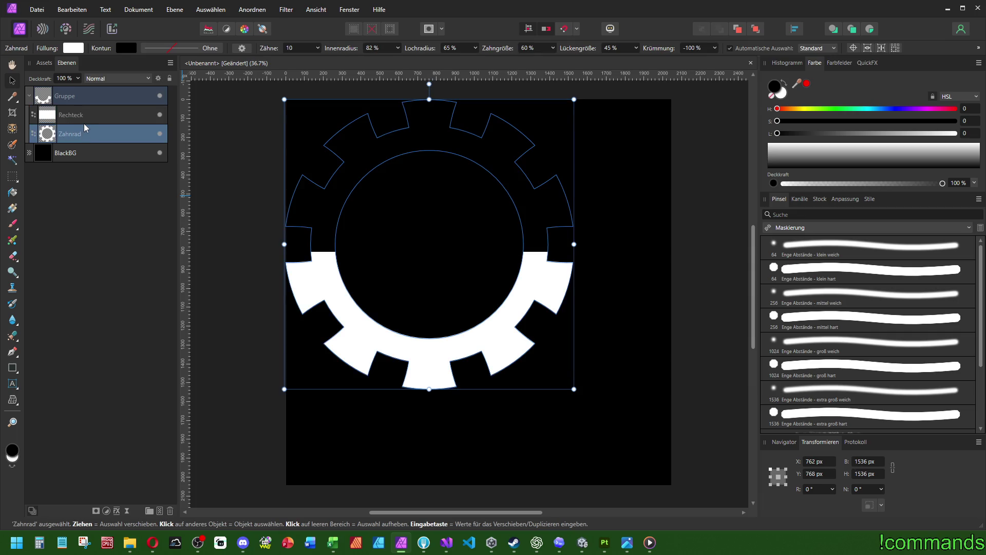
click(84, 124)
click(81, 131)
click(794, 29)
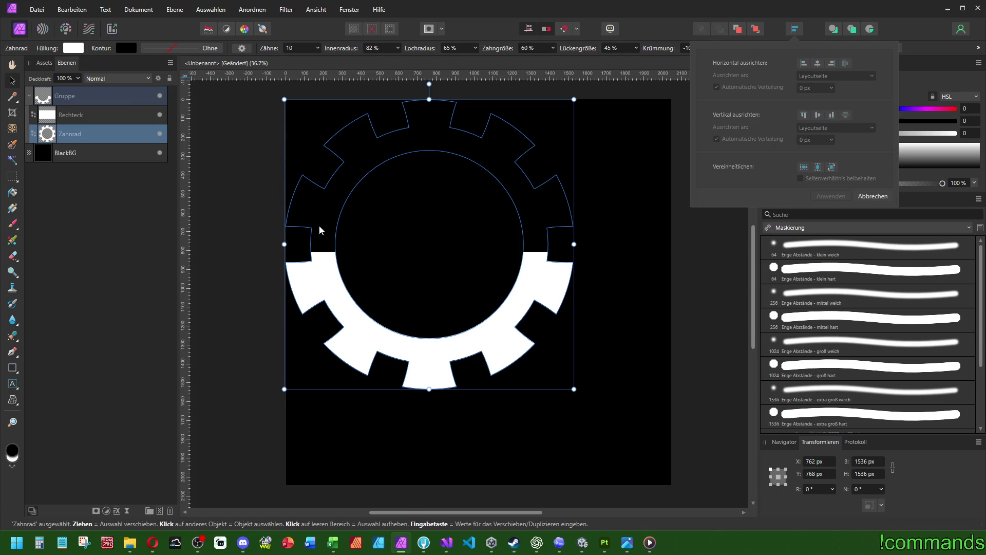
Centre the Zahnrad gear horizontally and vertically on the page (1024 px X and Y)
drag(320, 225, 368, 237)
scroll(315, 210, up, 6)
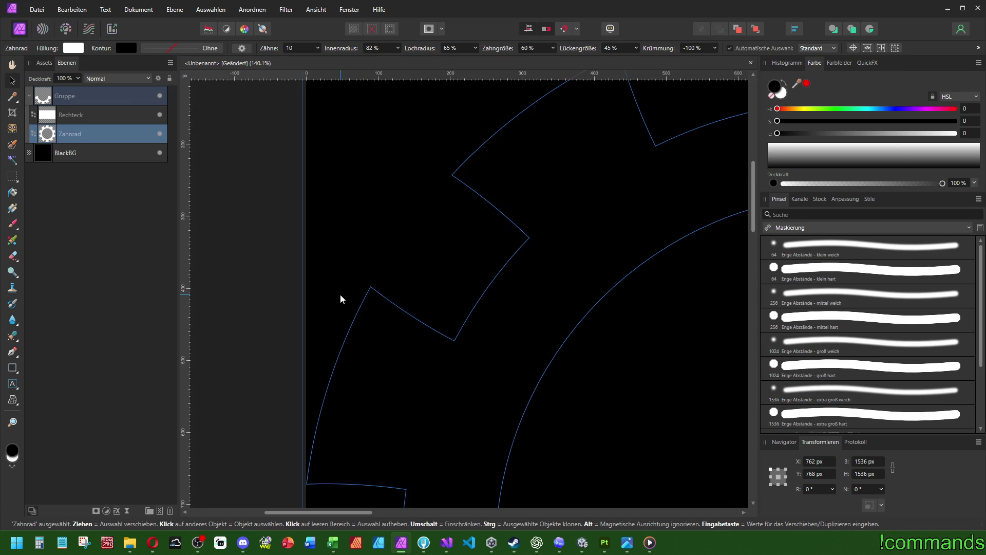
scroll(340, 294, down, 8)
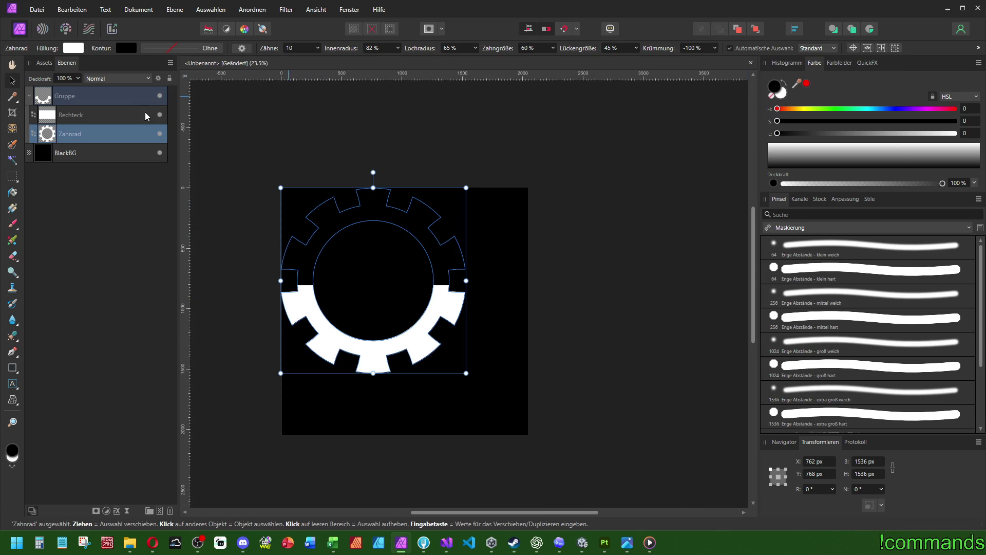
click(795, 28)
click(818, 63)
click(818, 114)
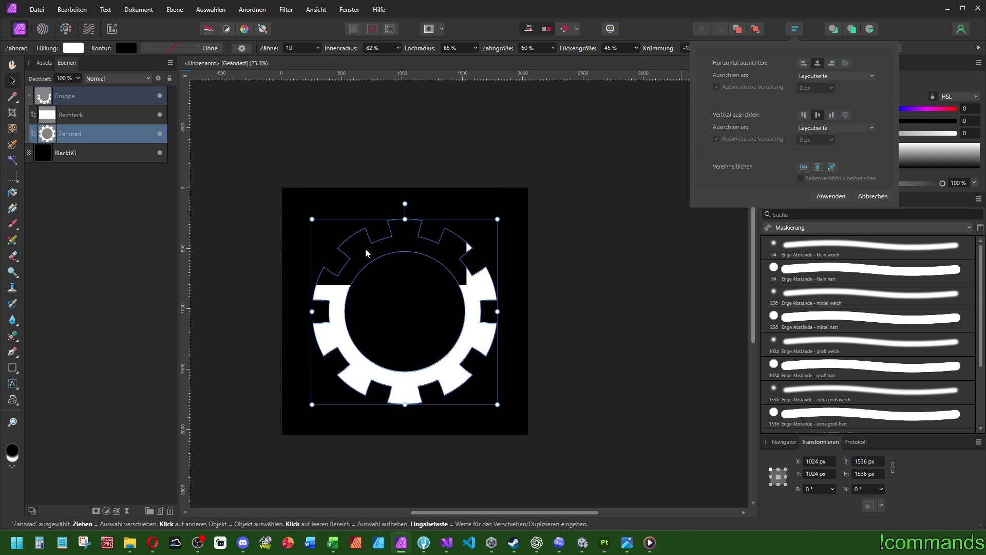
click(314, 15)
Set the grid spacing (Abstand) to 10 in Ansicht > Raster und Achsen
click(316, 9)
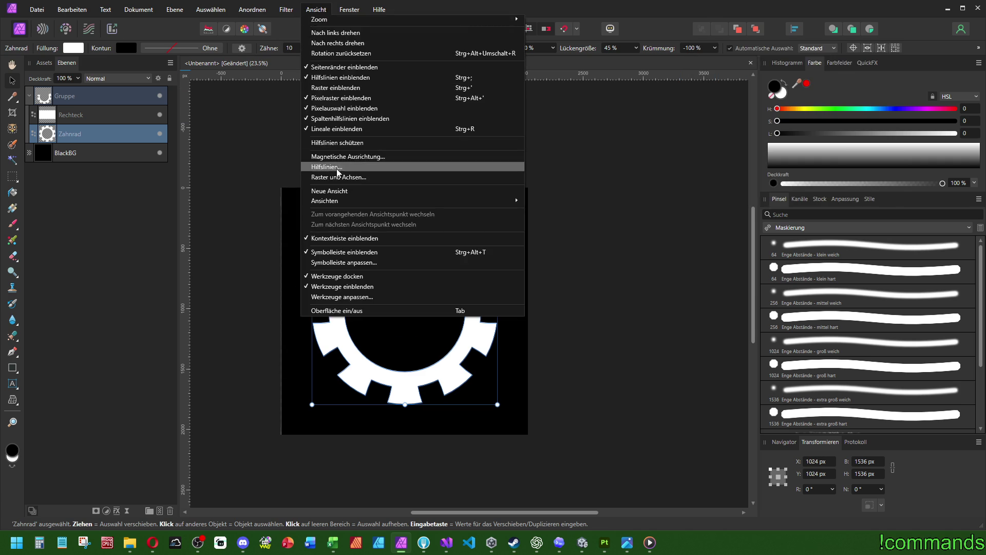
click(339, 177)
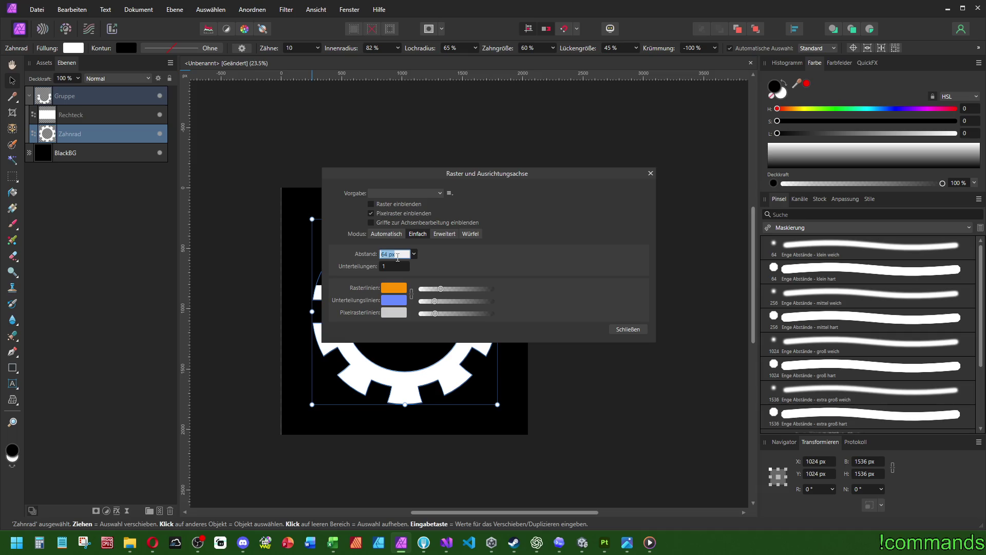
text(102)
key(Return)
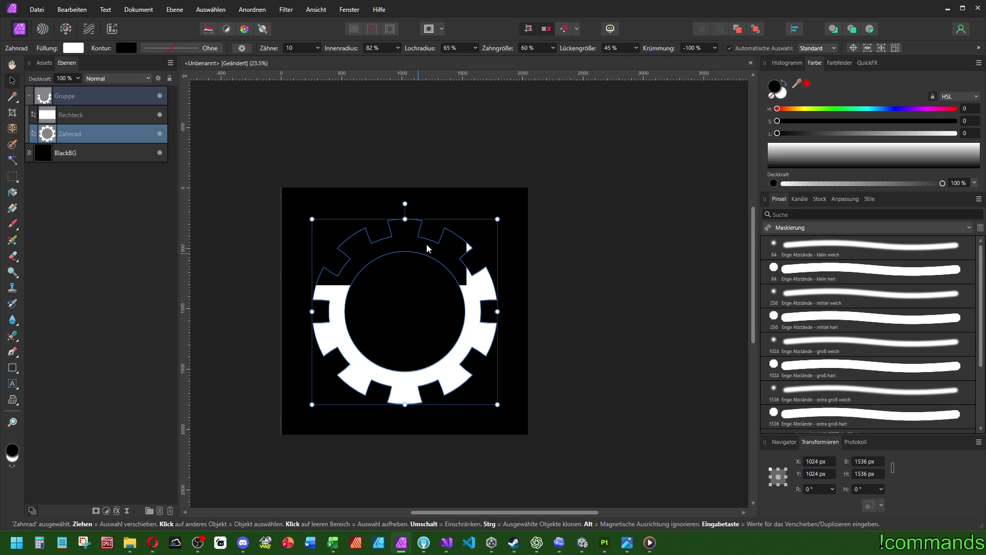
click(350, 9)
Show the grid on the canvas via Ansicht > Raster einblenden
mouse_move(316, 9)
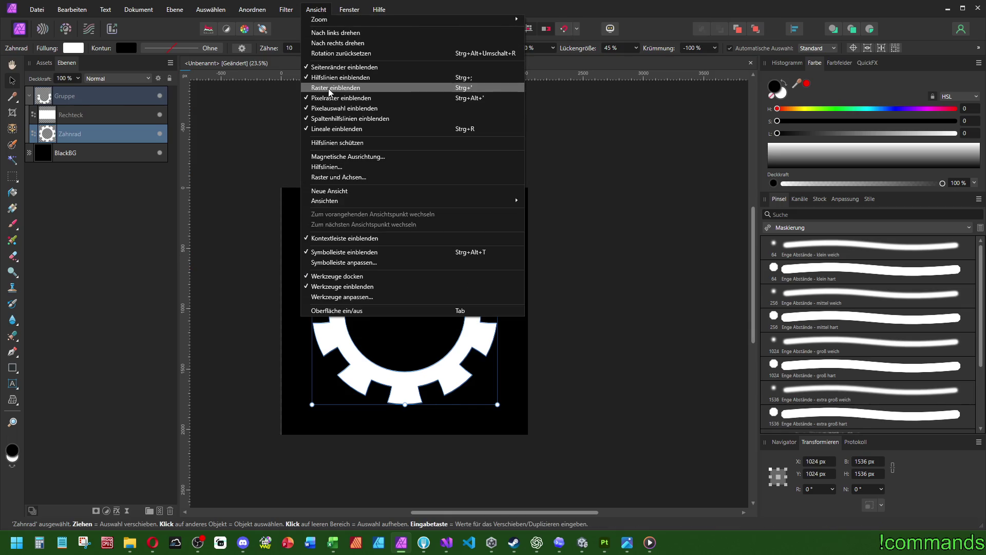
click(368, 88)
scroll(433, 303, up, 3)
scroll(428, 301, down, 1)
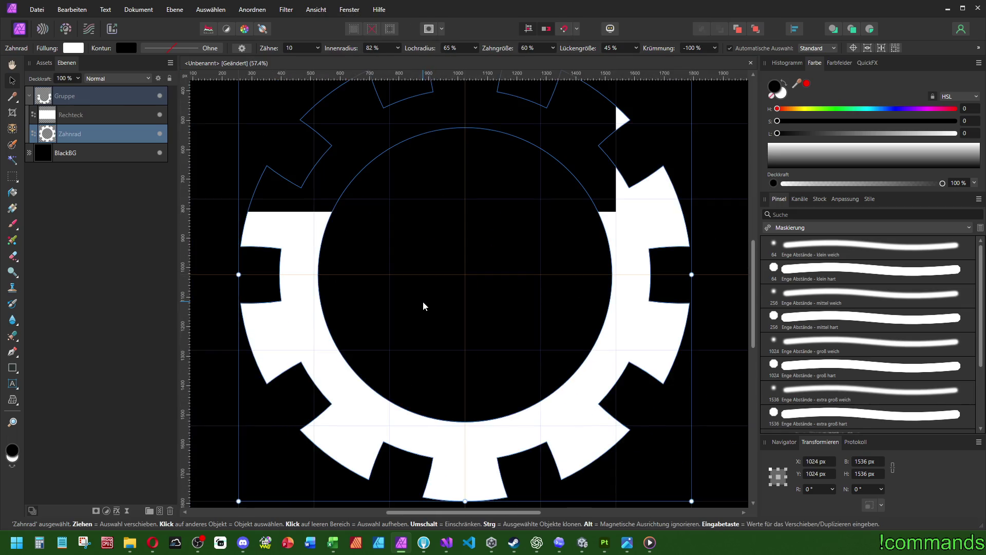
scroll(479, 326, down, 1)
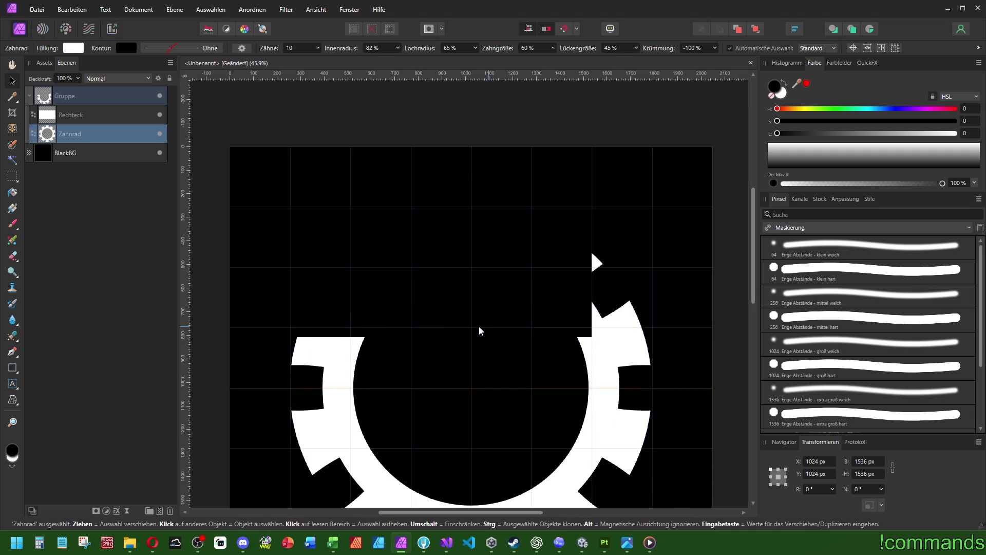
Centre the Rechteck eraser on the page and shrink its height to 609 px
click(111, 120)
click(741, 48)
click(789, 48)
scroll(511, 224, down, 2)
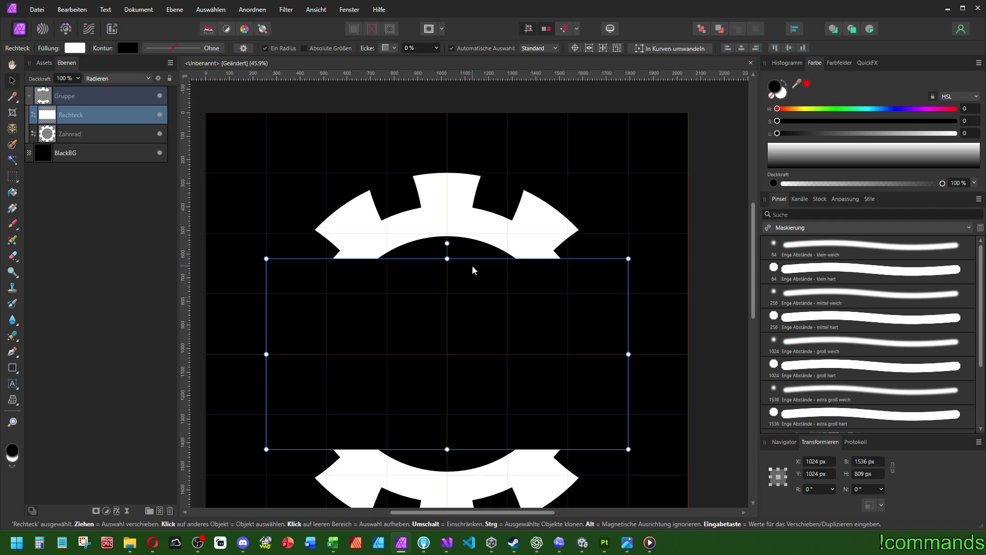
drag(471, 290, 529, 229)
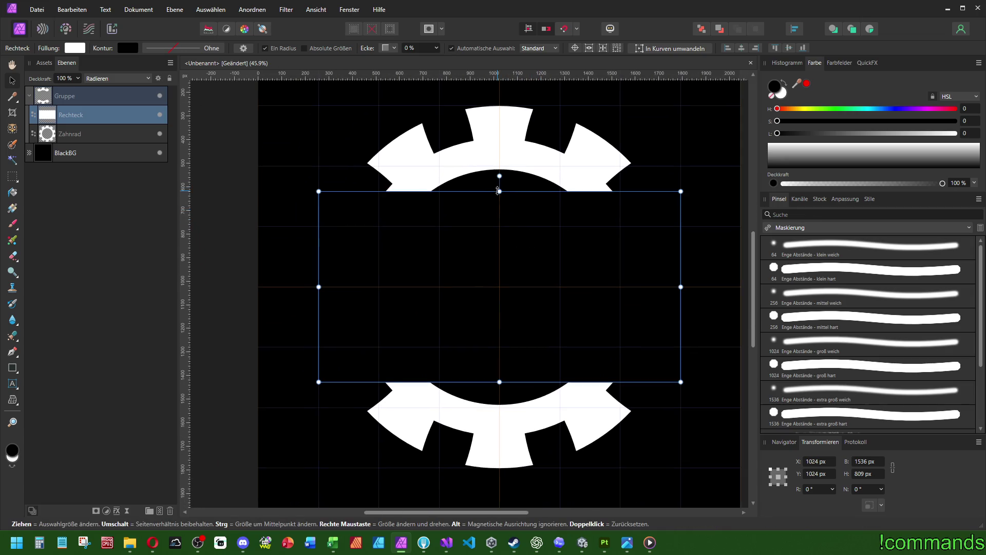
mouse_move(497, 191)
mouse_down()
mouse_move(487, 276)
mouse_move(505, 480)
mouse_move(497, 381)
mouse_up()
scroll(497, 381, down, 3)
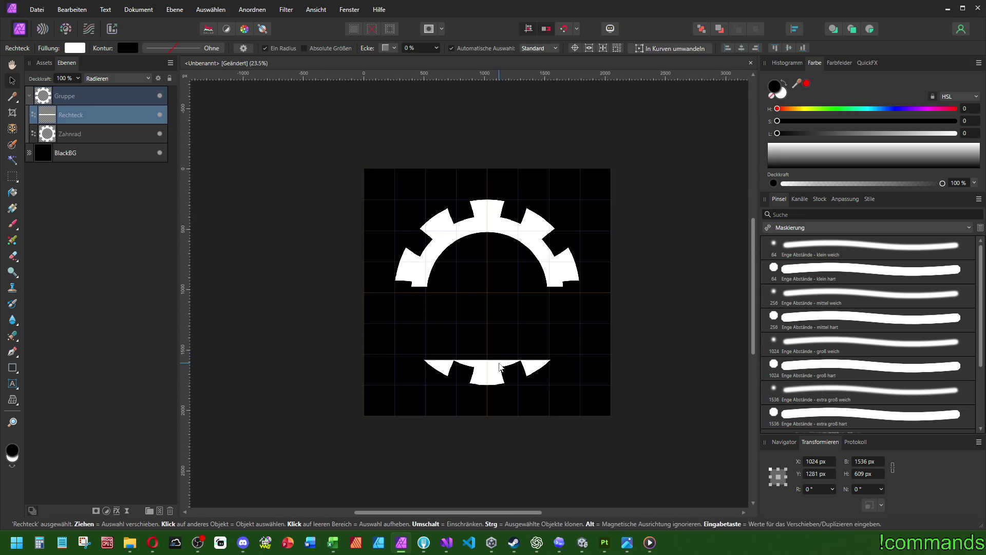
scroll(488, 360, up, 1)
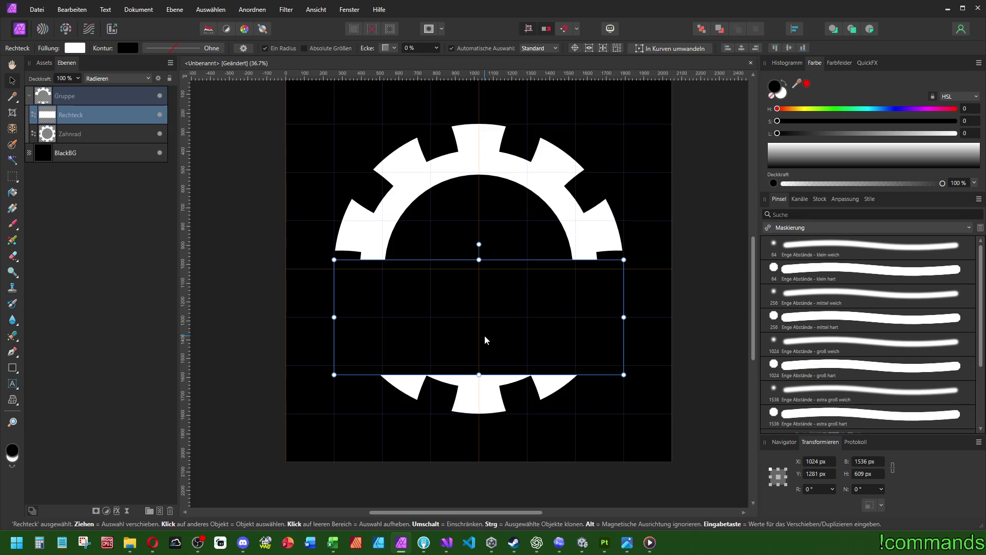
Align the Zahnrad gear to the page bottom and move the Rechteck down to match
click(121, 135)
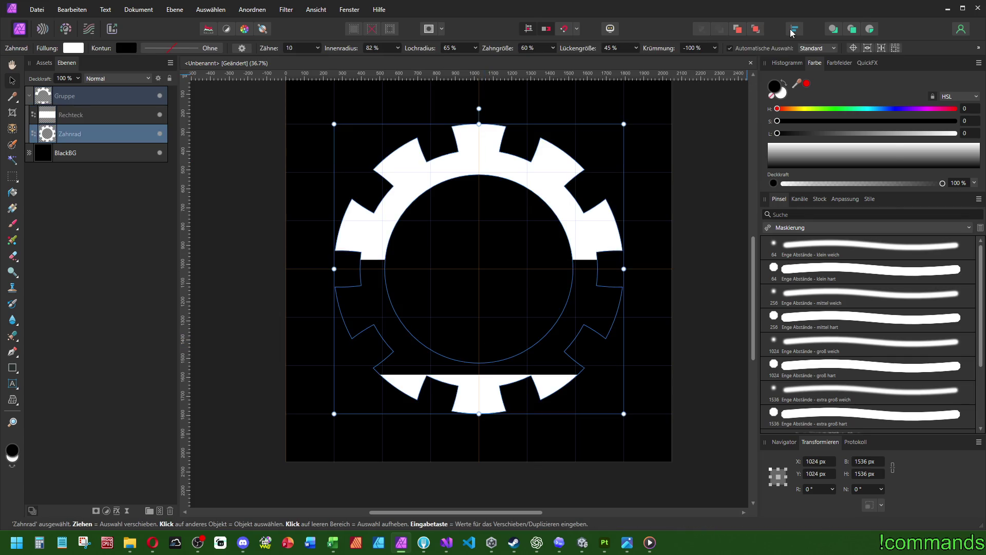
click(794, 29)
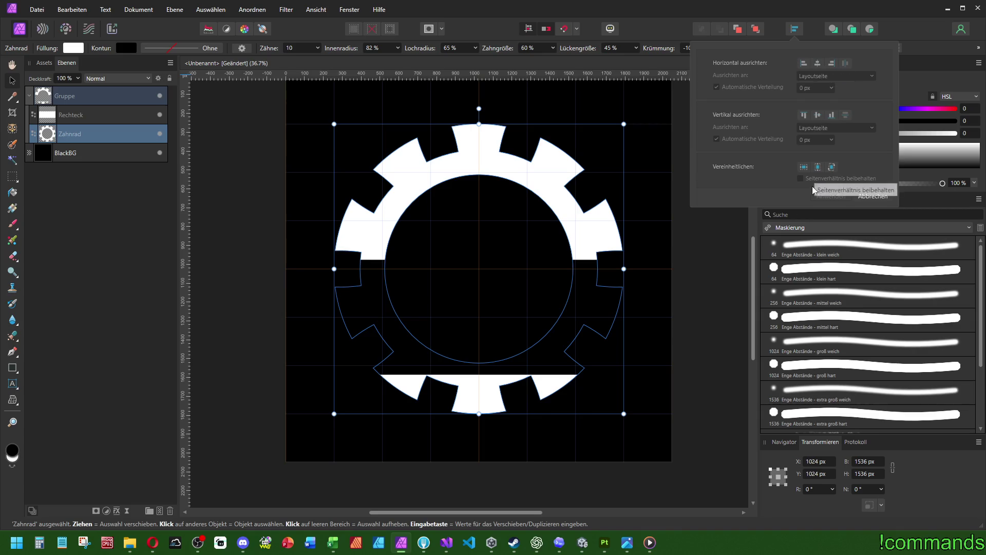
click(831, 115)
click(101, 127)
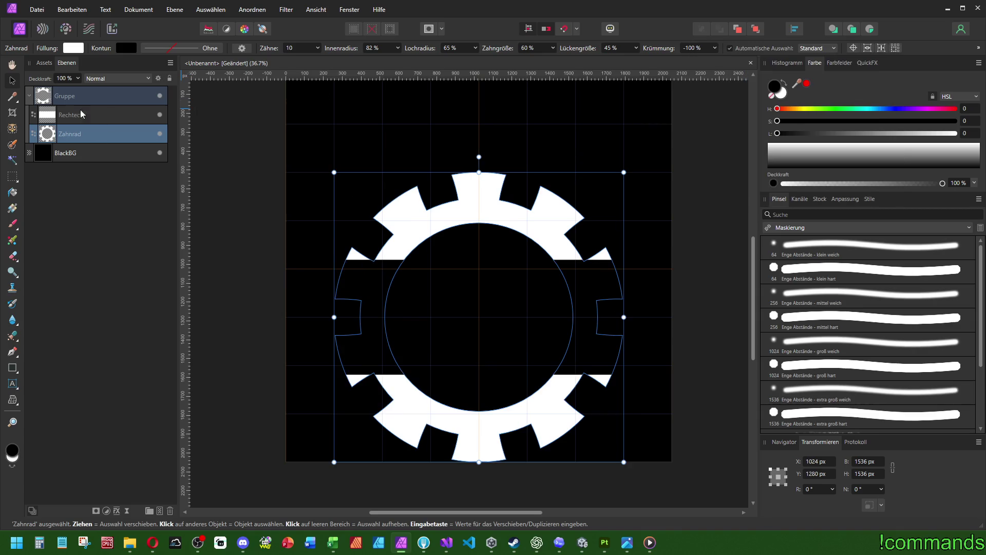
click(52, 116)
click(803, 48)
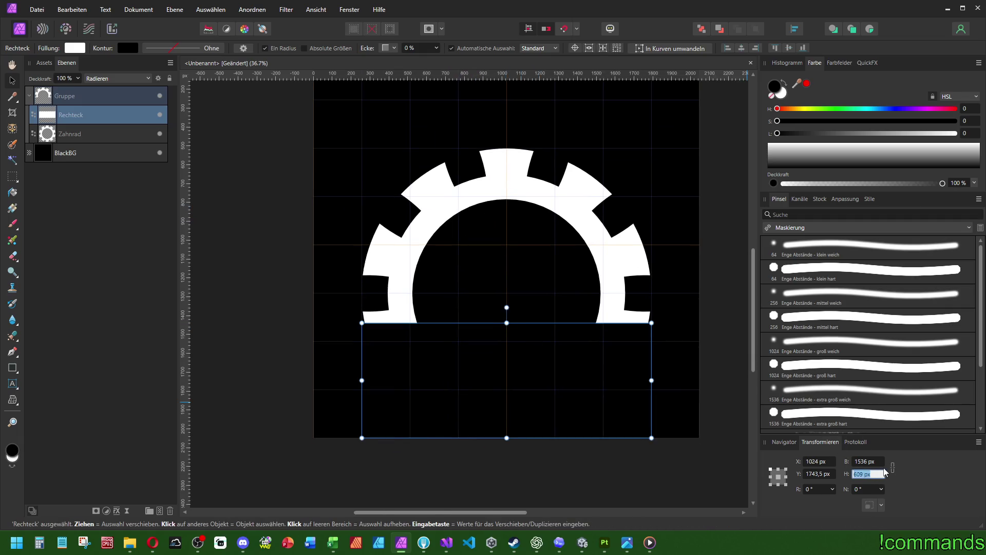
Set the Rechteck height to half its width and drag it up to the gear's bottom edge
click(874, 462)
click(876, 474)
text(1536 px)
text(/2)
key(Return)
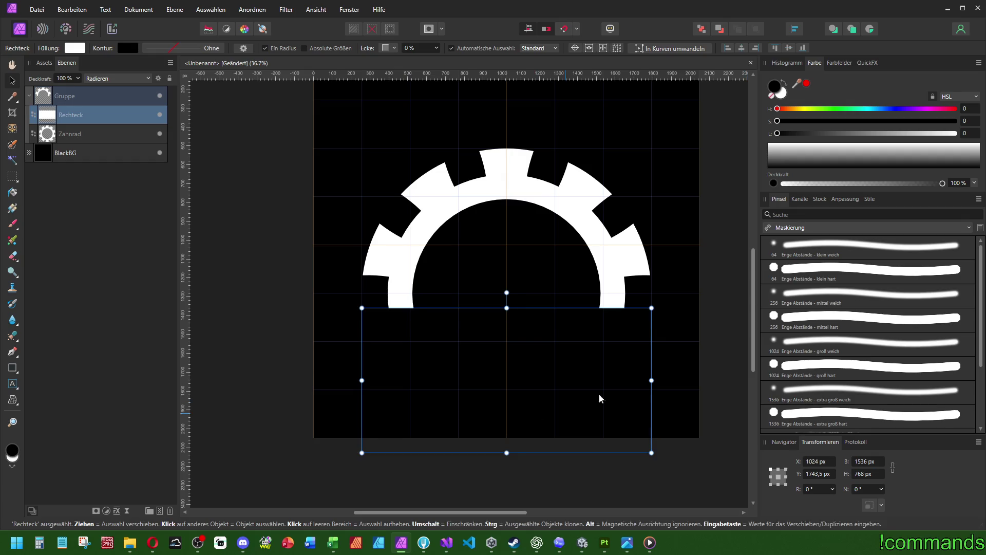
drag(516, 312, 514, 271)
scroll(509, 301, up, 2)
scroll(526, 316, right, 2)
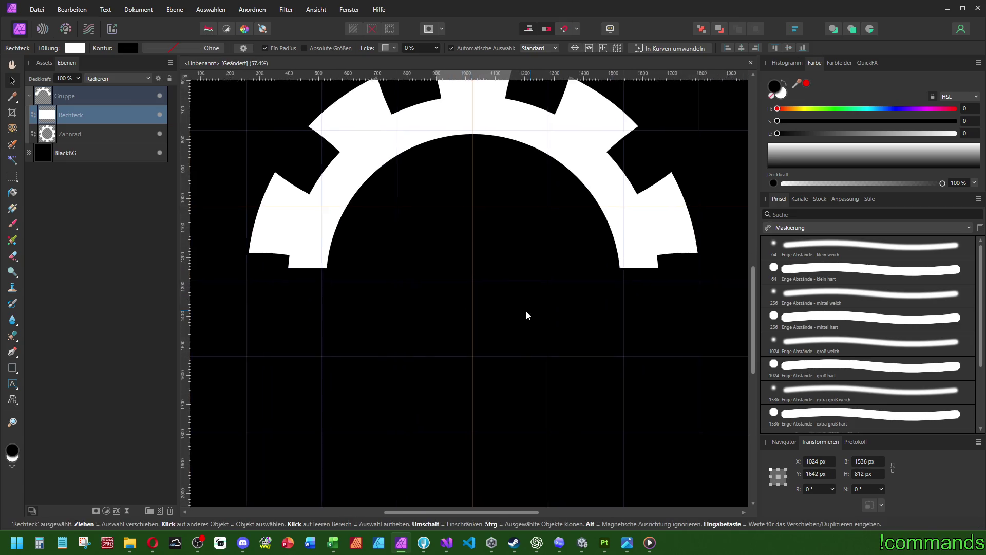
scroll(526, 315, down, 3)
click(92, 96)
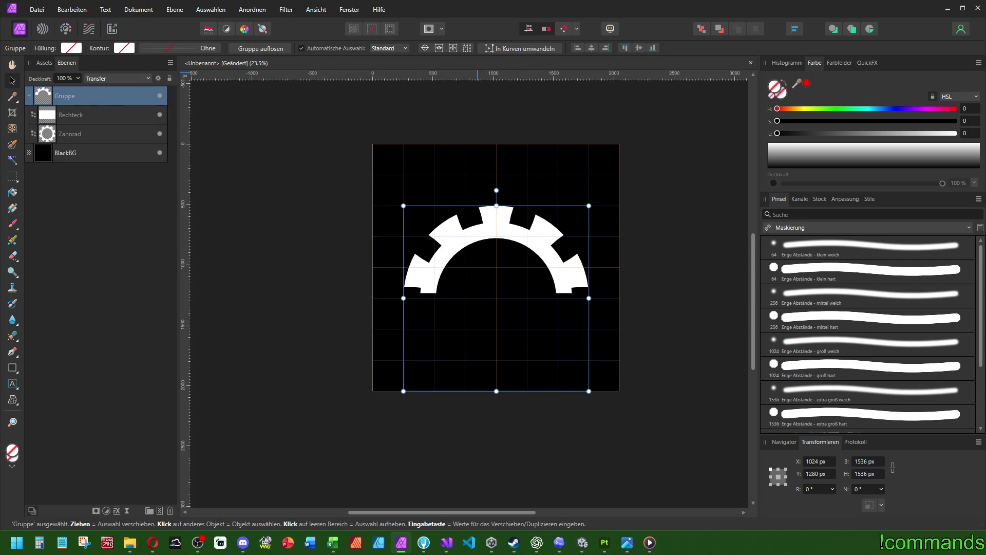
Centre the half-gear group vertically on the page
key(alt+Tab)
key(alt+Tab)
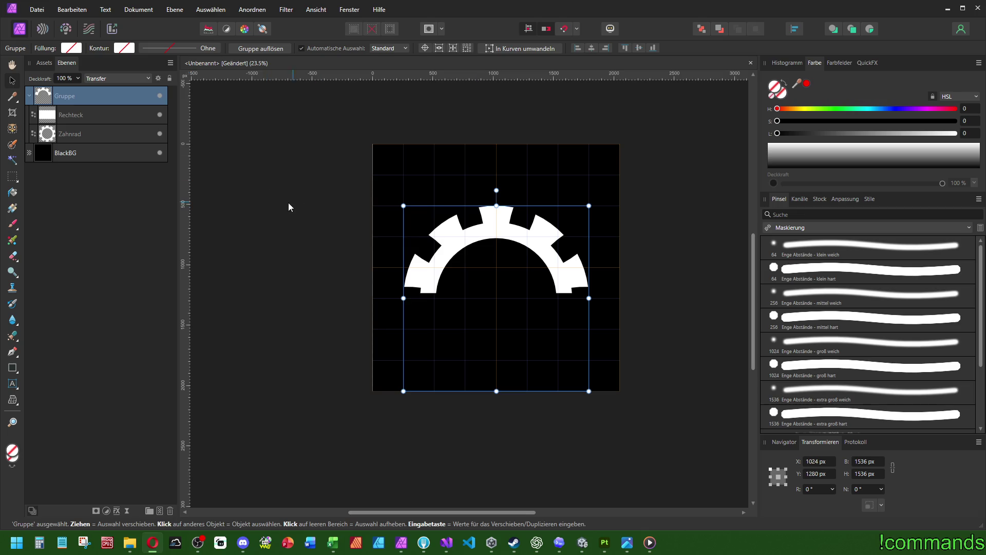
key(alt+Tab)
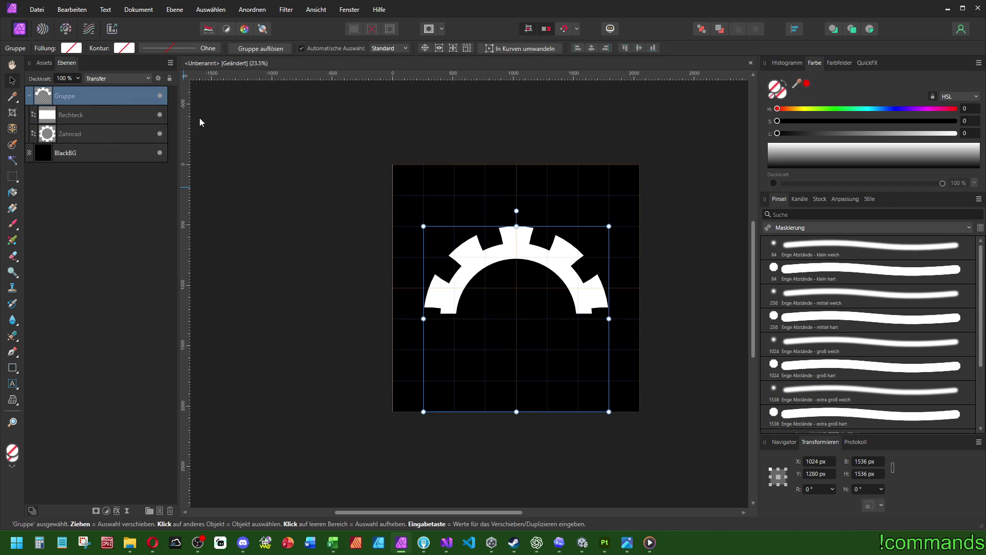
click(638, 48)
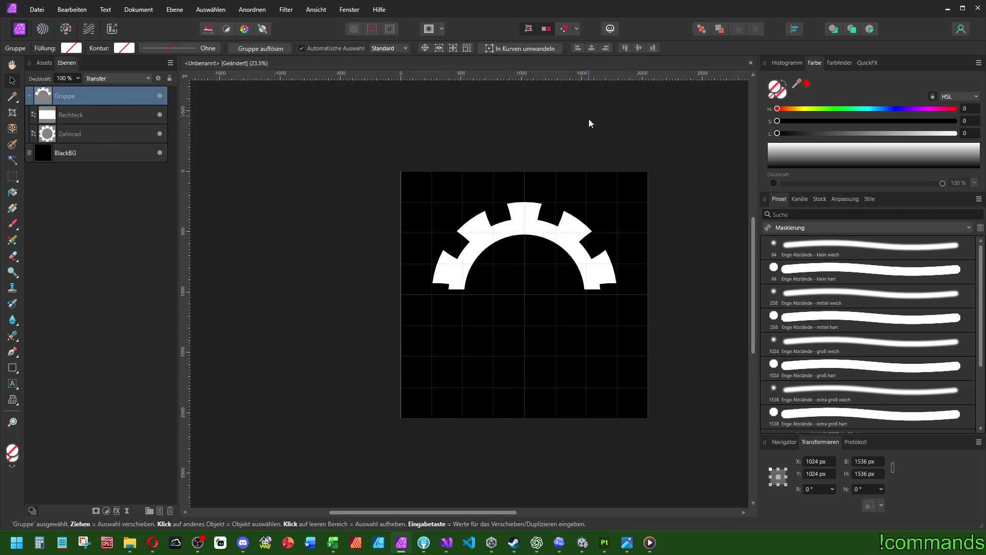
scroll(568, 216, up, 3)
scroll(400, 177, down, 1)
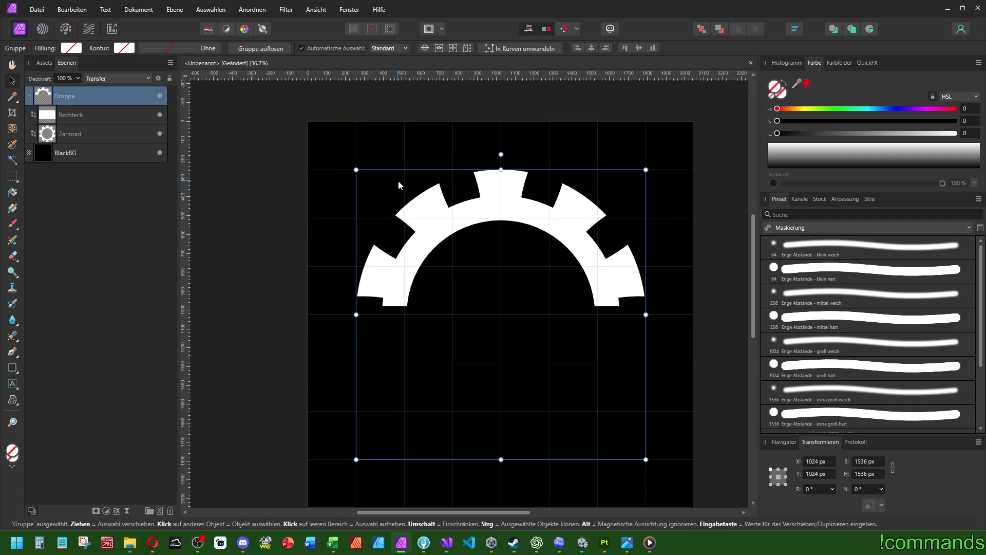
Duplicate the half gear with Ctrl+J, rotate the copy 180°, and move it up in Layers
key(ctrl+j)
mouse_move(501, 154)
mouse_down()
mouse_move(467, 499)
mouse_move(521, 509)
mouse_up()
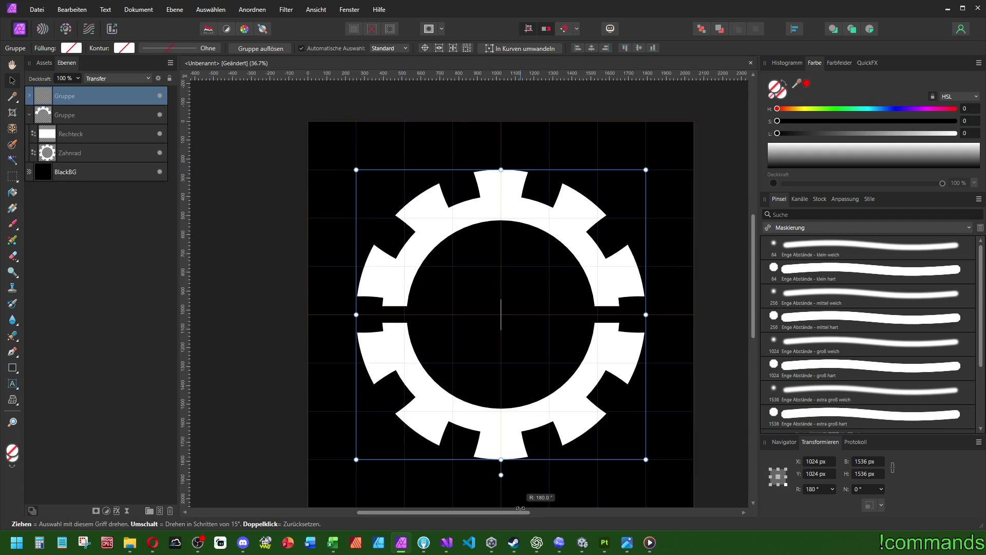
scroll(468, 464, down, 3)
scroll(477, 375, up, 2)
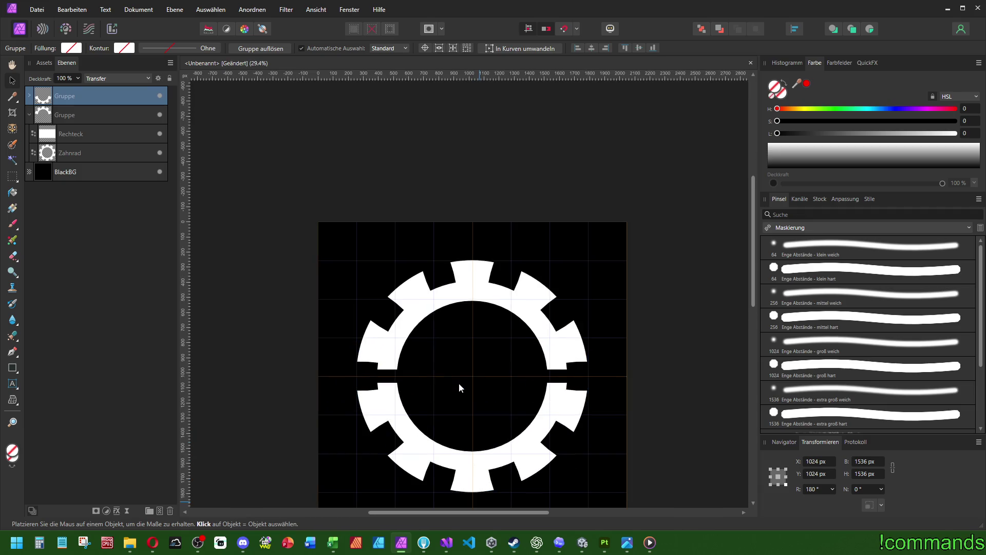
scroll(454, 360, down, 2)
scroll(463, 325, up, 1)
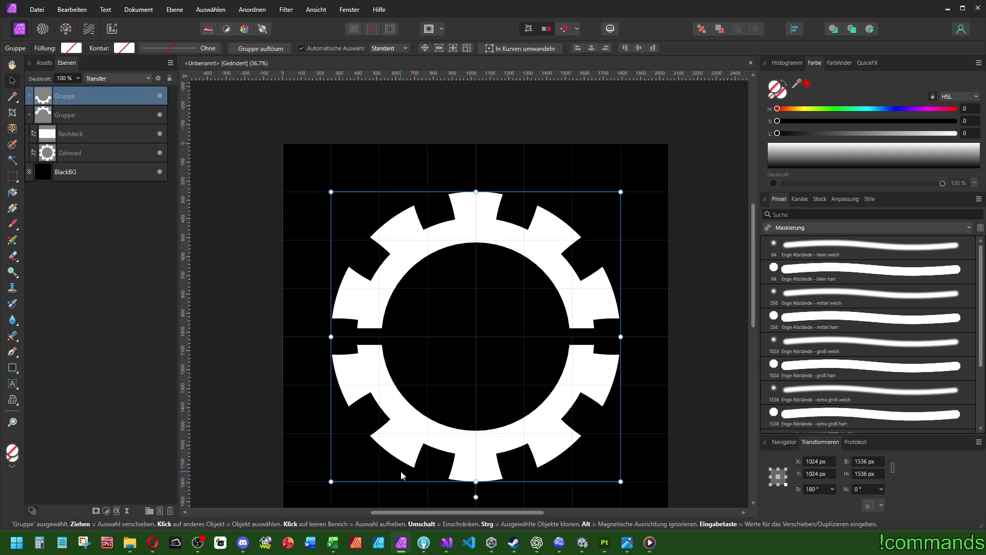
scroll(399, 320, down, 1)
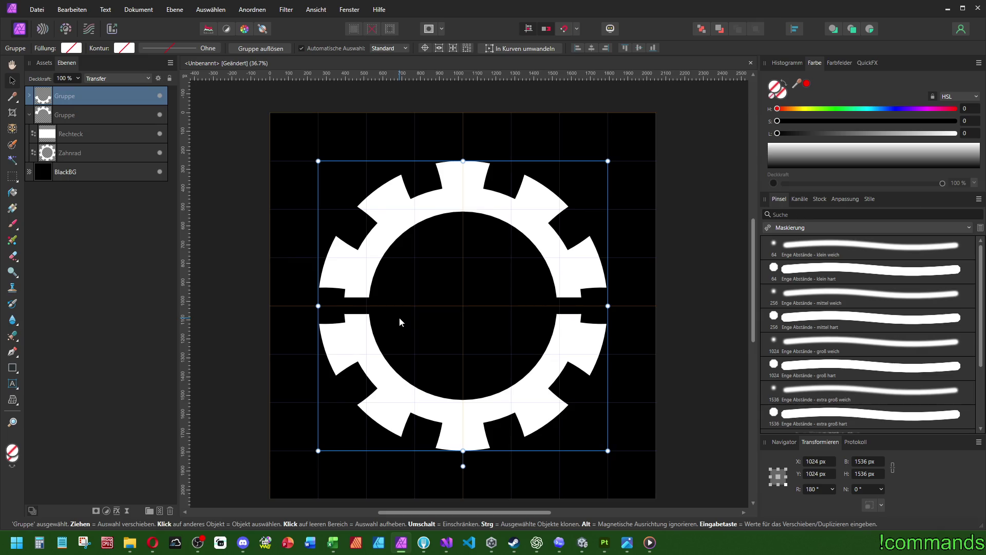
scroll(403, 315, down, 1)
scroll(406, 313, up, 1)
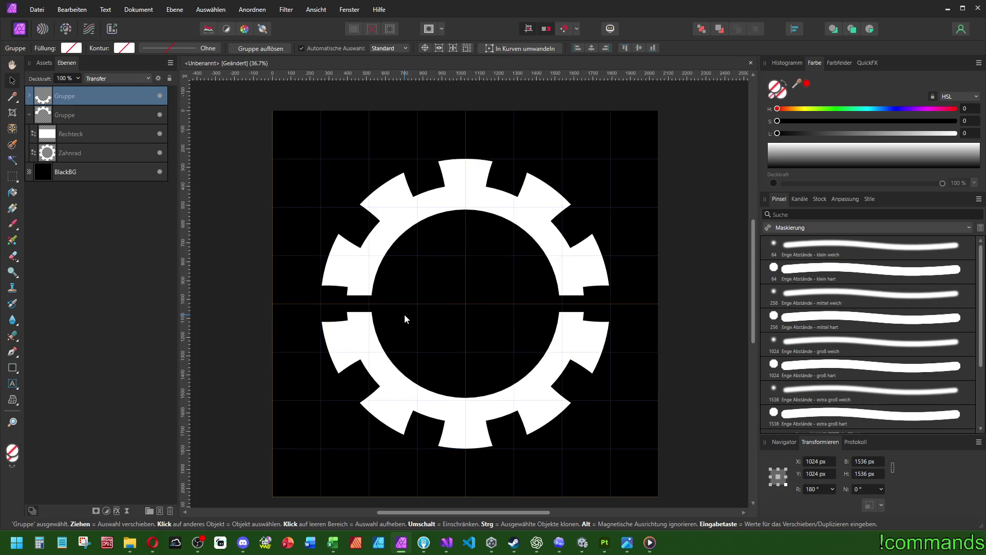
scroll(416, 294, down, 1)
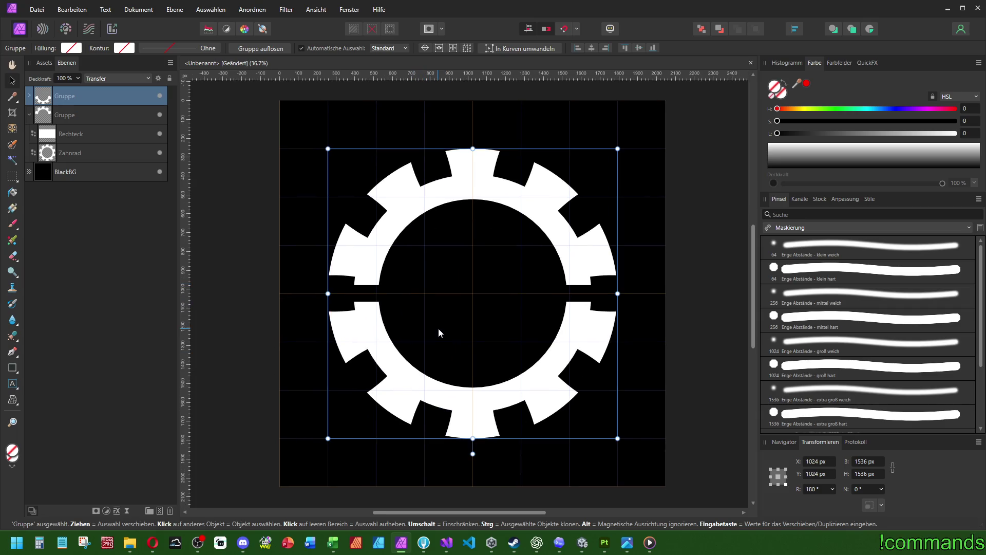
click(30, 115)
drag(65, 115, 70, 92)
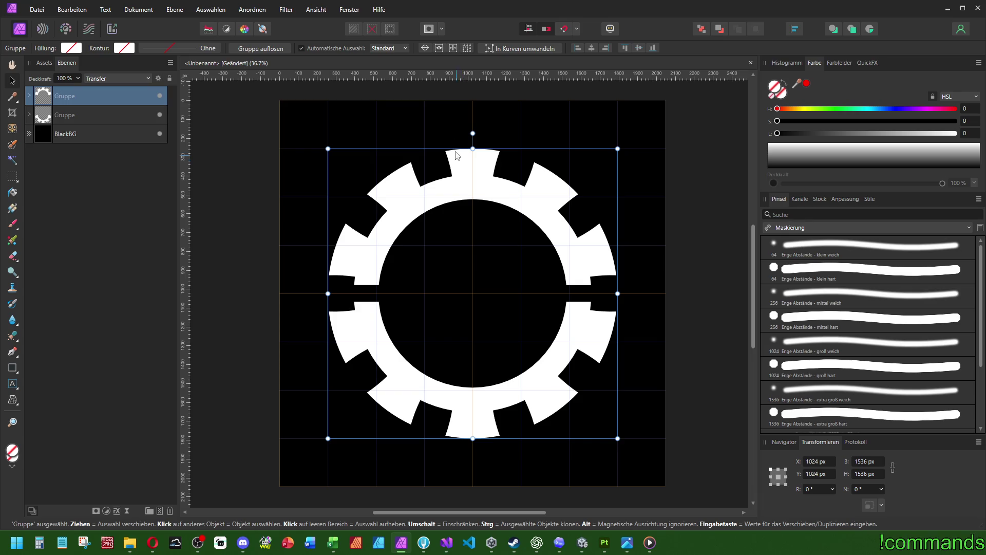
Undo the stray rotation and group both gear halves into one Gruppe with Ctrl+G
drag(472, 133, 583, 118)
key(ctrl+z)
shift+click(95, 115)
key(ctrl+g)
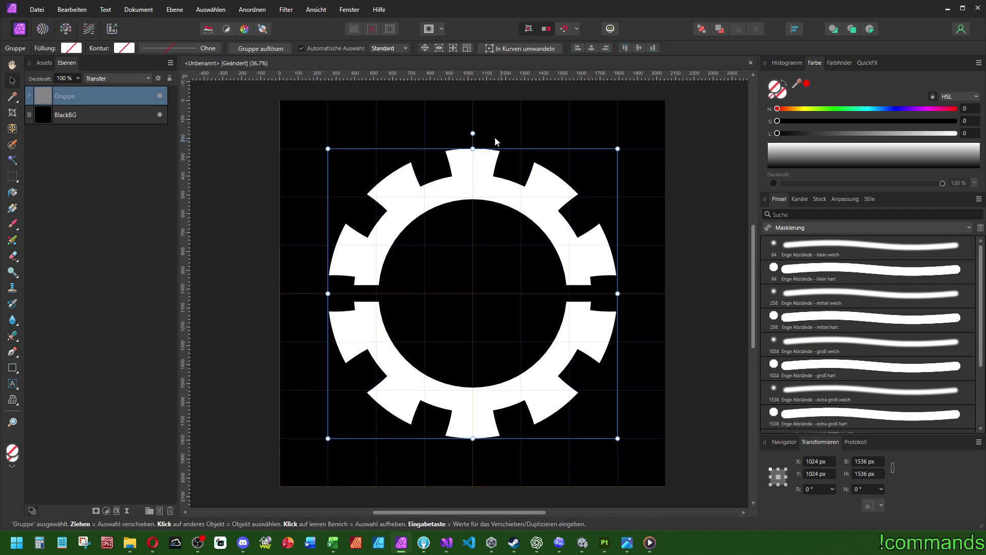
Rotate the combined gear group to -45° so the teeth sit diagonally
mouse_move(472, 133)
mouse_down()
mouse_move(622, 112)
mouse_move(635, 135)
mouse_move(623, 143)
mouse_up()
scroll(622, 143, down, 4)
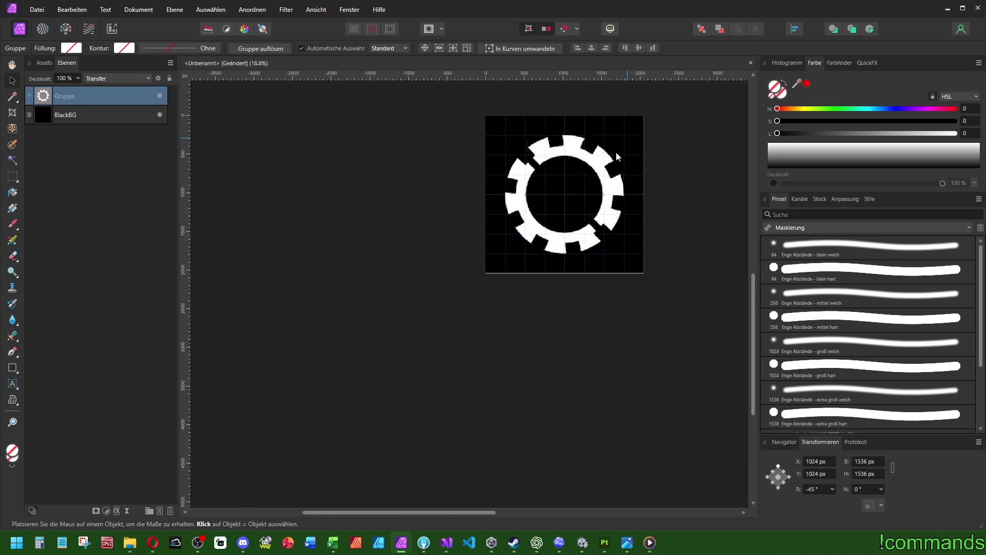
scroll(615, 152, up, 4)
scroll(532, 159, up, 3)
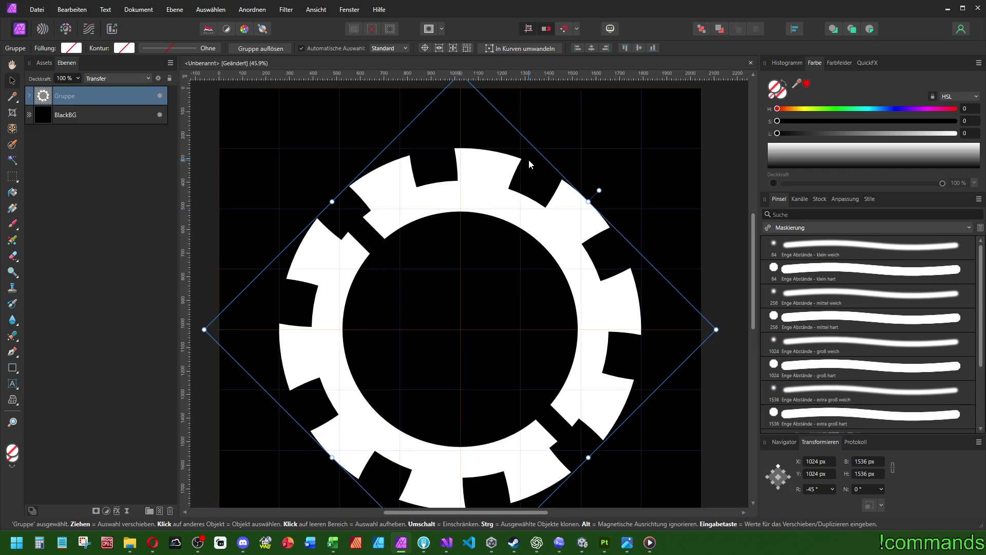
scroll(529, 160, down, 3)
scroll(528, 226, down, 3)
scroll(529, 226, up, 3)
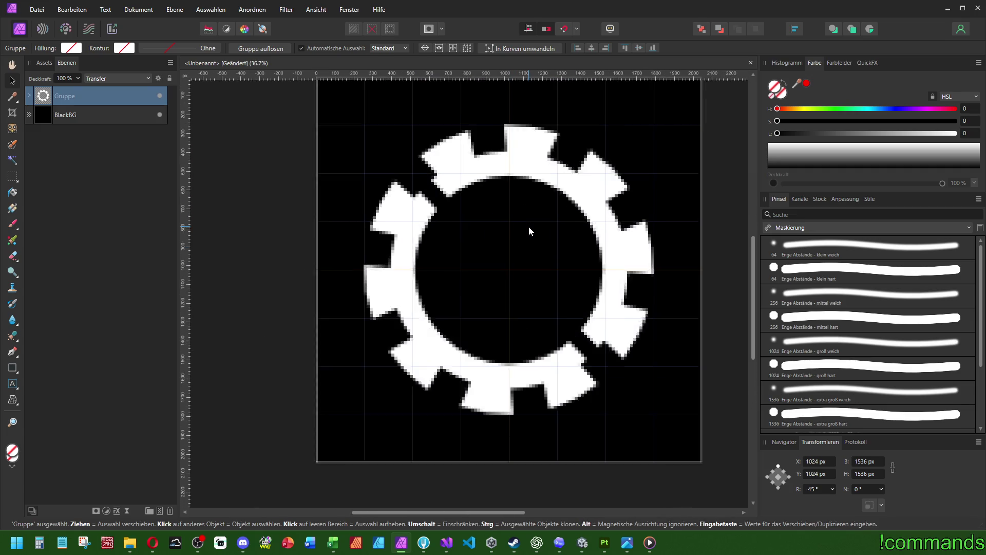
scroll(518, 244, down, 4)
scroll(518, 244, up, 5)
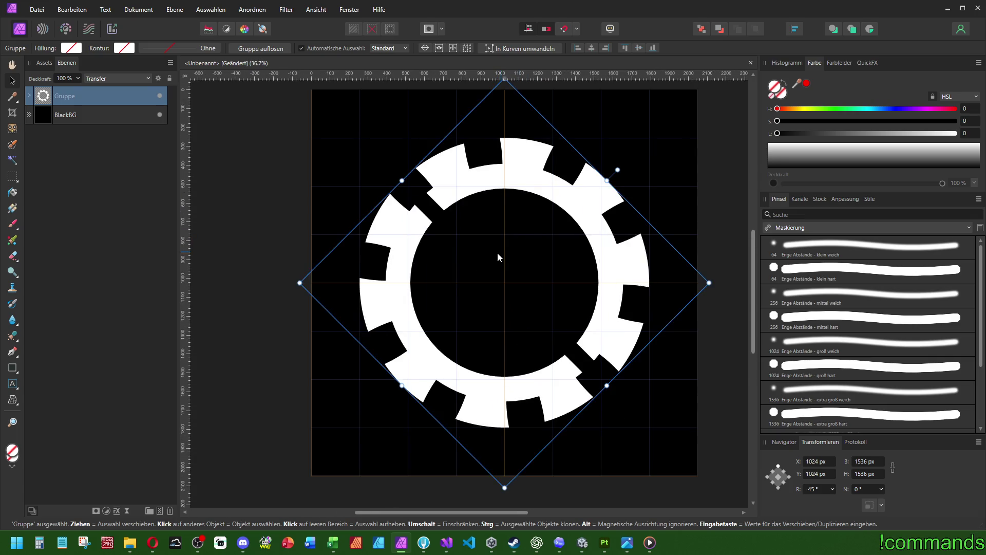
scroll(486, 253, down, 5)
scroll(489, 238, up, 5)
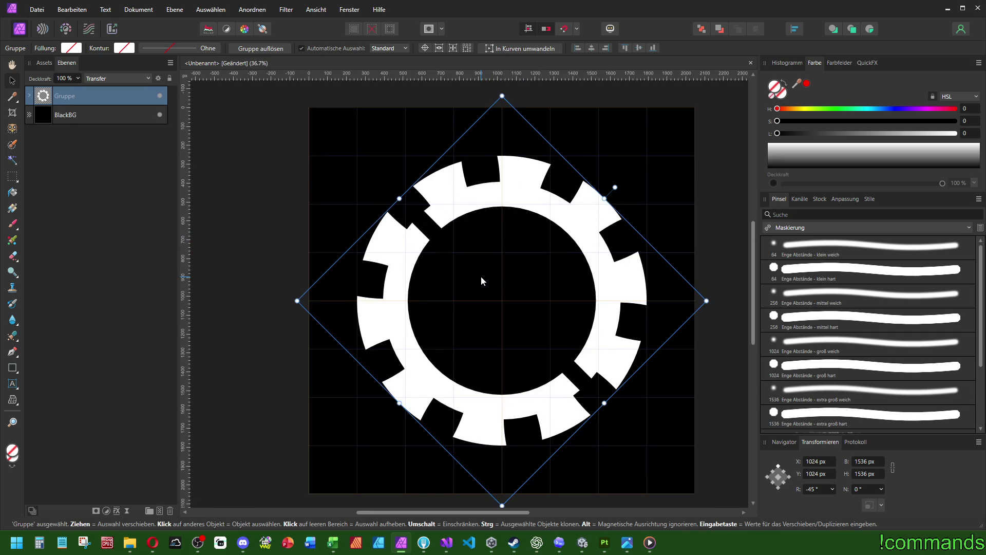
scroll(483, 276, down, 4)
scroll(488, 273, up, 4)
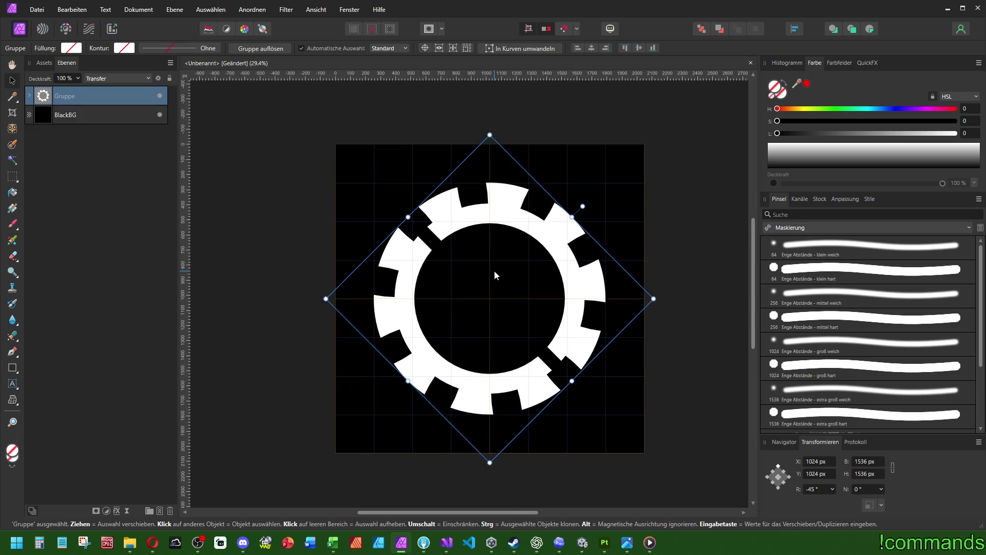
Draw a white Ring inside the gear and centre it on the page
click(12, 367)
click(12, 368)
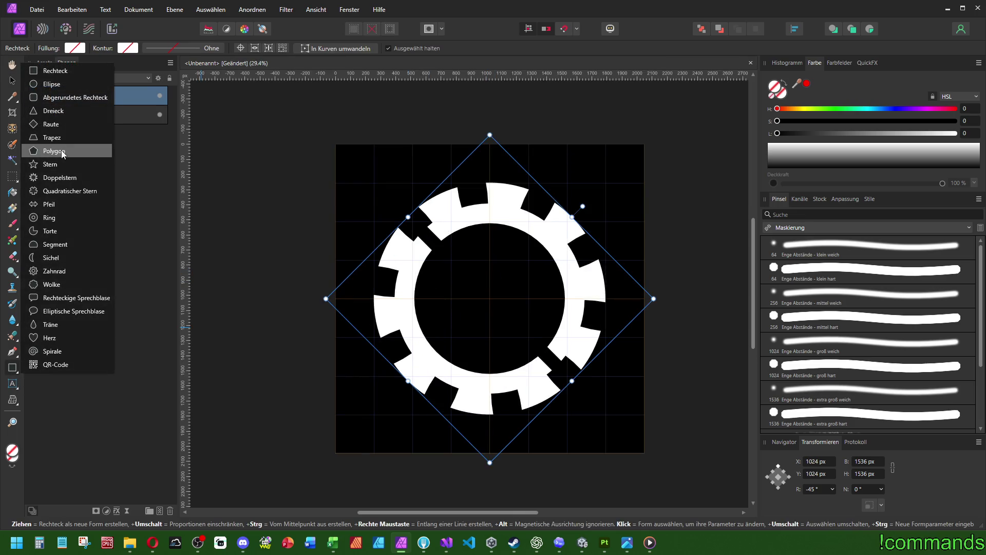
click(49, 218)
drag(431, 242, 553, 363)
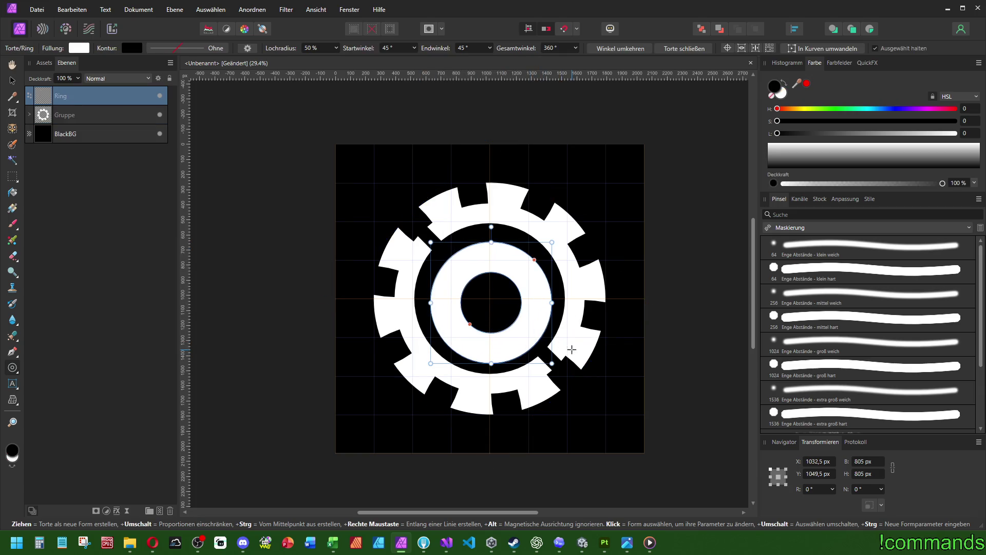
click(794, 29)
click(818, 114)
click(818, 63)
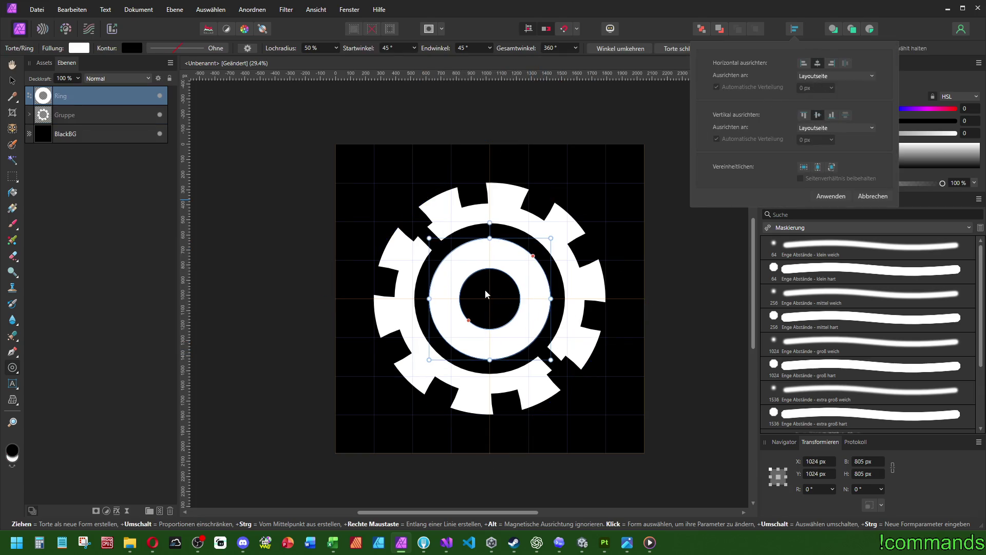
scroll(486, 294, up, 3)
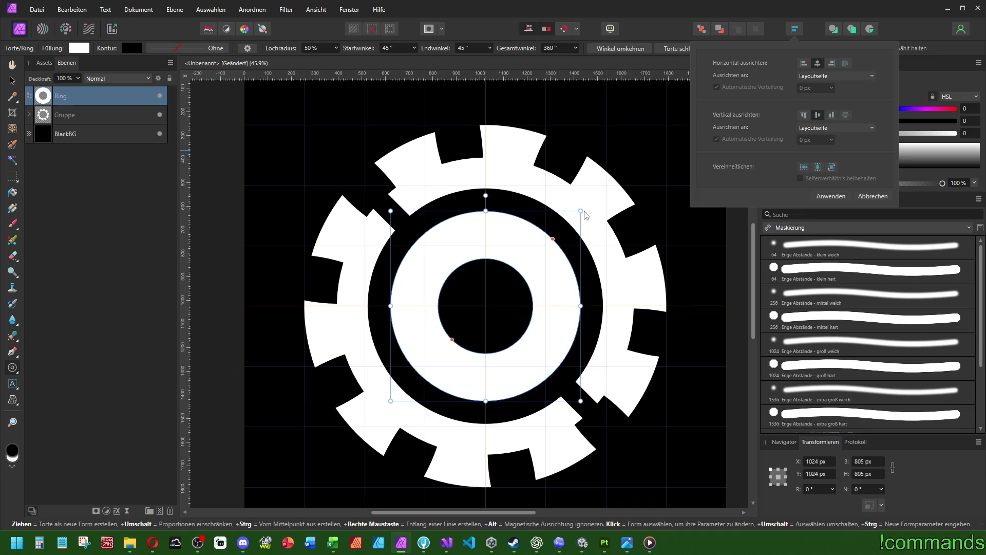
click(586, 215)
Resize the ring to 849 px and widen its inner hole to 75%
mouse_move(568, 205)
mouse_down()
mouse_move(604, 214)
mouse_move(591, 224)
mouse_up()
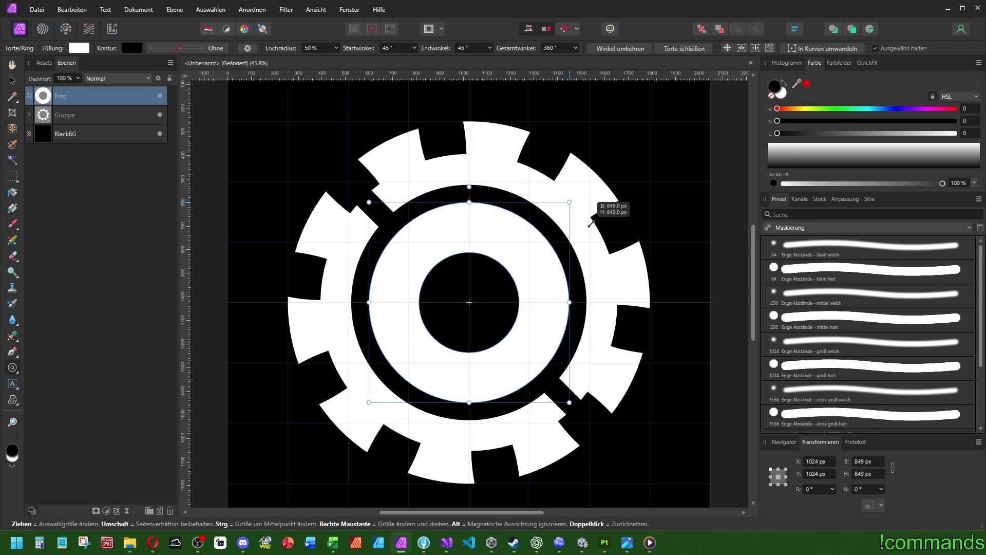
drag(436, 341, 421, 361)
scroll(431, 335, down, 4)
scroll(447, 264, up, 4)
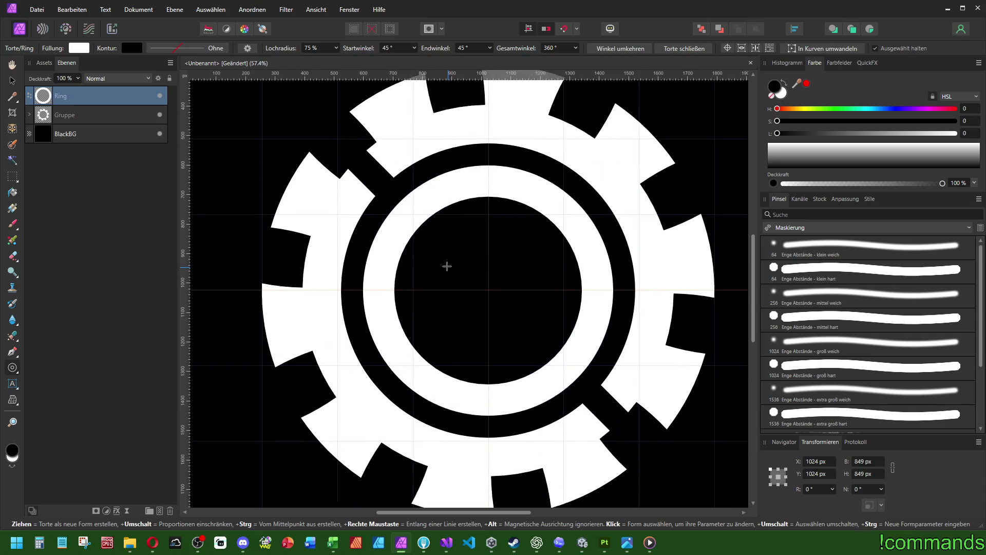
scroll(443, 266, down, 1)
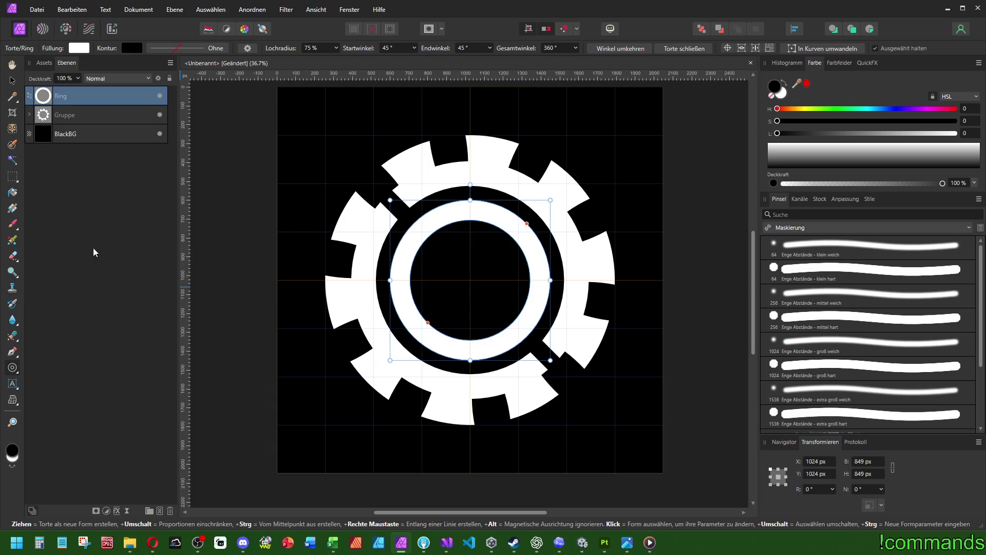
Draw a 945×155 px white rectangle bar across the ring's centre
click(19, 374)
click(55, 71)
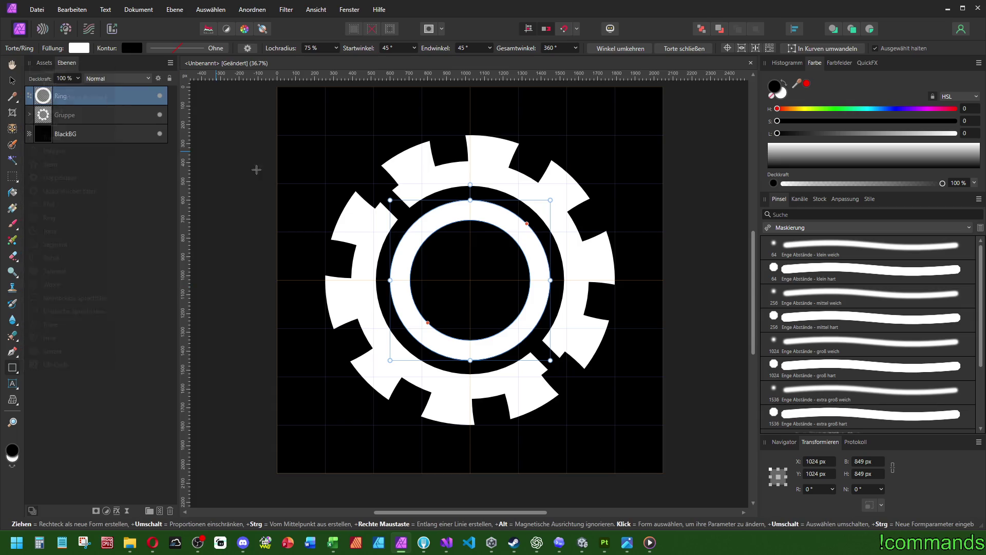
mouse_move(387, 262)
mouse_down()
mouse_move(585, 281)
mouse_move(565, 291)
mouse_up()
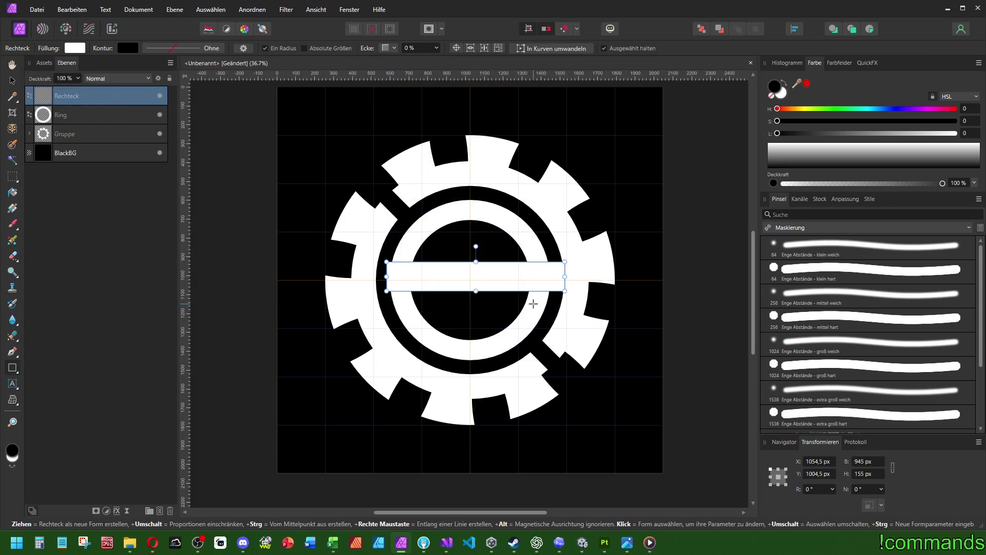
Centre the bar on the page and group it with the Ring using Ctrl+G
click(795, 30)
click(818, 63)
click(818, 115)
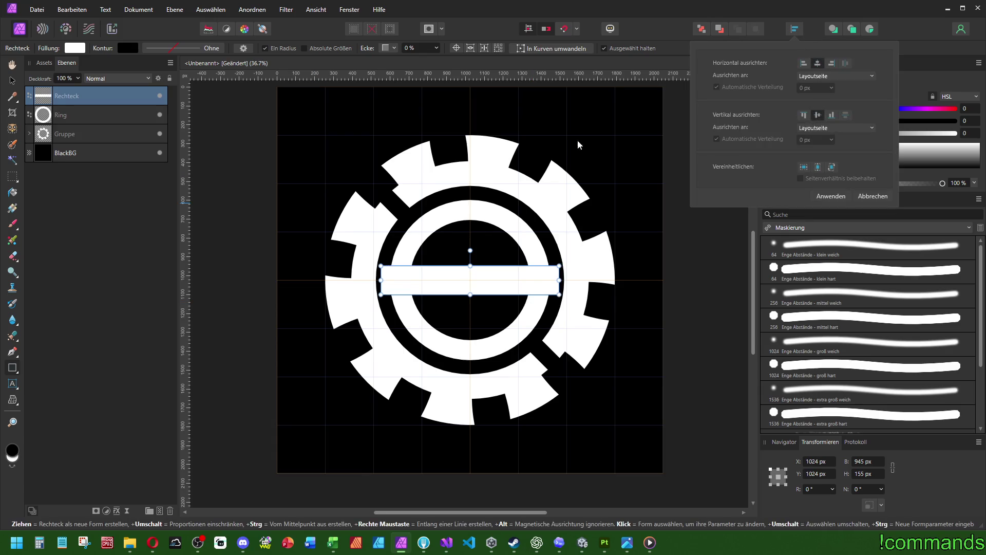
ctrl+click(54, 116)
key(ctrl+g)
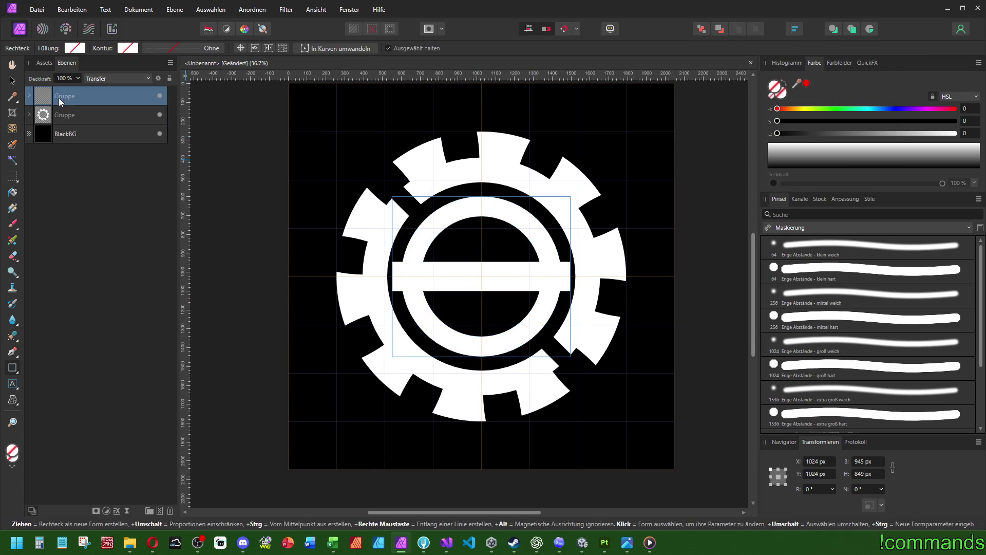
Set the Rechteck bar's blend mode to Radieren (Erase) and deselect with the Move tool
click(29, 95)
click(111, 110)
click(118, 78)
scroll(118, 216, down, 6)
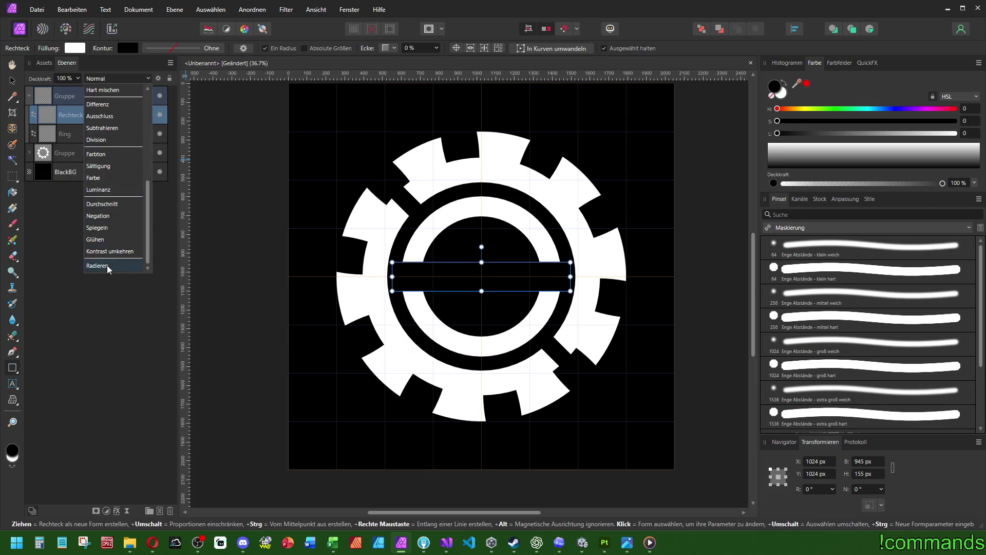
click(106, 263)
scroll(419, 327, down, 5)
scroll(419, 327, up, 5)
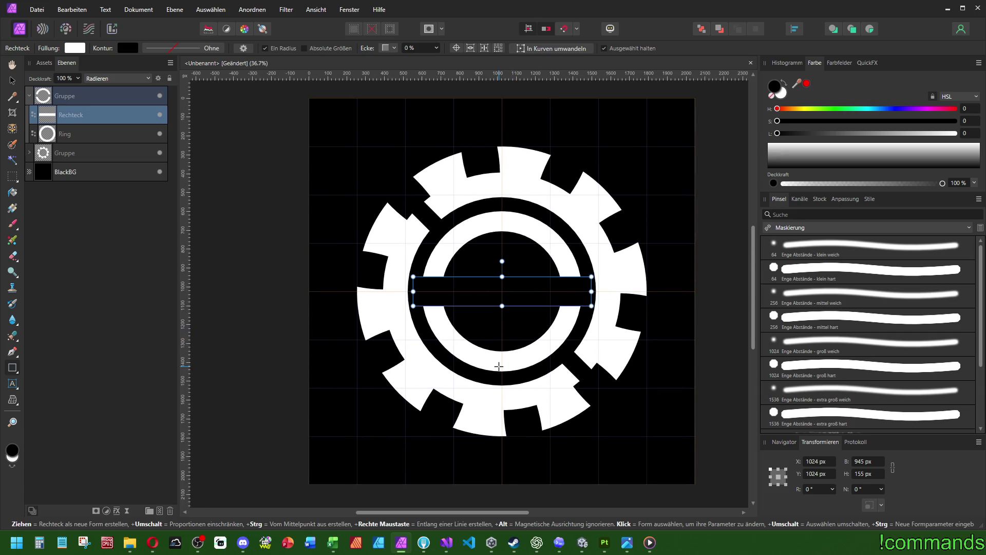
scroll(499, 367, down, 3)
scroll(498, 366, up, 3)
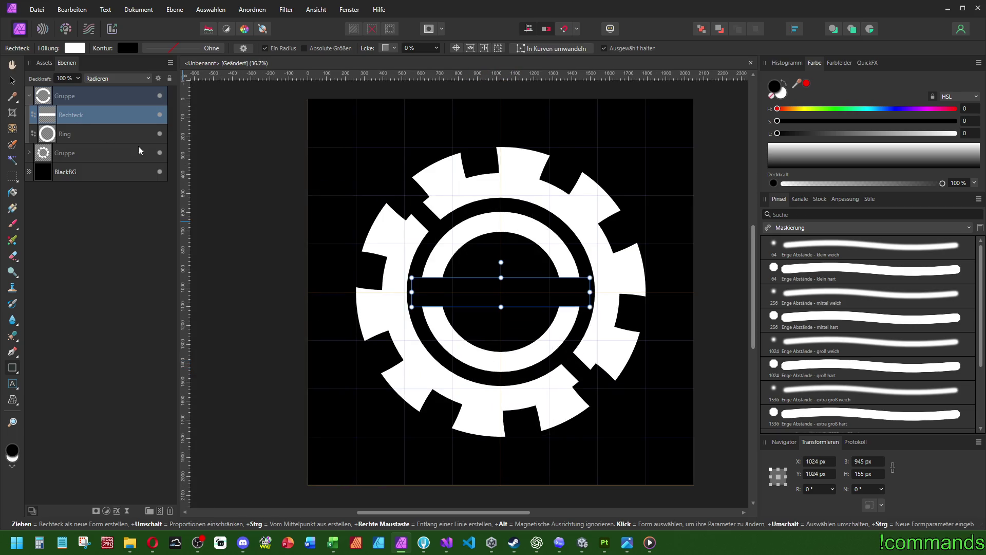
scroll(453, 263, down, 3)
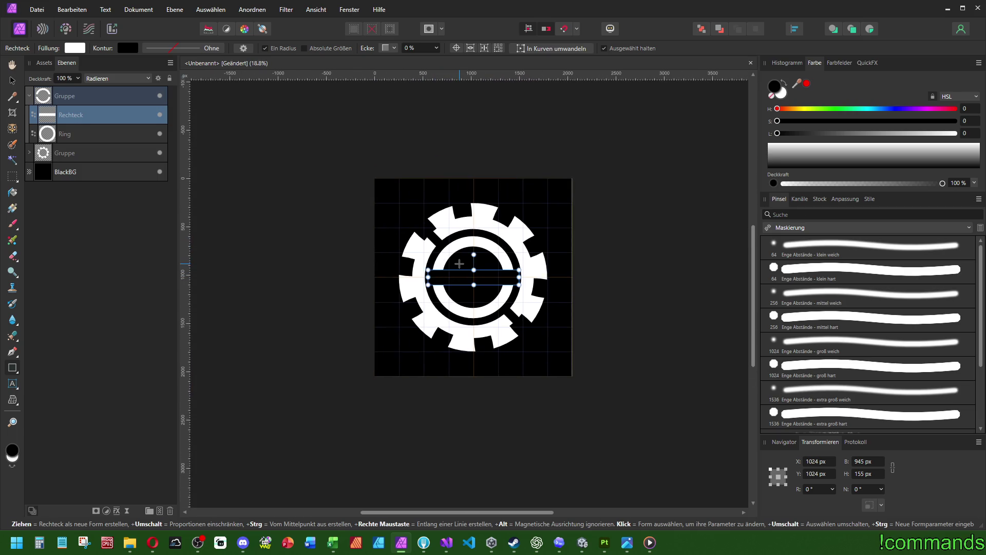
click(12, 80)
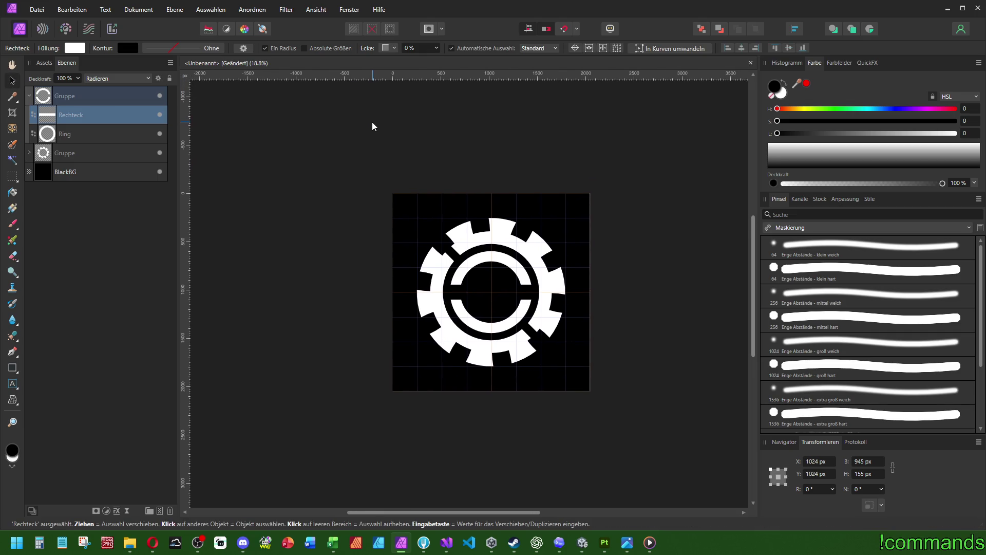
click(356, 127)
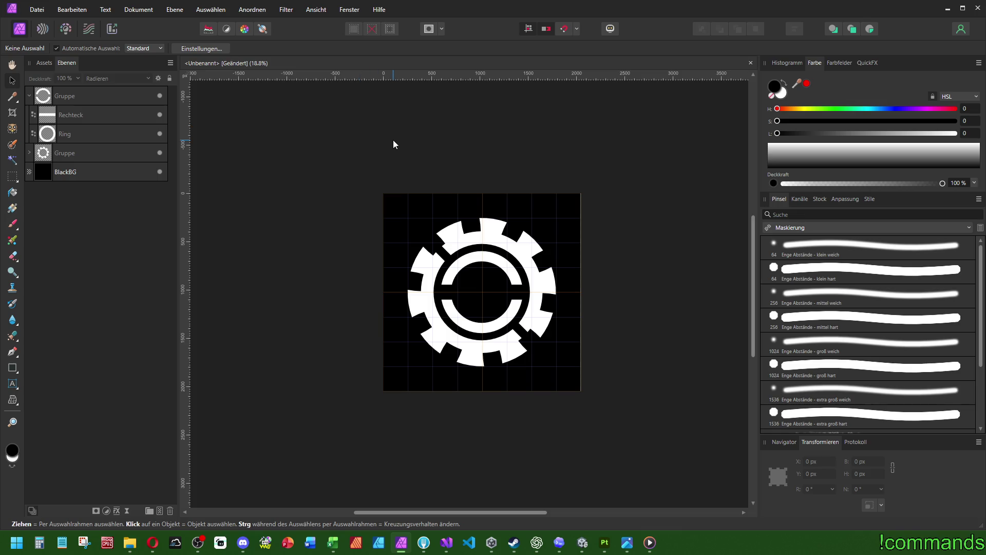
scroll(334, 121, right, 1)
scroll(340, 144, up, 1)
scroll(340, 144, down, 1)
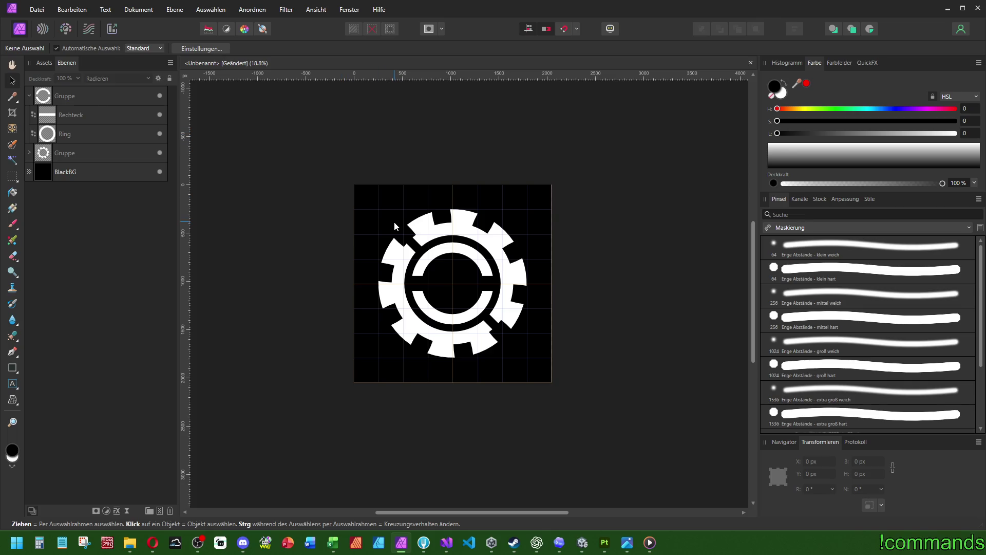
Start Save As and browse to the Cube Crawler Assets folder
click(38, 10)
click(61, 190)
mouse_move(459, 116)
mouse_down()
mouse_move(609, 126)
mouse_move(561, 155)
mouse_move(588, 152)
mouse_move(518, 140)
mouse_up()
scroll(521, 241, down, 2)
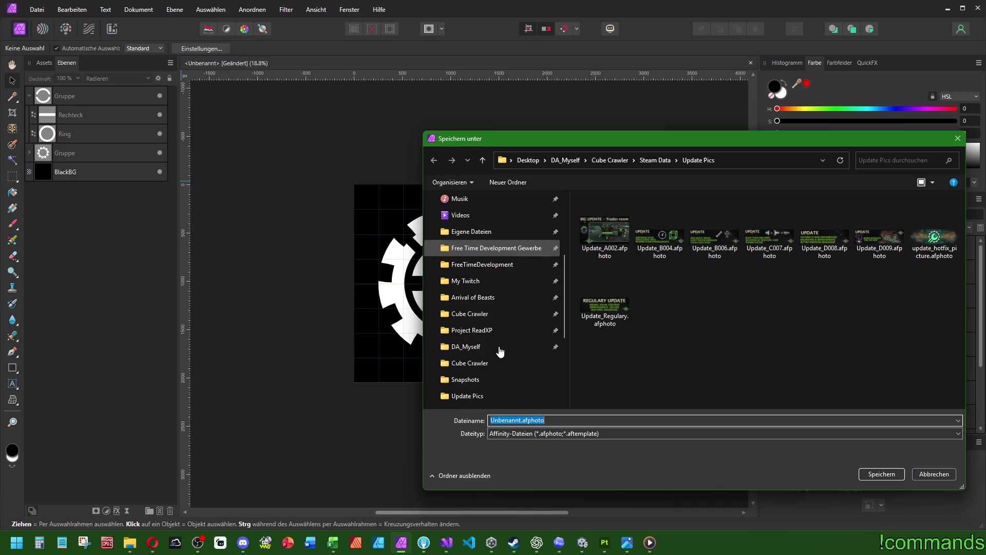
click(473, 314)
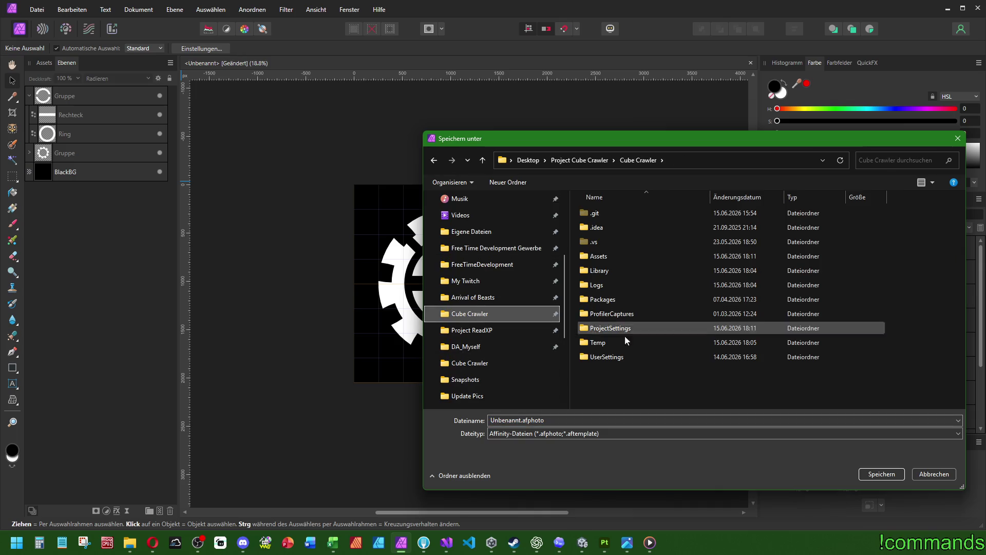
double_click(598, 256)
scroll(610, 260, down, 4)
scroll(610, 261, down, 2)
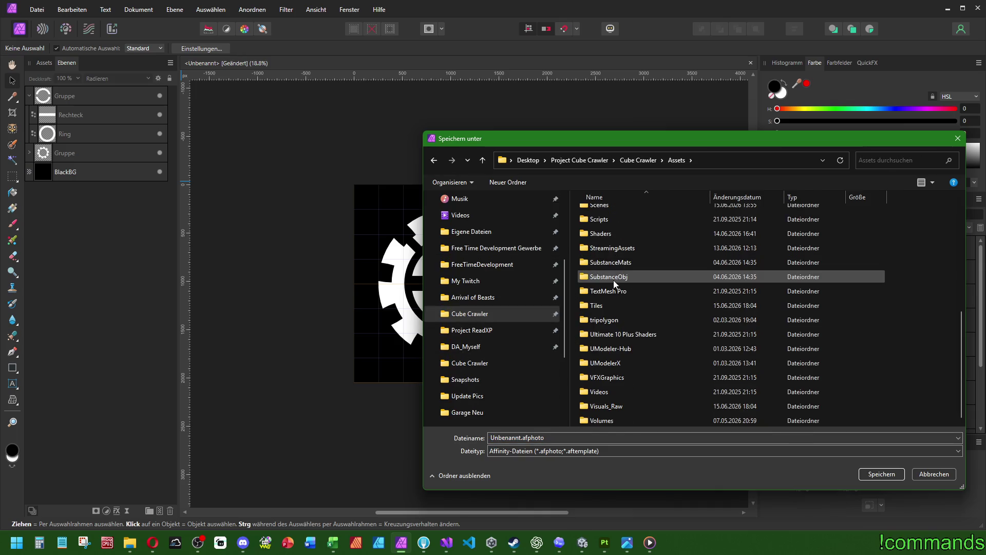
Go into Visuals_Raw/Stages/0_HighArea/Symbols and enter symbol_1 as the file name
click(621, 406)
double_click(621, 406)
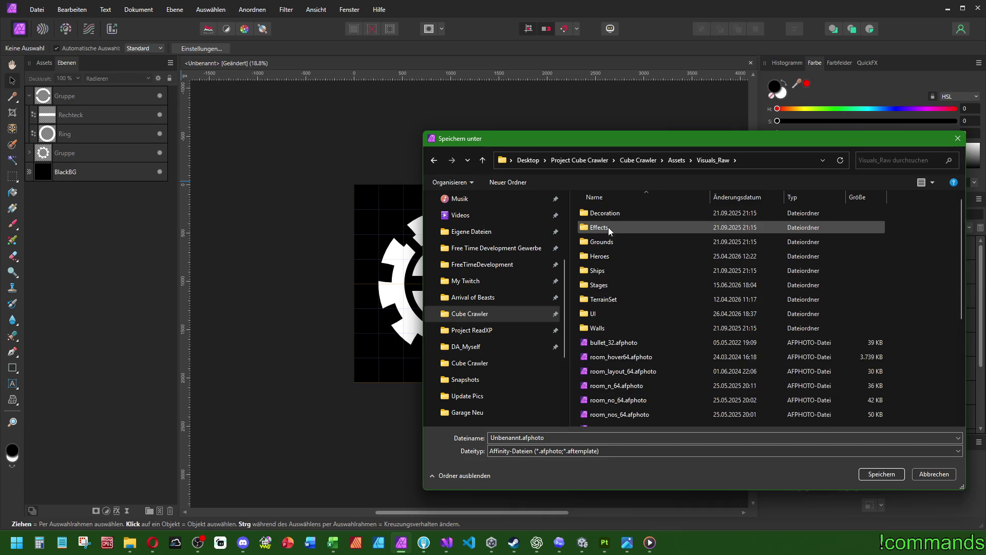
double_click(603, 289)
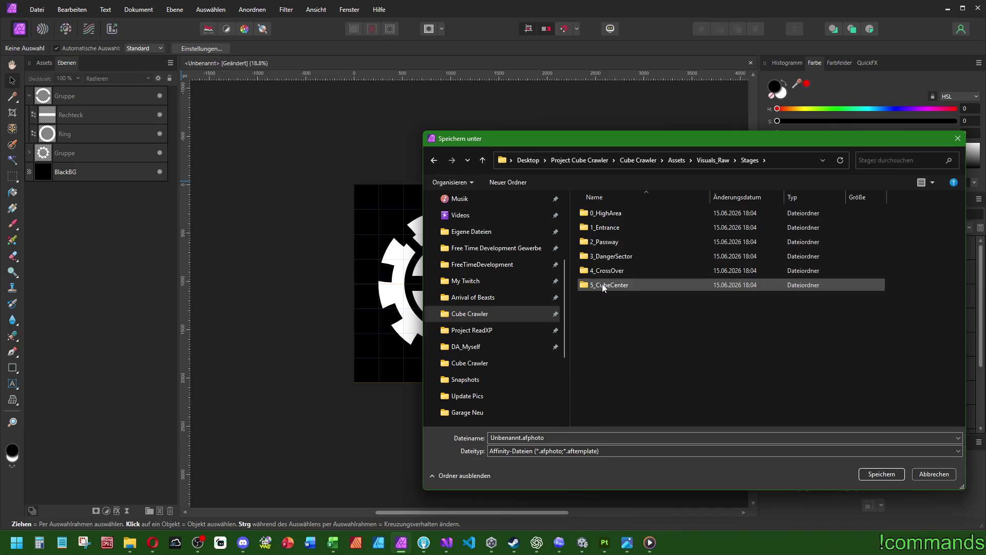
double_click(610, 216)
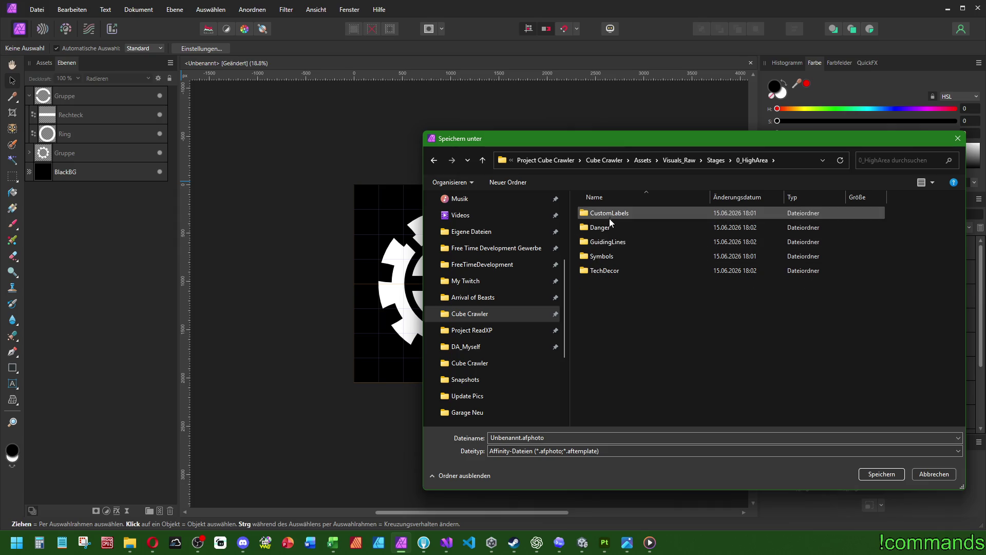
click(604, 260)
double_click(604, 260)
mouse_move(614, 136)
mouse_down()
mouse_move(837, 115)
mouse_move(812, 120)
mouse_up()
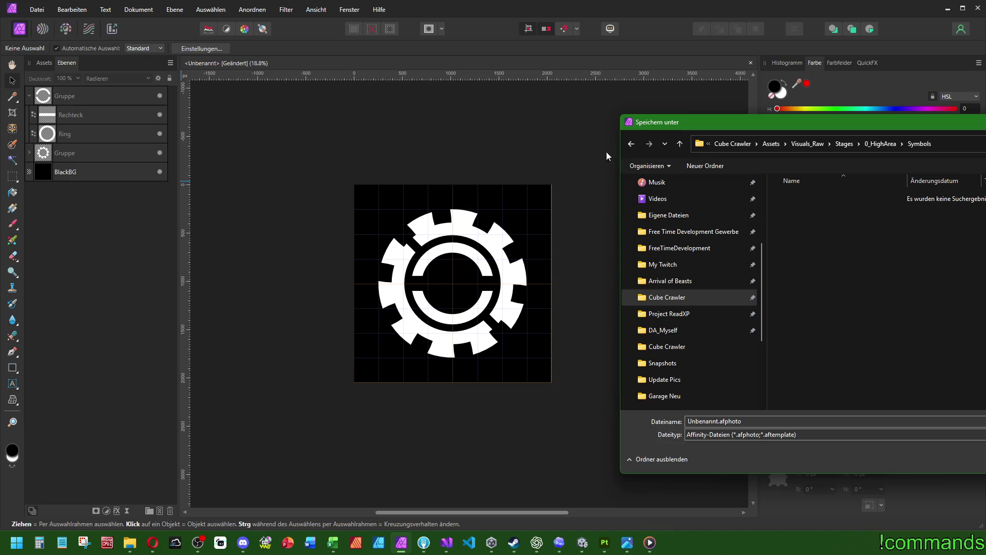
drag(664, 123, 619, 142)
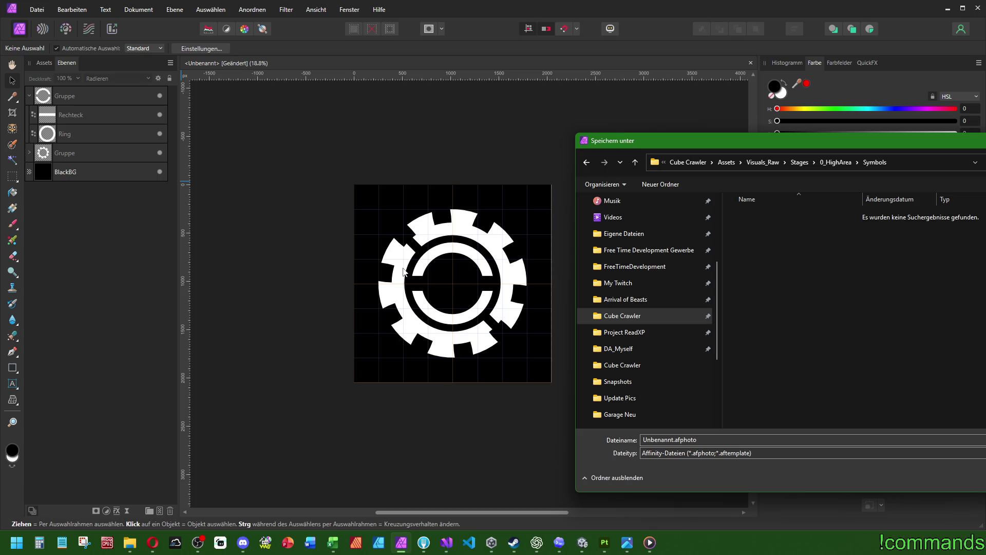
double_click(717, 440)
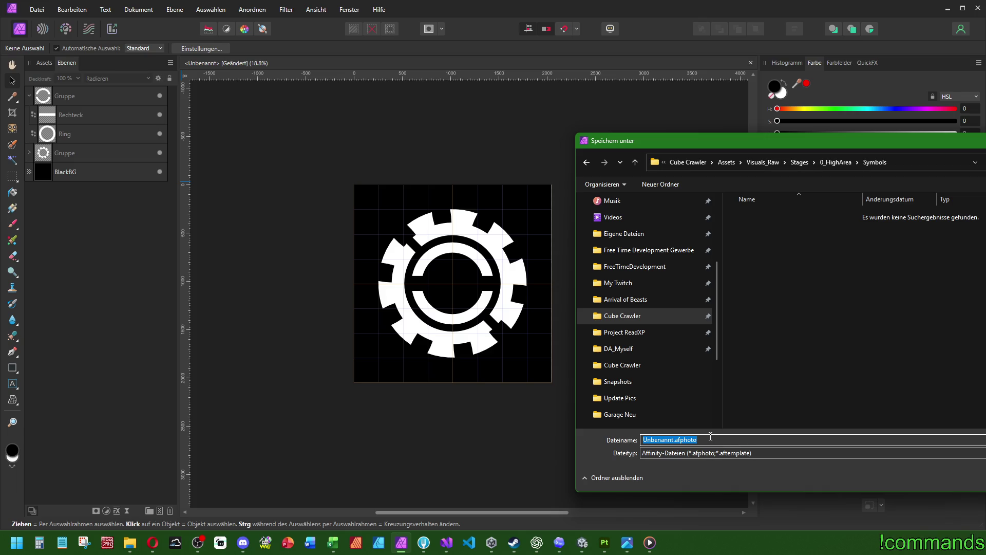
text(symbol_1)
Save the document as symbol_1 and start a PNG export into the Assets/Tiles folder
key(Return)
key(ctrl+alt+shift+w)
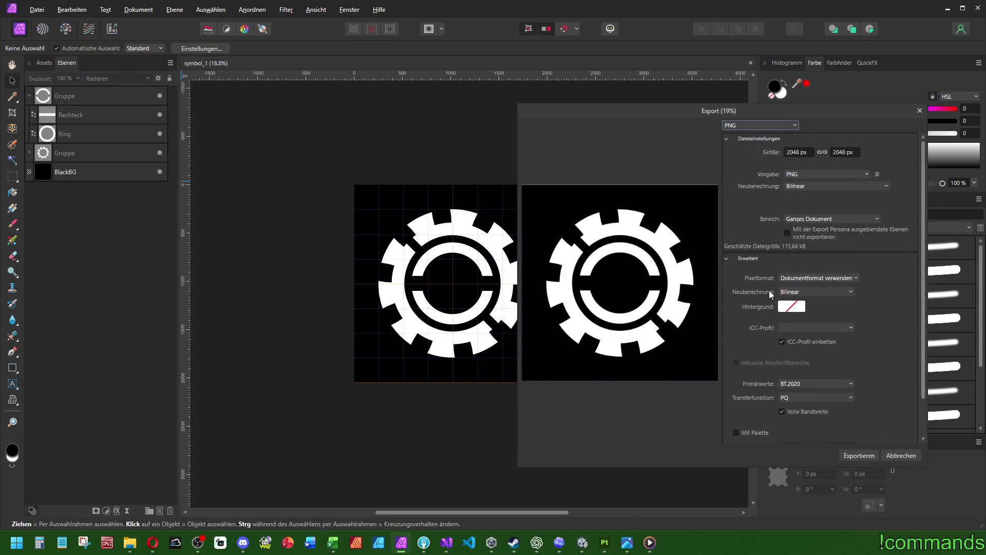
click(861, 456)
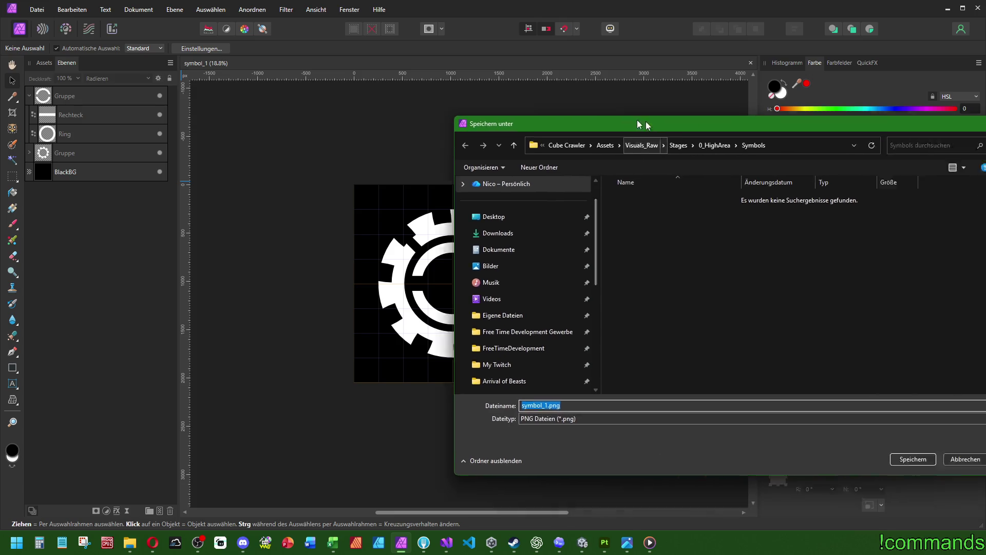
drag(640, 125, 606, 119)
click(578, 140)
scroll(621, 332, down, 4)
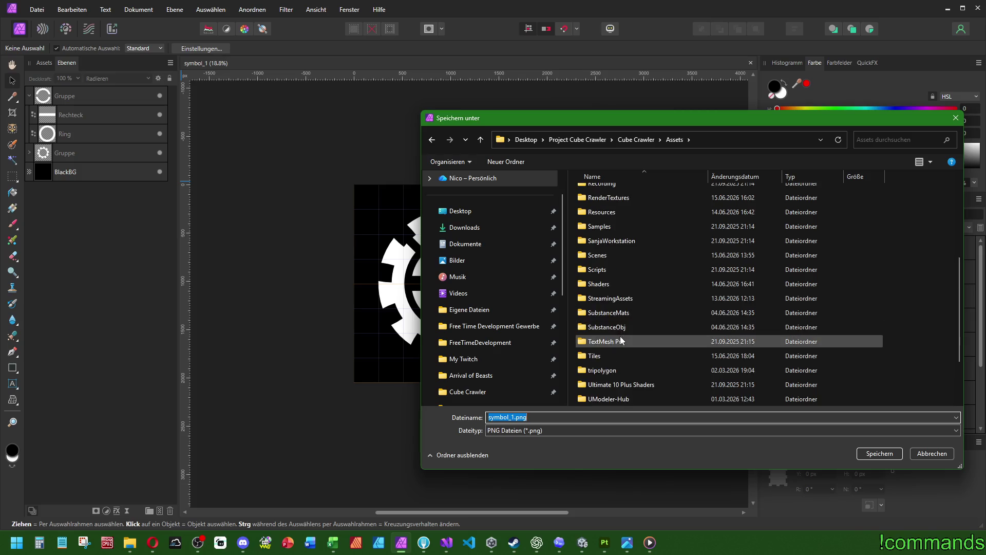
scroll(620, 340, down, 4)
double_click(596, 298)
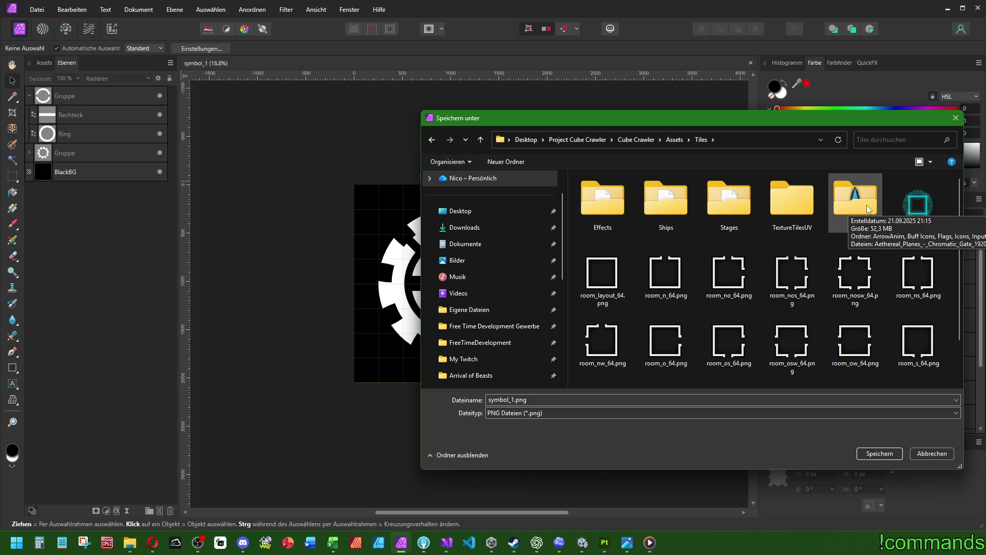
Export the PNG as symbol_1_BW.png into Tiles/Stages/0_HighArea/Symbols
double_click(732, 193)
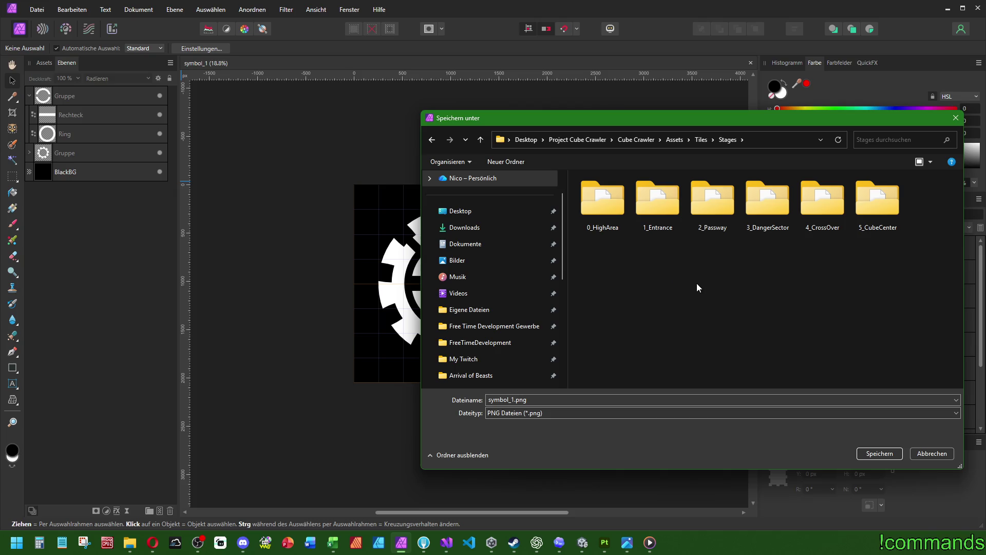
double_click(612, 203)
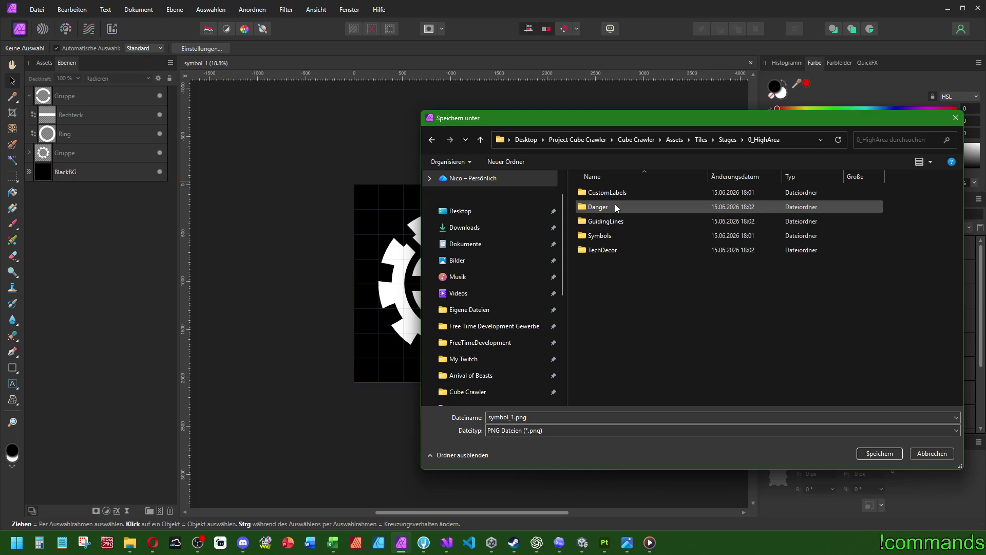
double_click(604, 236)
click(546, 415)
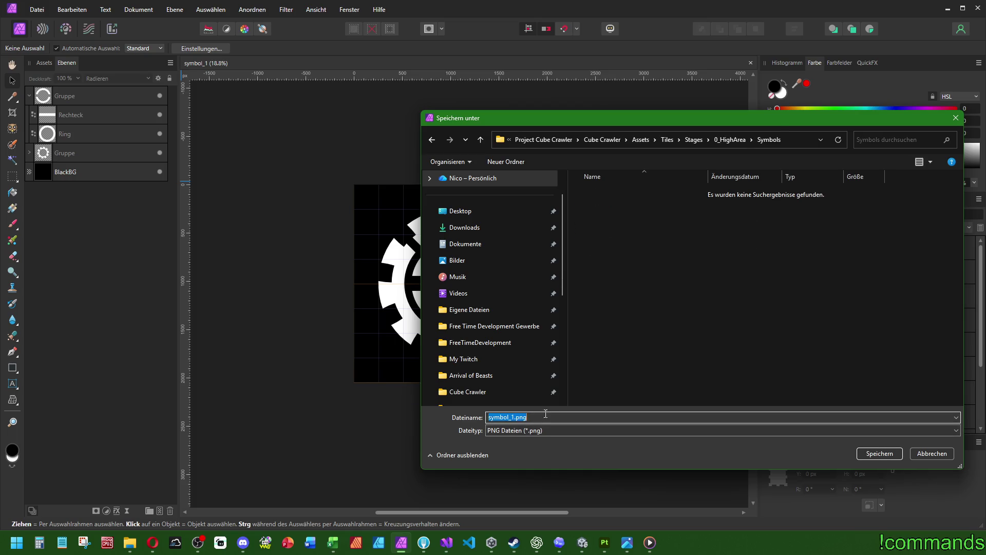
click(561, 418)
text(_BW)
key(Return)
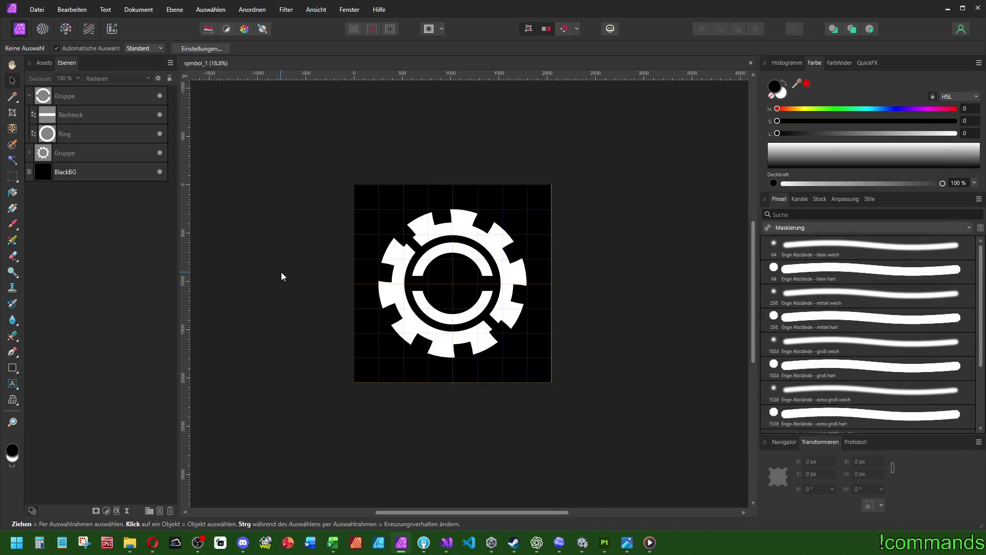
Hide the black background layer and export the transparent version as symbol_1_W.png
click(161, 172)
key(ctrl+alt+shift+w)
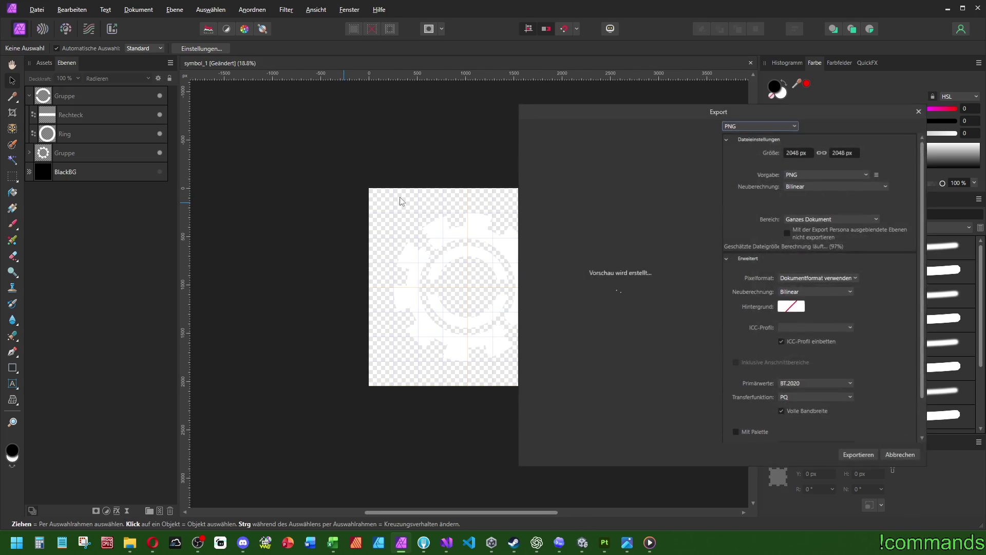
click(850, 450)
key(End)
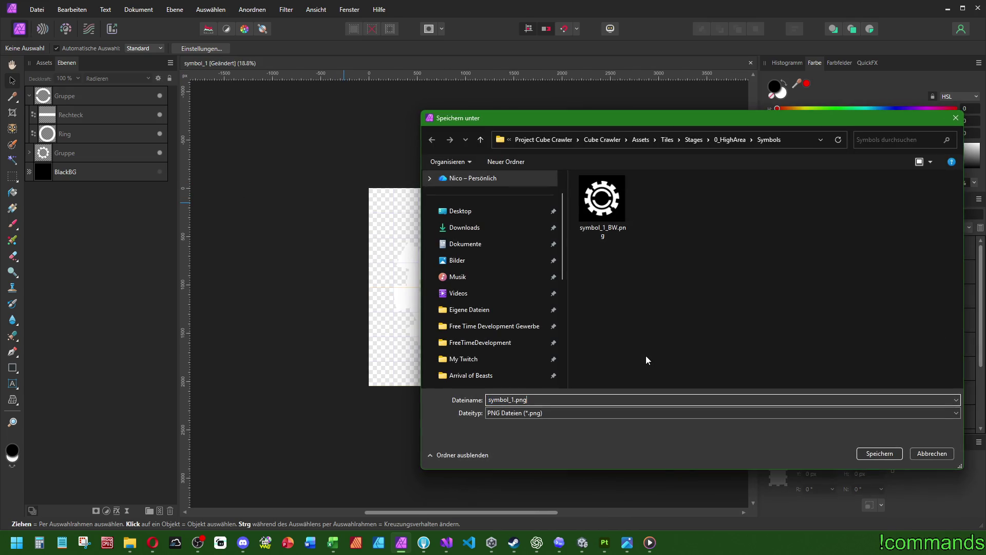
text(_W)
key(BackSpace)
text(W)
key(Return)
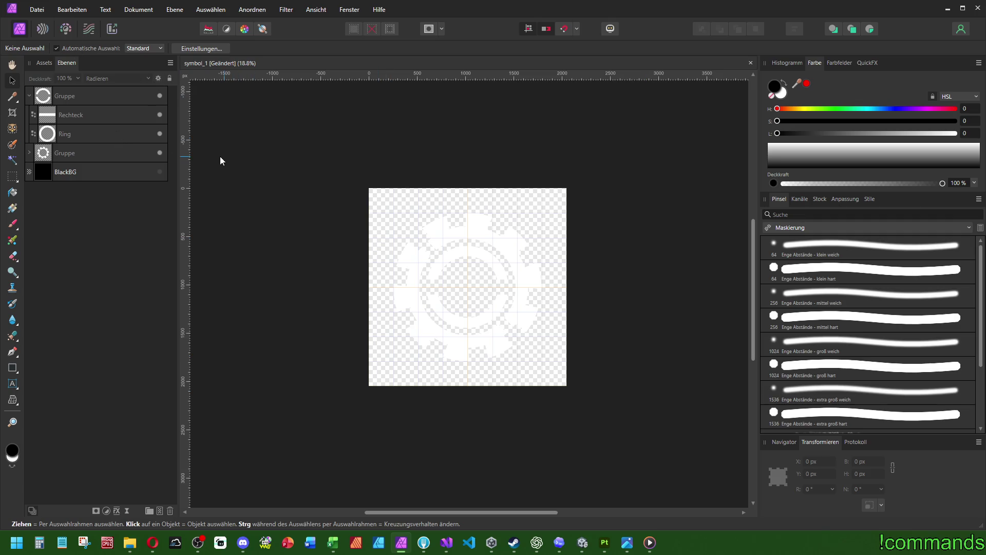
Save a new copy of the document as symbol_2
click(37, 9)
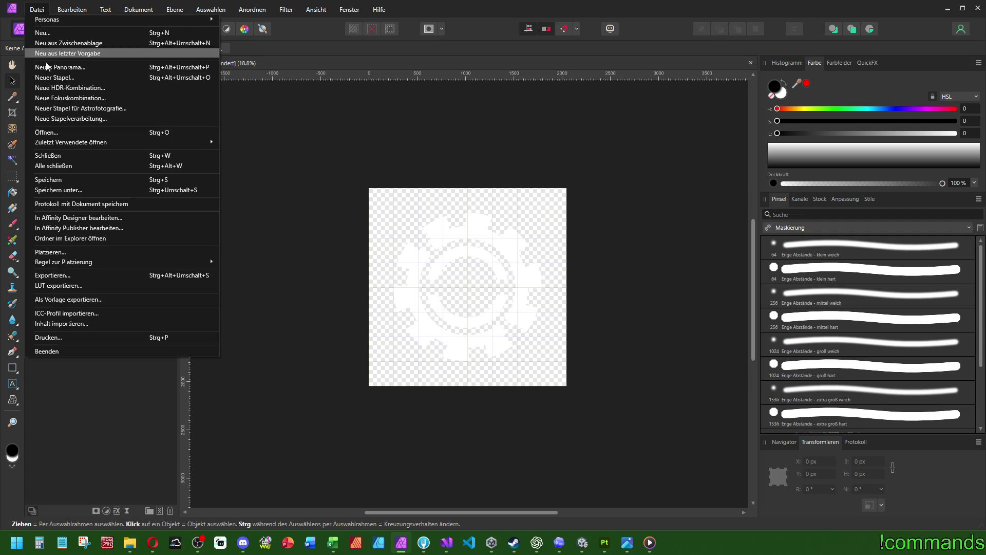
click(70, 190)
click(606, 193)
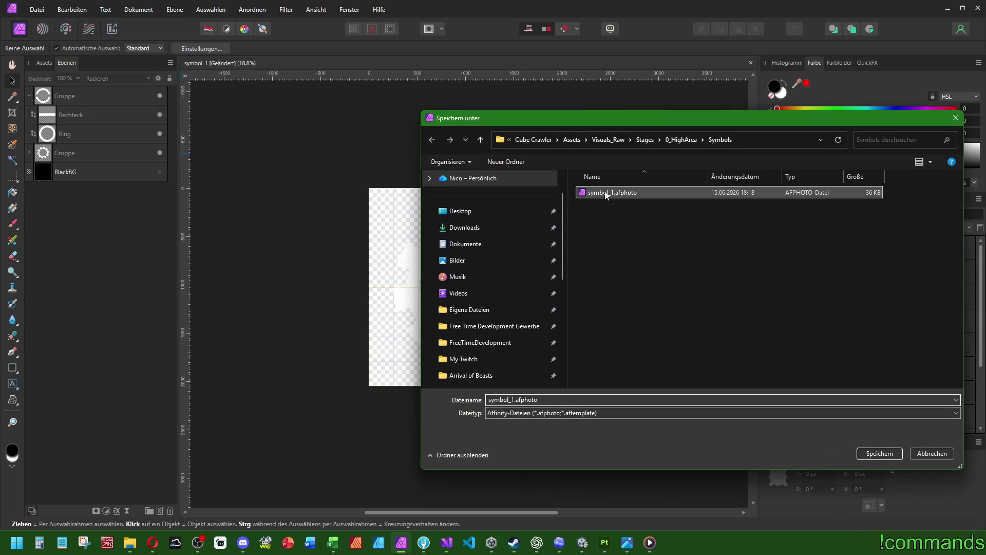
double_click(524, 399)
text(symbol_2)
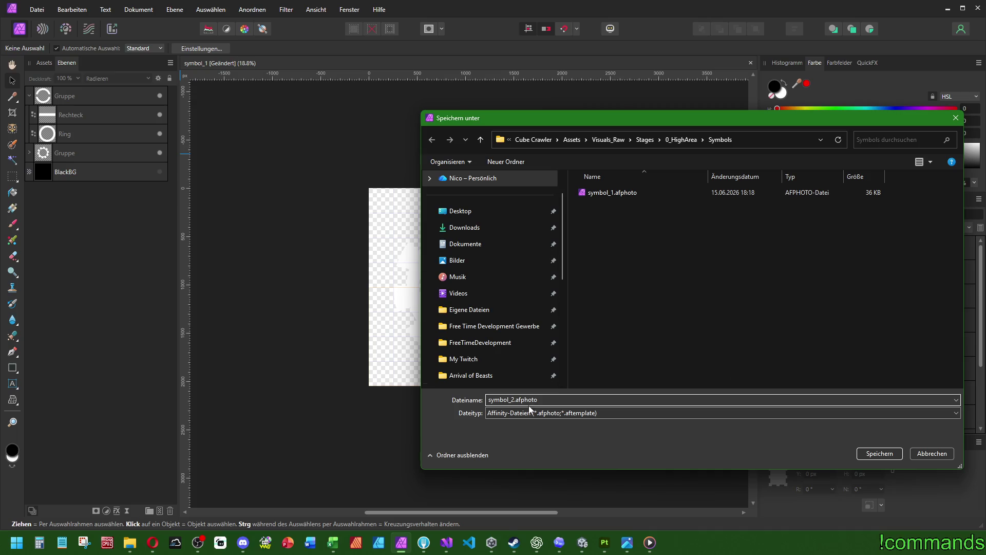
key(Return)
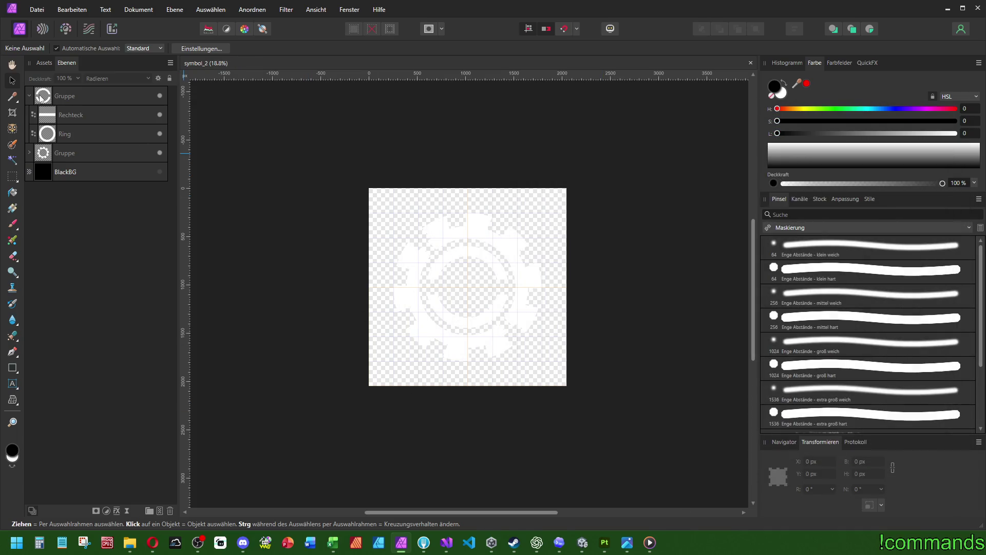
Show the BlackBG layer and delete the ring/rectangle group and the gear group
click(160, 172)
click(31, 96)
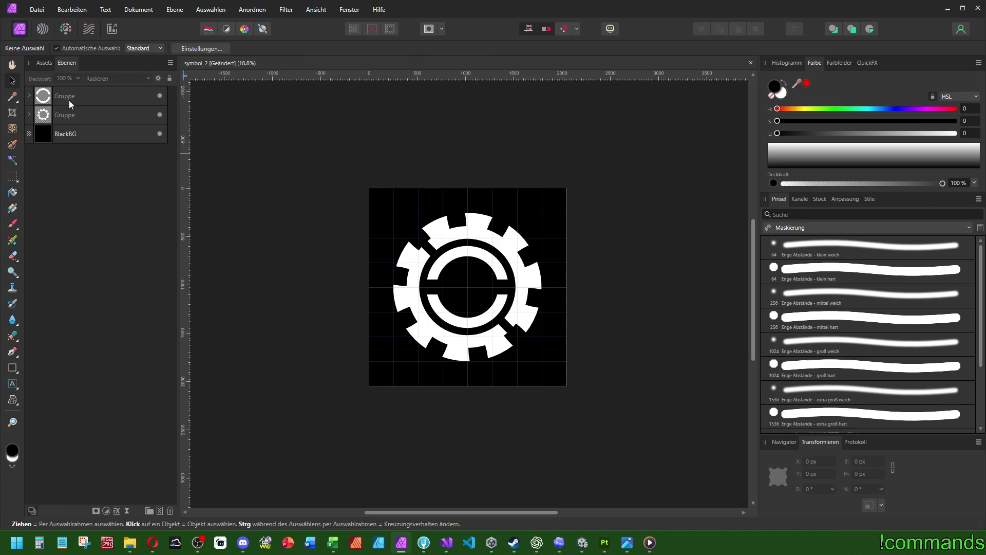
click(69, 100)
key(Delete)
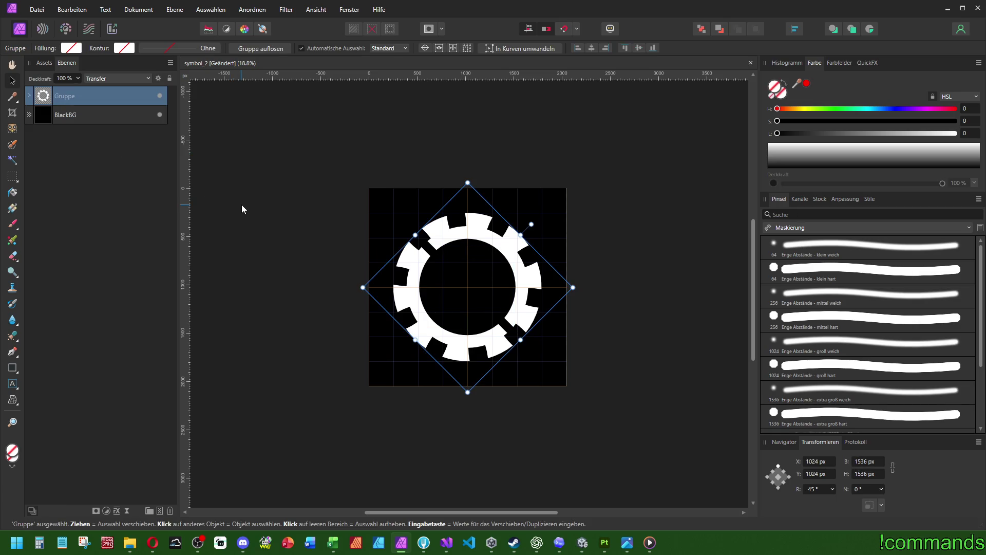
key(Delete)
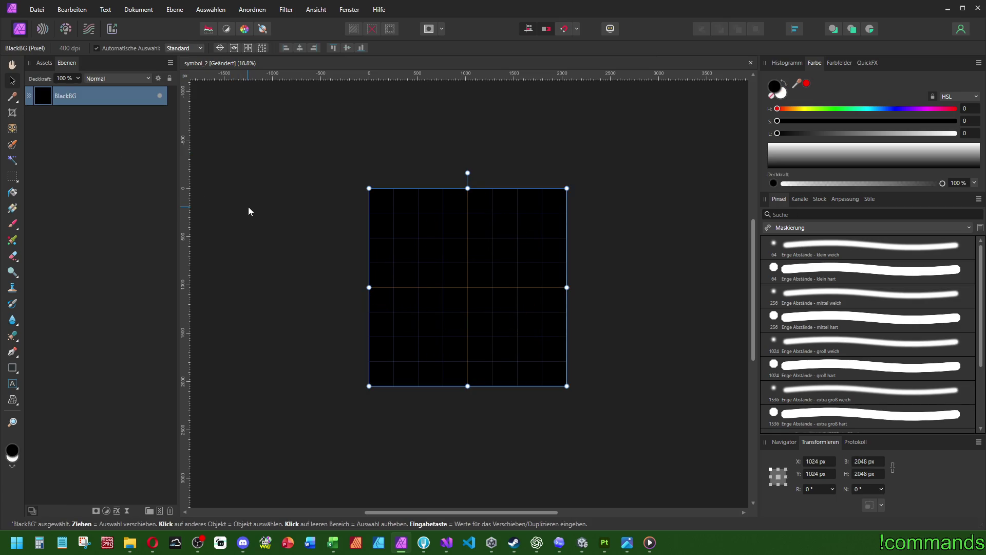
scroll(471, 297, up, 3)
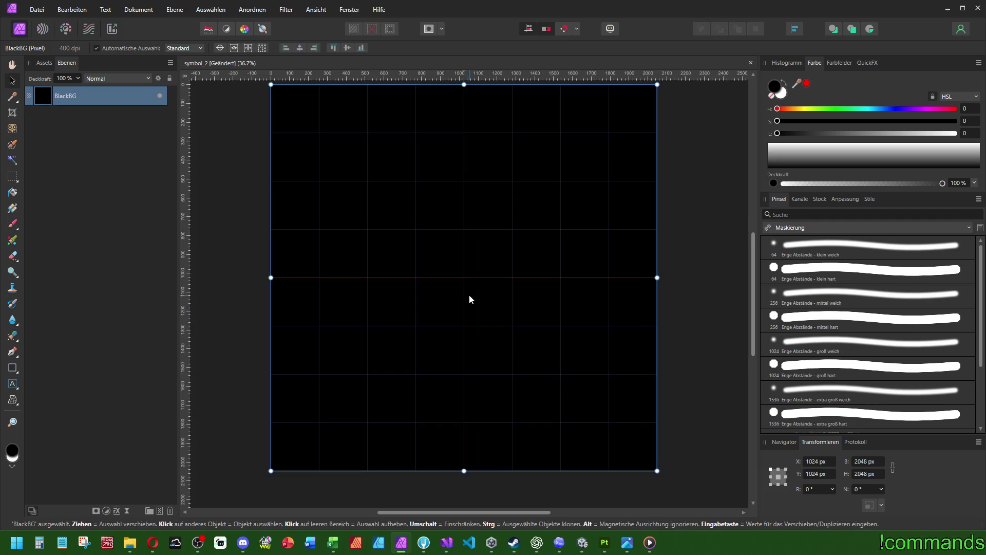
click(470, 296)
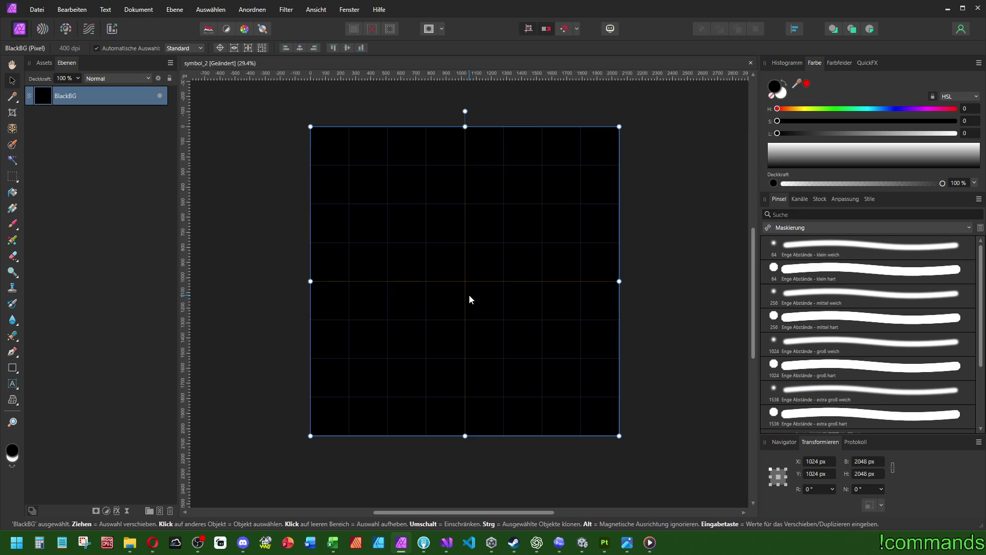
mouse_move(138, 538)
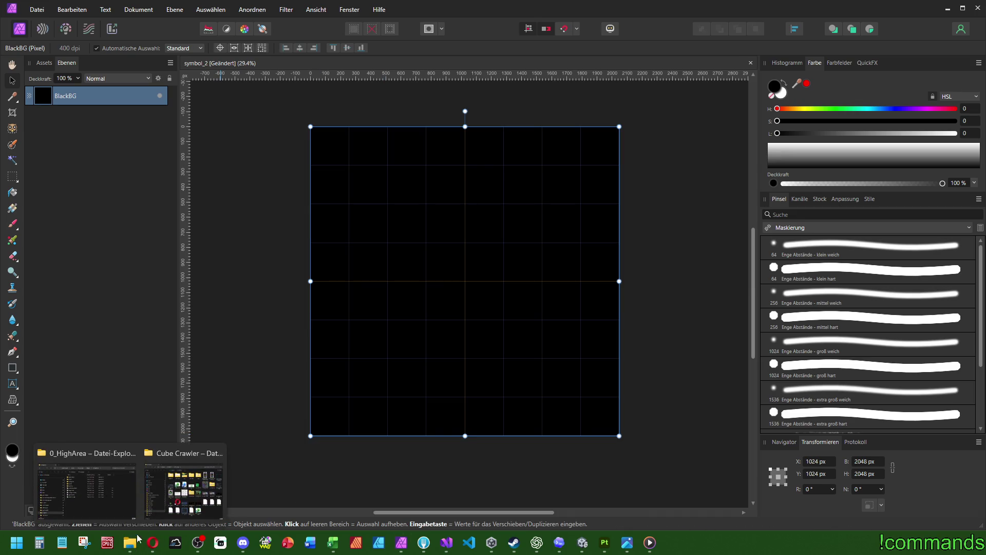
click(87, 488)
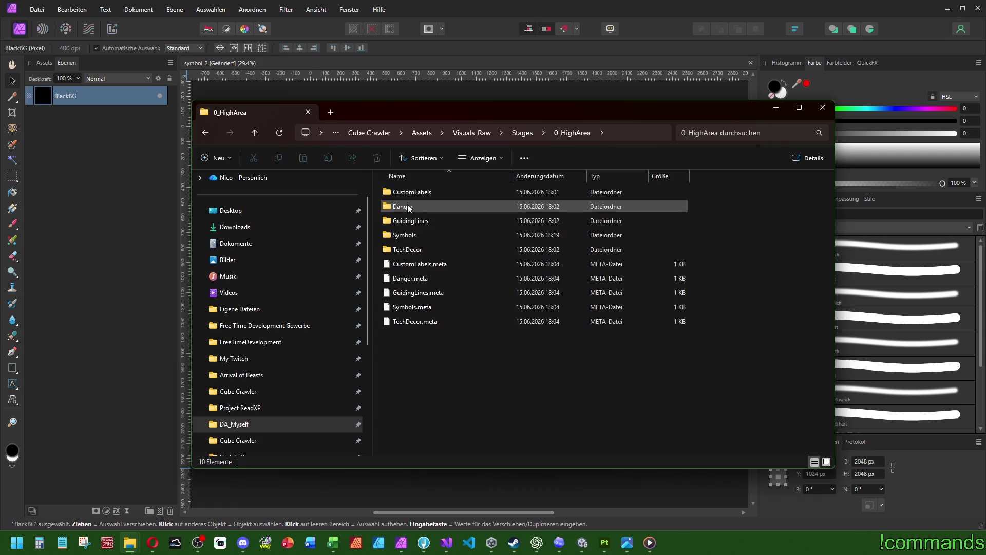
click(584, 46)
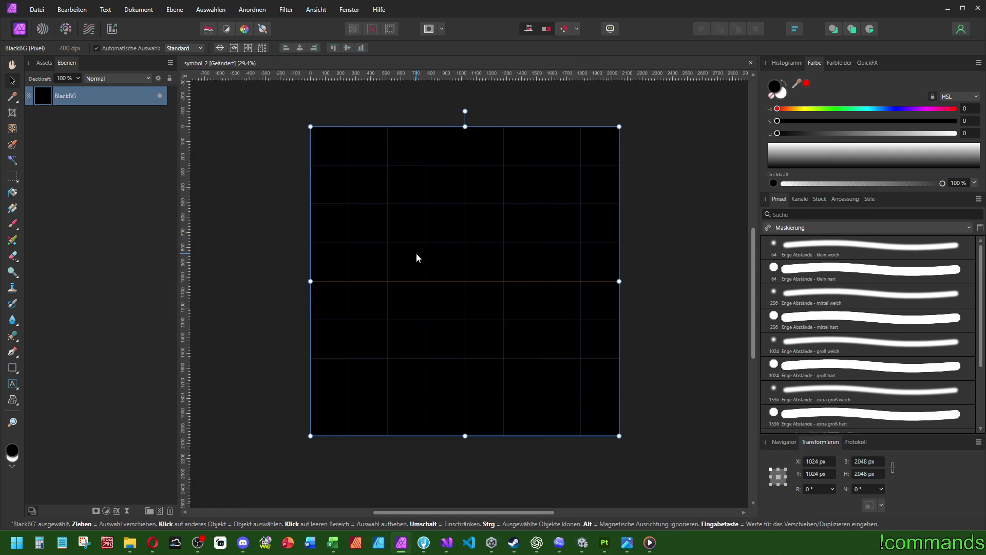
Switch to the Pen tool and draw a first test path, then undo it
click(16, 373)
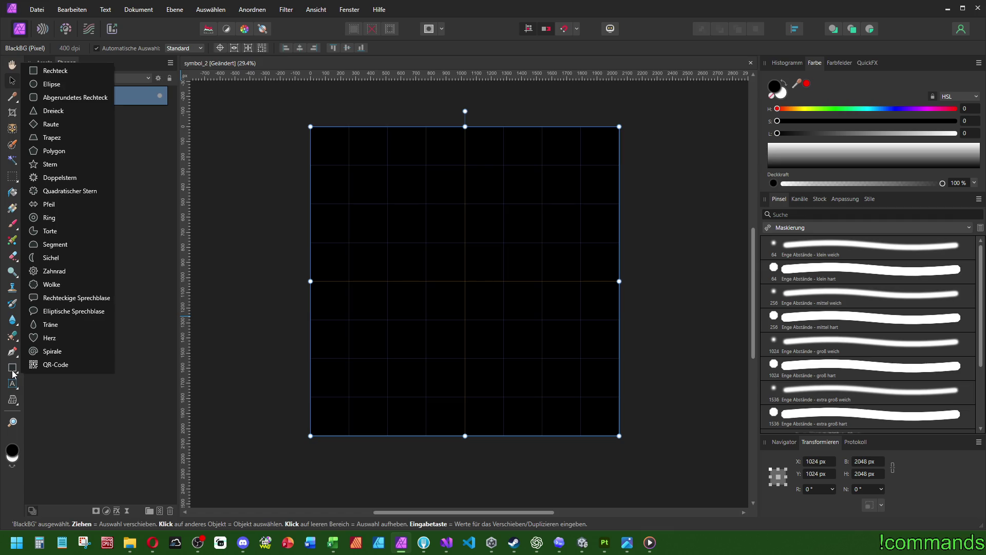
click(361, 323)
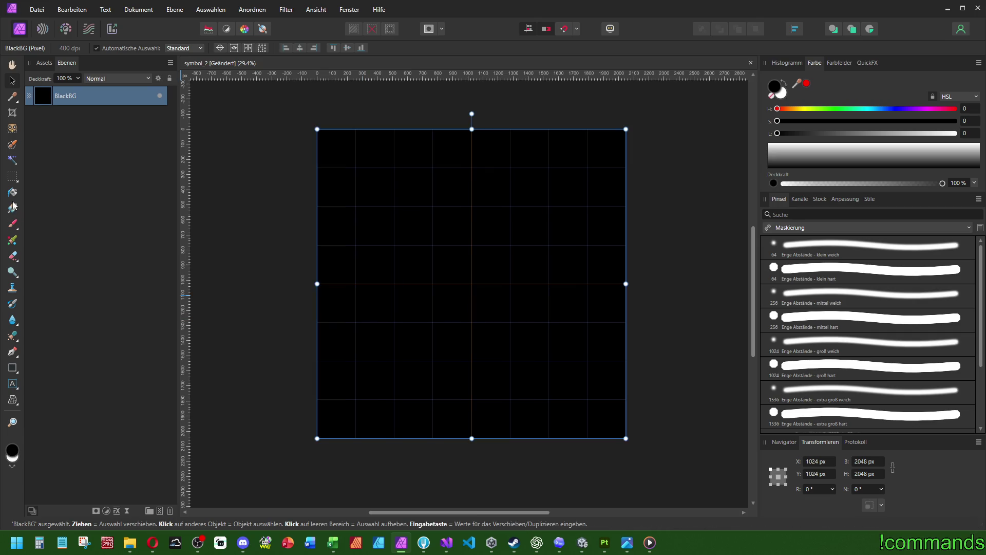
click(17, 232)
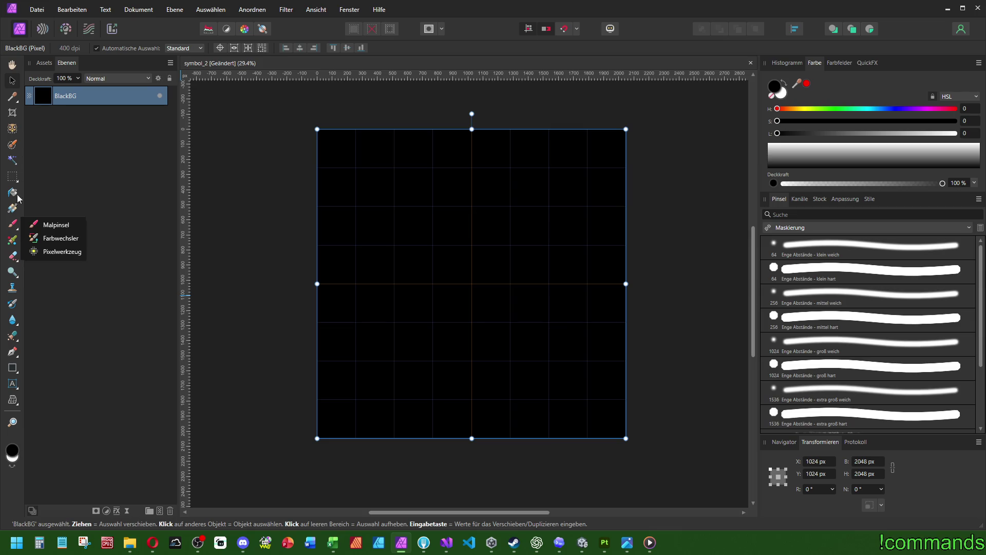
click(18, 356)
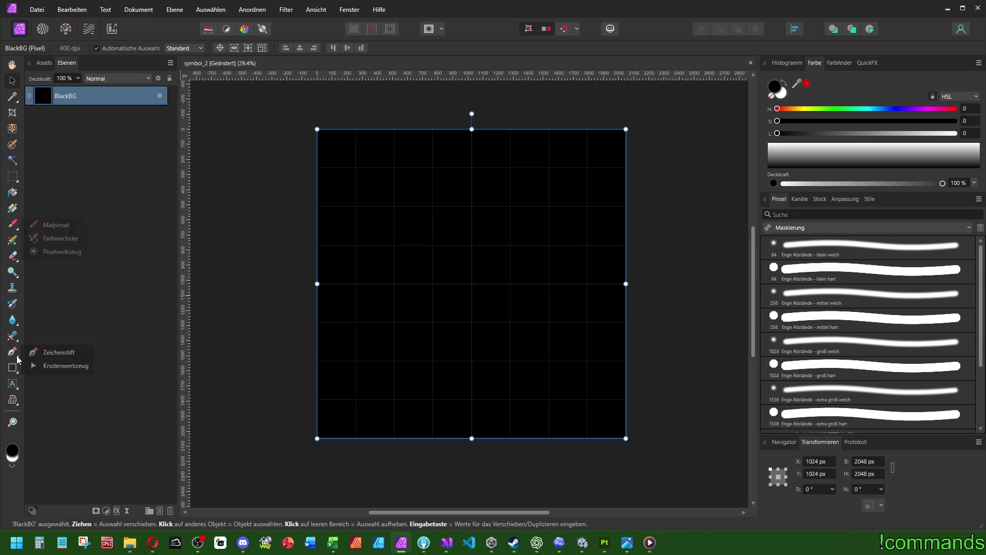
click(47, 352)
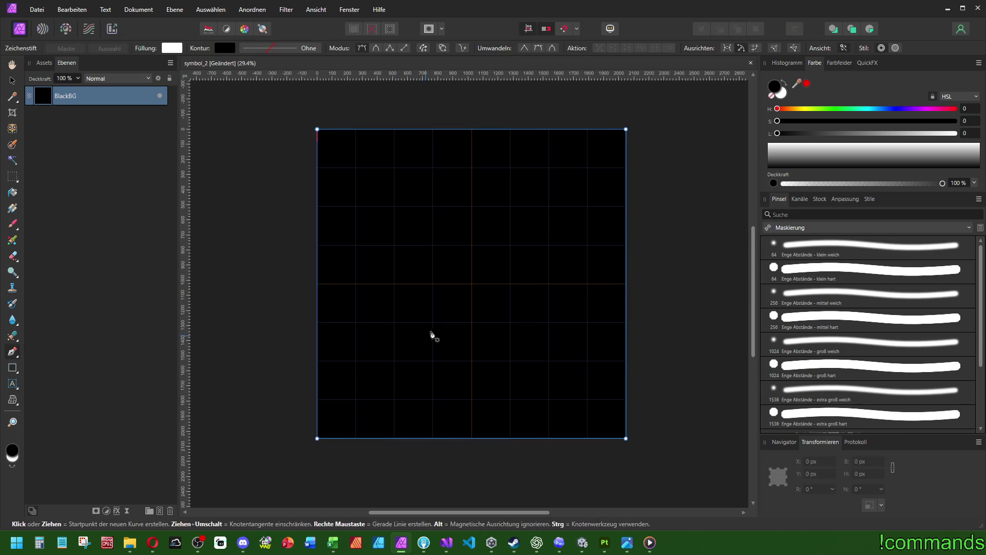
mouse_move(413, 396)
mouse_down()
mouse_move(411, 357)
mouse_move(389, 360)
mouse_up()
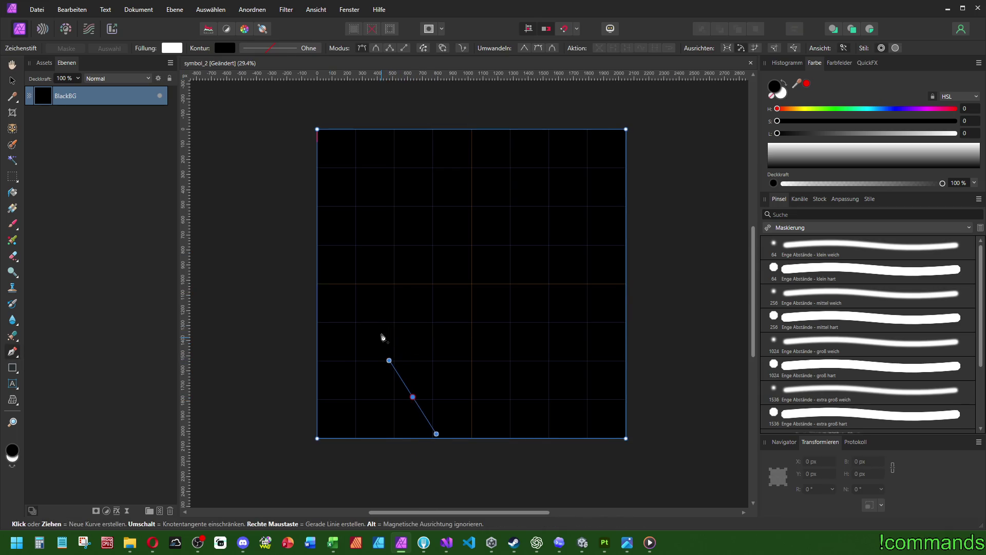
click(382, 332)
click(392, 205)
click(395, 161)
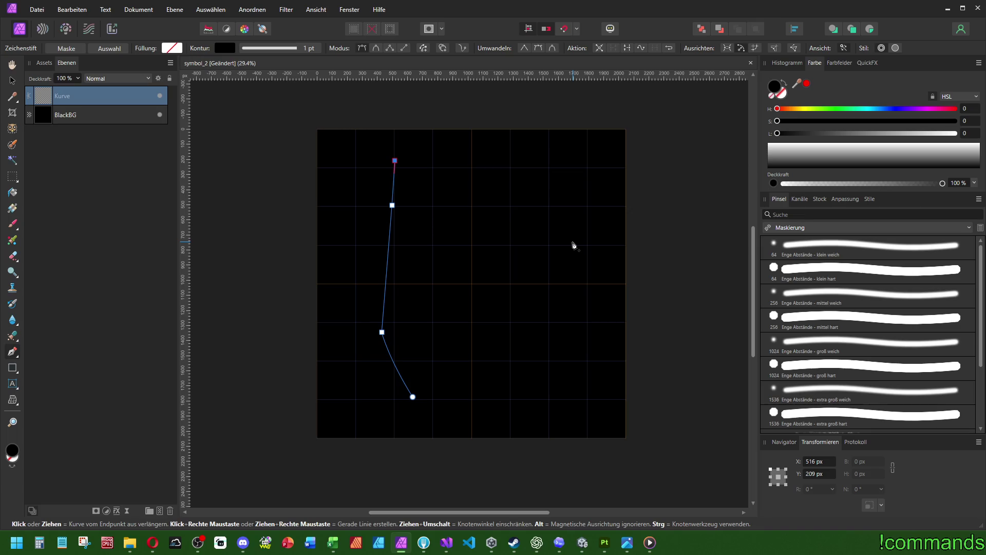
key(ctrl+z)
key(ctrl+z)
key(ctrl+z)
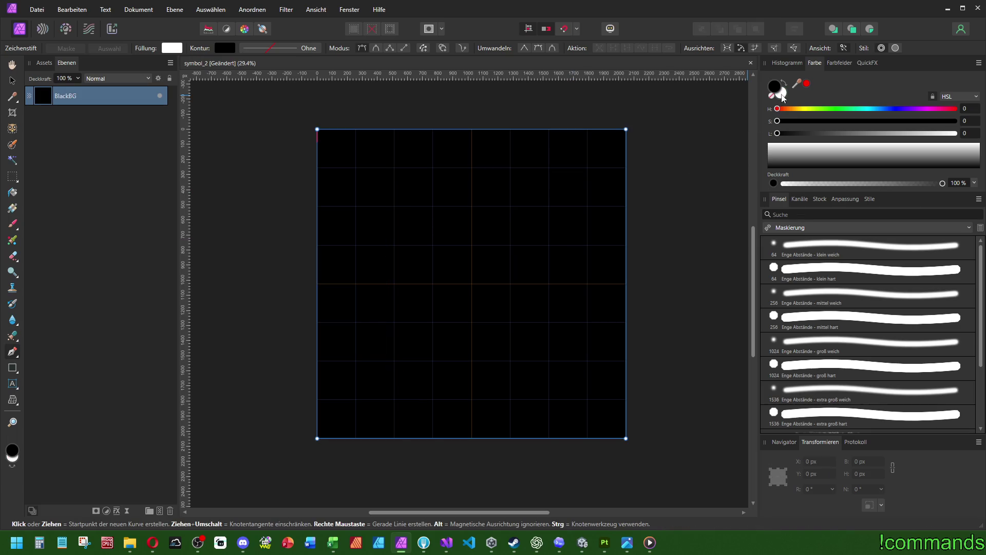
With fill set to none, draw a four-node bent line up the left side of the square
click(783, 97)
click(772, 96)
click(415, 392)
click(388, 349)
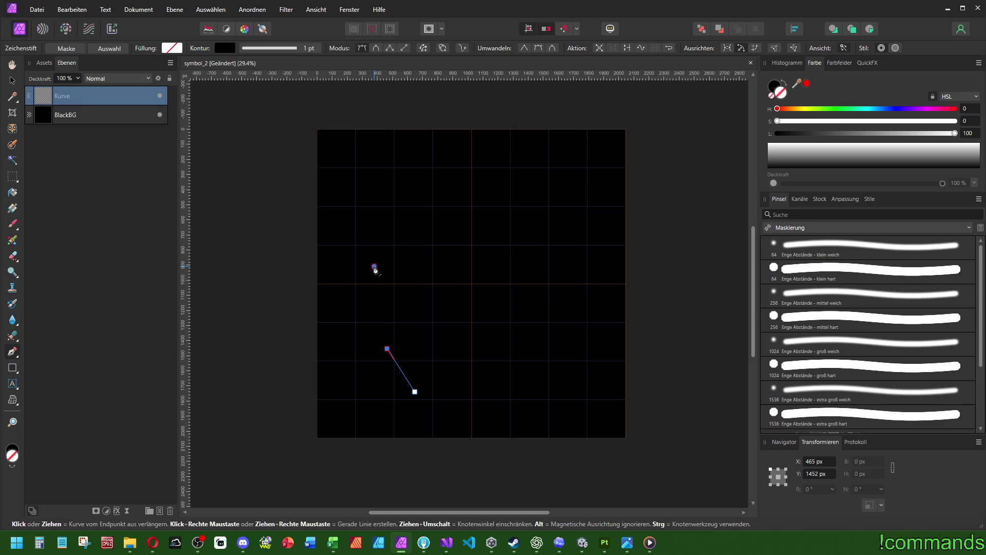
click(375, 267)
click(405, 174)
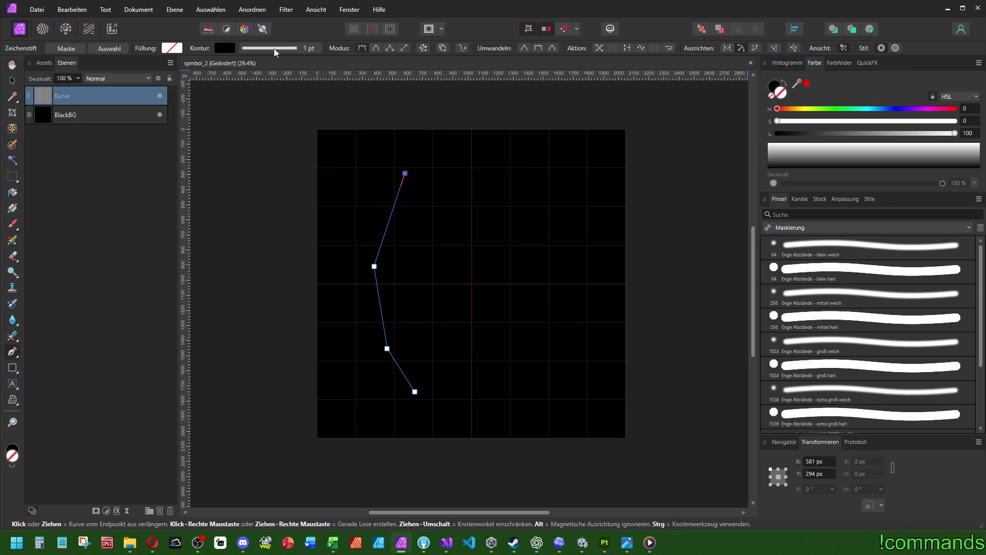
Make the line's stroke white and set its width to 12 pt
click(227, 47)
drag(215, 129, 430, 132)
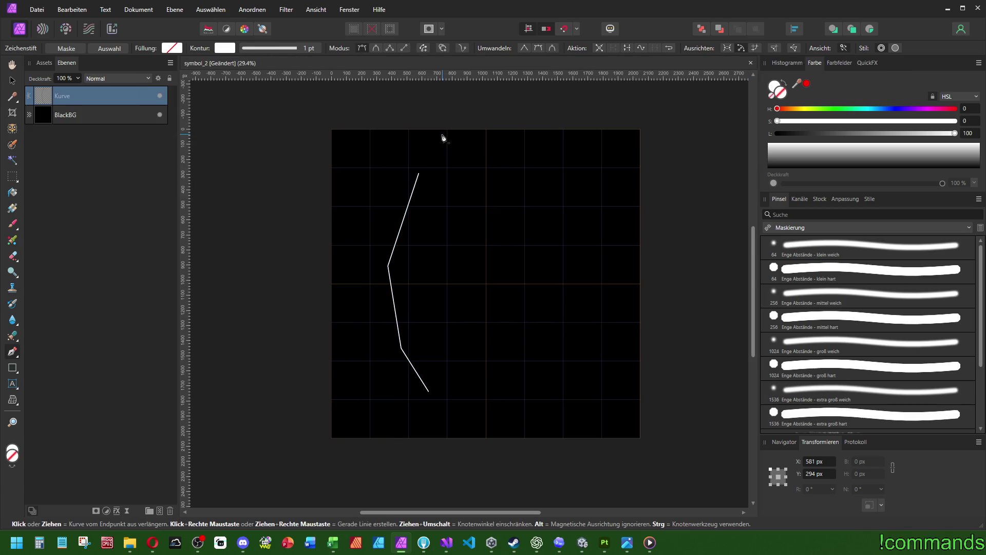
click(295, 51)
scroll(335, 85, up, 8)
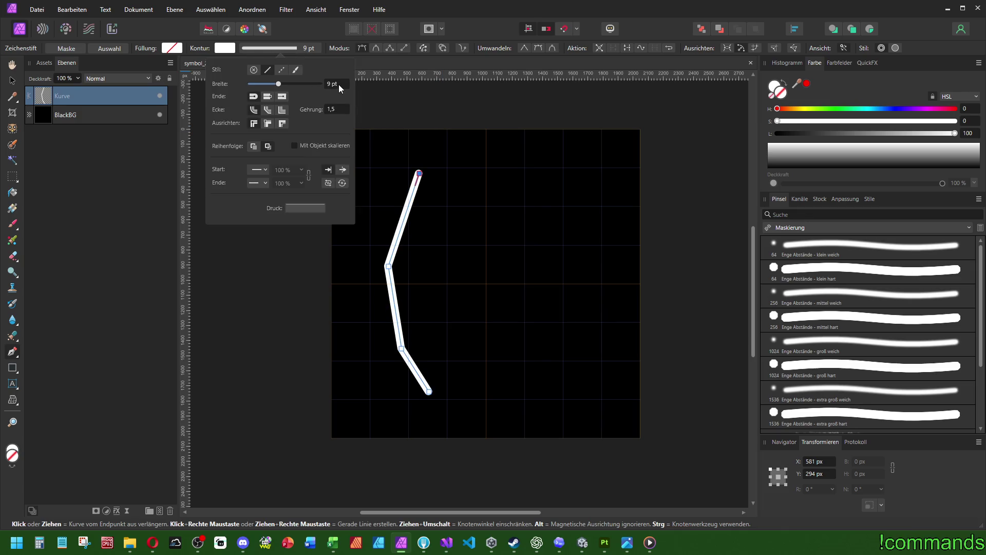
scroll(338, 85, down, 1)
scroll(338, 85, up, 4)
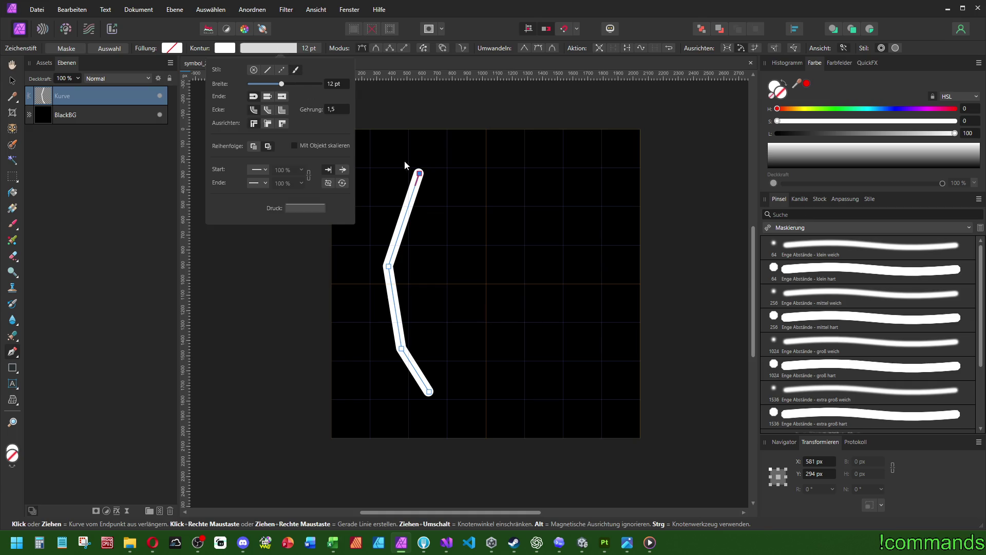
Switch the brushes to the Gravur category, then test a textured stroke and a selection and revert both
click(836, 227)
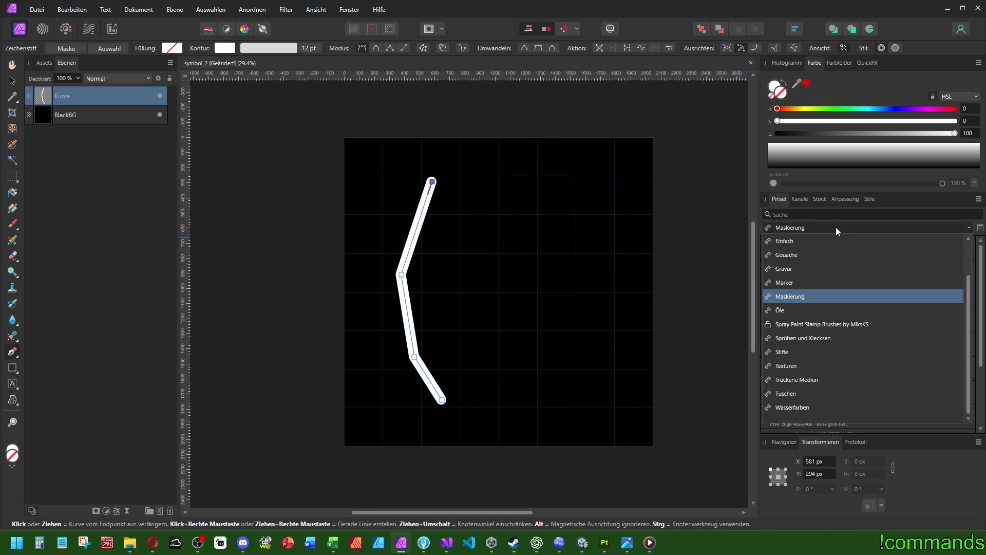
click(797, 267)
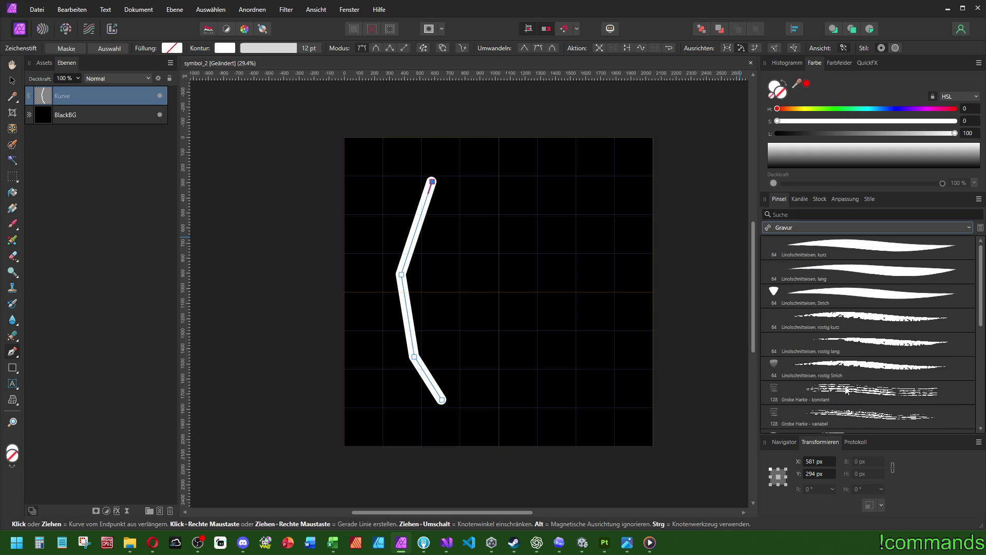
scroll(431, 267, left, 1)
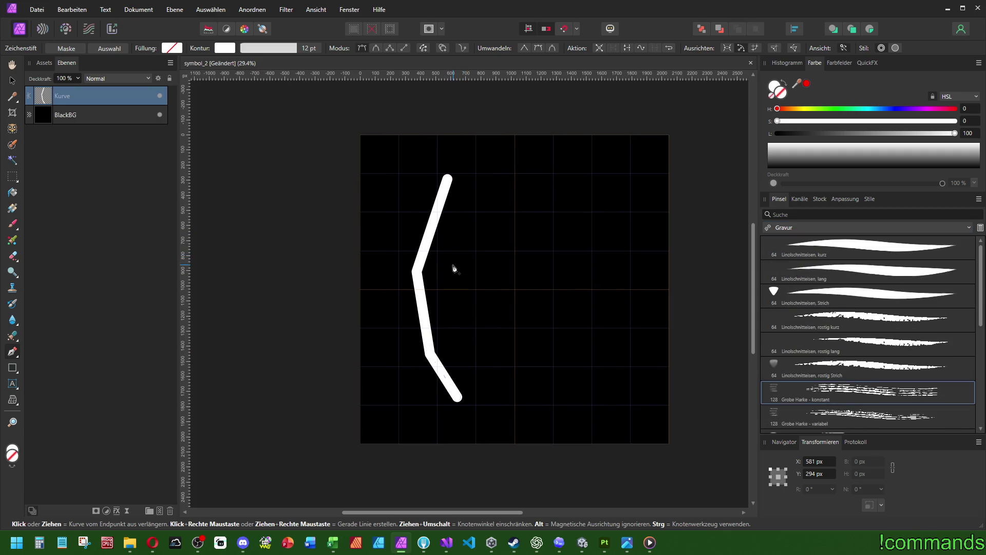
click(268, 50)
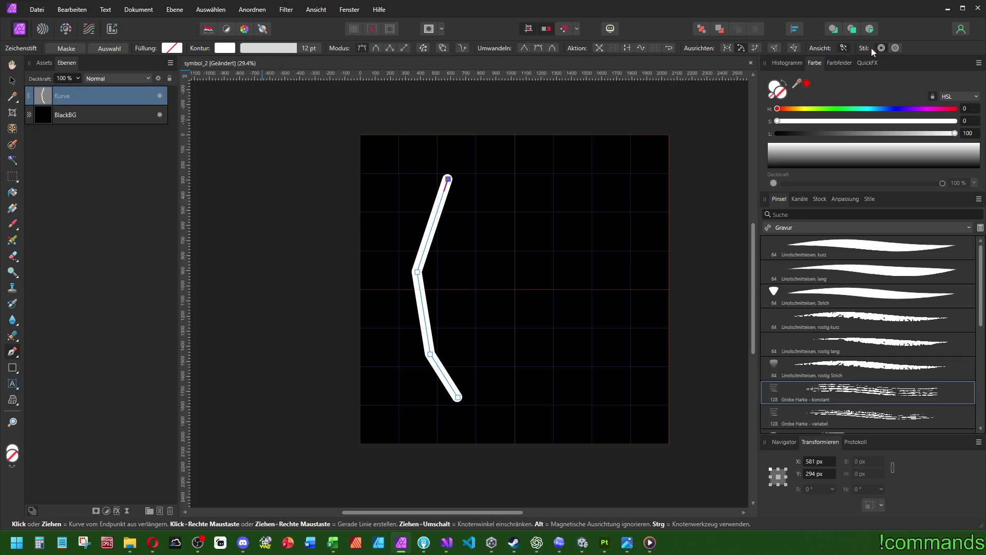
click(894, 49)
click(882, 48)
click(109, 47)
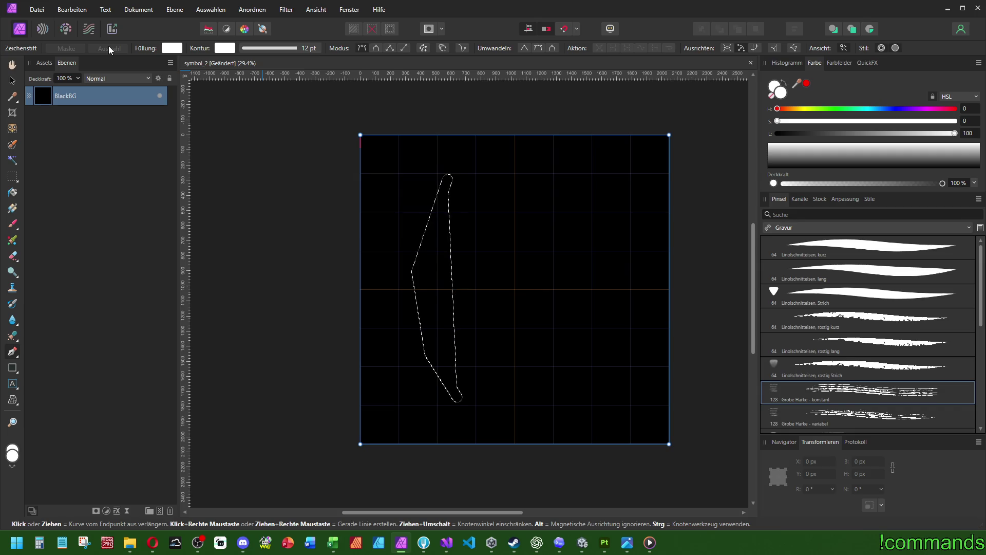
key(ctrl+z)
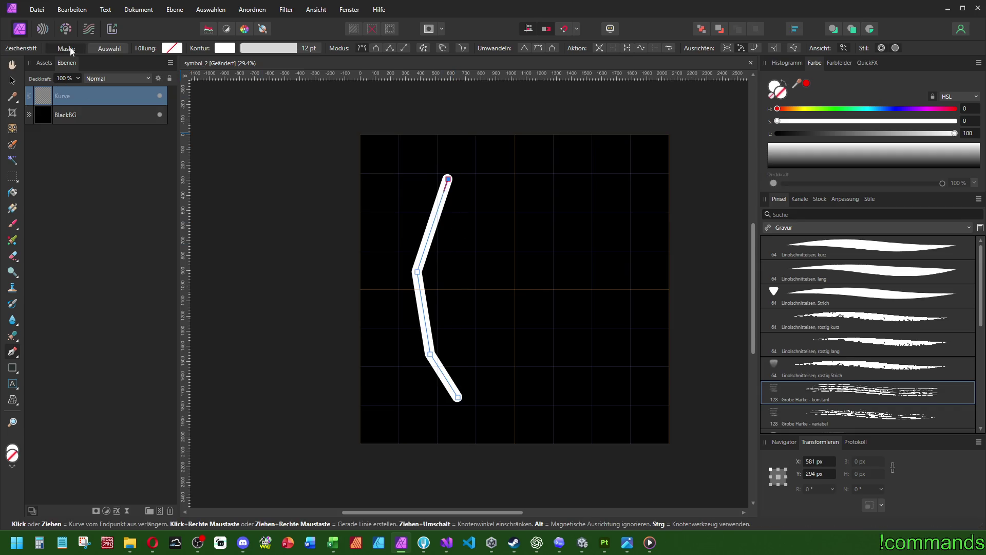
click(70, 47)
key(ctrl+z)
click(222, 49)
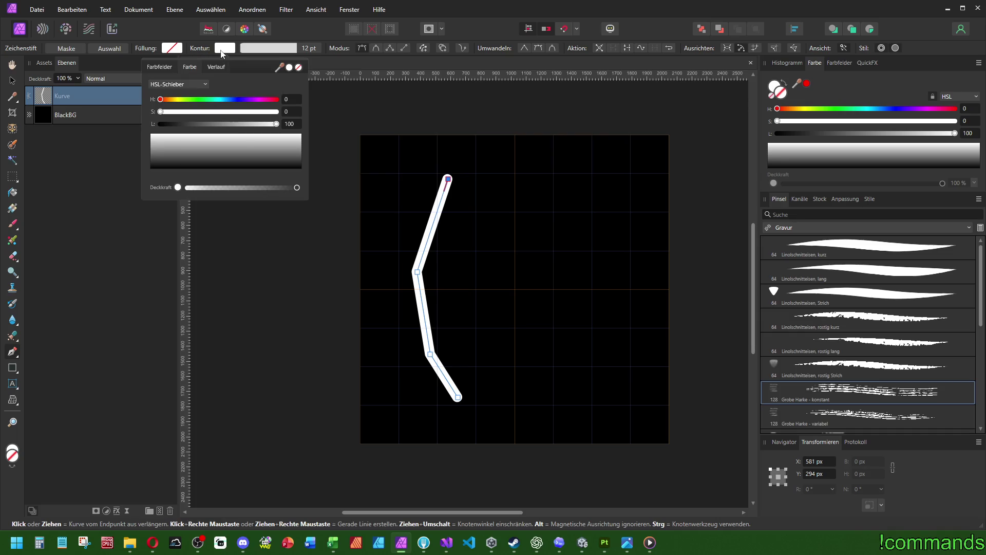
click(218, 67)
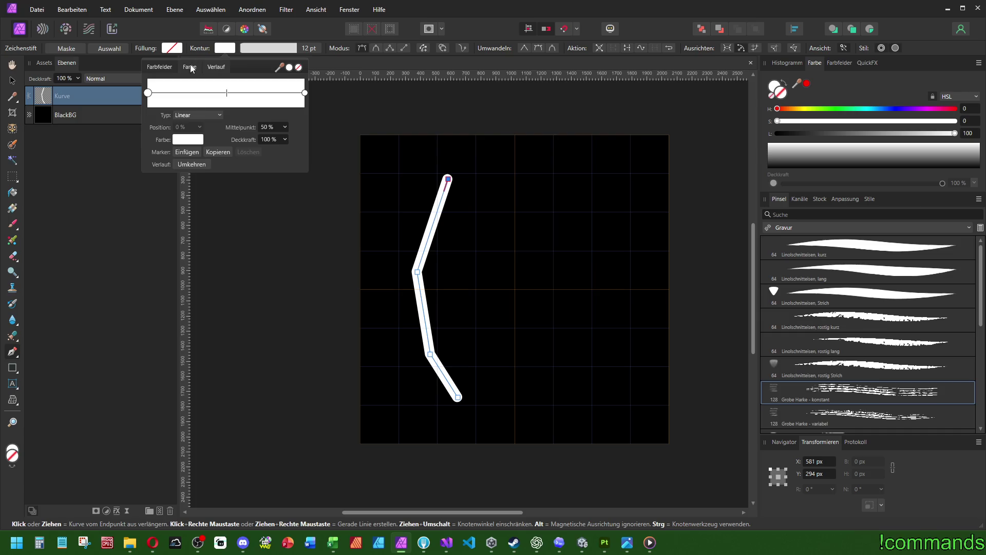
click(190, 68)
click(280, 52)
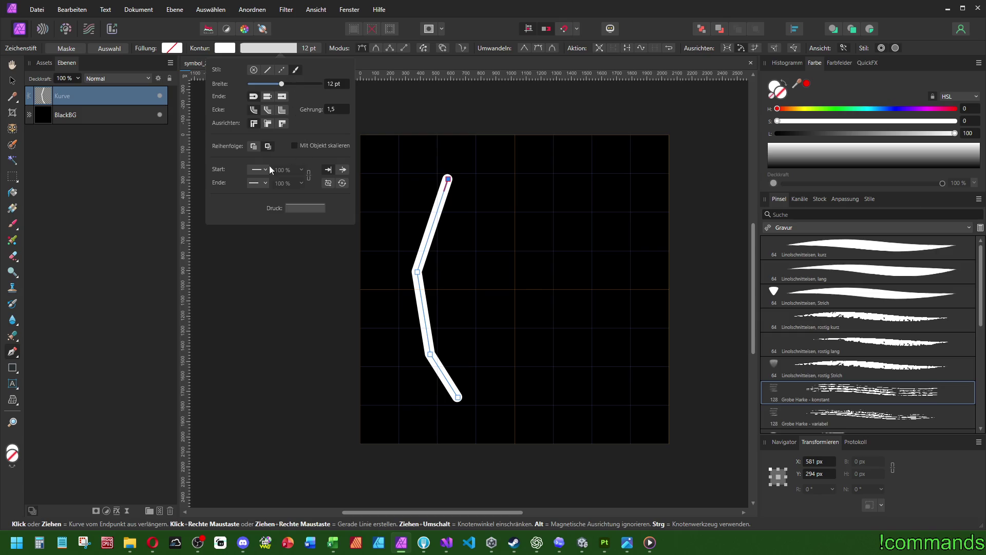
click(297, 209)
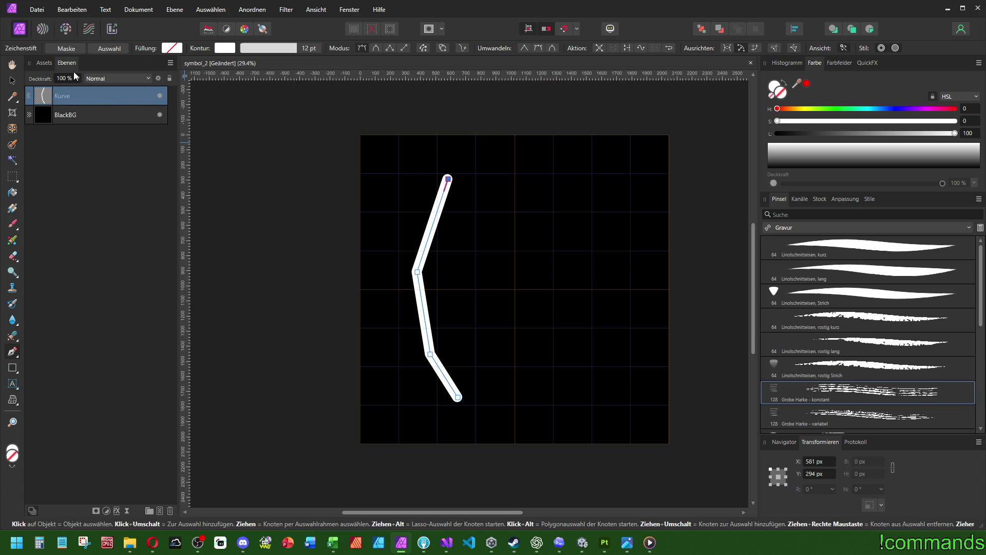
Extend the Kurve path downward with two extra nodes, then undo the added segment
right_click(87, 92)
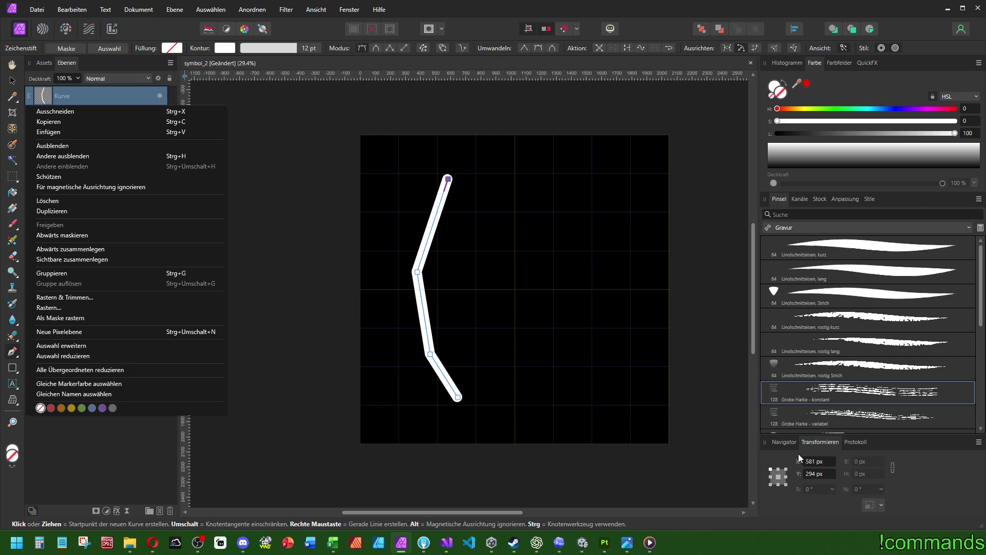
click(568, 15)
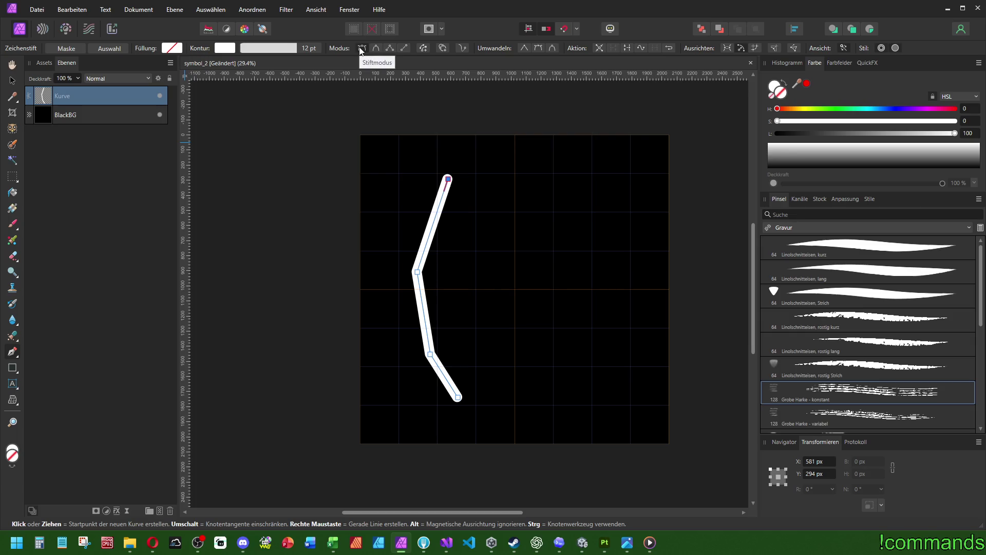
click(288, 48)
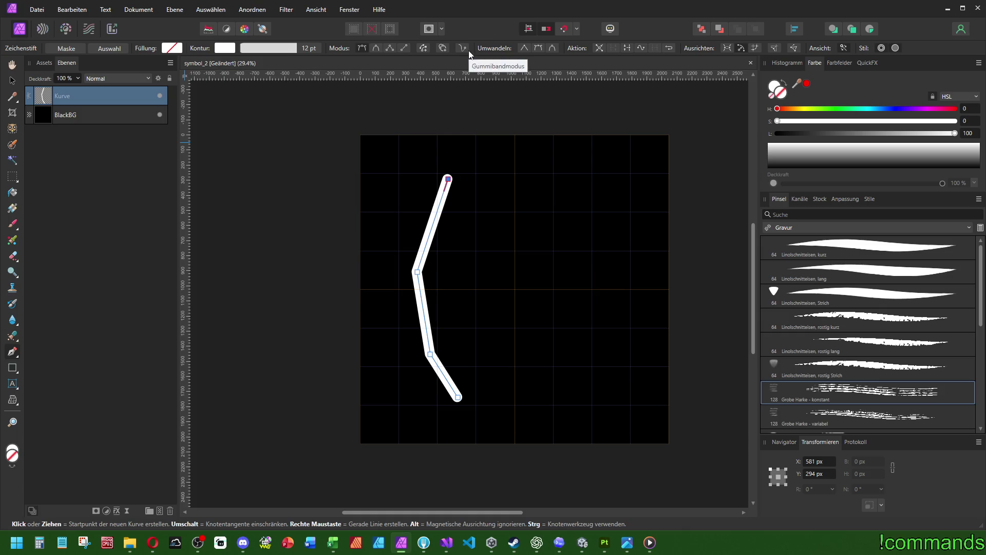
click(514, 244)
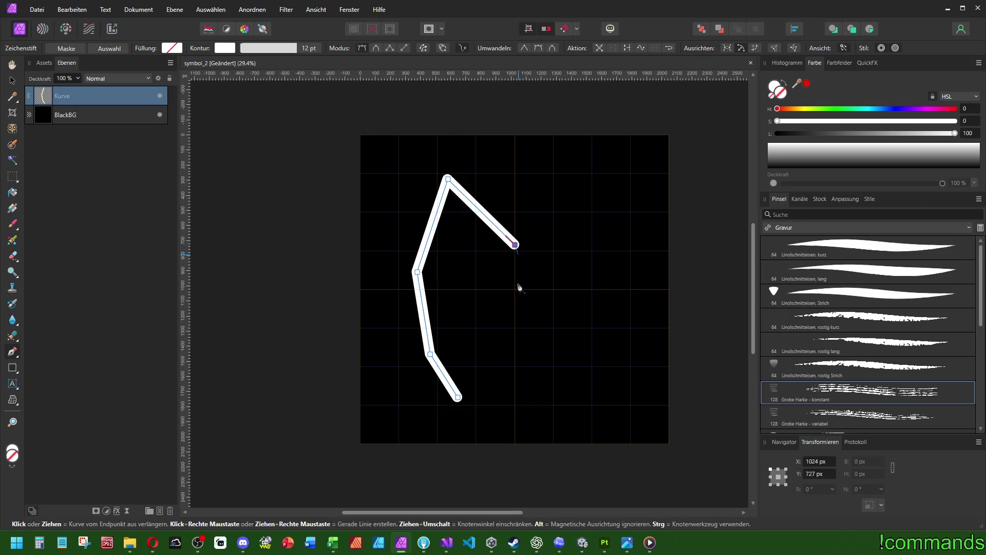
click(520, 358)
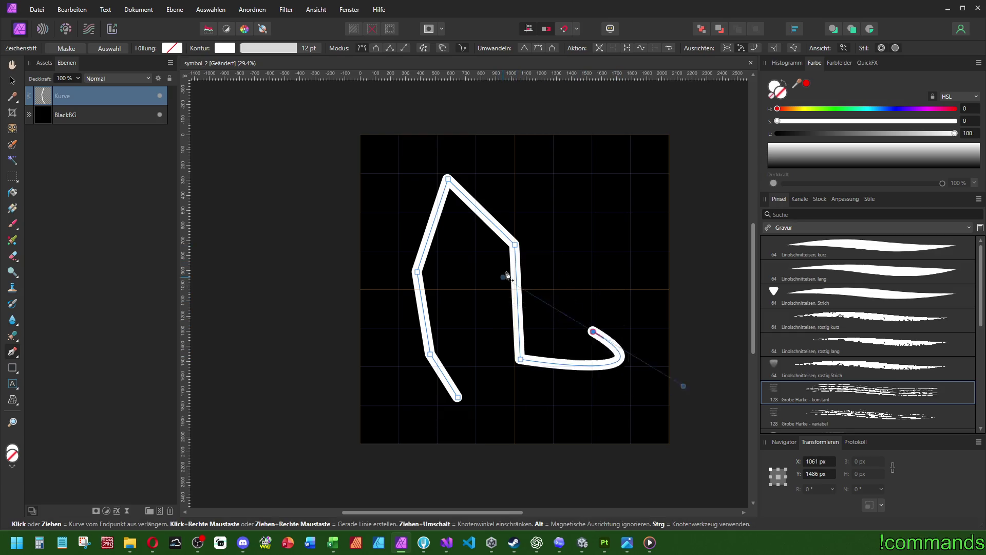
key(ctrl)
key(ctrl+z)
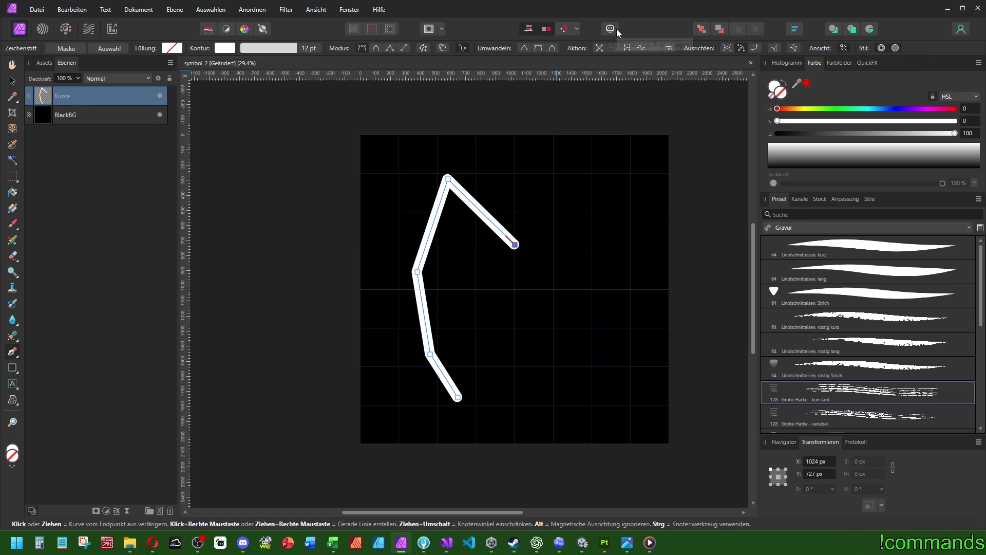
Check the mask and assistant options, then remove the extra segment so the curve is filled white
click(441, 29)
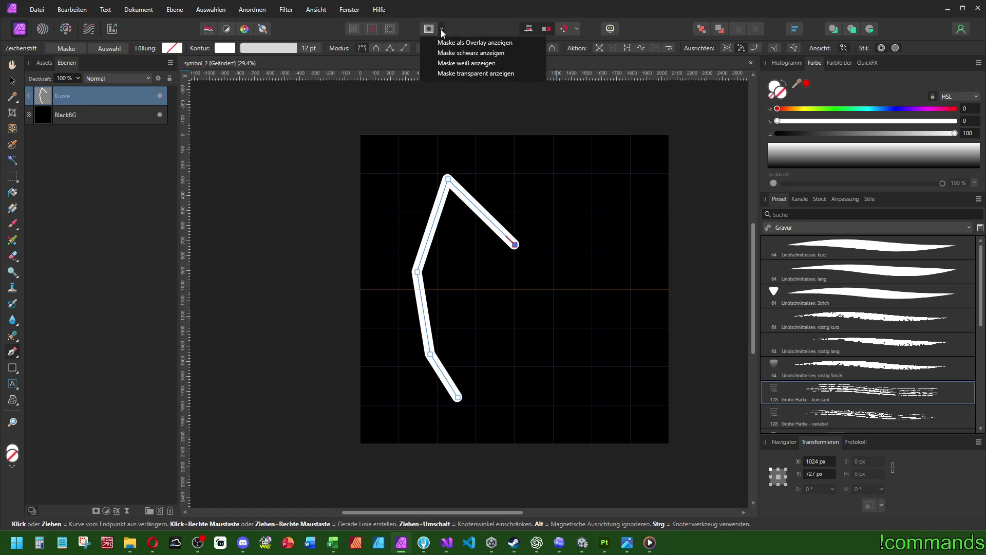
click(614, 29)
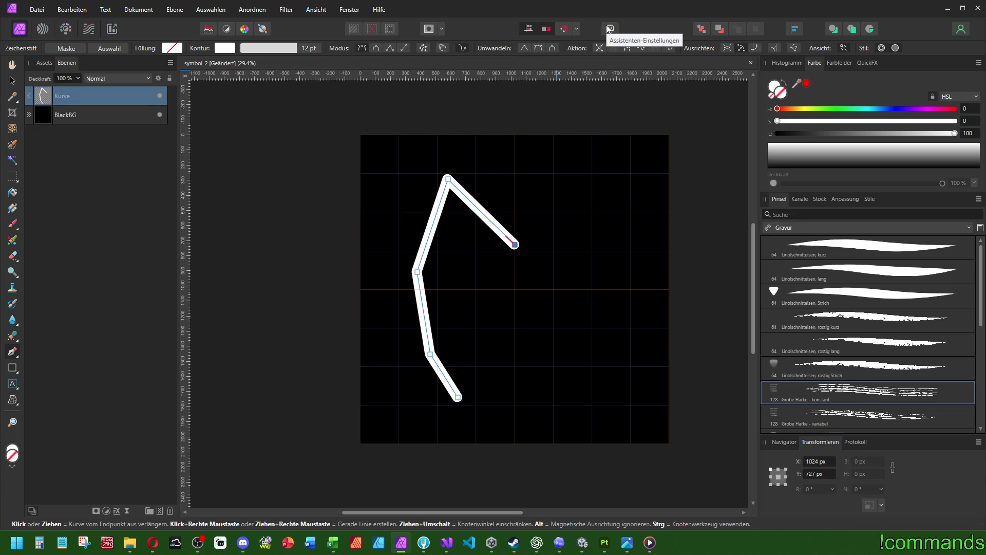
click(609, 29)
click(694, 104)
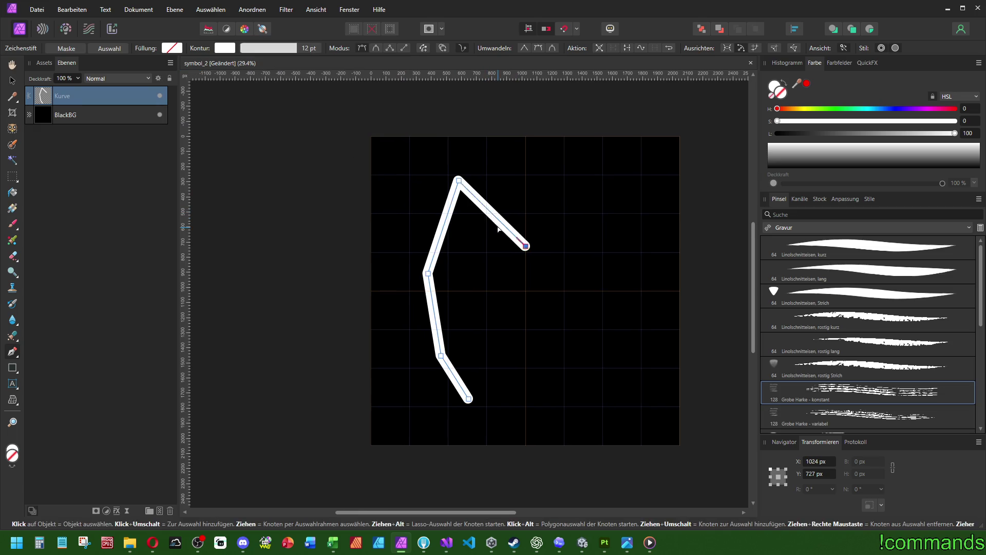
key(ctrl+z)
key(ctrl+z)
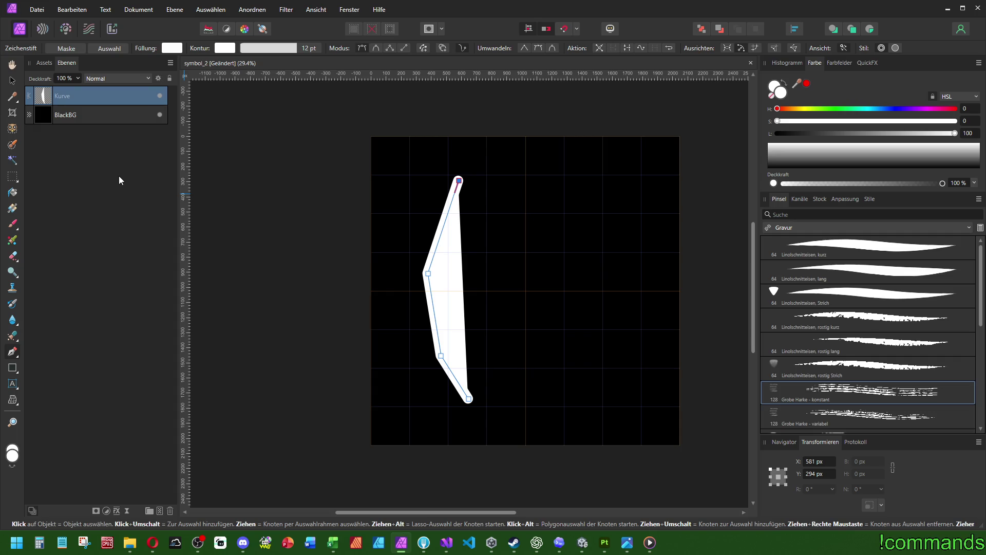
key(Escape)
drag(534, 282, 511, 276)
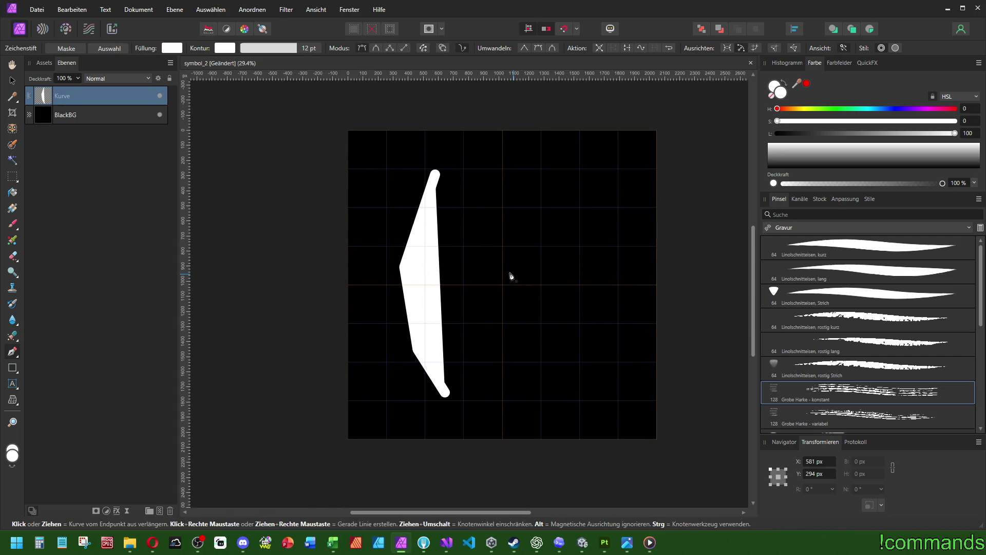
click(529, 227)
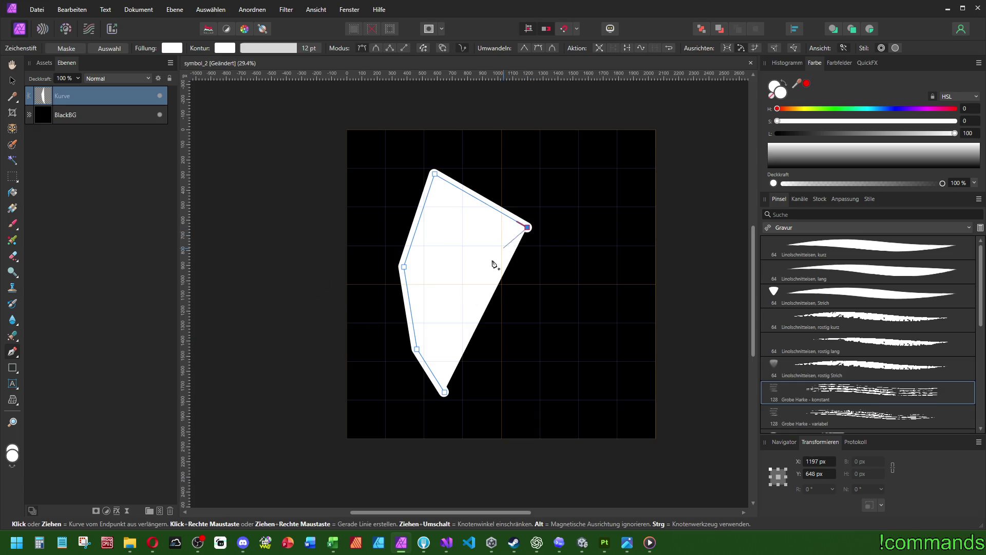
key(ctrl+z)
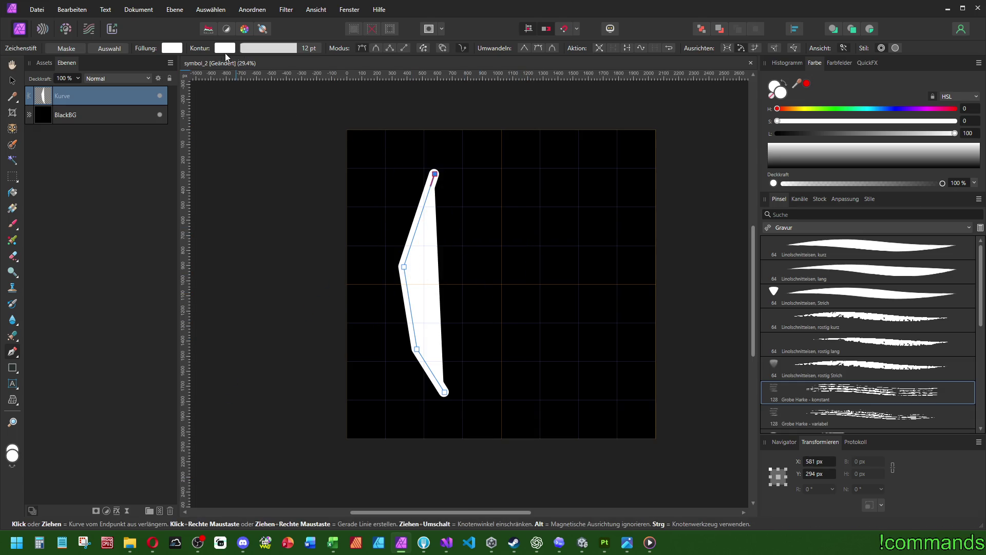
click(222, 49)
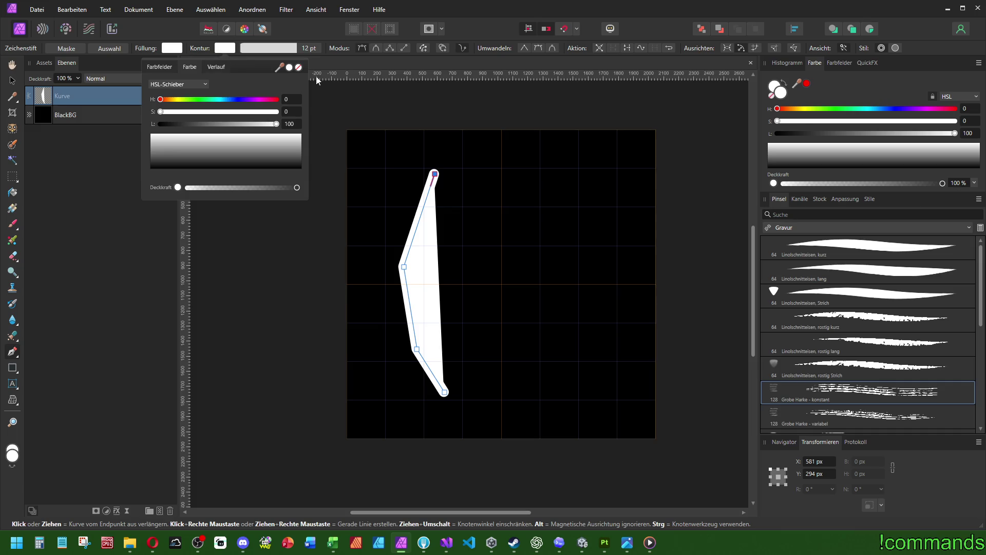
click(210, 66)
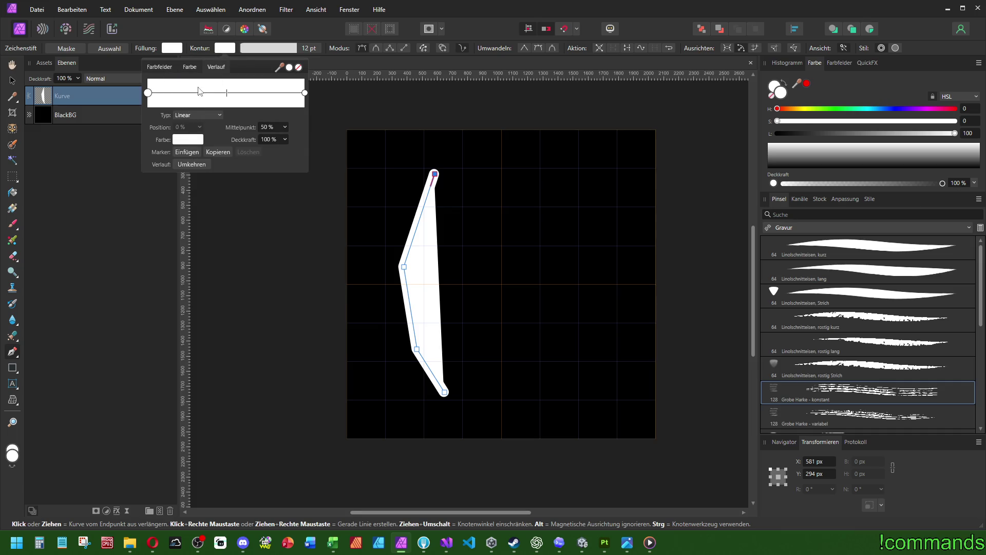
click(188, 67)
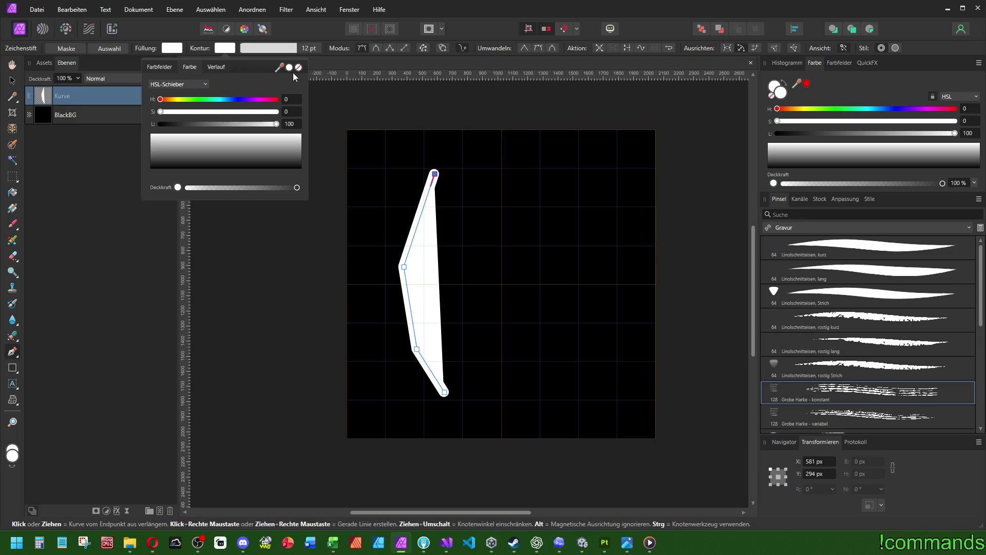
click(260, 50)
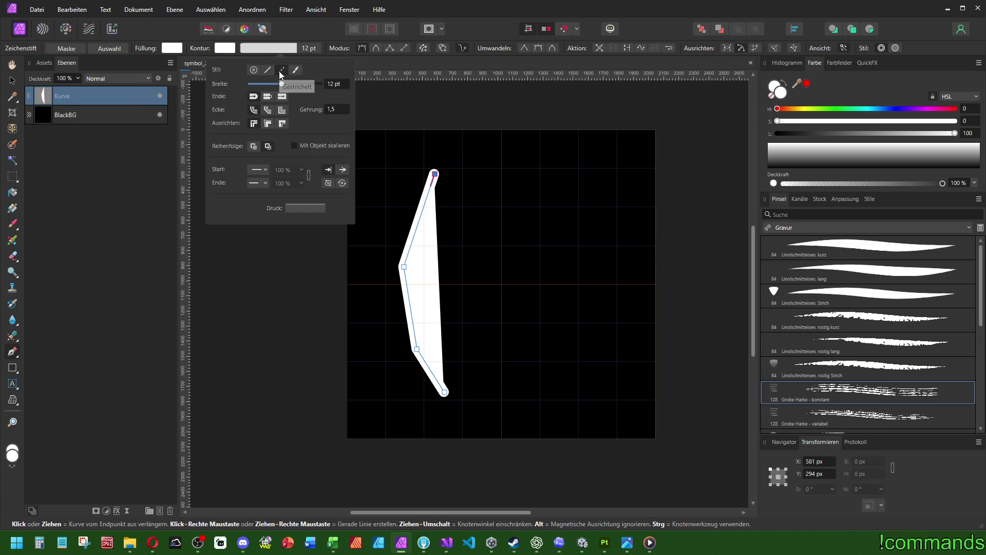
click(280, 70)
click(297, 72)
click(282, 70)
click(296, 71)
click(282, 71)
click(295, 72)
click(293, 209)
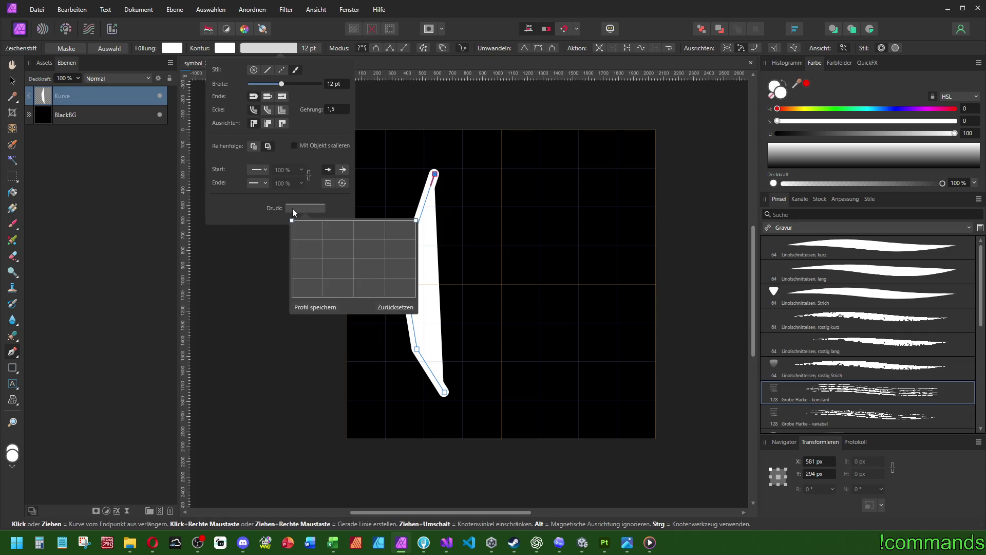
click(293, 208)
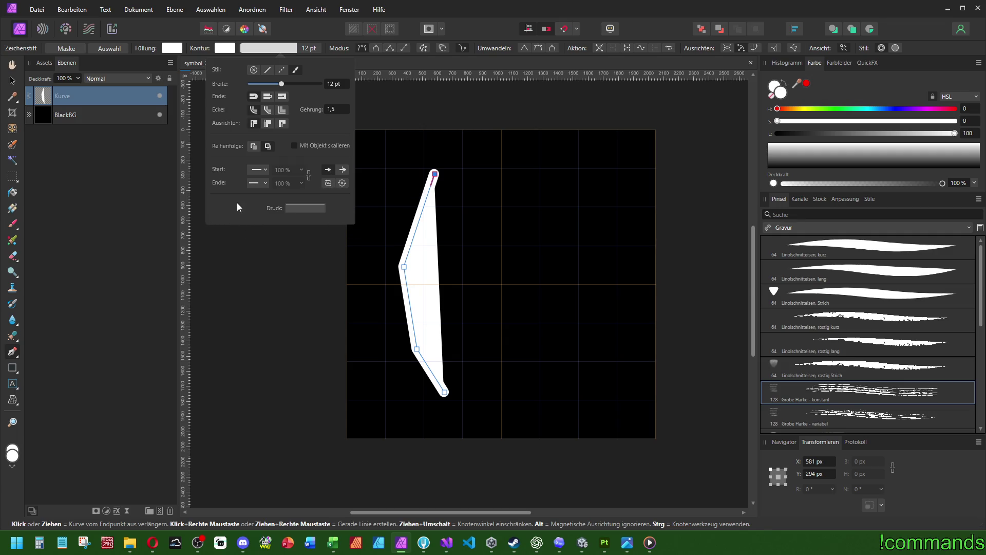
click(296, 70)
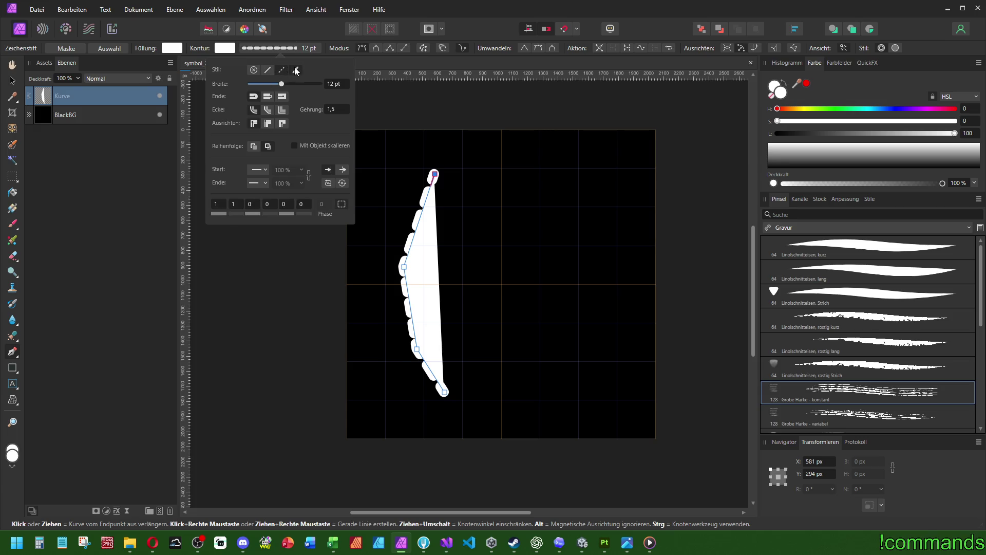
key(ctrl+z)
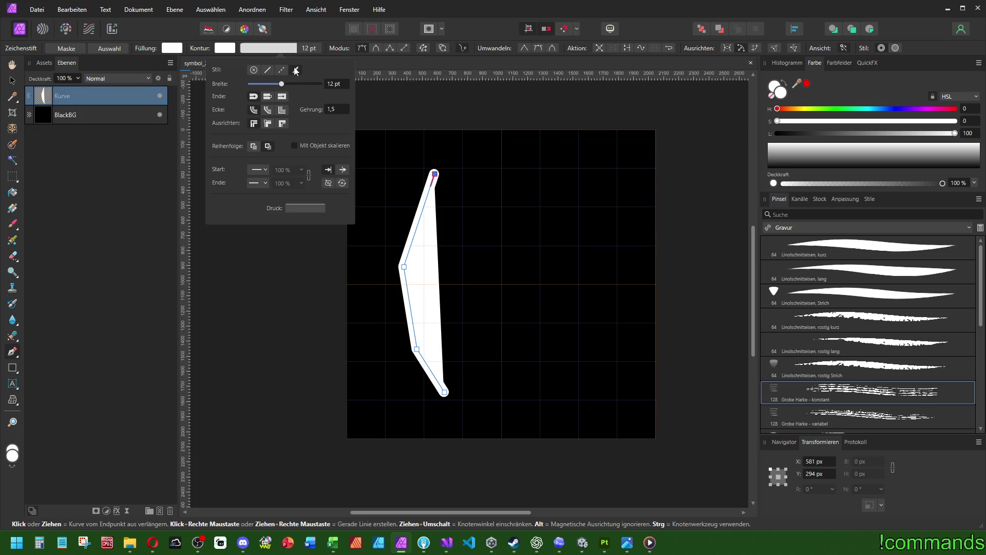
click(16, 358)
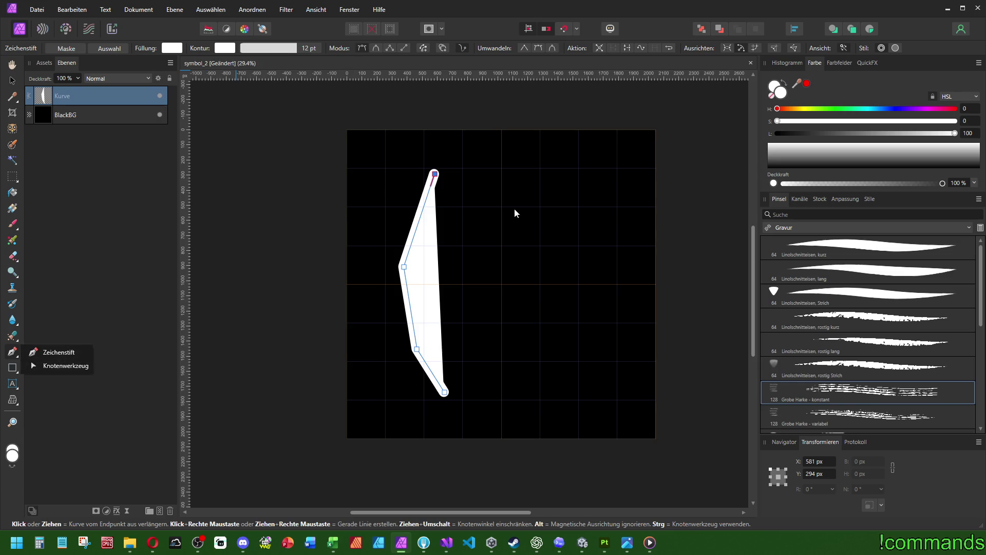
click(507, 190)
click(540, 381)
key(ctrl+4)
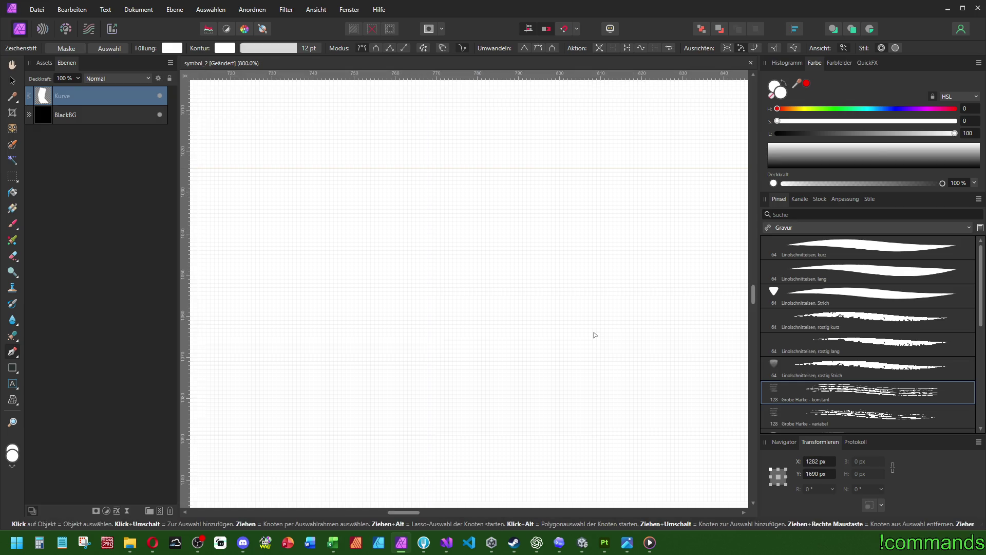
scroll(411, 329, down, 10)
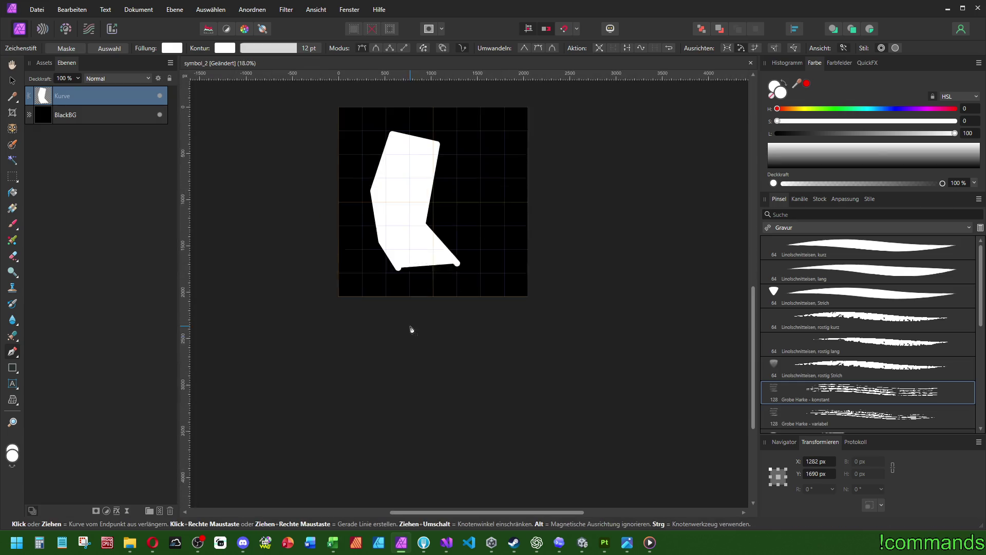
scroll(412, 329, up, 3)
key(ctrl+z)
key(ctrl+z)
key(ctrl+z)
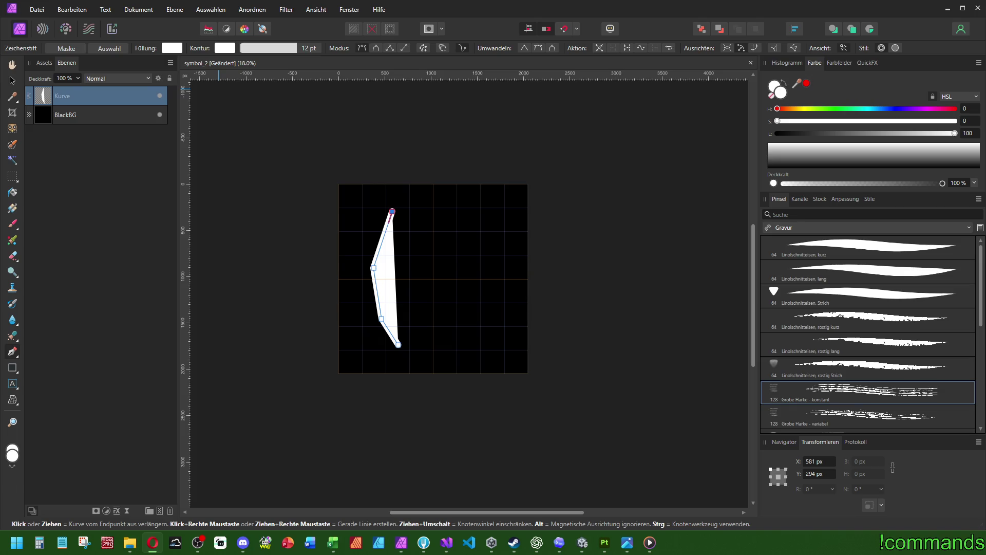
click(289, 49)
click(316, 10)
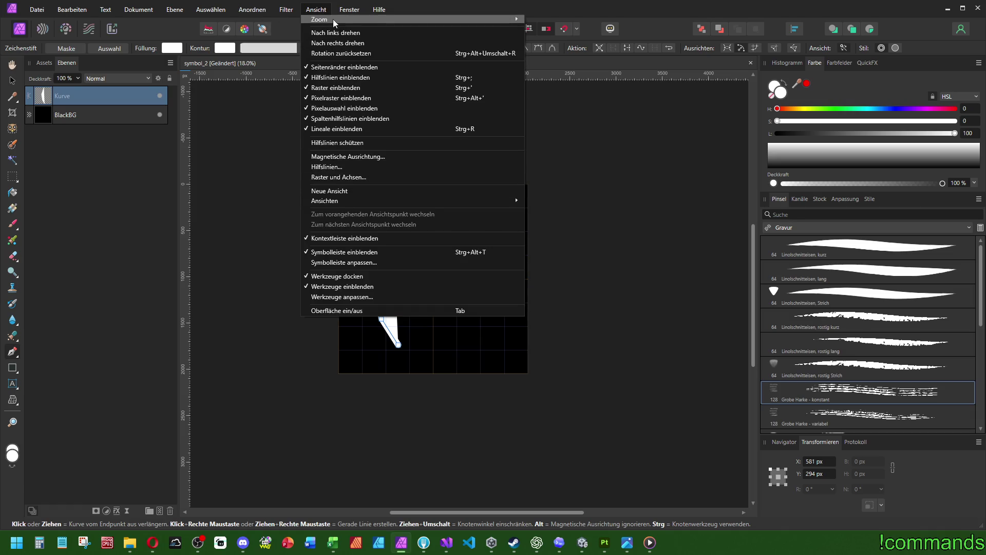
mouse_move(348, 205)
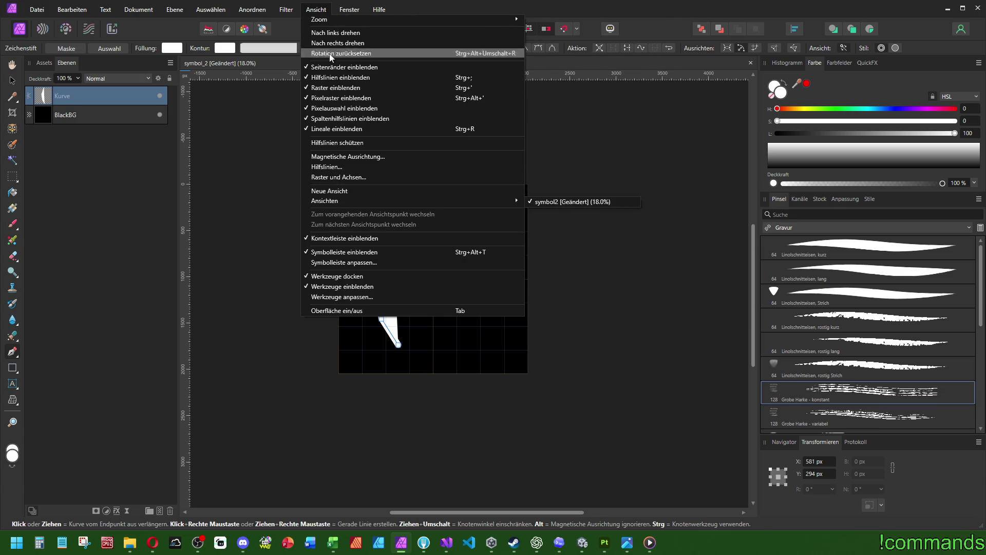
click(318, 9)
click(318, 9)
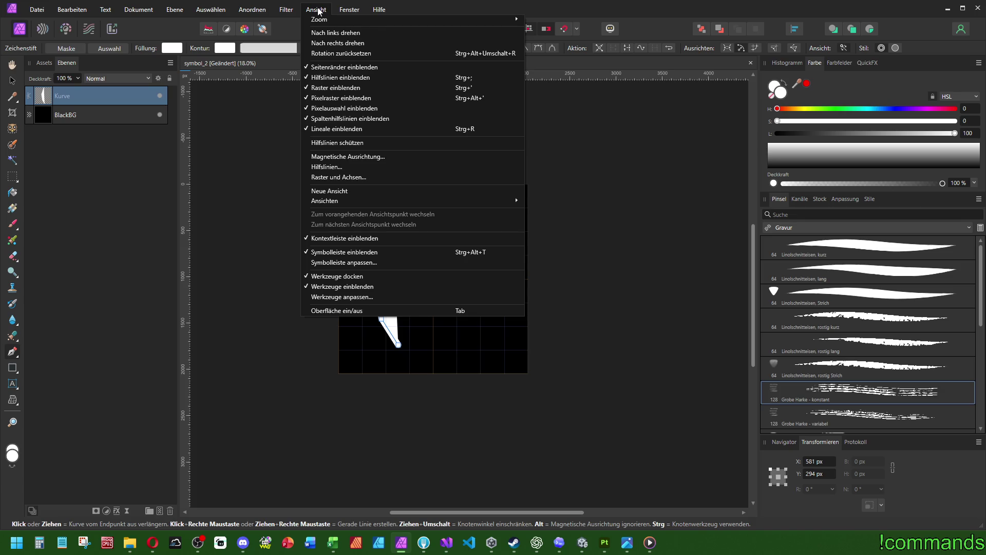
mouse_move(355, 10)
mouse_move(251, 12)
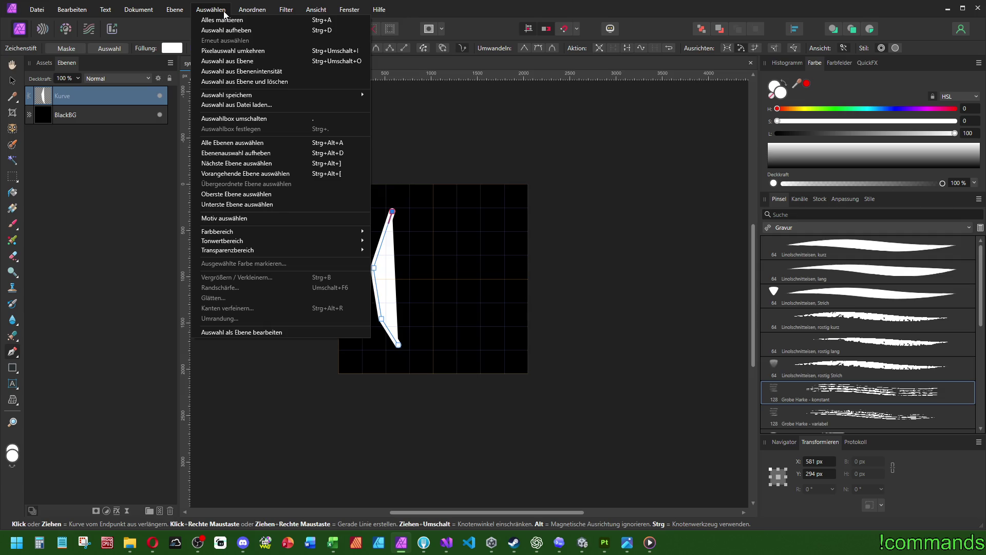
mouse_move(184, 12)
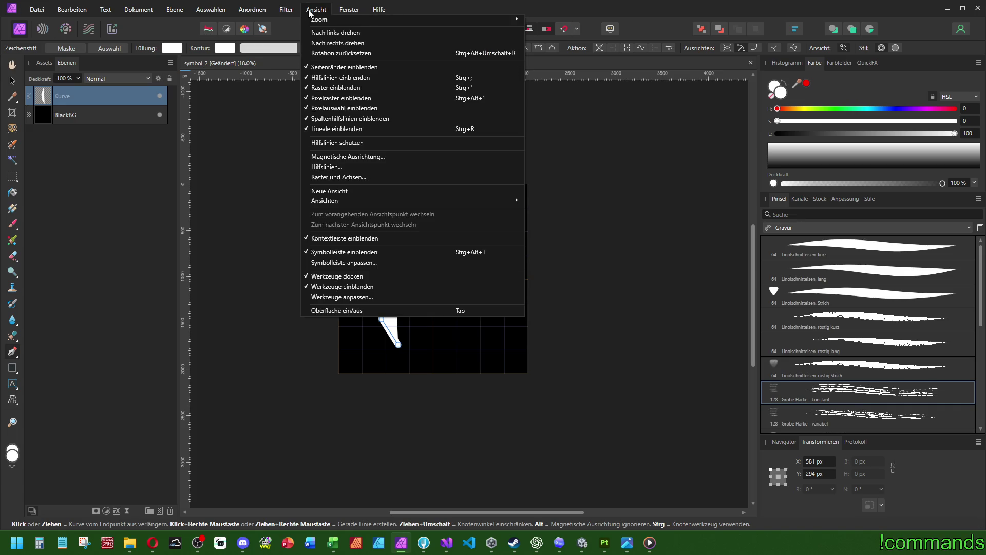
mouse_move(368, 202)
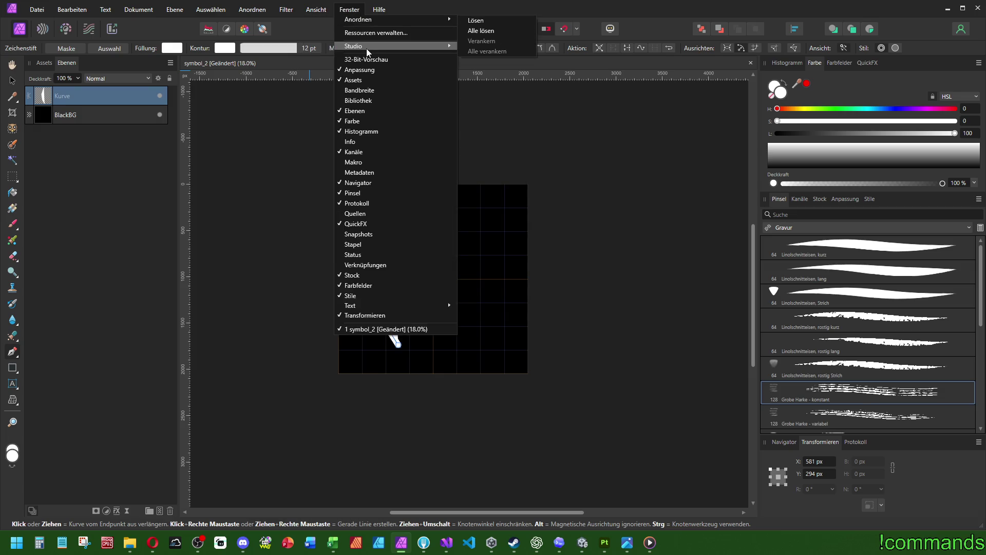
mouse_move(367, 49)
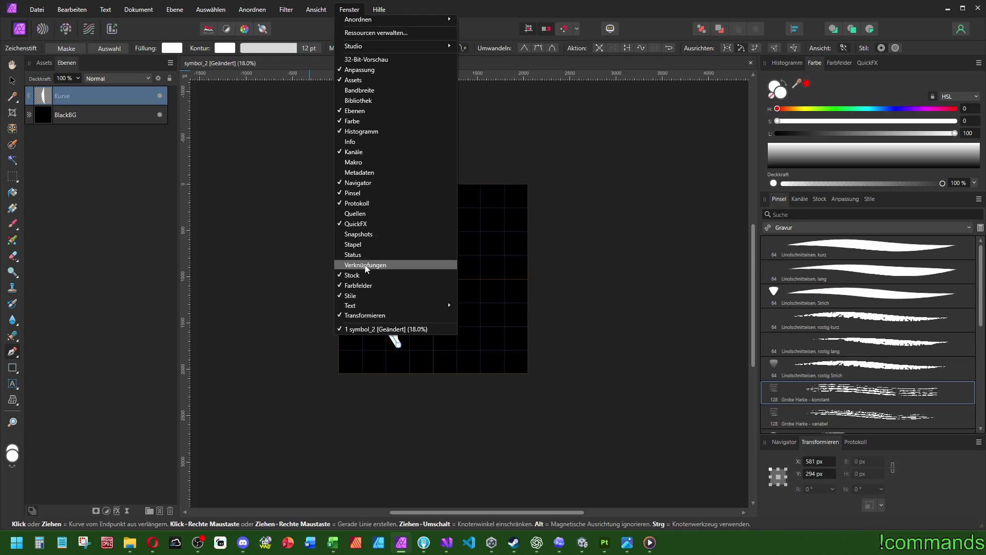
mouse_move(361, 307)
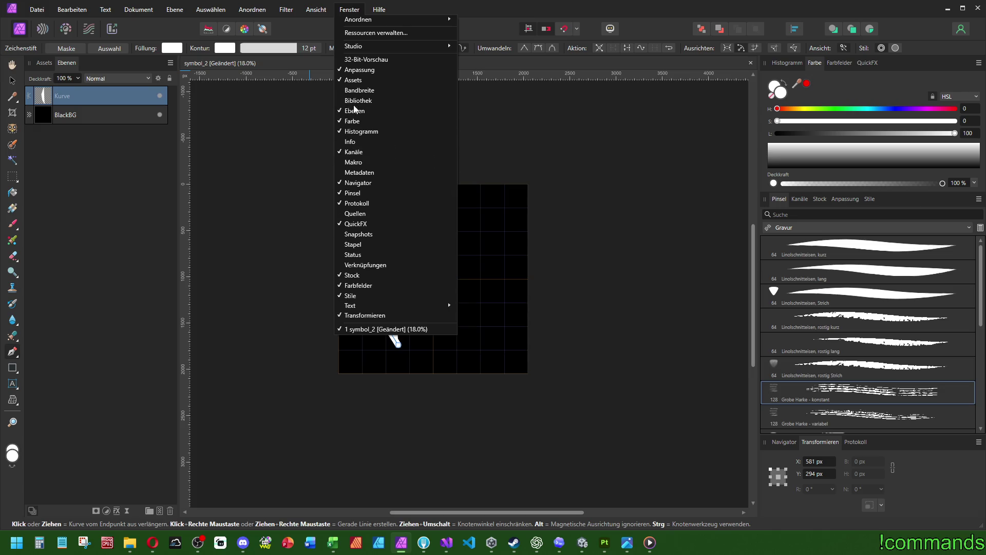
click(286, 9)
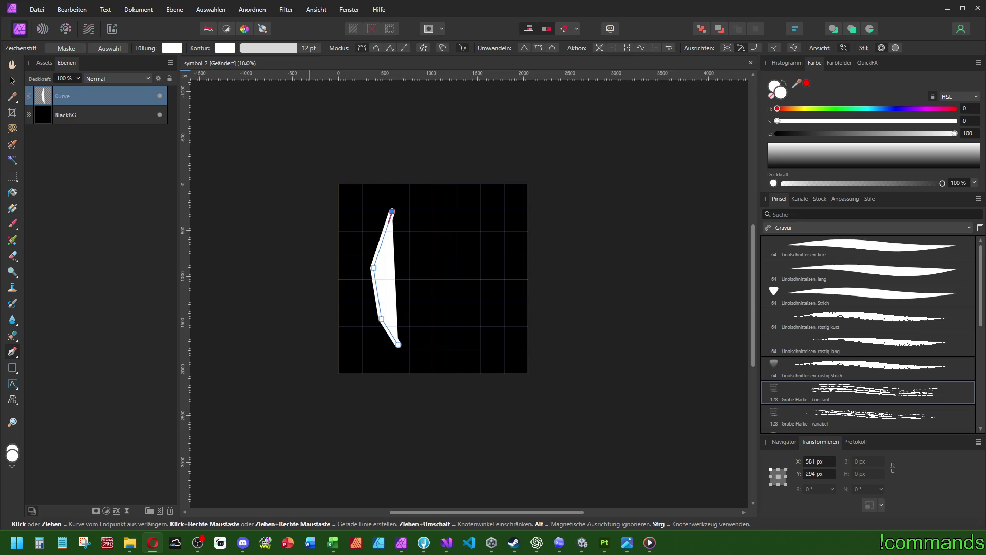
click(221, 49)
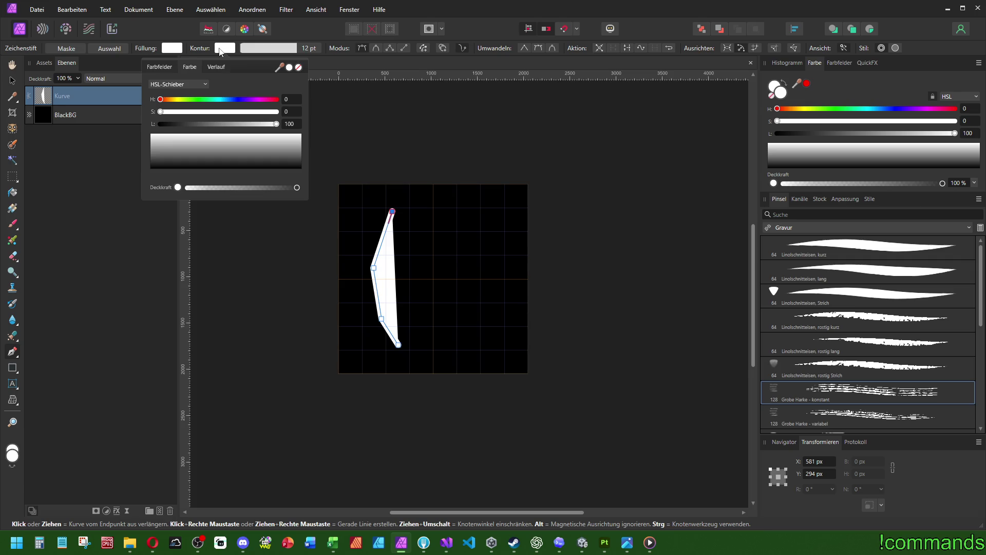
click(295, 51)
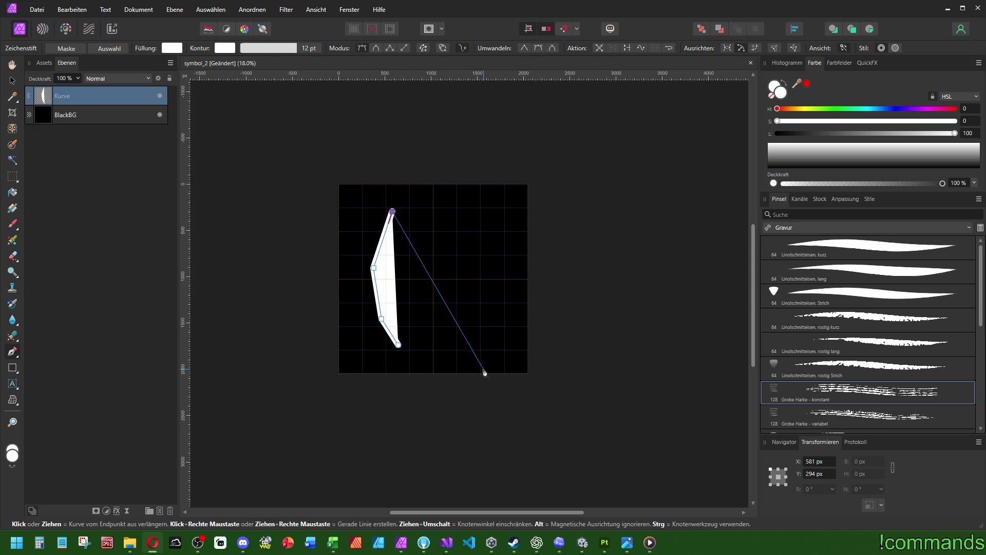
scroll(494, 274, left, 2)
scroll(498, 277, up, 3)
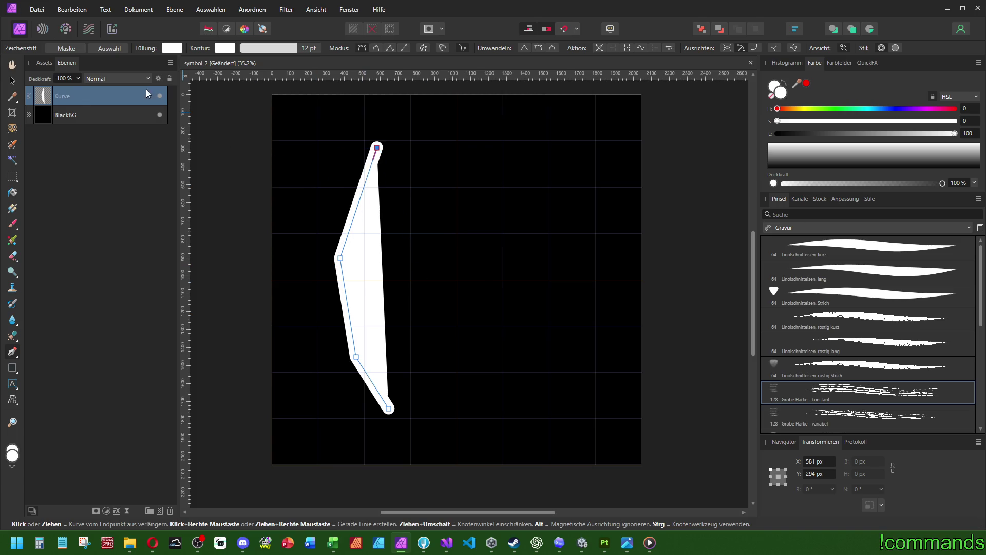
key(ctrl+z)
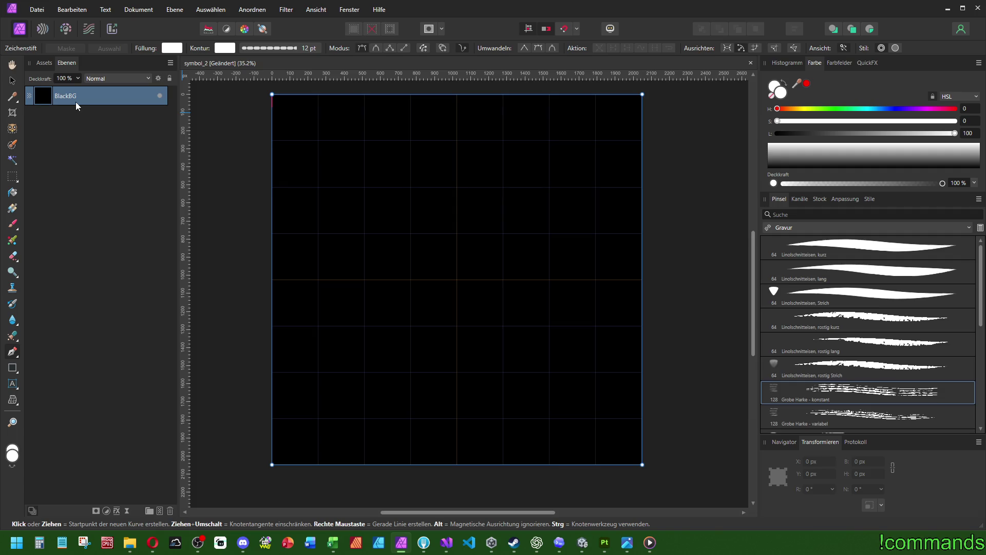
click(17, 374)
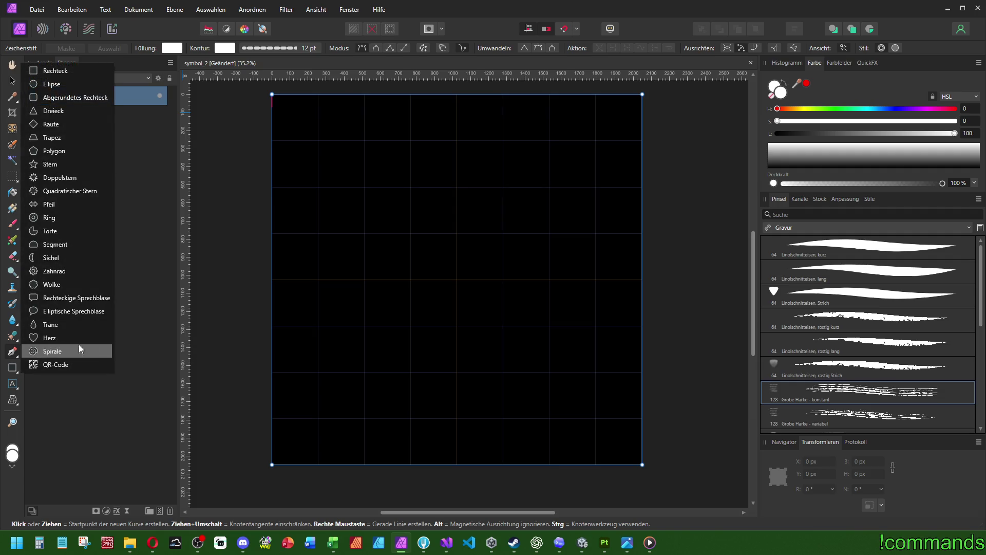
click(11, 369)
mouse_move(317, 376)
mouse_down()
mouse_move(345, 405)
mouse_move(606, 405)
mouse_move(623, 398)
mouse_move(618, 385)
mouse_up()
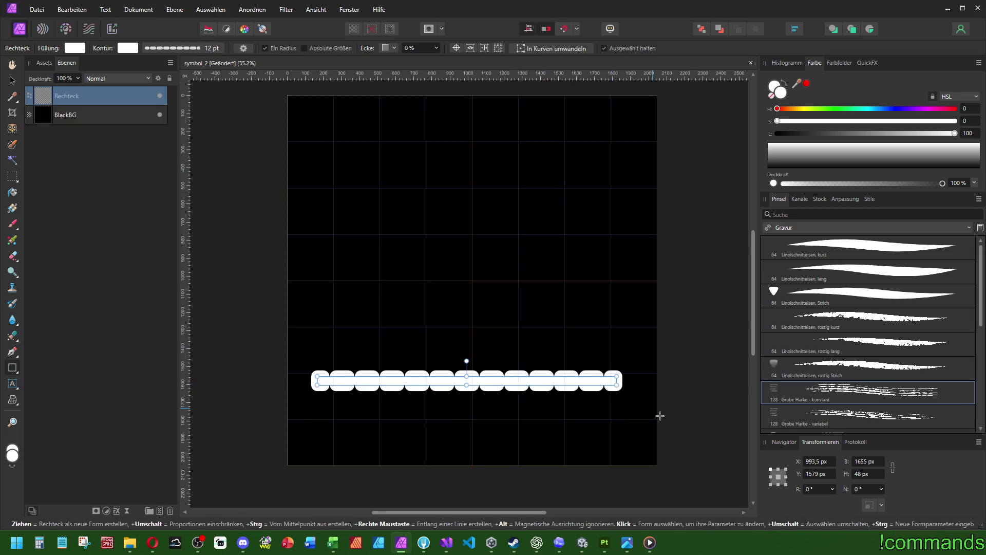
click(877, 462)
text(2048)
text(-512)
key(Return)
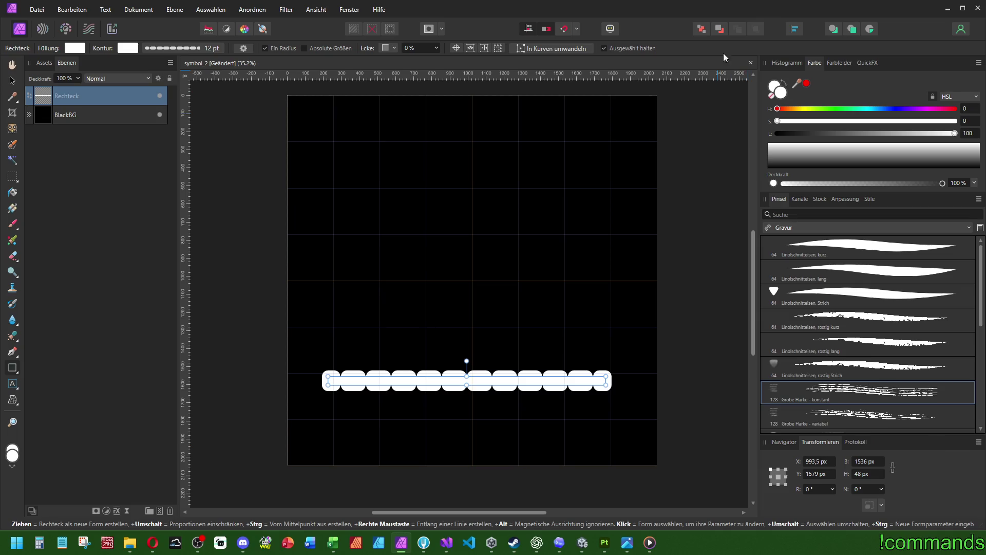
Centre the bar horizontally and move it down near the canvas bottom
click(794, 30)
click(819, 65)
click(807, 119)
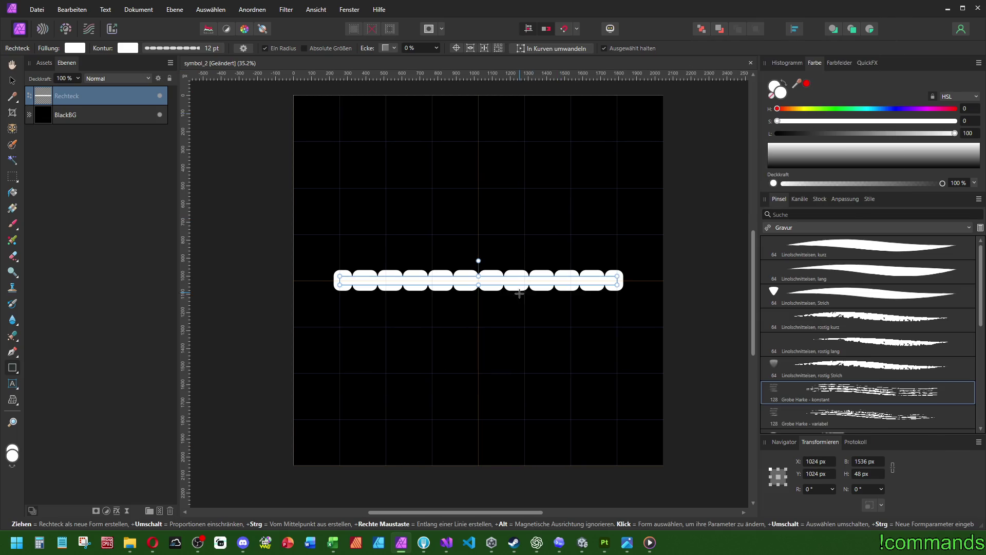
mouse_move(510, 277)
mouse_down()
mouse_move(510, 385)
mouse_move(510, 375)
mouse_up()
In the stroke settings, give the bar's dashes bevelled corners and flat butt ends
click(169, 48)
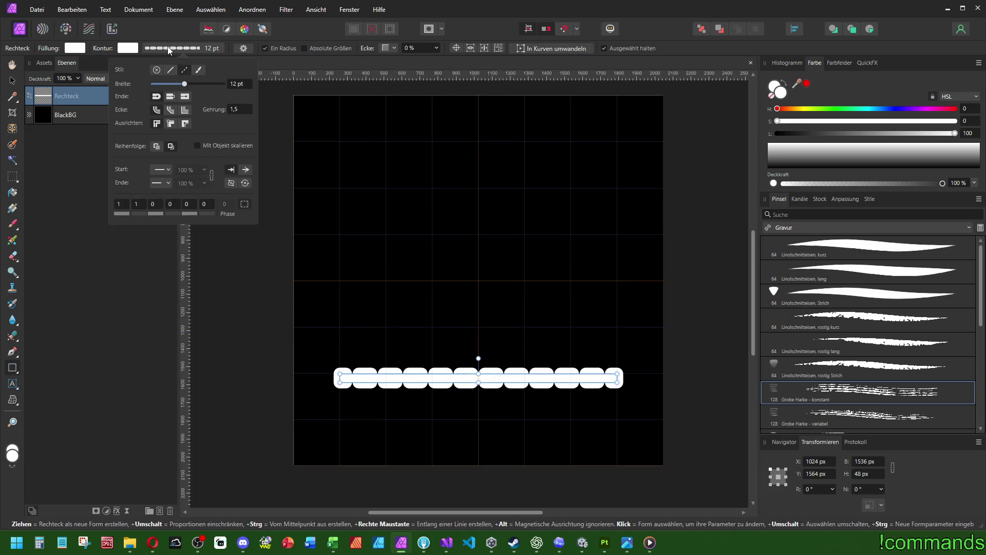
scroll(232, 83, down, 1)
scroll(238, 84, up, 1)
scroll(121, 205, up, 3)
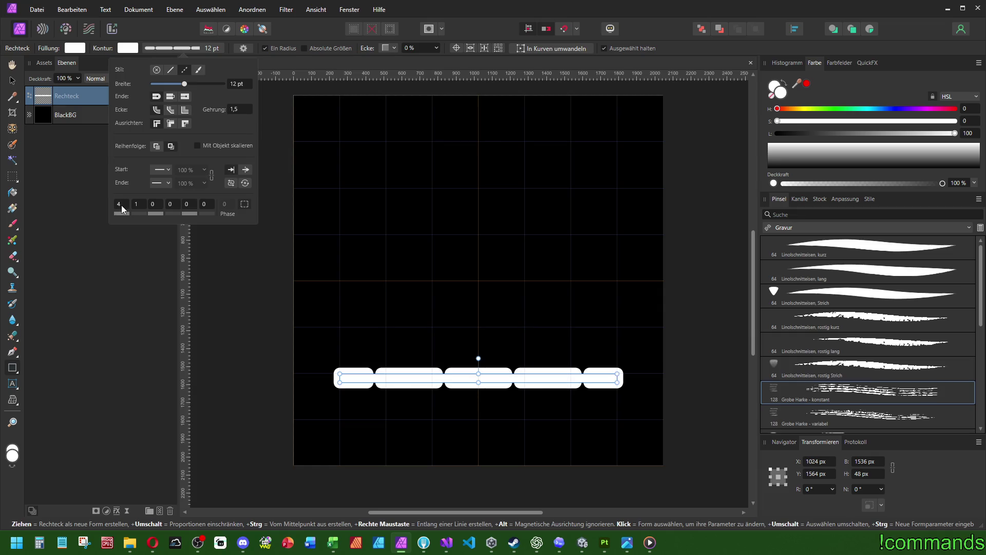
scroll(121, 205, down, 1)
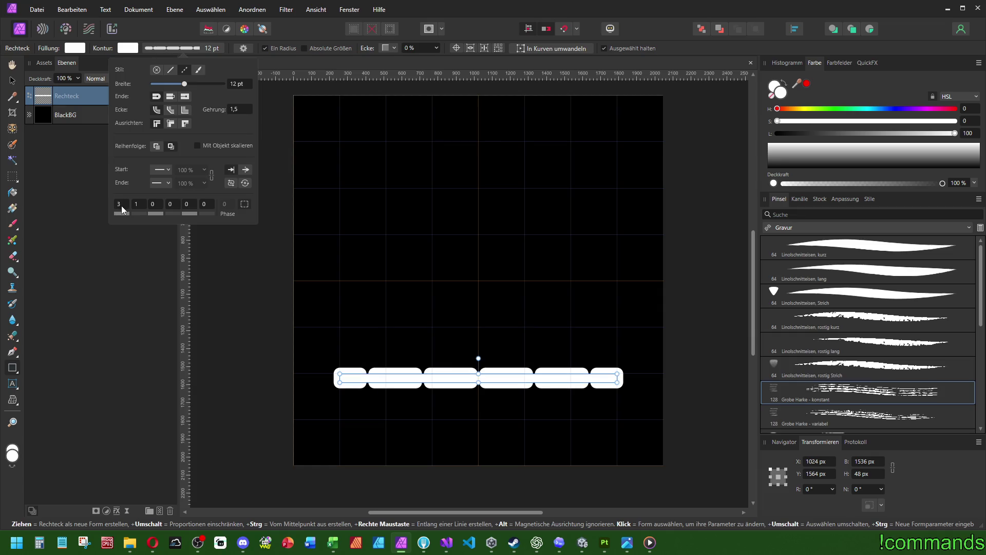
scroll(140, 205, up, 1)
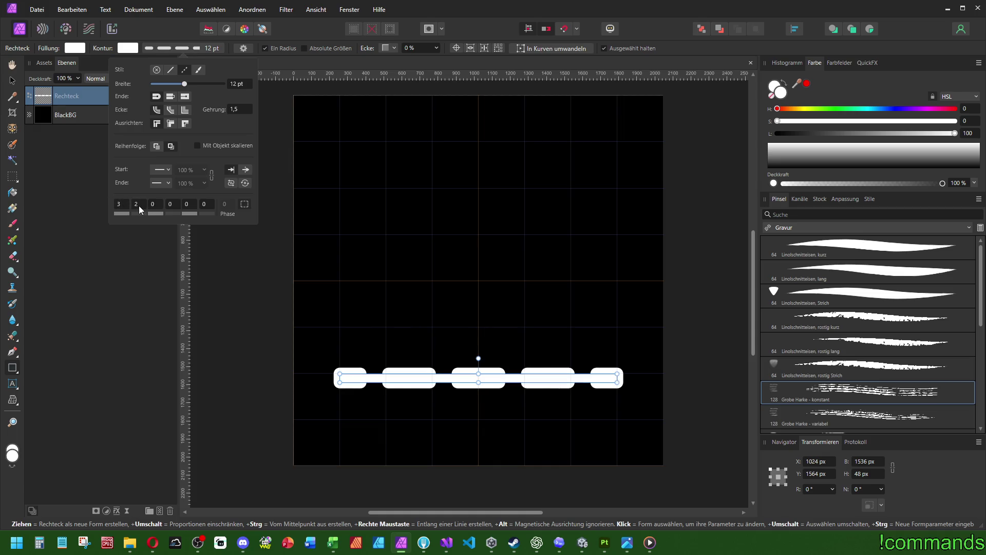
scroll(119, 205, down, 1)
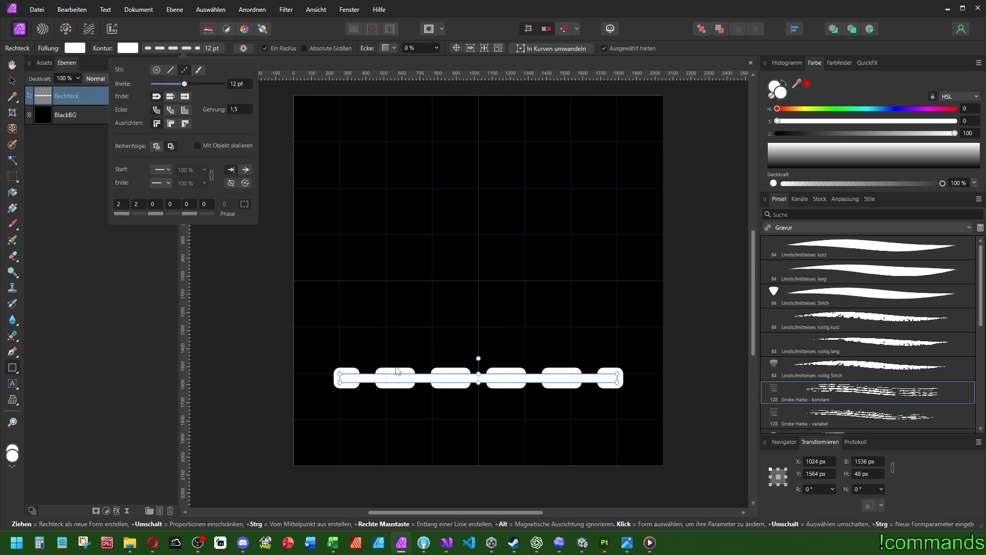
click(172, 124)
click(157, 124)
click(170, 111)
click(171, 97)
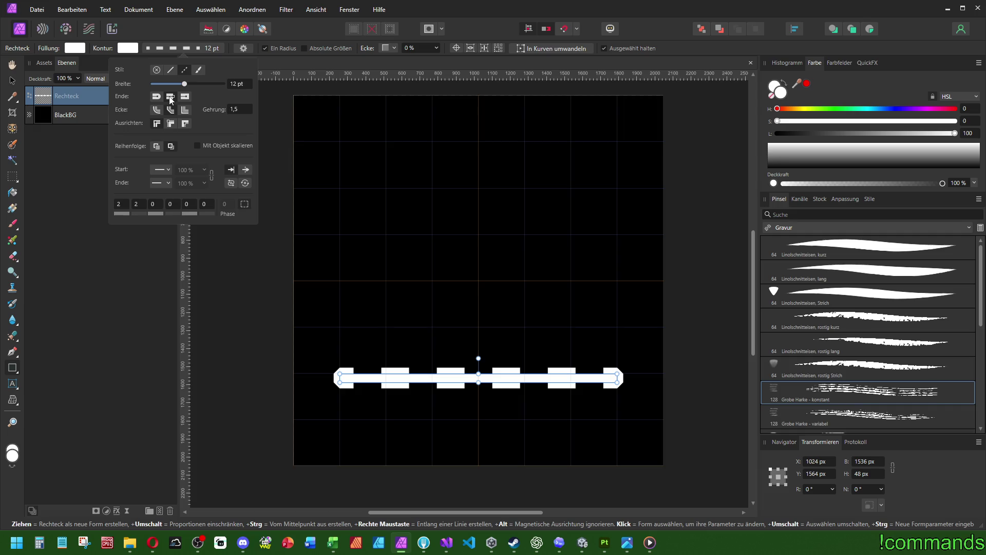
click(185, 97)
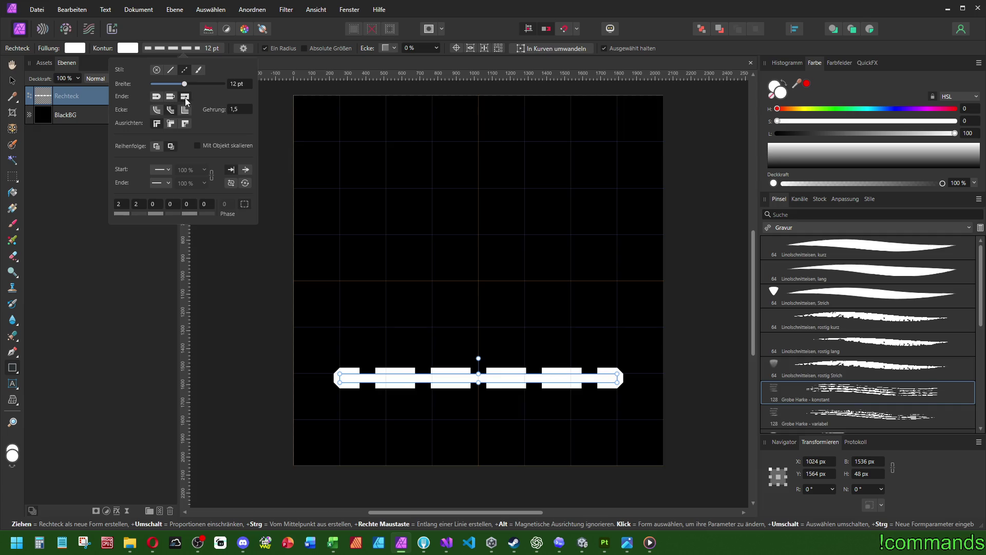
click(157, 97)
click(185, 97)
click(170, 99)
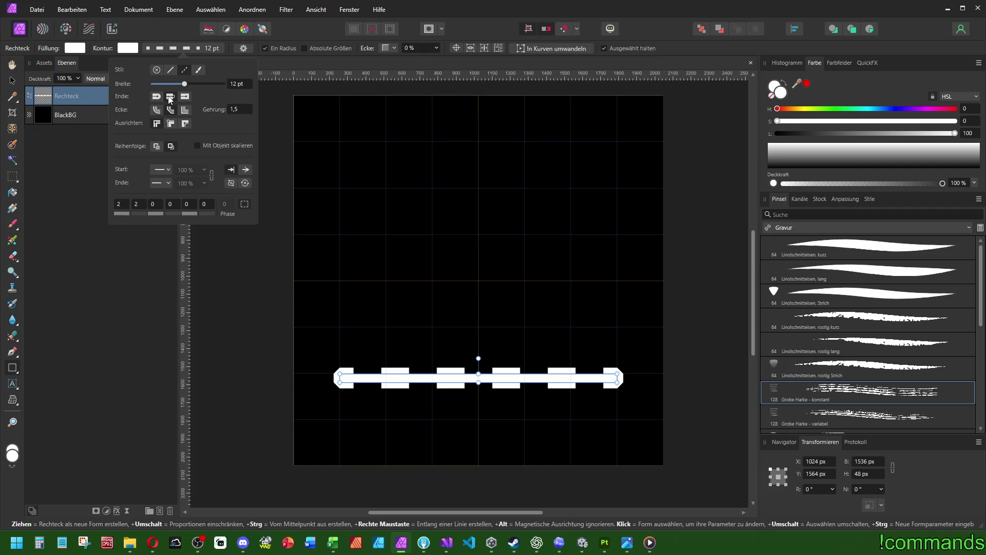
click(276, 116)
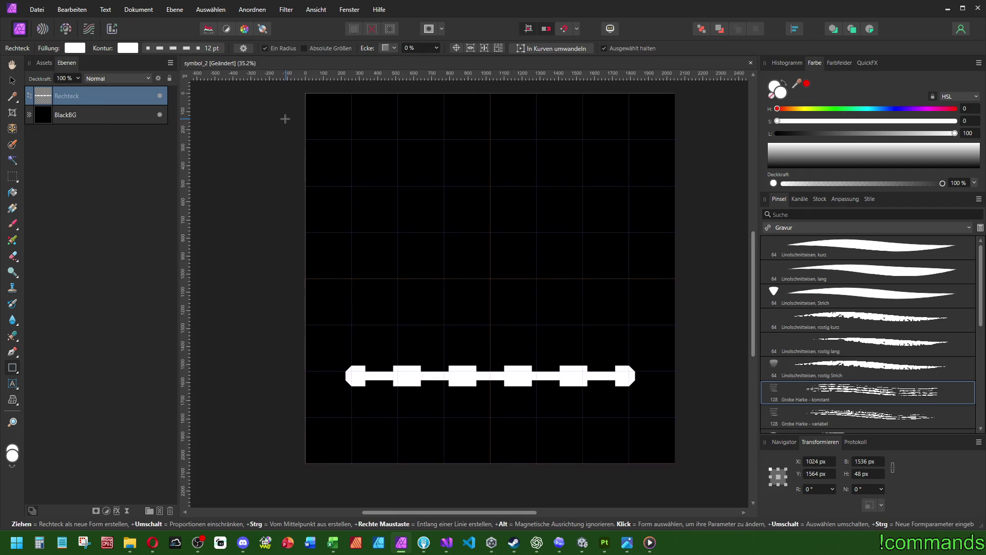
key(ctrl+z)
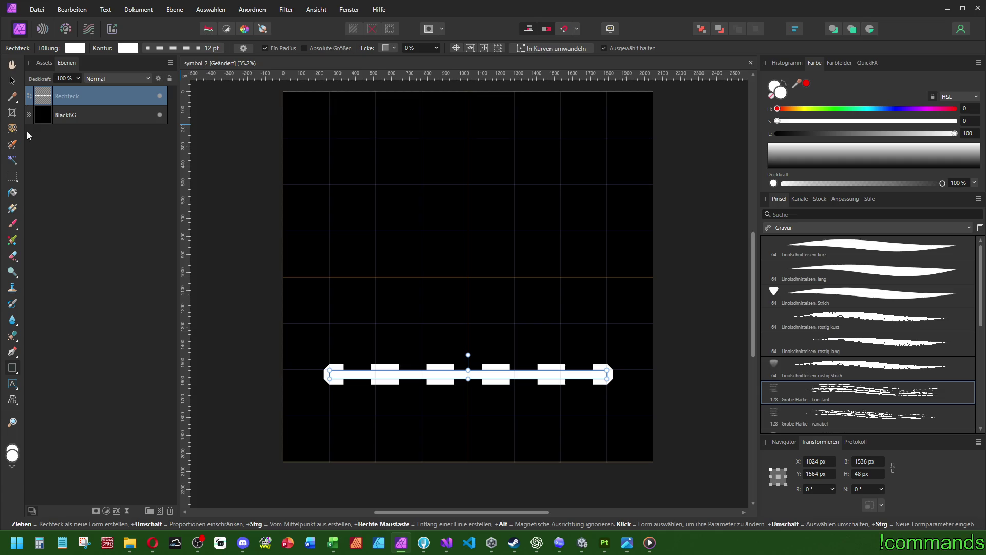
click(160, 511)
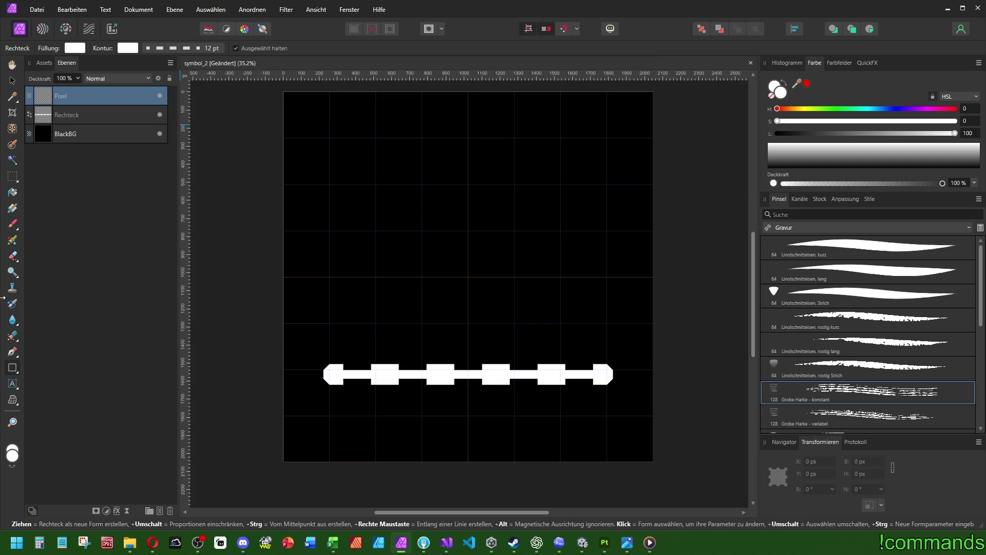
click(12, 225)
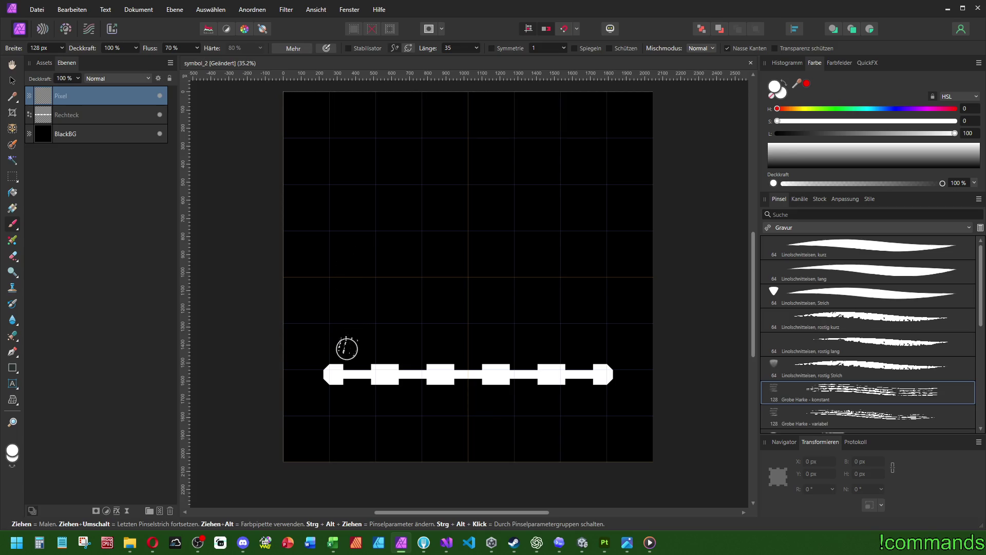
mouse_move(347, 349)
mouse_down()
mouse_move(332, 289)
mouse_move(360, 222)
mouse_up()
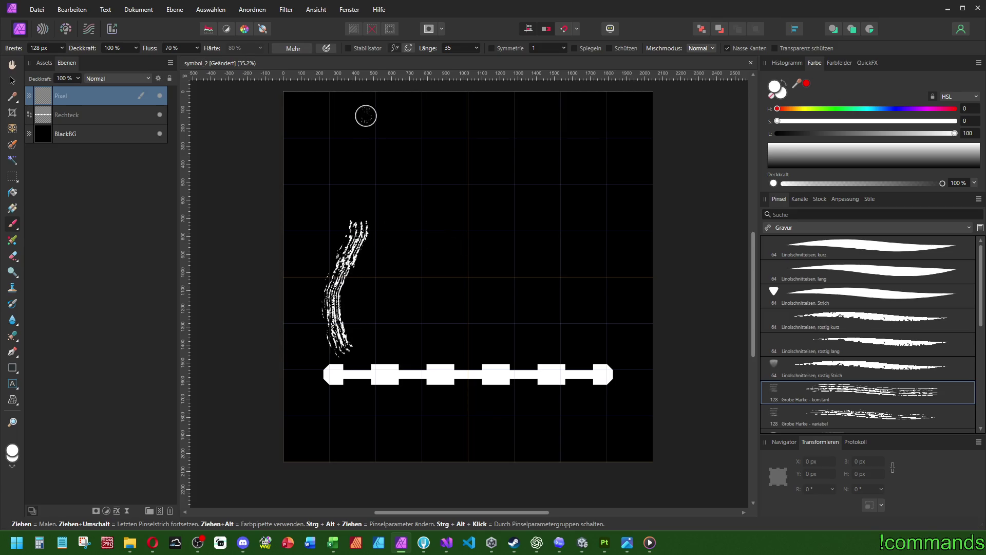
key(ctrl+z)
click(348, 48)
scroll(810, 337, down, 5)
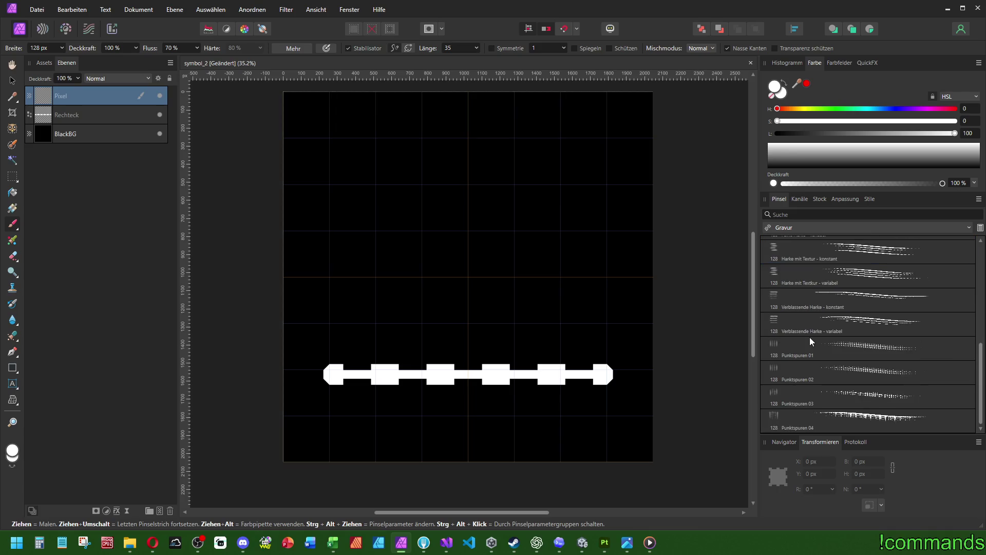
scroll(814, 331, up, 5)
click(814, 294)
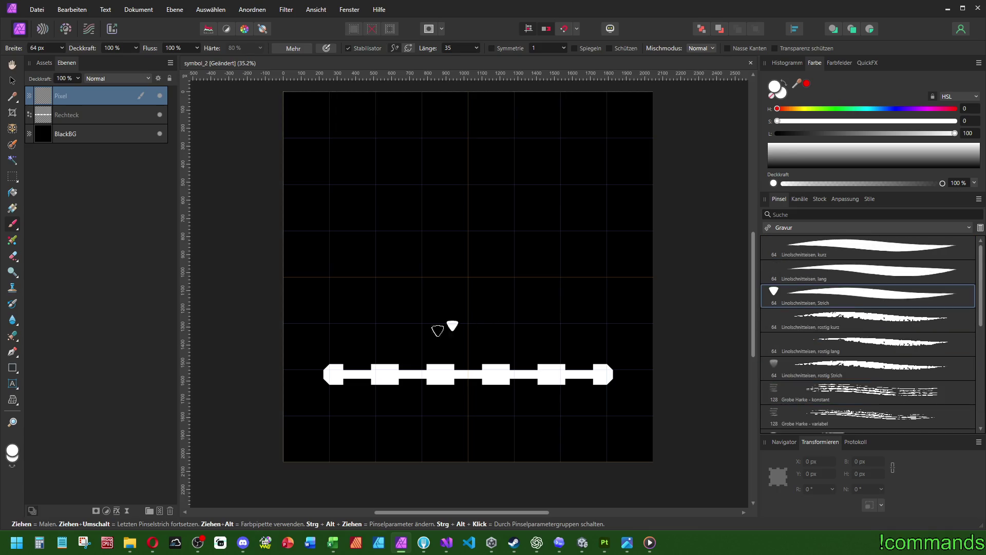
mouse_move(382, 336)
mouse_down()
mouse_move(399, 293)
mouse_move(387, 236)
mouse_move(394, 162)
mouse_up()
key(ctrl+z)
scroll(405, 283, up, 1)
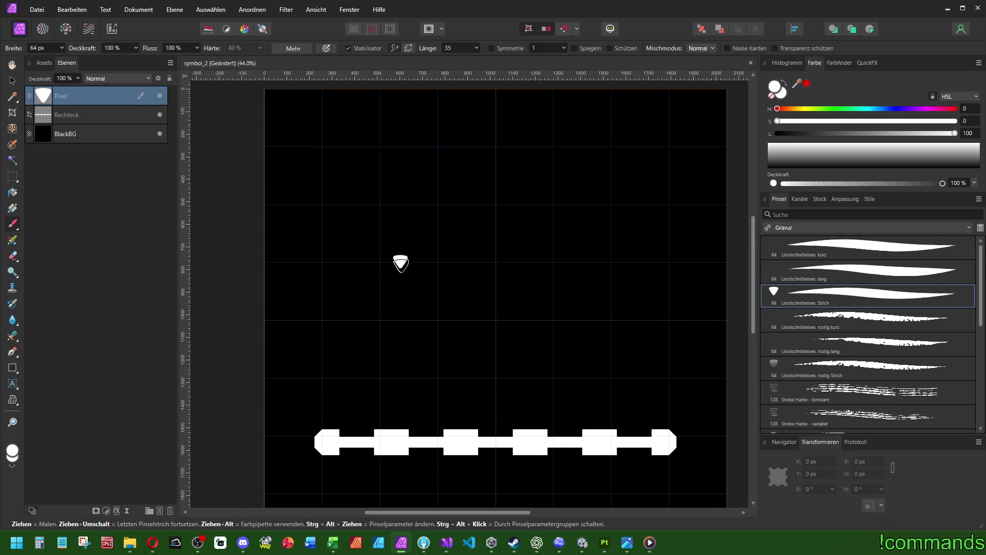
scroll(402, 267, down, 1)
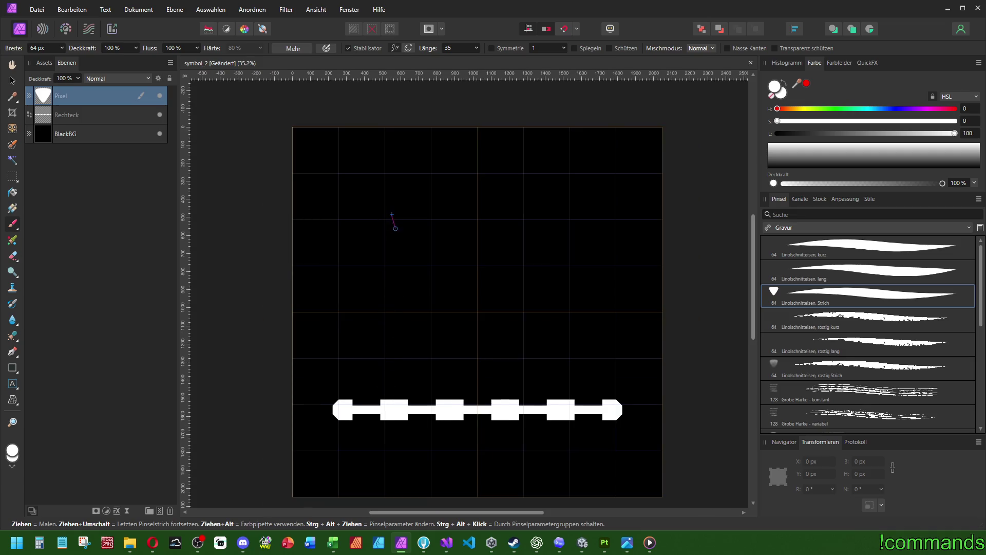
mouse_move(395, 228)
mouse_down()
mouse_move(381, 288)
mouse_move(400, 368)
mouse_up()
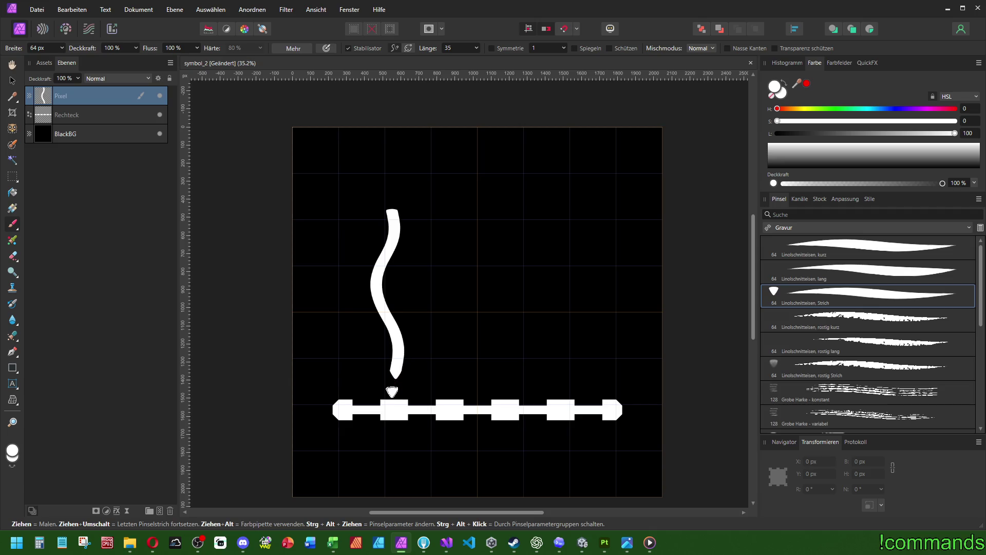
key(ctrl+z)
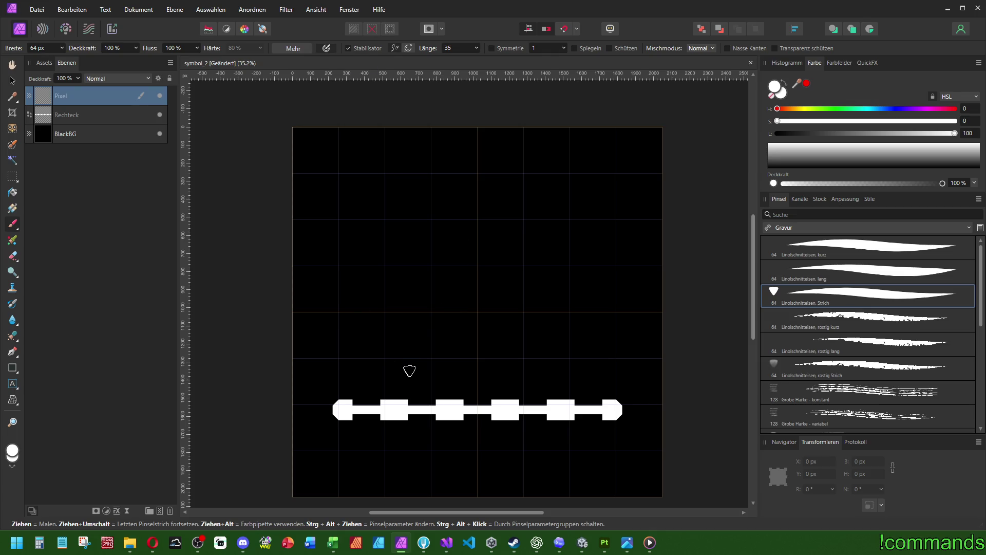
mouse_move(409, 373)
mouse_down()
mouse_move(386, 236)
mouse_move(428, 194)
mouse_up()
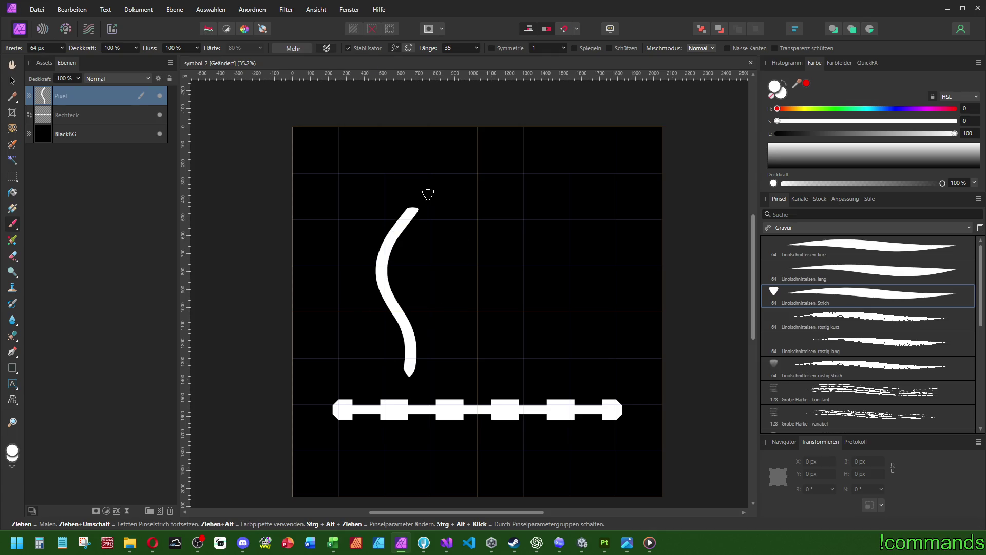
key(ctrl+z)
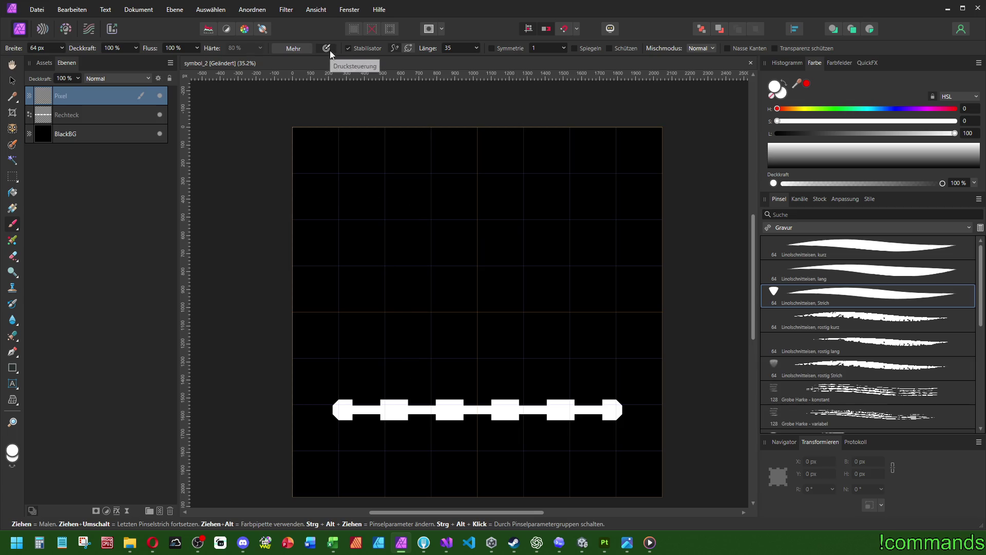
Browse the brush's general, dynamics and texture settings, then paint and undo an S-shaped test stroke
click(307, 48)
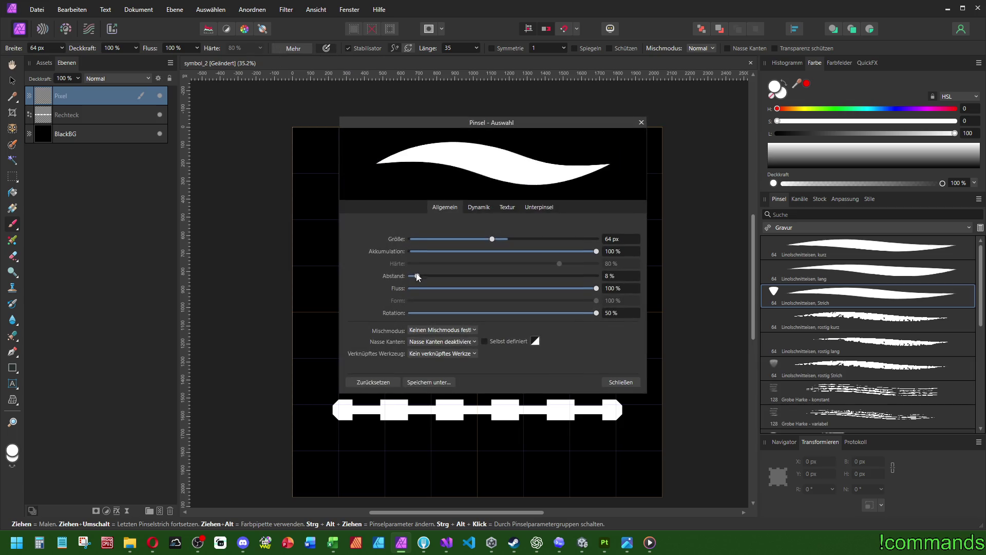
click(474, 207)
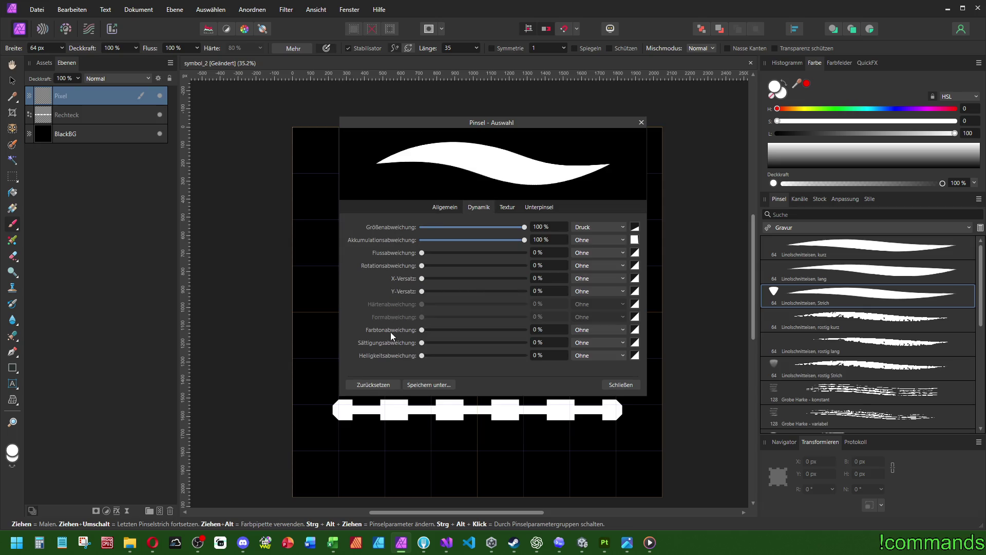
click(507, 207)
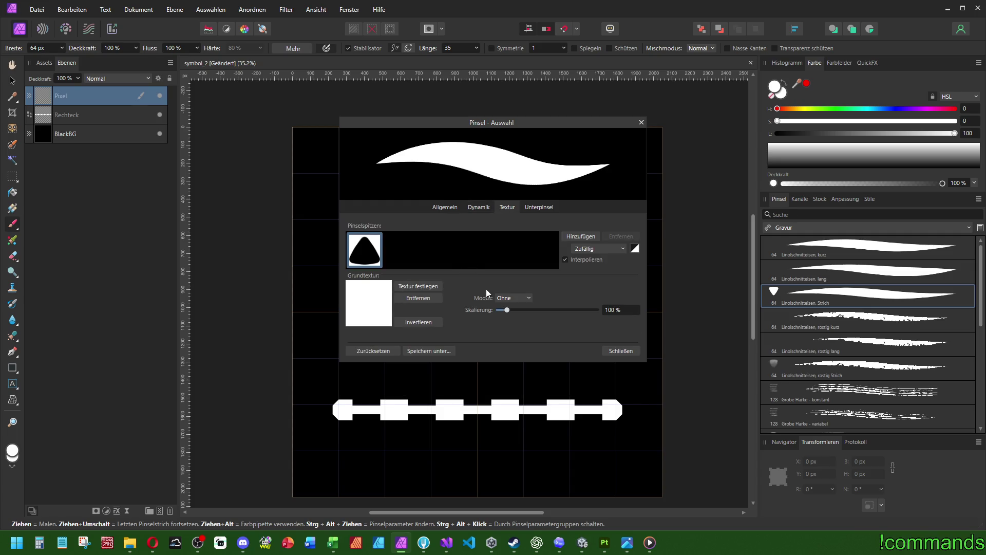
click(477, 208)
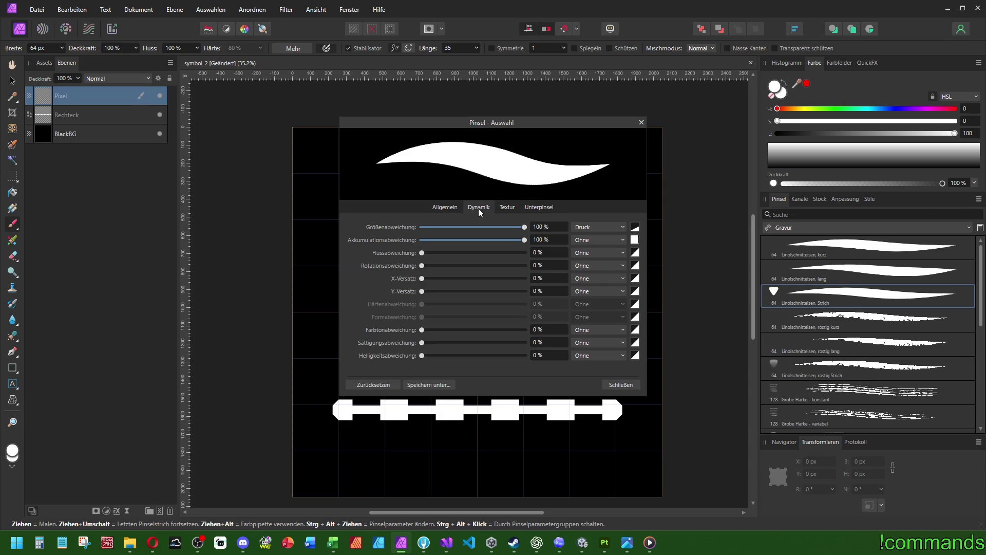
click(443, 206)
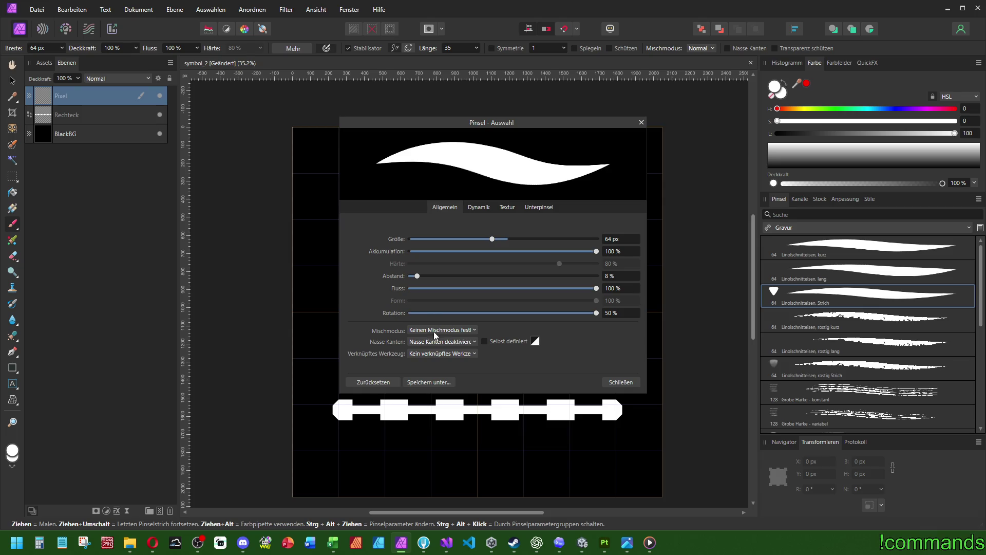
click(617, 383)
mouse_move(409, 388)
mouse_down()
mouse_move(392, 345)
mouse_move(418, 269)
mouse_move(409, 224)
mouse_up()
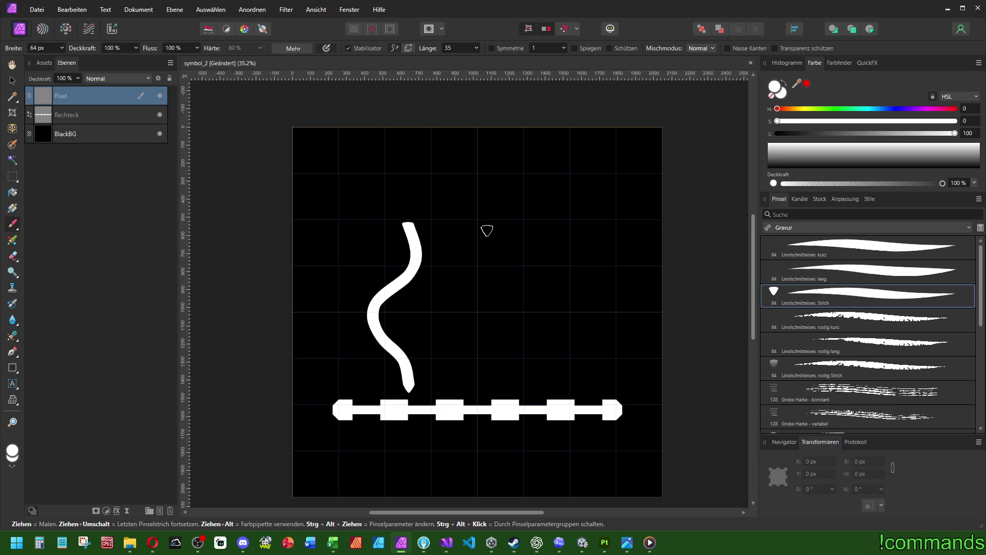
key(ctrl+z)
Try the Marker brushes (mittel quadratisch, Schattierungsmarker) with test strokes, undoing each, then pick Filz, rund wässrig
click(816, 228)
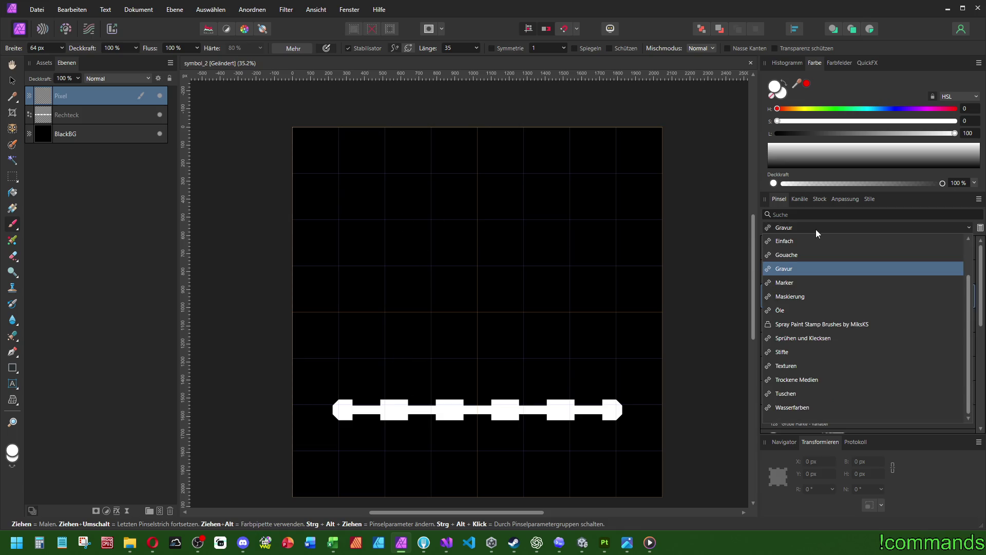
click(799, 277)
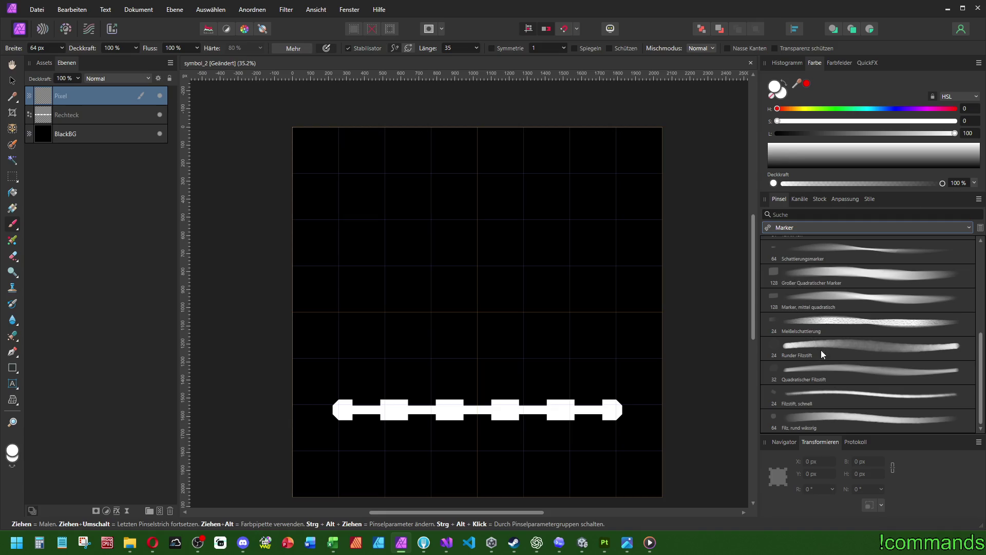
click(836, 305)
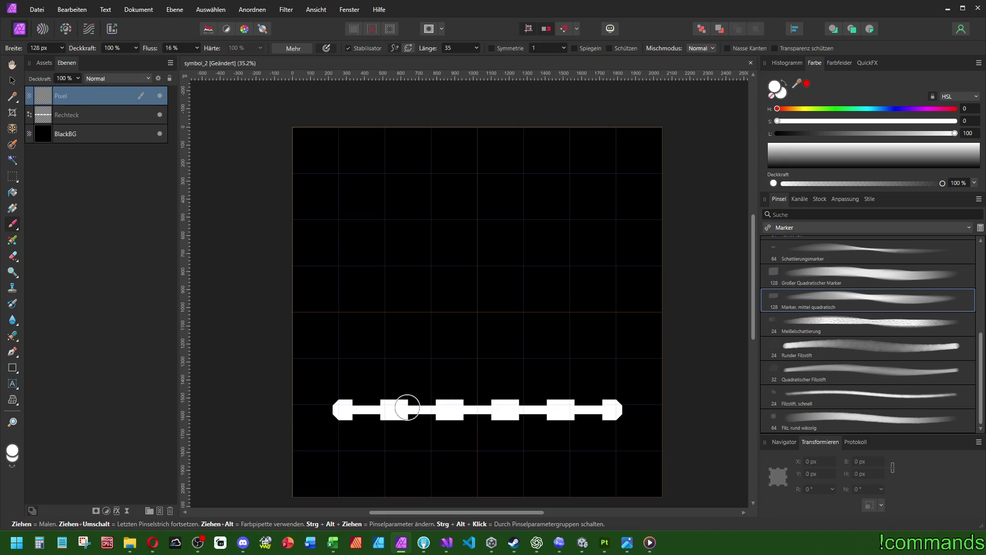
drag(395, 386, 378, 191)
key(ctrl+z)
click(823, 260)
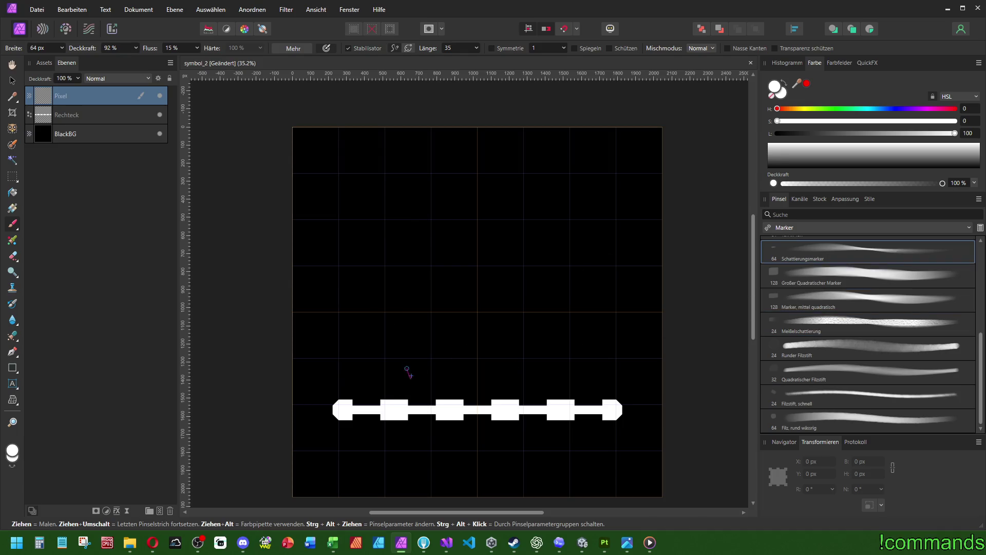
mouse_move(411, 374)
mouse_down()
mouse_move(392, 237)
mouse_move(442, 216)
mouse_up()
key(ctrl+z)
click(814, 424)
scroll(817, 380, down, 2)
Test the Öle brushes Öl, fein dicht, Öl, klassisch dicht and Öl mit kaputten Borsten - Details, undoing each stroke
click(796, 227)
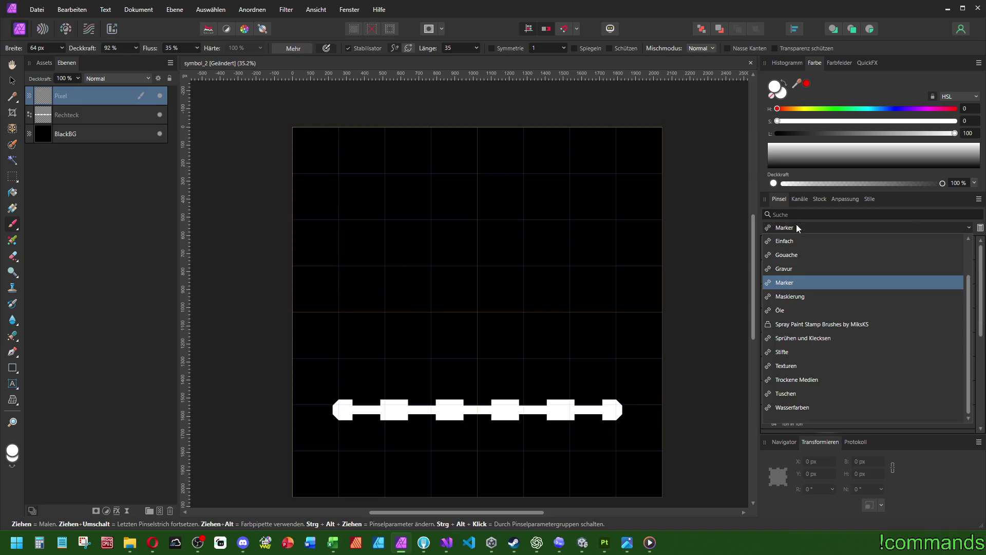
click(799, 308)
click(806, 252)
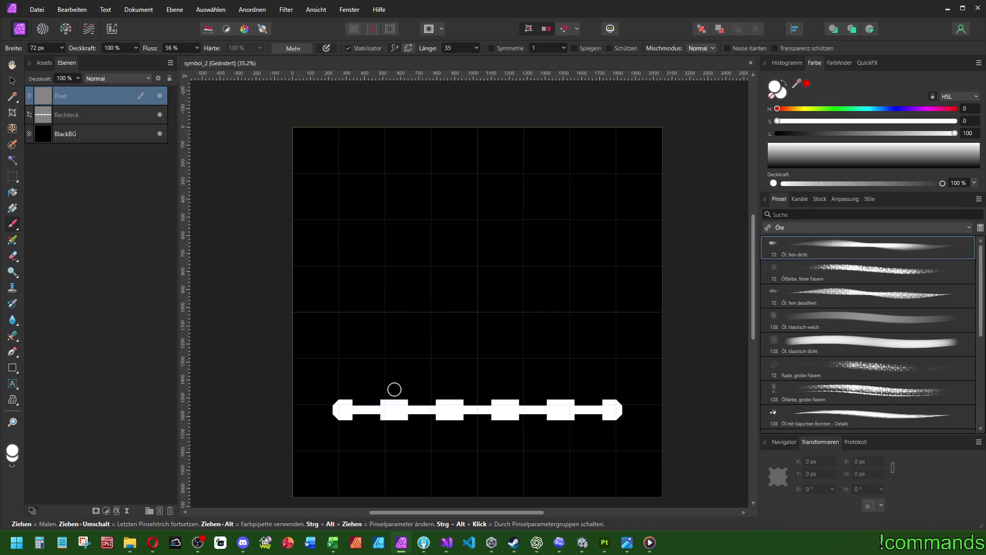
mouse_move(395, 390)
mouse_down()
mouse_move(385, 339)
mouse_move(388, 211)
mouse_move(375, 204)
mouse_up()
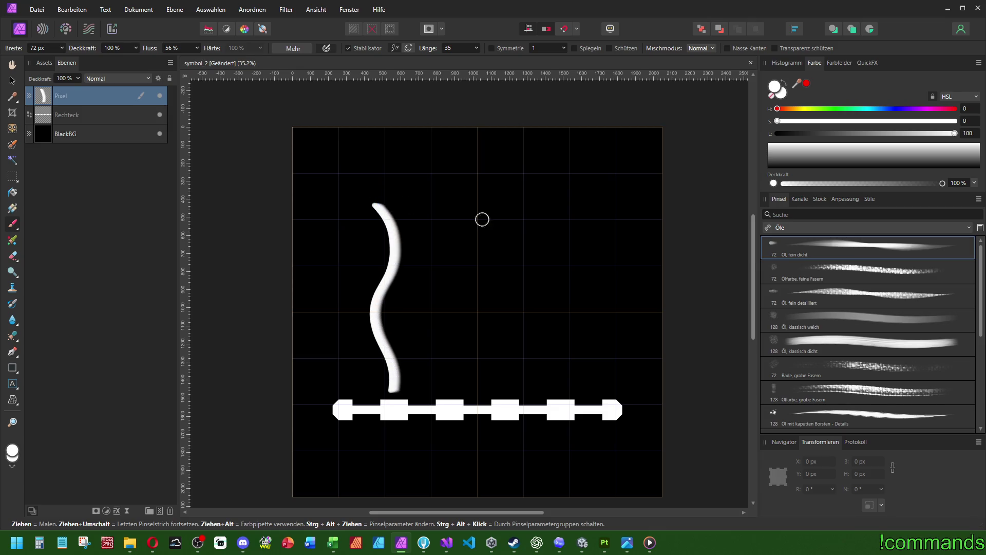
key(ctrl+z)
click(868, 343)
mouse_move(397, 390)
mouse_down()
mouse_move(380, 334)
mouse_move(414, 204)
mouse_up()
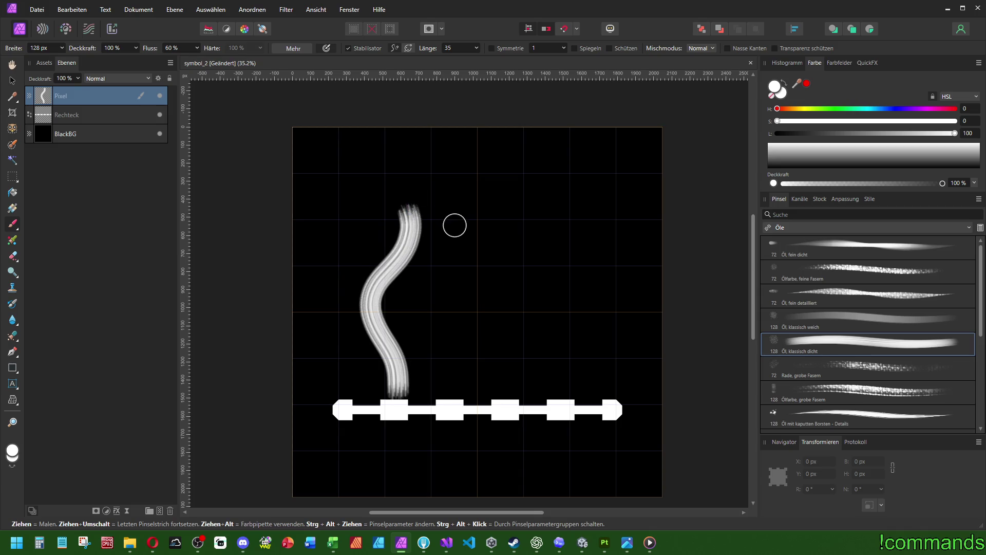
key(ctrl+z)
click(856, 413)
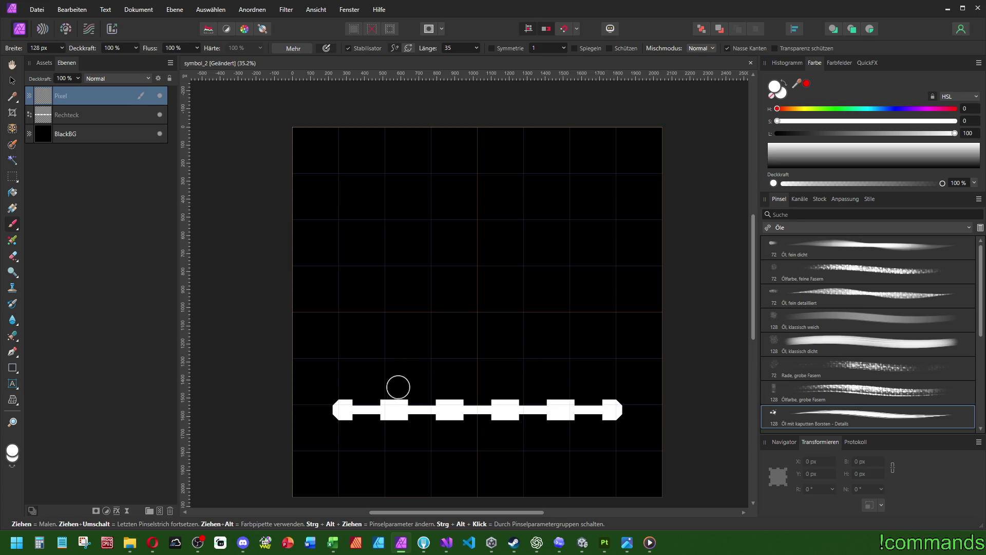
mouse_move(396, 388)
mouse_down()
mouse_move(395, 331)
mouse_move(374, 247)
mouse_move(407, 204)
mouse_up()
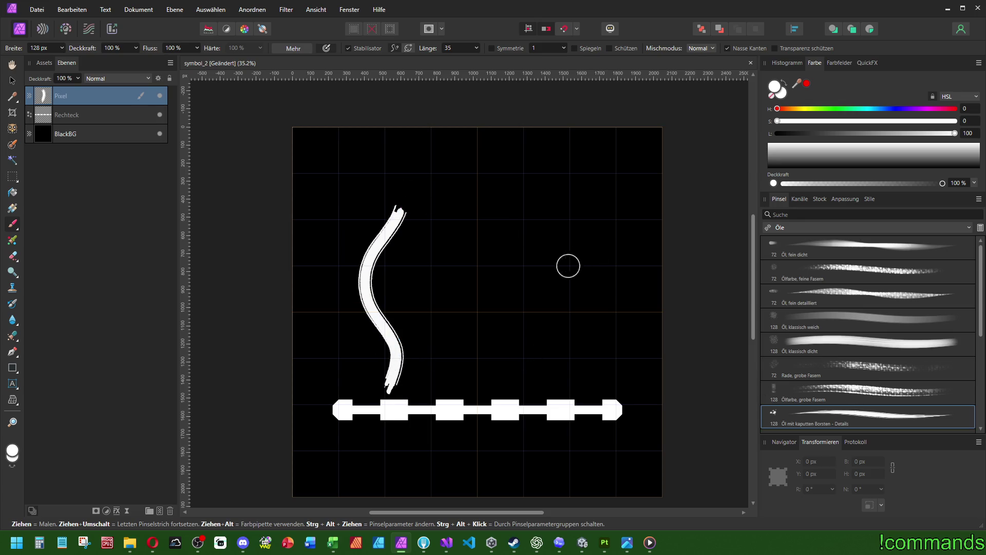
key(ctrl+z)
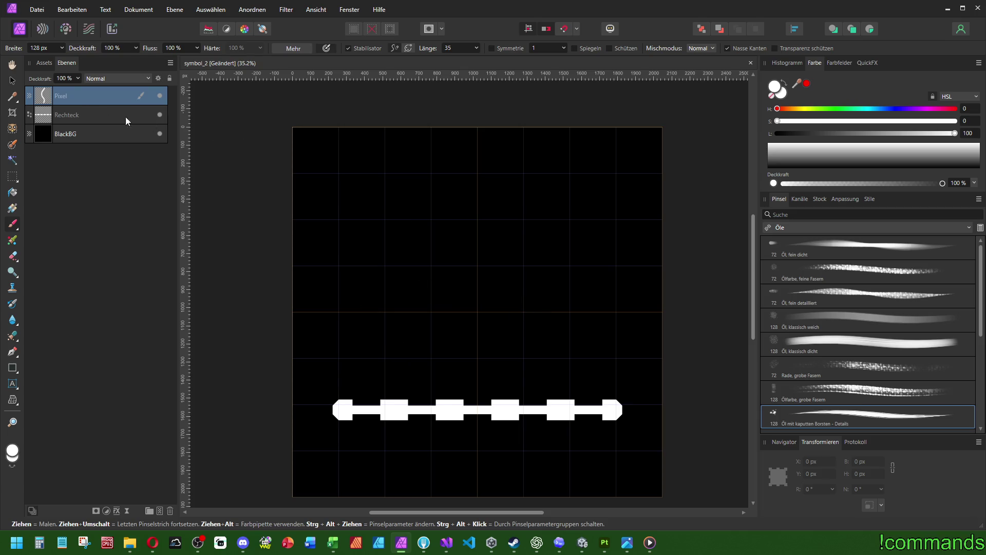
Set the brush width to 192 px and paint a wider test stroke above the bar
click(46, 49)
text(192)
key(Return)
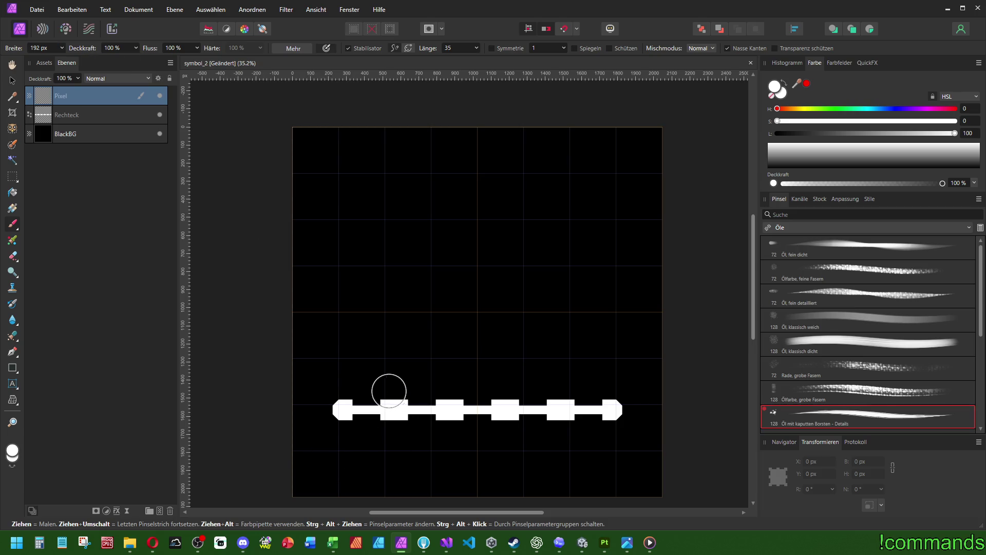
mouse_move(394, 385)
mouse_down()
mouse_move(395, 360)
mouse_move(393, 373)
mouse_up()
Close the stray HSL adjustment, delete its layer, and undo the wide test strokes
key(ctrl+u)
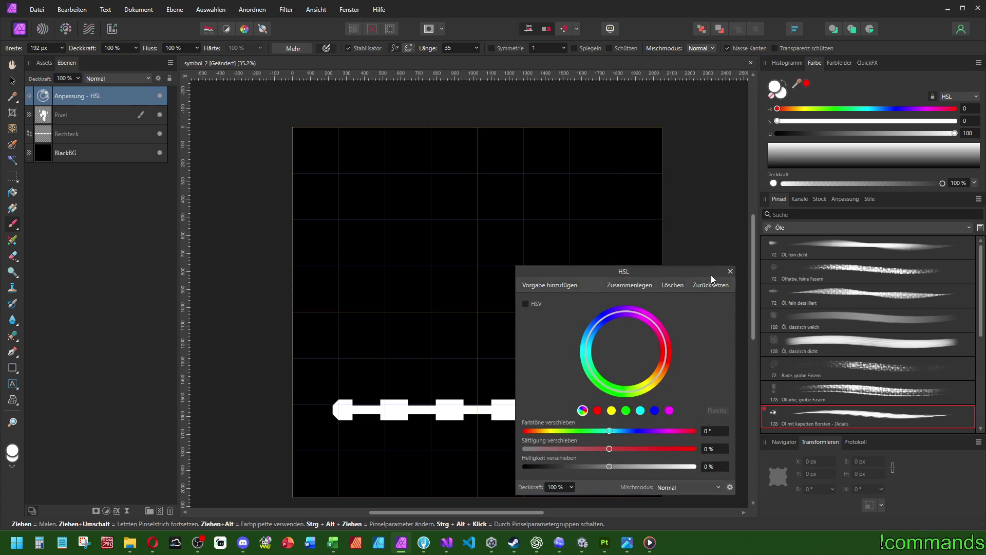
click(730, 271)
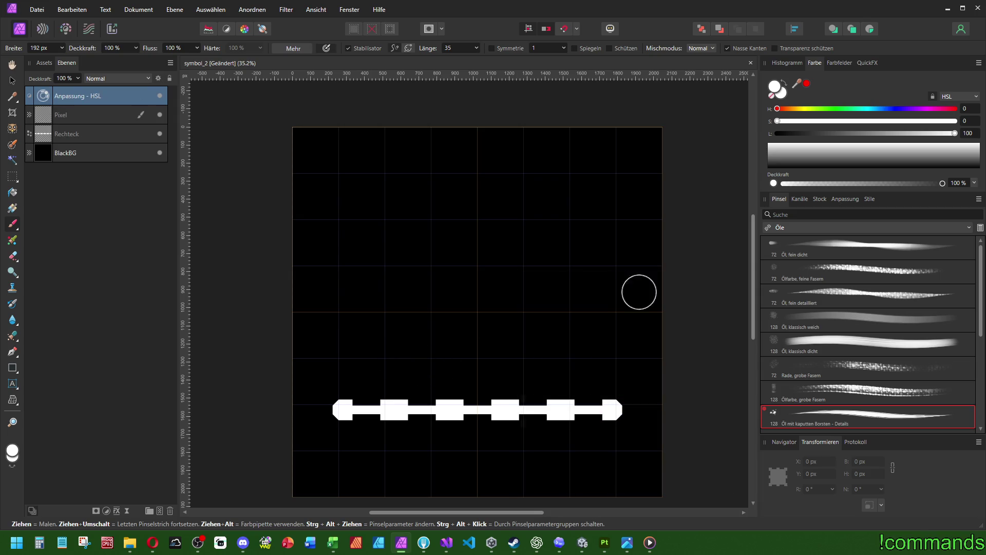
drag(393, 378, 377, 324)
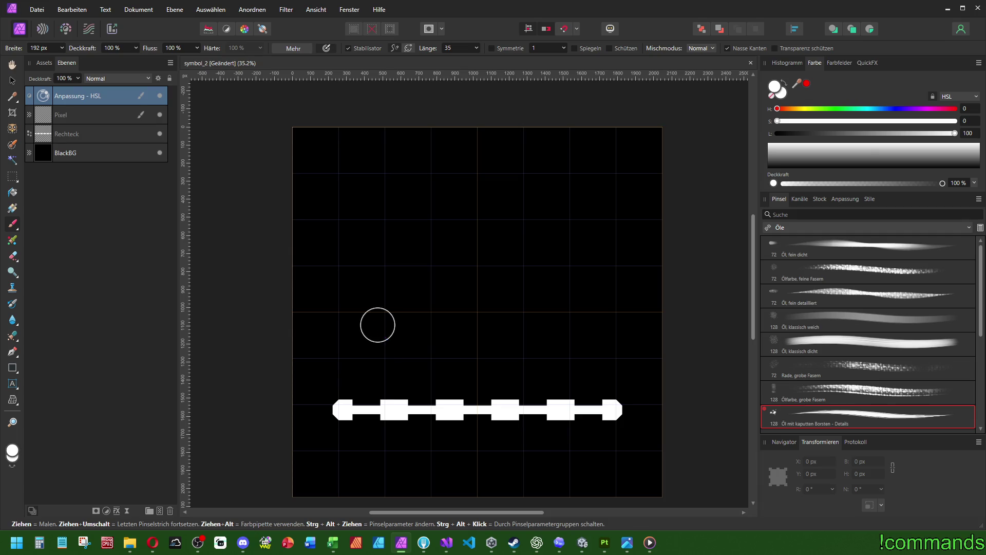
click(88, 109)
key(Delete)
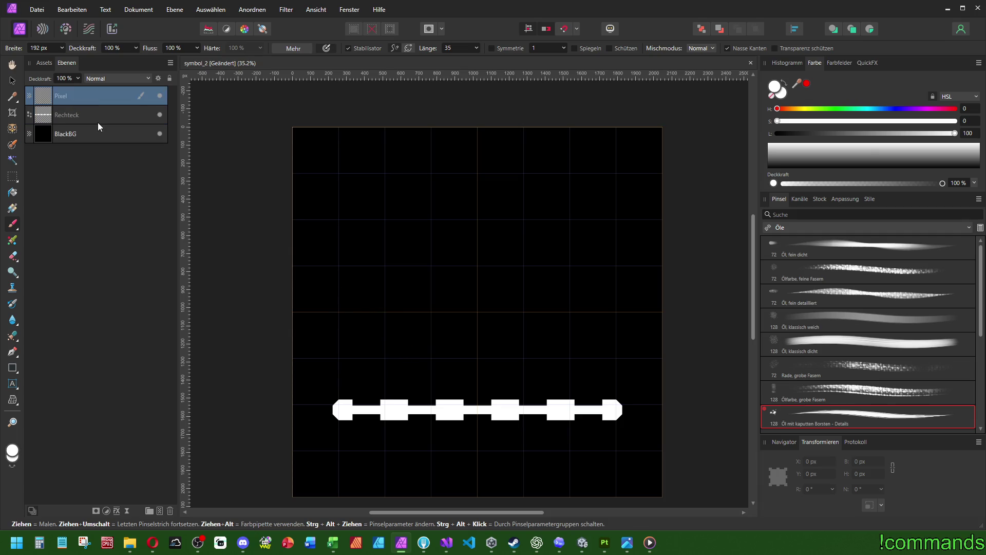
drag(395, 395, 365, 272)
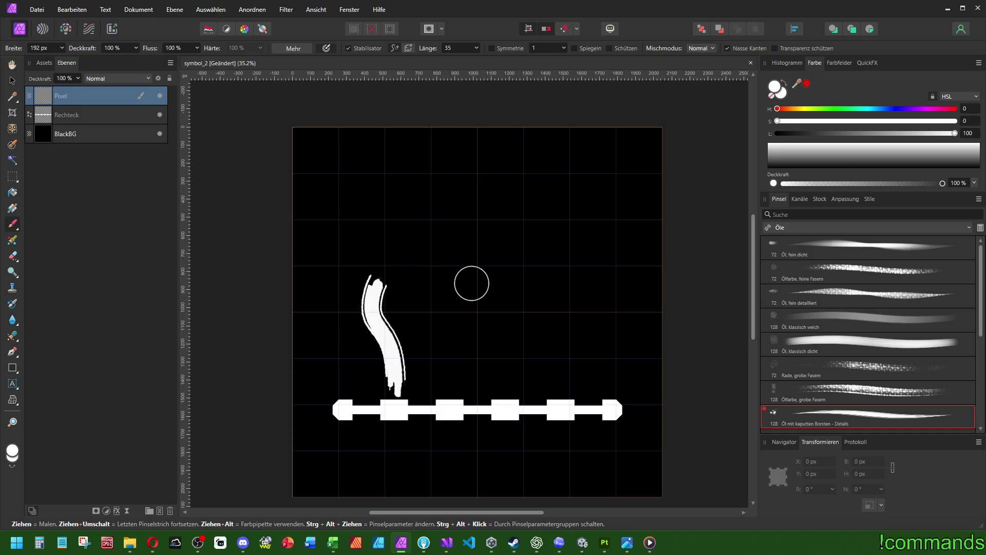
key(ctrl+z)
scroll(469, 361, left, 2)
scroll(500, 368, down, 1)
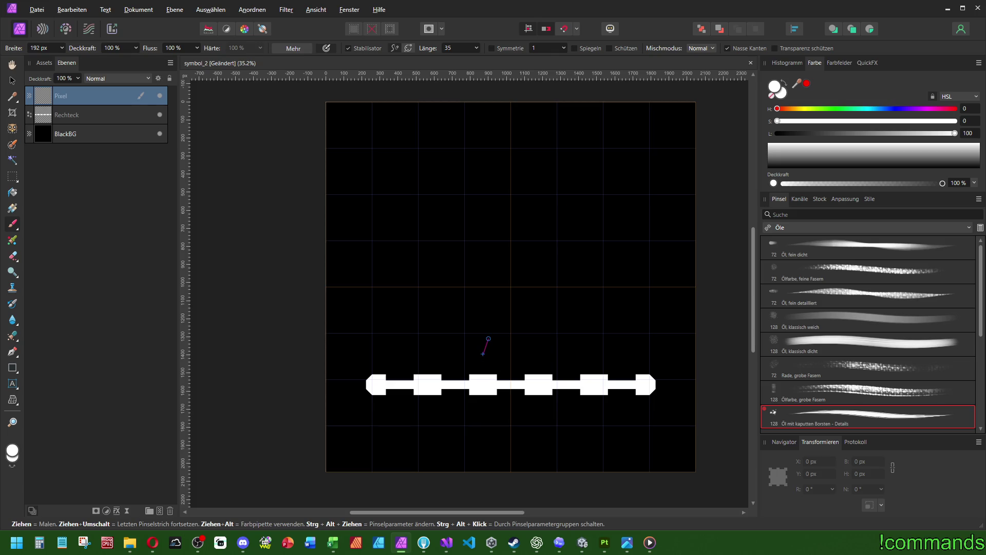
Paint and undo trial strokes above the bar, including one with the Öl mit kaputten Borsten - Lasur brush
mouse_move(488, 339)
mouse_down()
mouse_move(472, 266)
mouse_move(494, 224)
mouse_move(471, 150)
mouse_up()
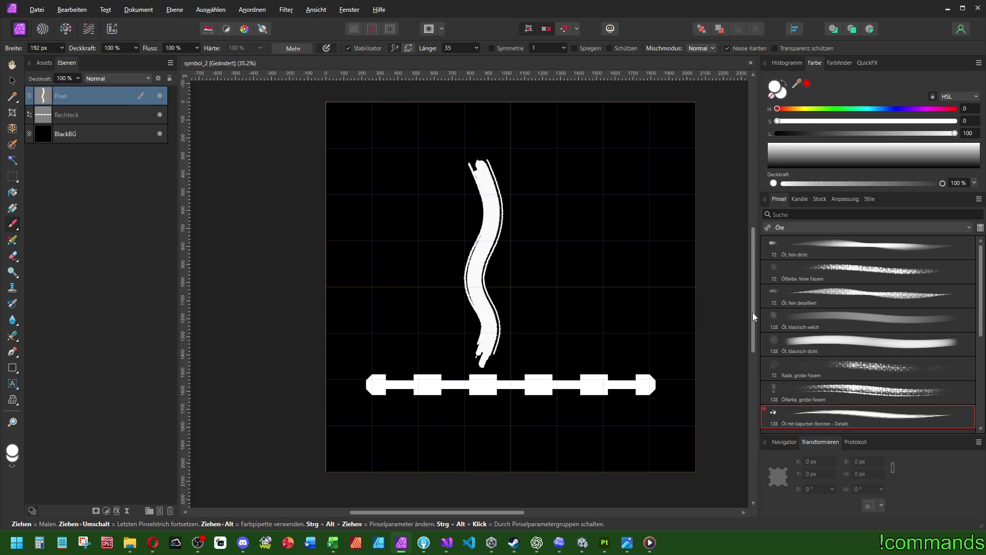
scroll(851, 340, down, 3)
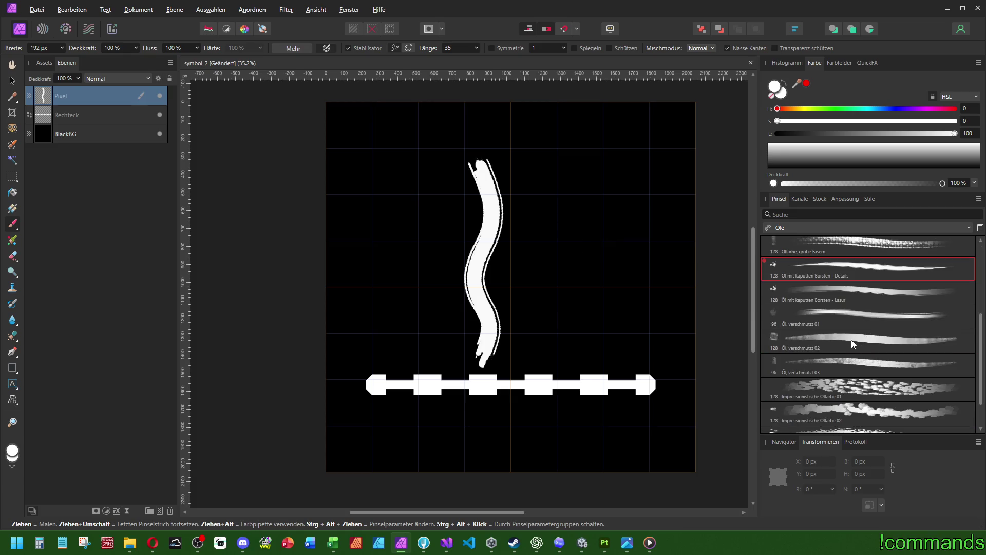
key(ctrl+z)
click(835, 301)
drag(484, 352, 493, 222)
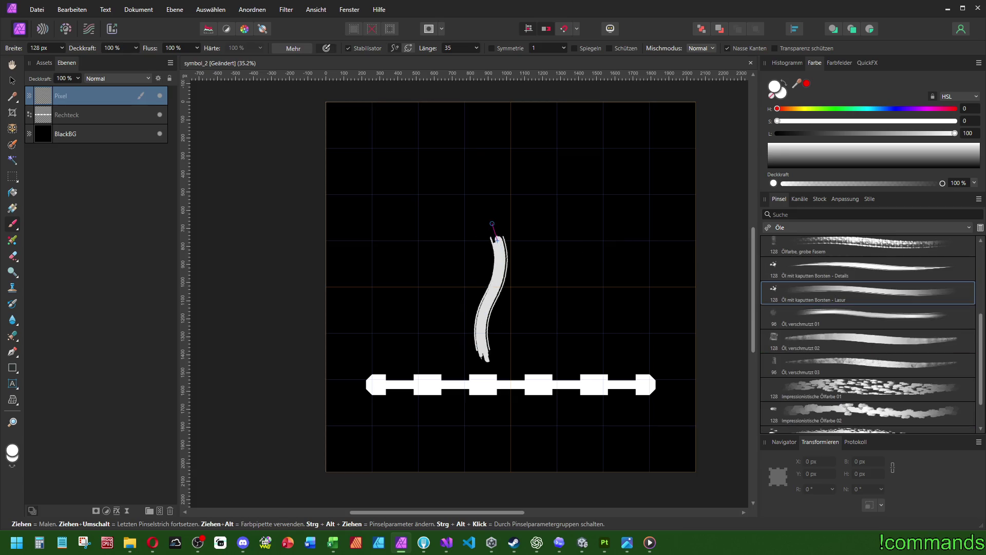
key(ctrl+z)
Test the Öl, verschmutzt 01, 02 and 03 brushes with upward strokes, undoing each
click(834, 309)
mouse_move(485, 360)
mouse_down()
mouse_move(462, 230)
mouse_move(491, 193)
mouse_up()
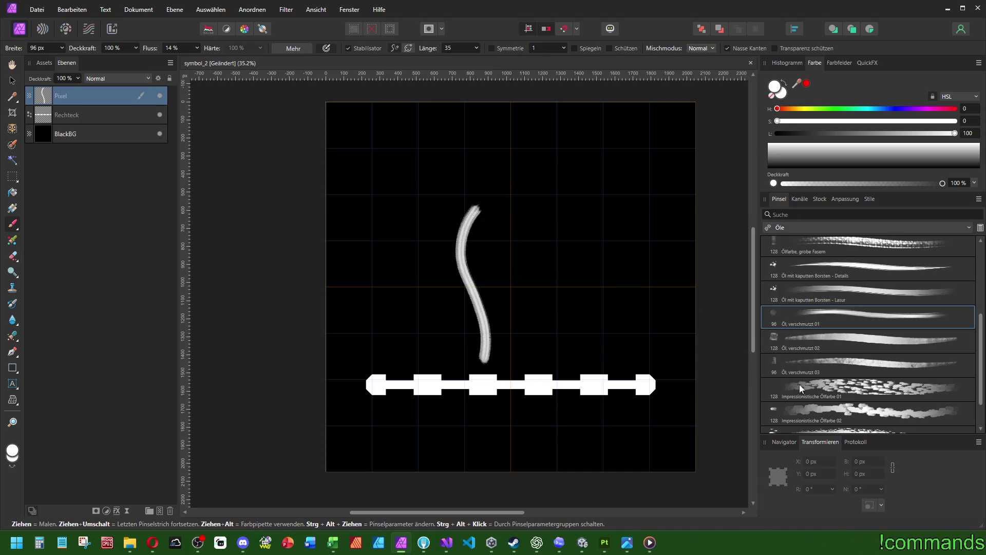
key(ctrl+z)
click(802, 339)
mouse_move(487, 359)
mouse_down()
mouse_move(468, 241)
mouse_move(489, 196)
mouse_up()
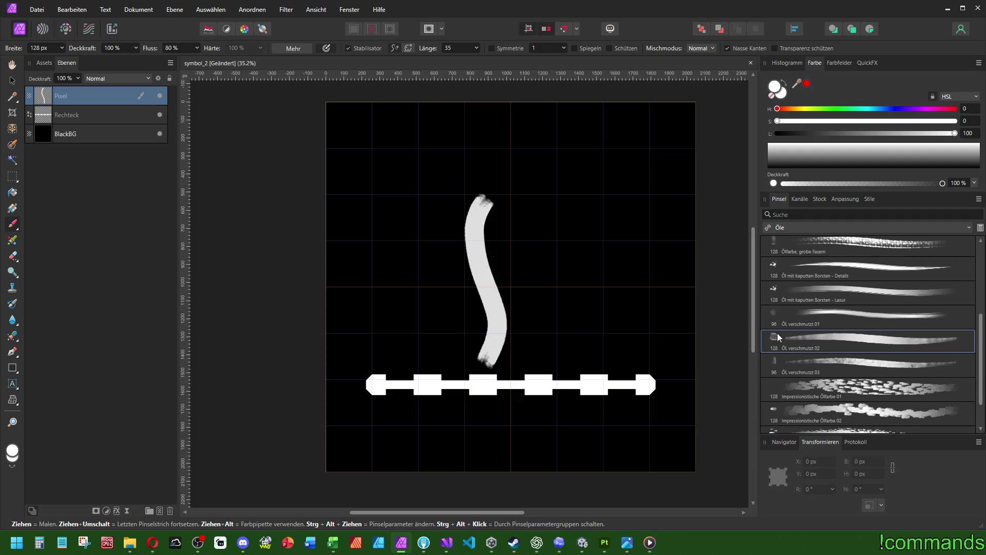
key(ctrl+z)
click(847, 376)
mouse_move(477, 361)
mouse_down()
mouse_move(495, 328)
mouse_move(465, 203)
mouse_up()
key(ctrl+z)
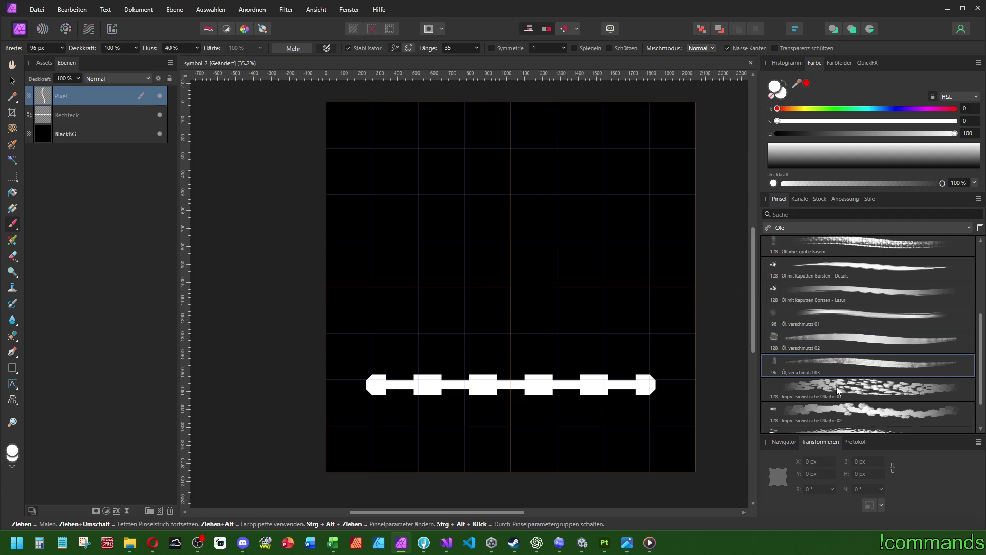
Try Impressionistische Ölfarbe 01 above and along the dashed bar, undoing both strokes
click(838, 390)
mouse_move(465, 345)
mouse_down()
mouse_move(486, 280)
mouse_move(474, 169)
mouse_up()
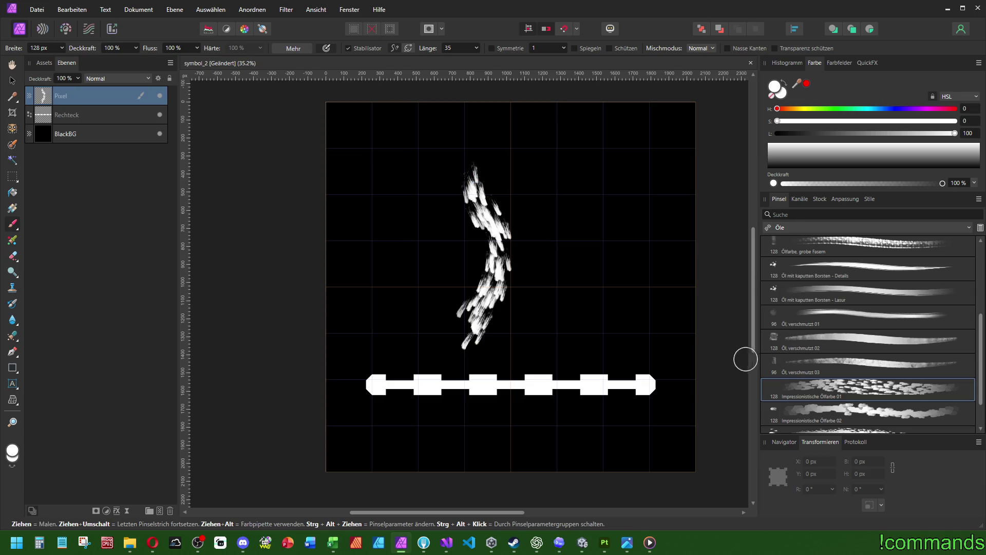
key(ctrl+z)
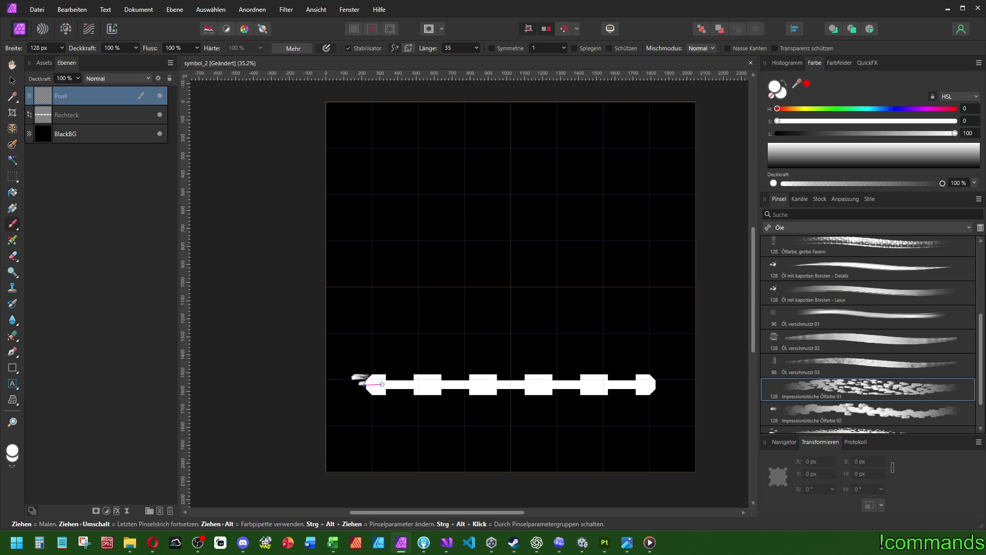
drag(382, 385, 676, 384)
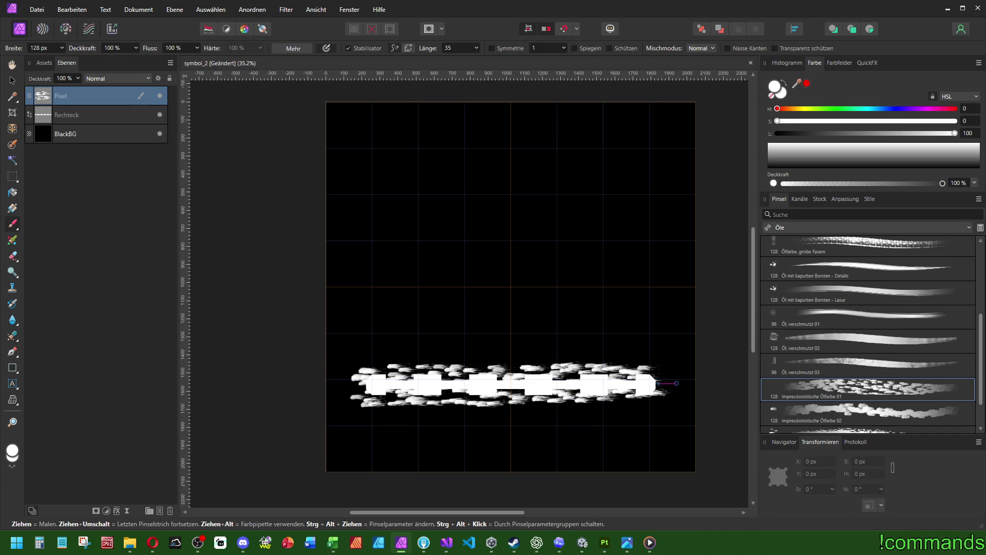
key(ctrl+z)
Retest Öl, verschmutzt 01 and the Details brush, then settle on Öl mit kaputten Borsten - Lasur
click(822, 317)
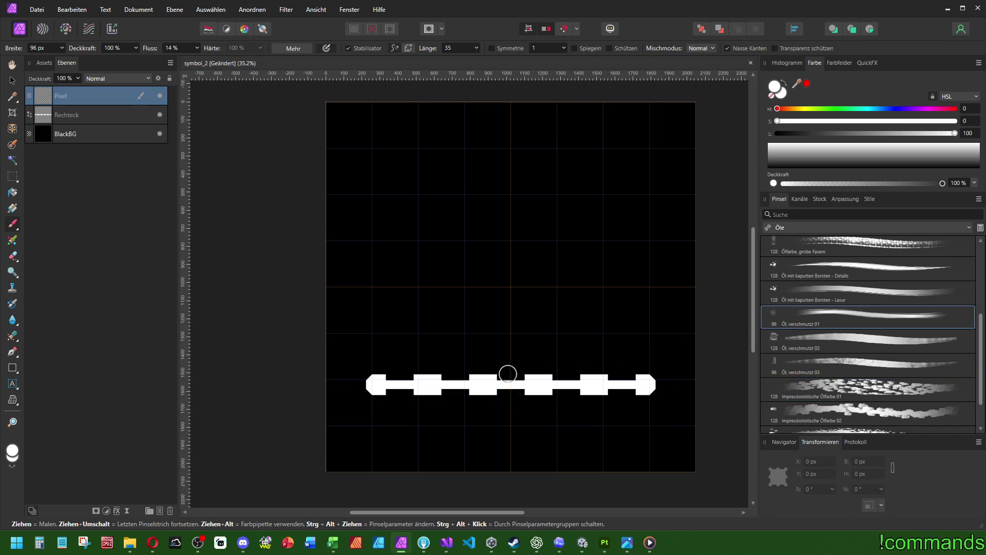
drag(482, 362, 449, 264)
key(ctrl+z)
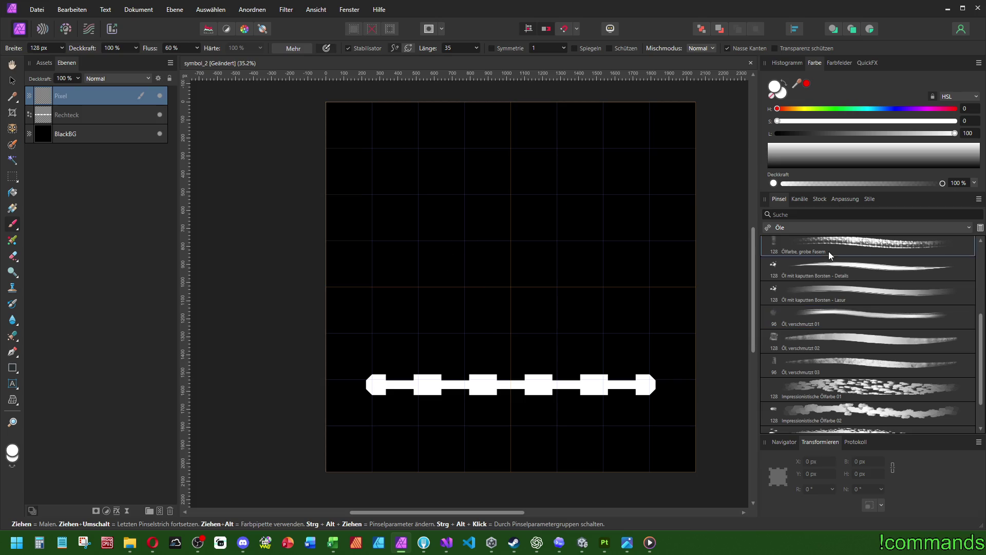
click(829, 267)
mouse_move(480, 365)
mouse_down()
mouse_move(502, 295)
mouse_move(473, 185)
mouse_up()
key(ctrl+z)
click(804, 301)
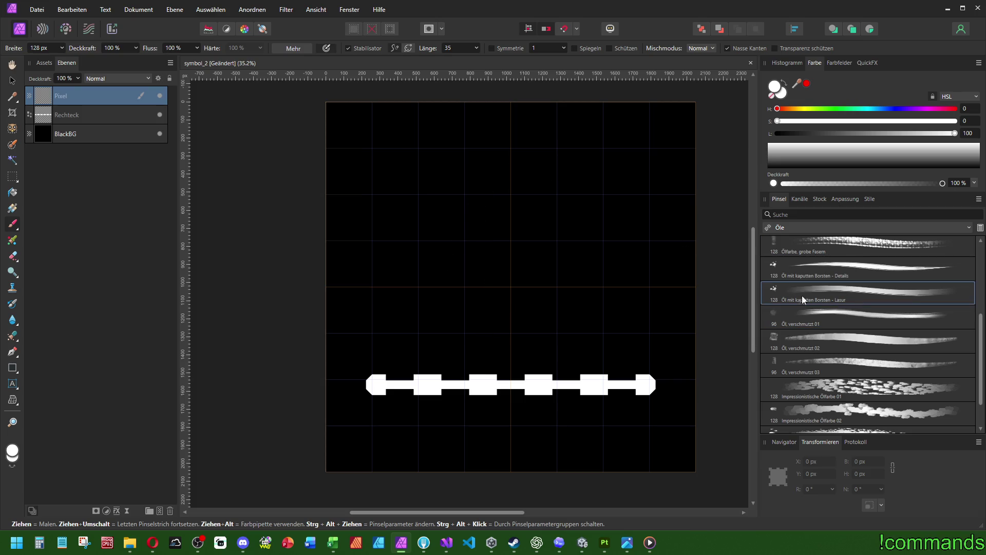
Discard trial steam strokes above the bar and turn off Wet Edges for the brush
drag(498, 350, 502, 177)
key(ctrl+z)
mouse_move(479, 346)
mouse_down()
mouse_move(469, 311)
mouse_move(489, 270)
mouse_move(478, 228)
mouse_up()
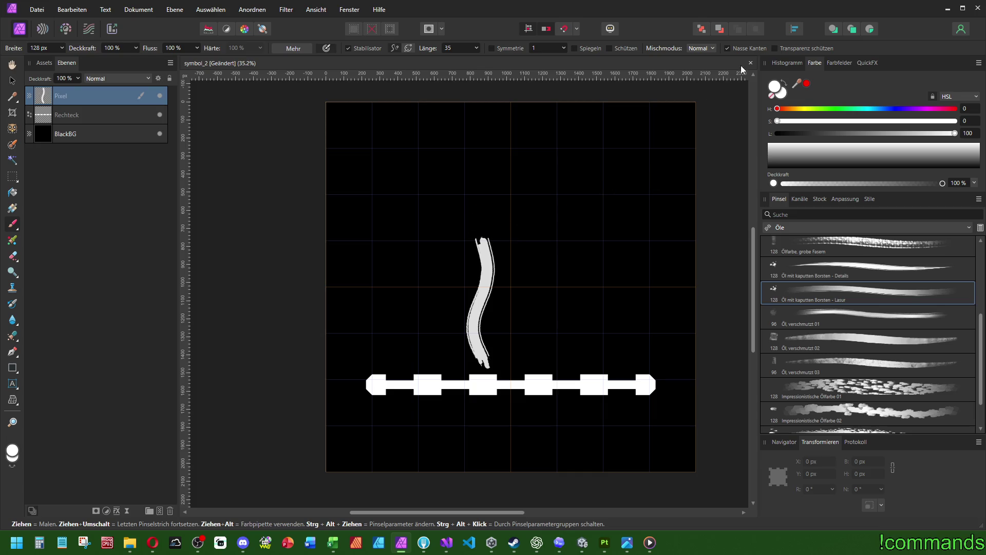
key(ctrl+z)
click(726, 49)
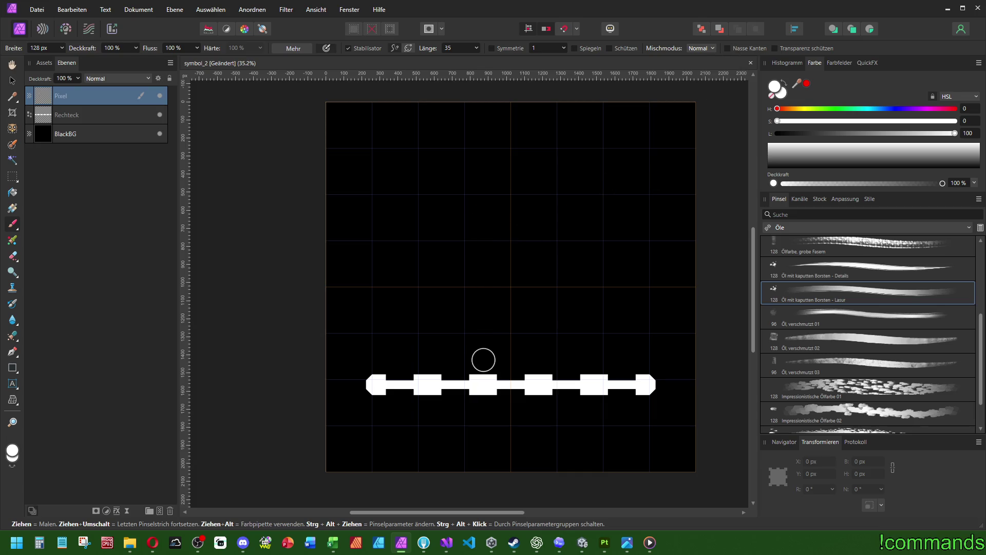
mouse_move(483, 359)
mouse_down()
mouse_move(455, 297)
mouse_move(494, 186)
mouse_move(468, 148)
mouse_up()
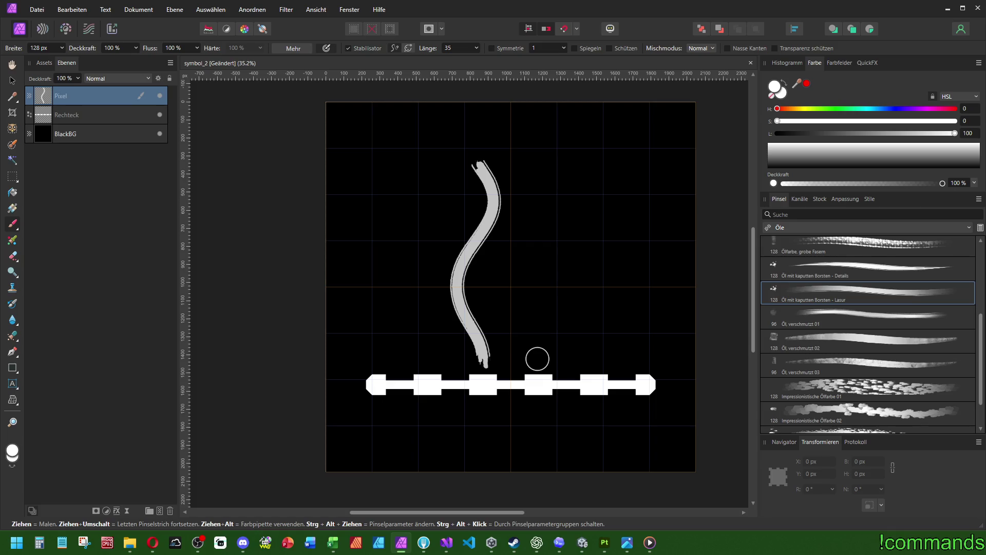
key(ctrl+z)
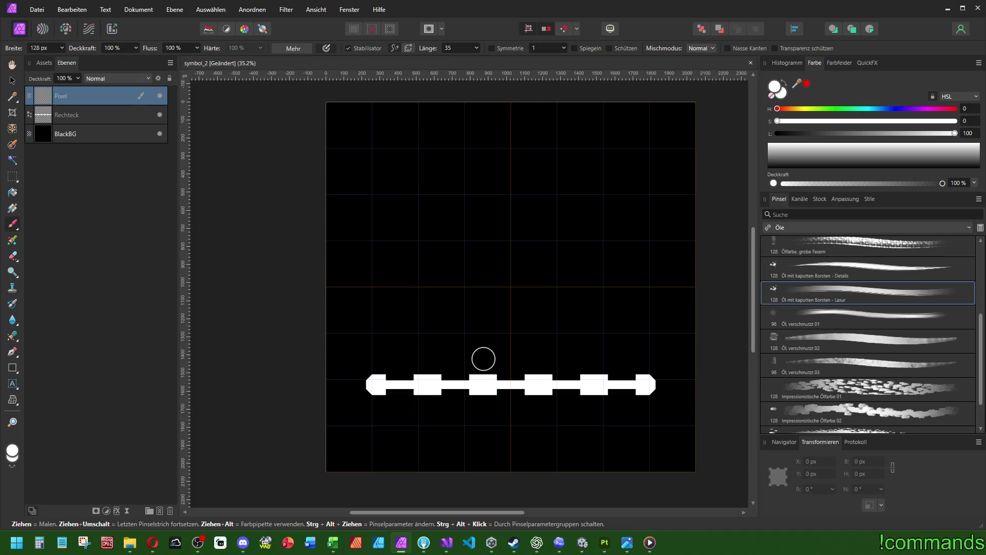
Paint the first two wavy steam lines rising side by side above the bar
mouse_move(486, 352)
mouse_down()
mouse_move(500, 303)
mouse_move(475, 252)
mouse_move(482, 166)
mouse_up()
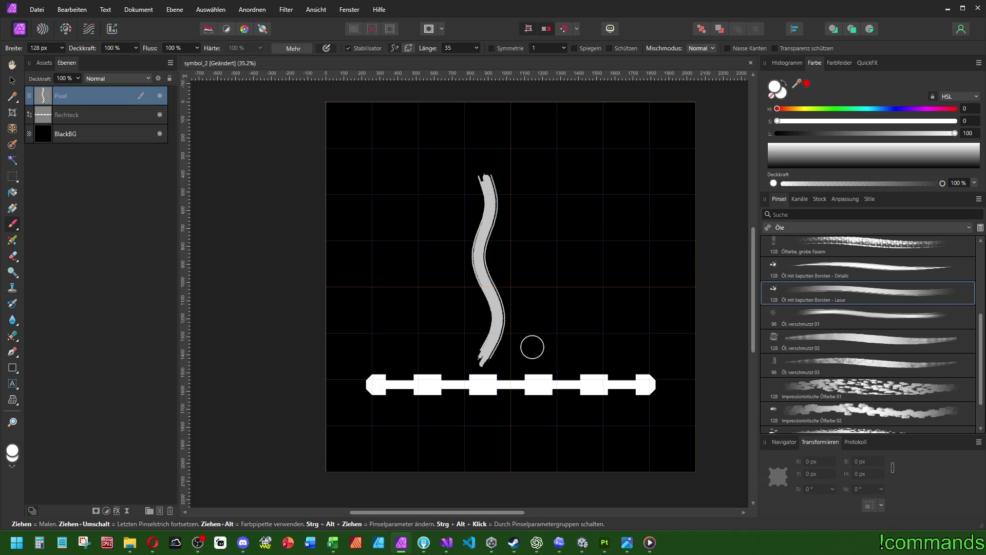
scroll(829, 360, up, 1)
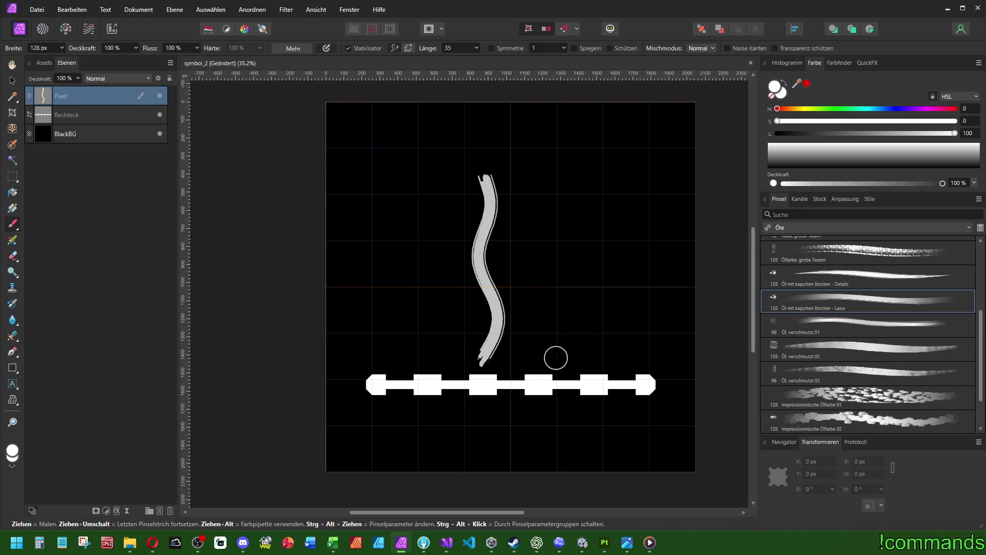
drag(546, 341, 534, 165)
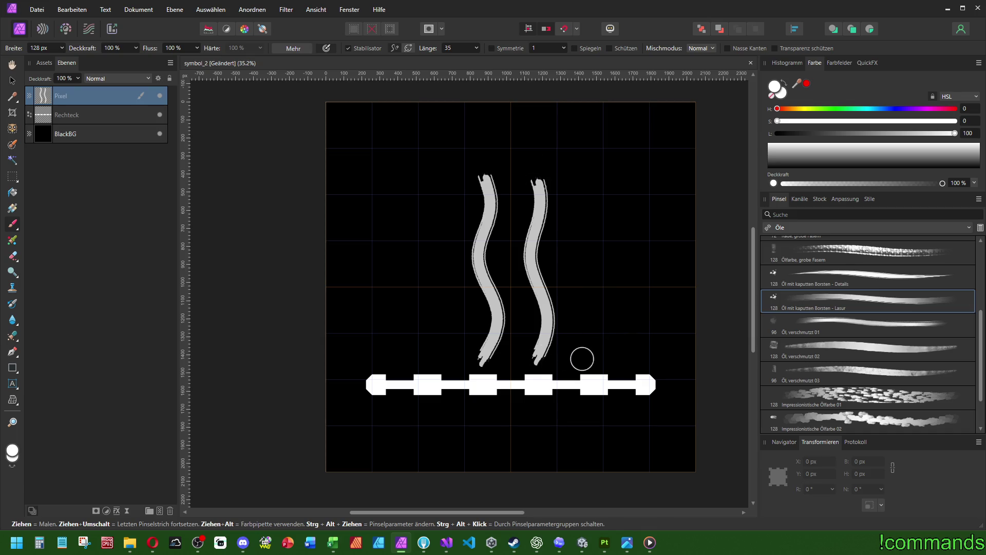
Set the brush width to 96 px and paint two more wavy lines, right and left
click(51, 52)
text(96)
key(Return)
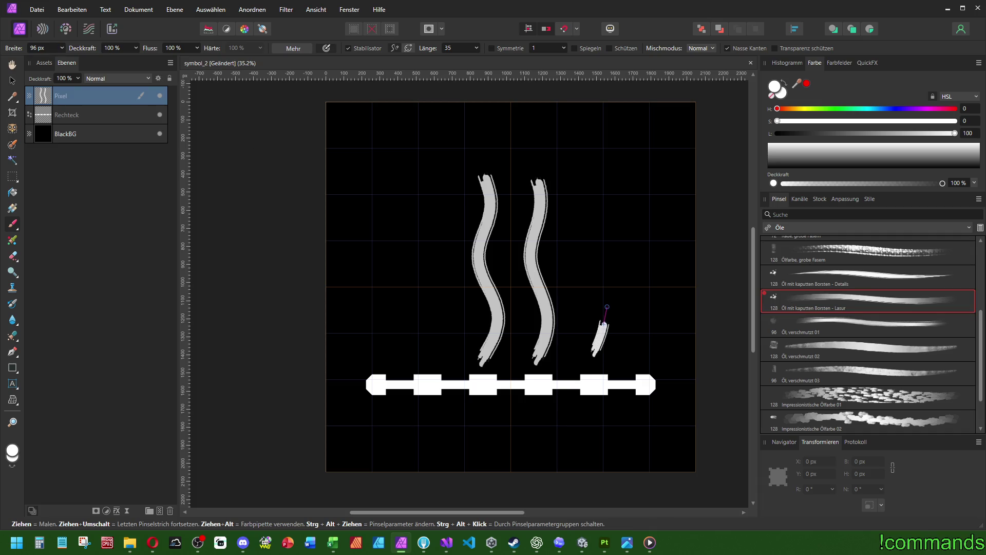
drag(599, 279, 590, 253)
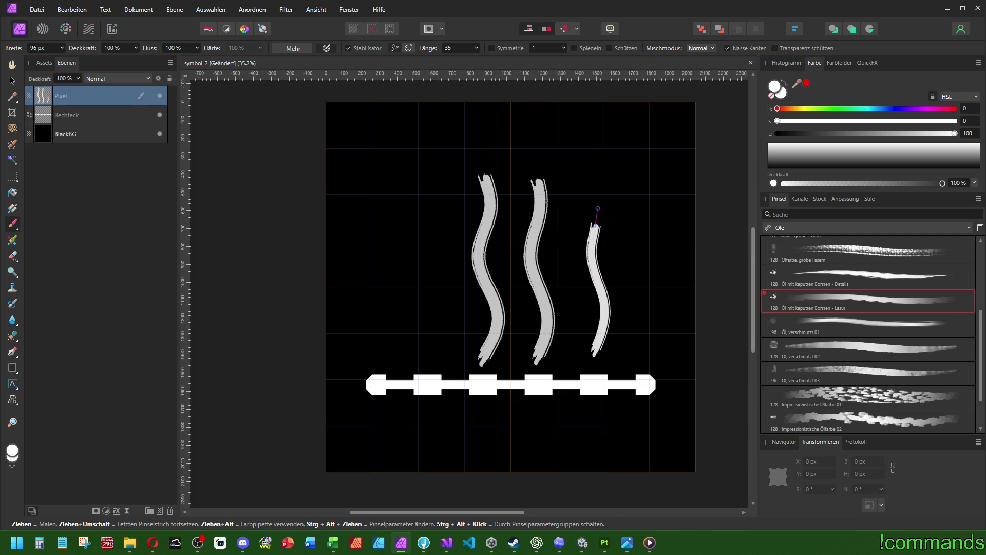
drag(598, 208, 597, 205)
mouse_move(427, 349)
mouse_down()
mouse_move(434, 309)
mouse_move(420, 252)
mouse_move(431, 227)
mouse_up()
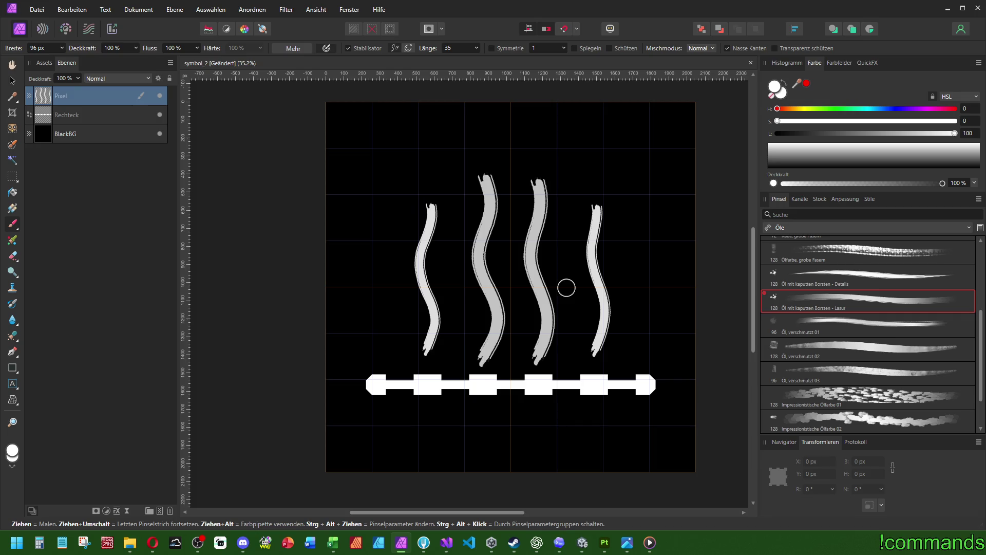
scroll(560, 279, down, 5)
scroll(524, 286, up, 6)
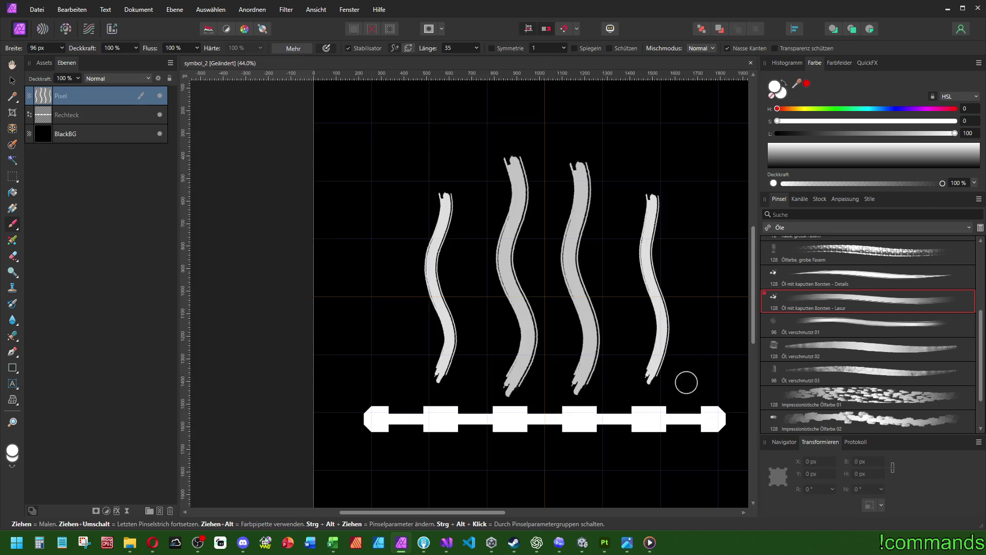
Try Impressionistische Ölfarbe 01 at 160 px and 25% opacity on the first wave, then undo
click(853, 397)
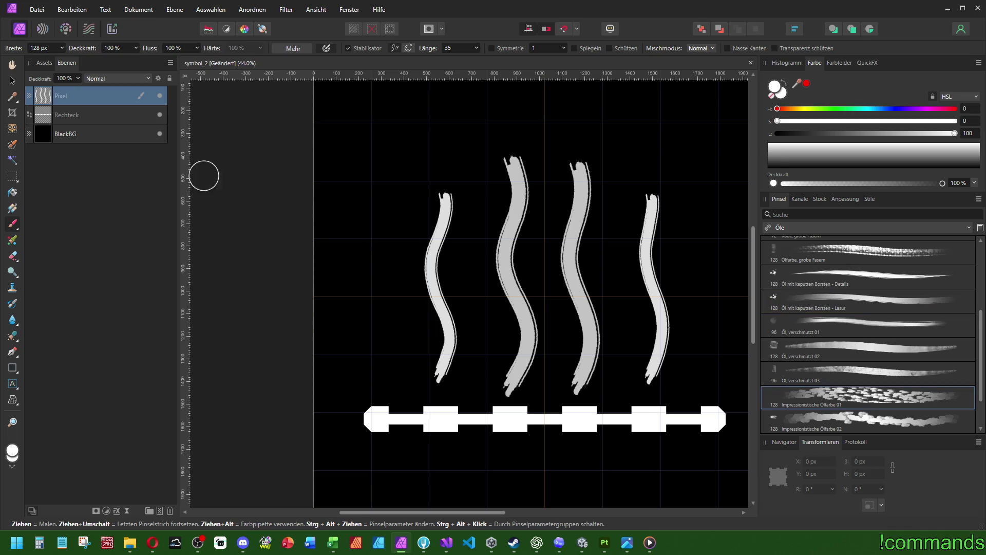
scroll(900, 387, down, 2)
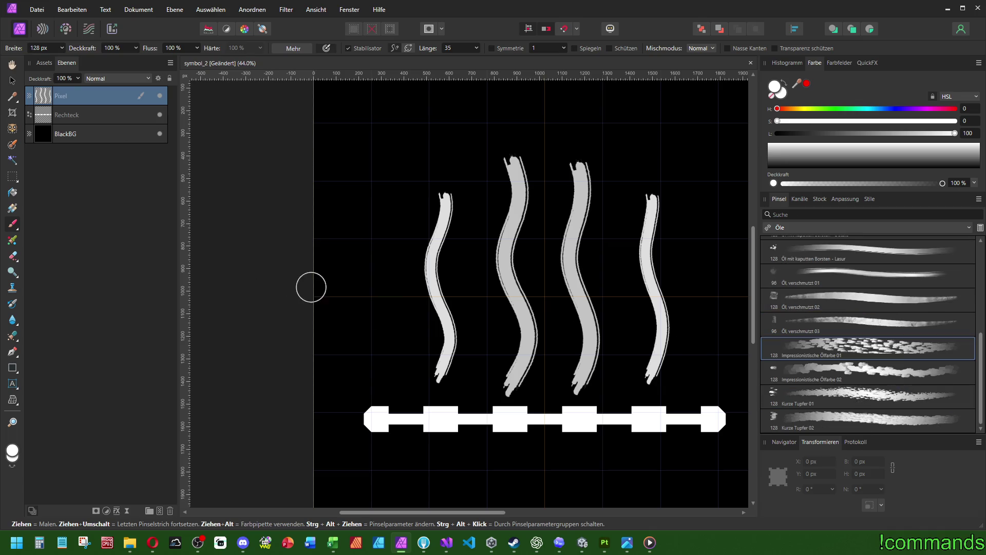
text(160)
key(Return)
click(120, 47)
text(25)
key(Return)
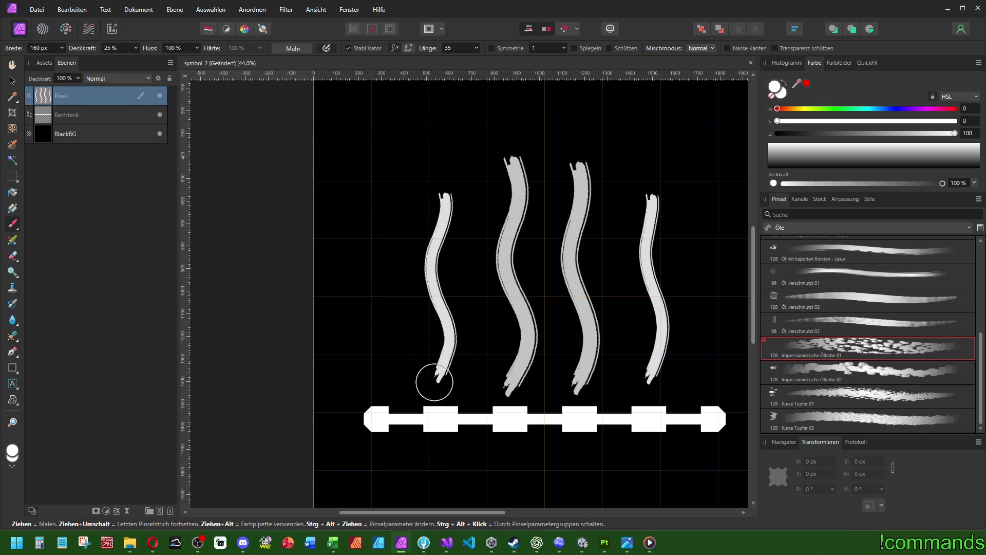
drag(428, 383, 422, 360)
key(ctrl+z)
Retry at 144 px width and 75% opacity over the lower first wave, then undo
click(51, 49)
text(144)
key(Return)
click(118, 48)
text(75)
key(Return)
mouse_move(426, 393)
mouse_down()
mouse_move(454, 326)
mouse_move(426, 241)
mouse_up()
key(ctrl+z)
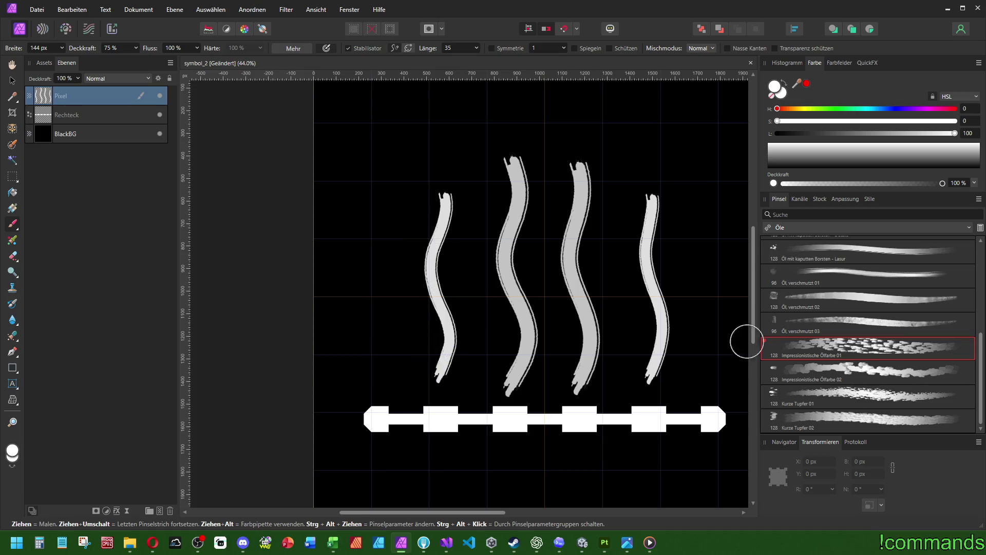
Switch to Sprühen und Klecksen airbrushes and test a pressure-fading airbrush stroke, then undo
scroll(863, 319, up, 2)
click(813, 230)
click(807, 324)
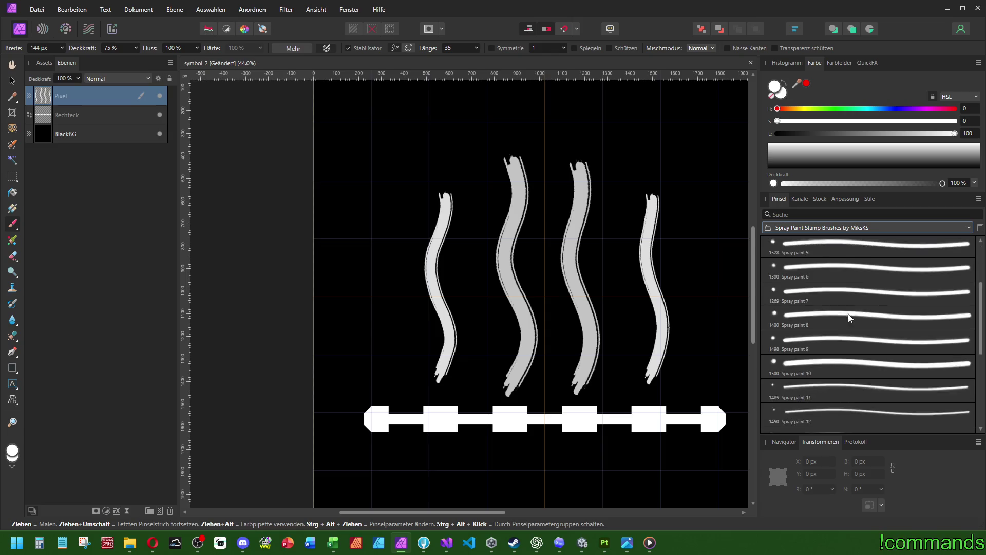
click(799, 224)
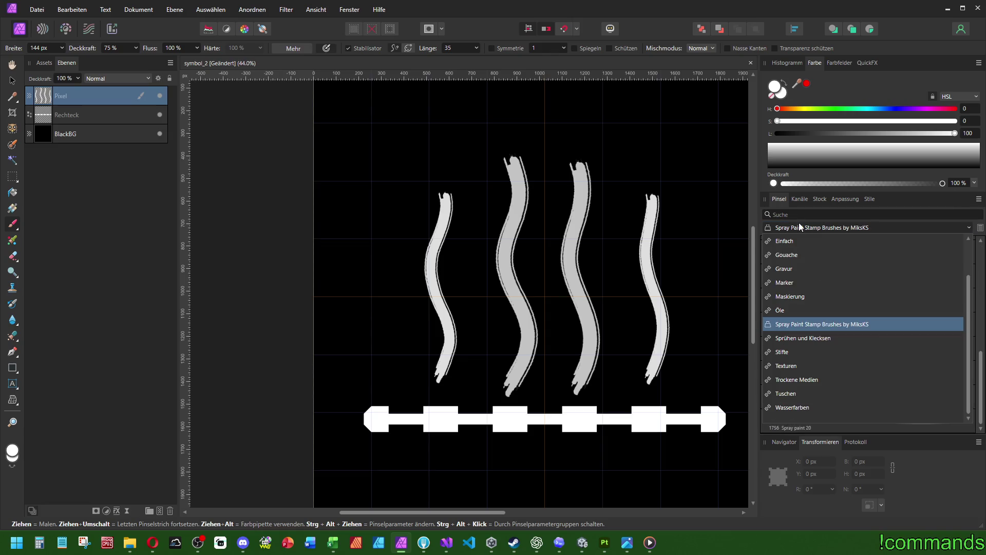
click(821, 338)
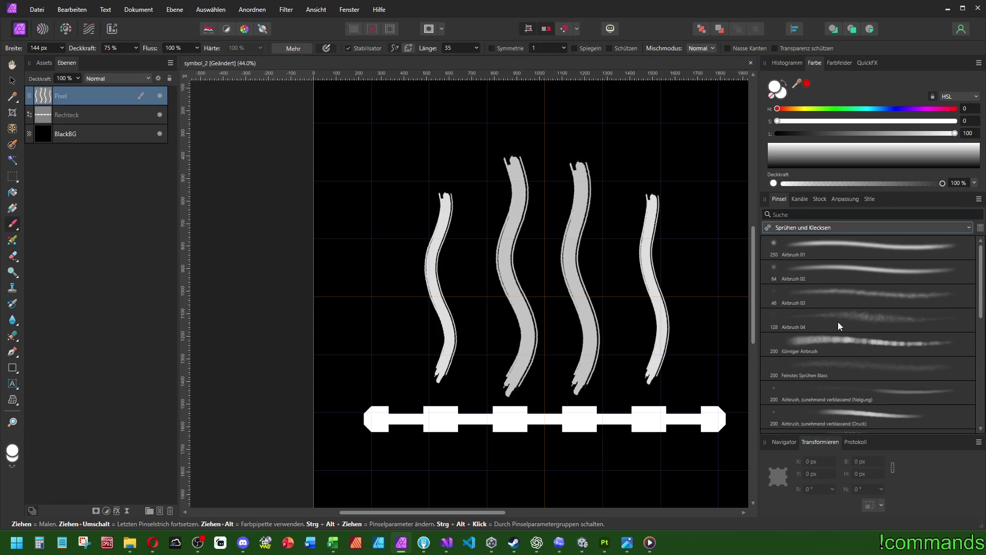
click(838, 343)
scroll(838, 344, down, 3)
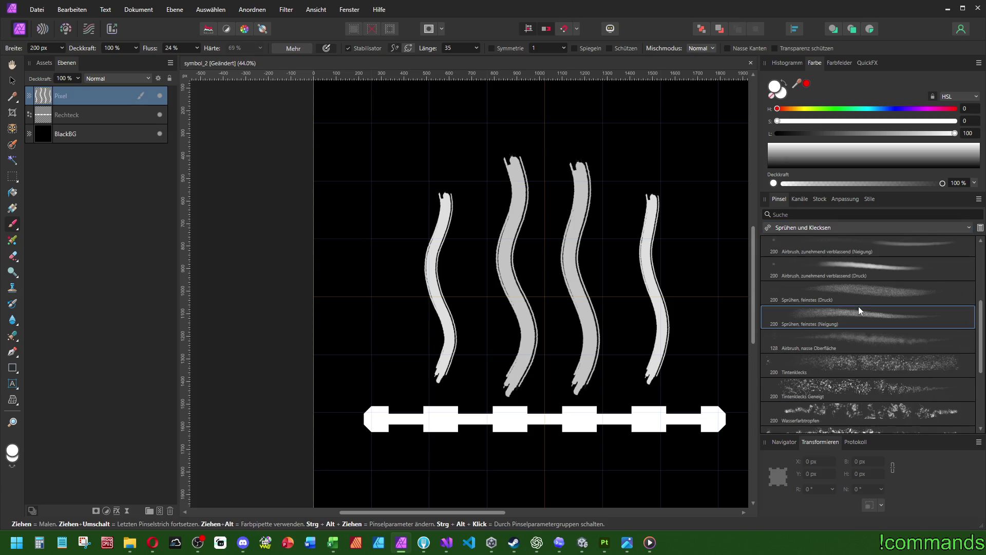
scroll(858, 306, up, 2)
click(857, 319)
drag(505, 355, 436, 174)
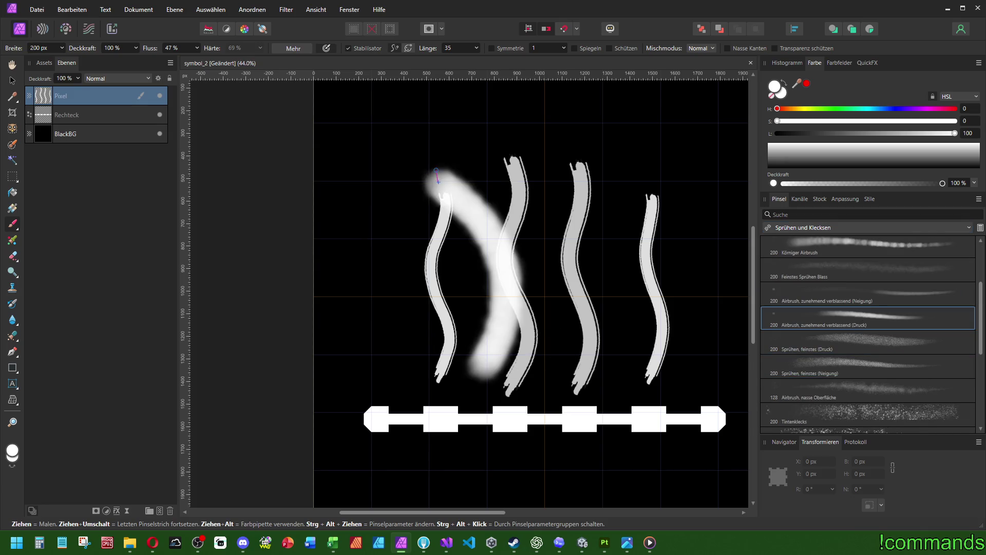
key(ctrl+z)
text(1)
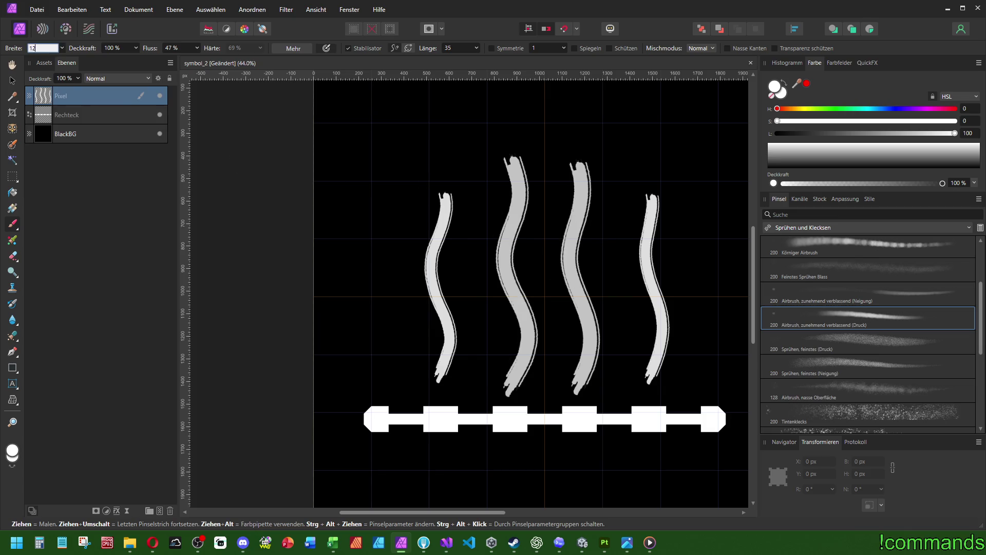
Set width to 128 px, then spray a faint Feinstes Sprühen Blass stroke up the first wave
text(8)
key(Return)
drag(437, 380, 458, 304)
key(ctrl+z)
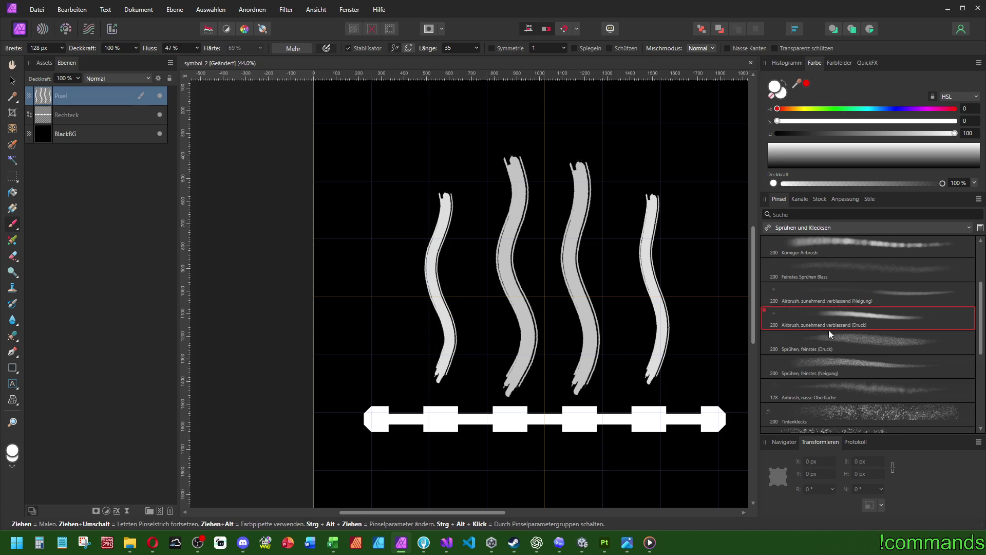
click(853, 267)
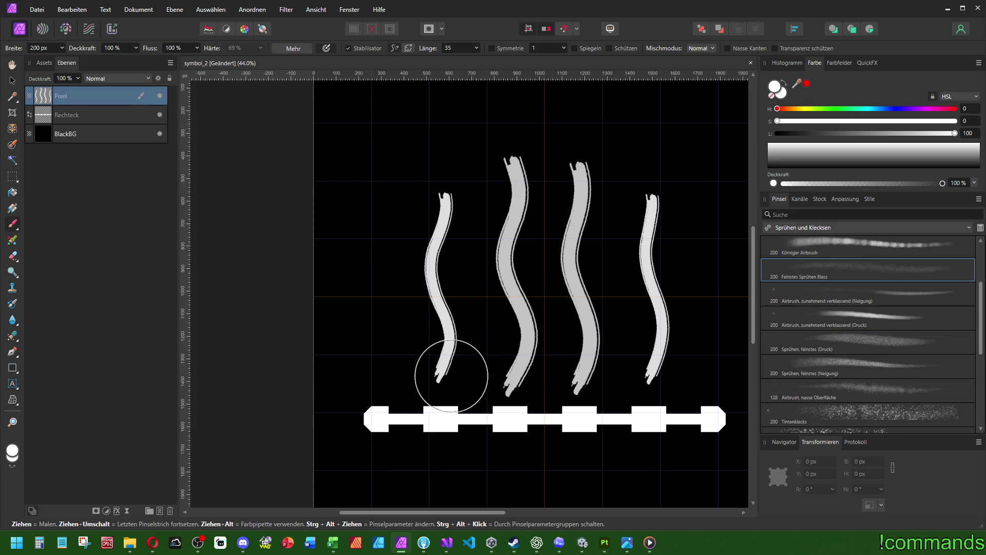
drag(453, 376, 458, 241)
Undo the faint spray stroke on the first wave
key(ctrl+z)
scroll(844, 393, down, 3)
scroll(843, 383, up, 6)
scroll(657, 339, down, 3)
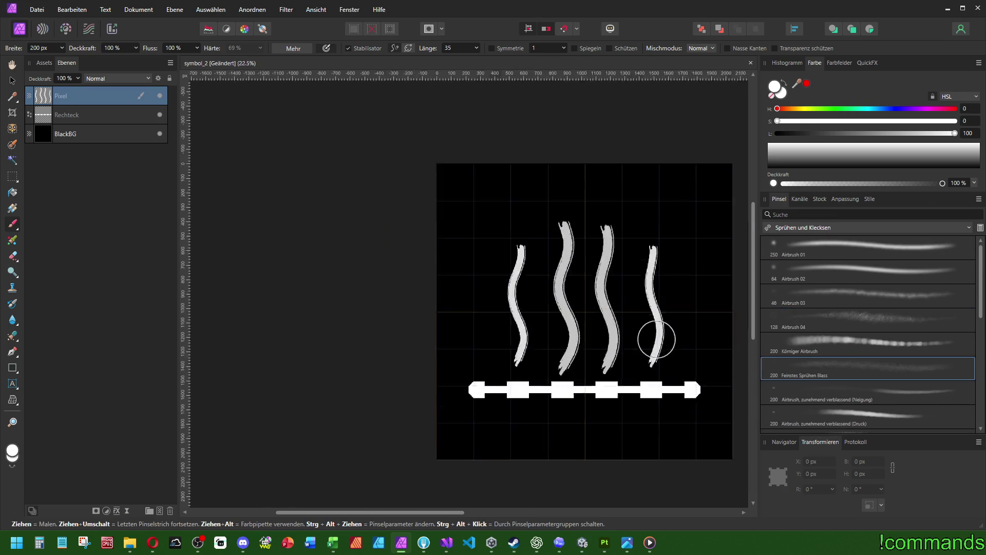
scroll(657, 339, down, 3)
scroll(535, 352, up, 8)
scroll(548, 347, down, 5)
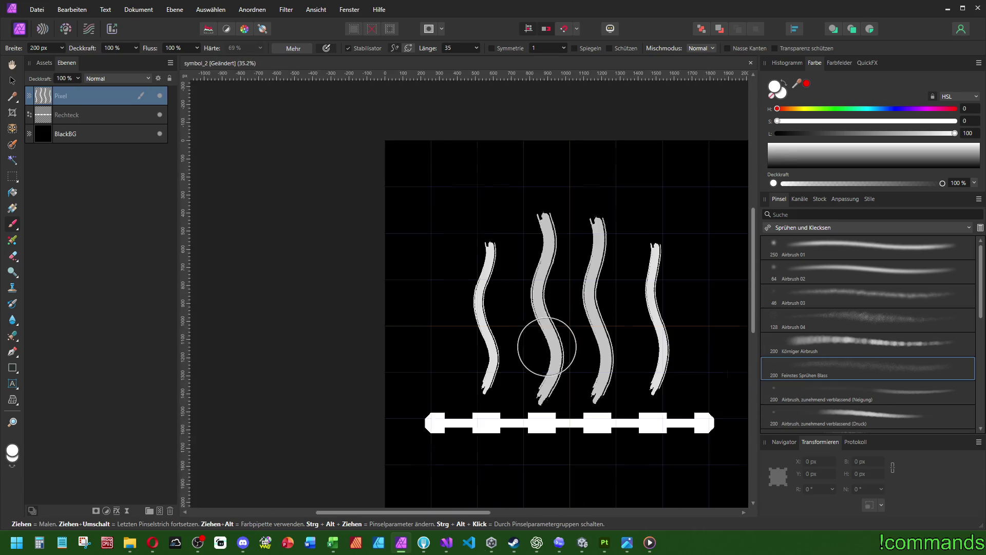
scroll(547, 347, up, 9)
scroll(554, 342, down, 12)
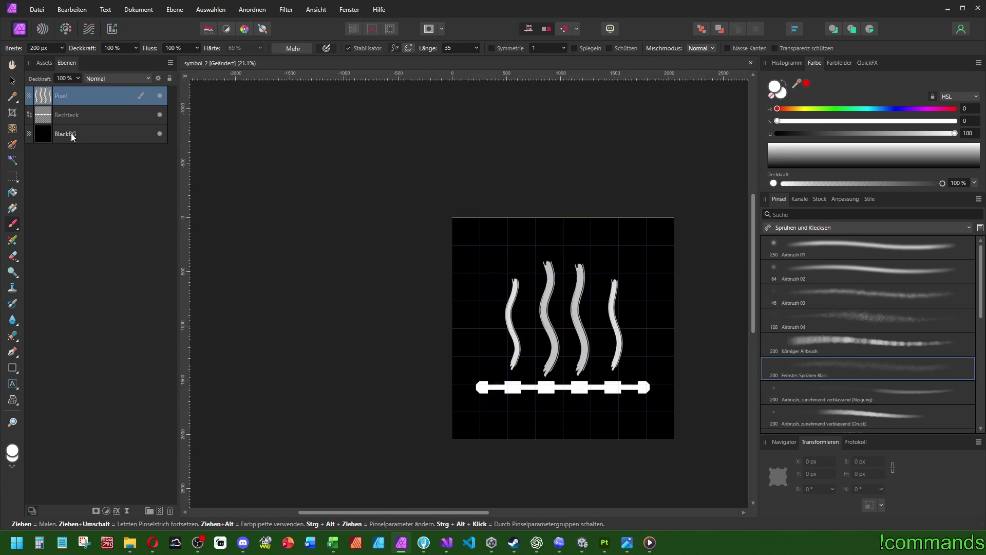
Enable a Farbe überlagern QuickFX on the wave layer and set its colour to white (L 100)
click(869, 62)
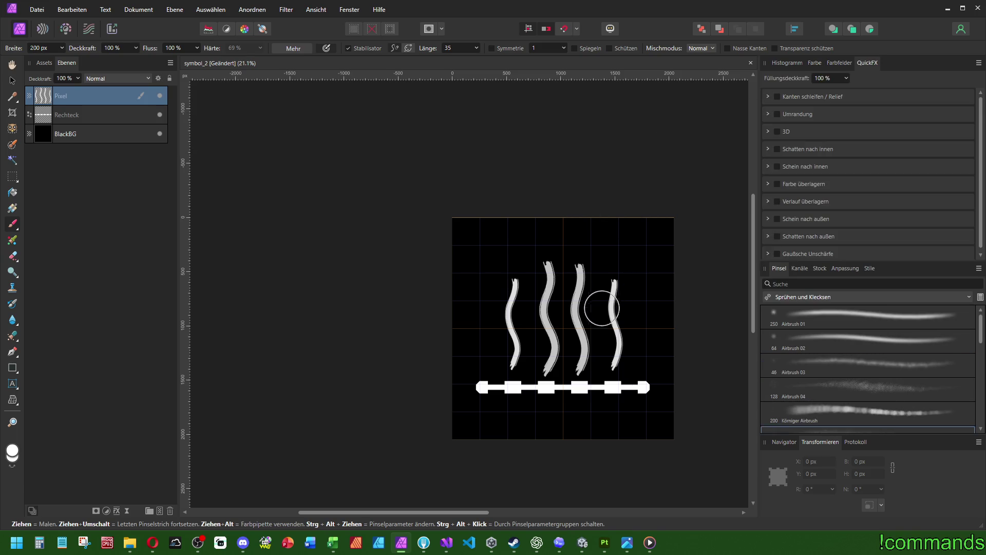
scroll(606, 331, up, 3)
click(813, 179)
scroll(814, 174, down, 1)
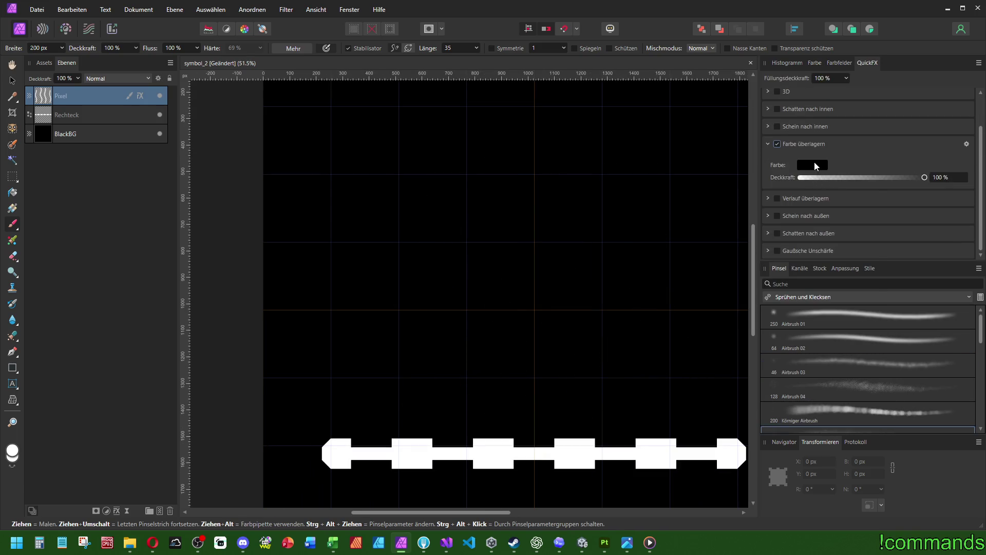
click(813, 165)
drag(782, 224, 851, 223)
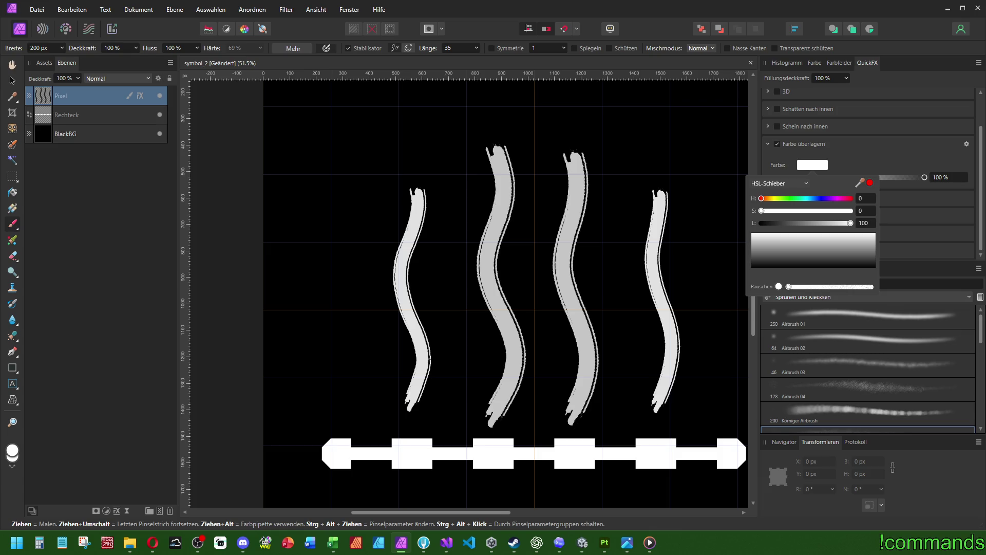
scroll(529, 318, up, 8)
scroll(528, 288, down, 7)
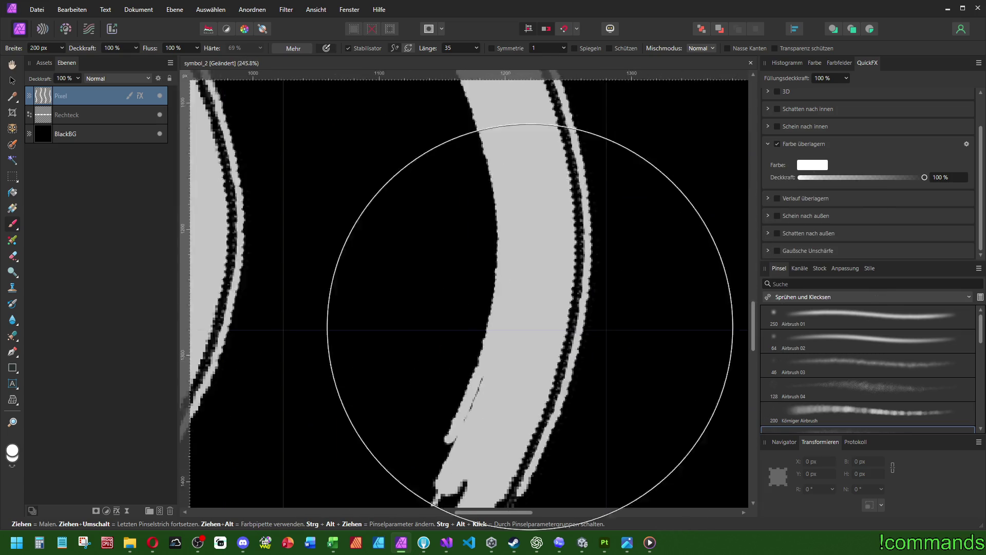
scroll(529, 254, up, 4)
scroll(538, 319, down, 5)
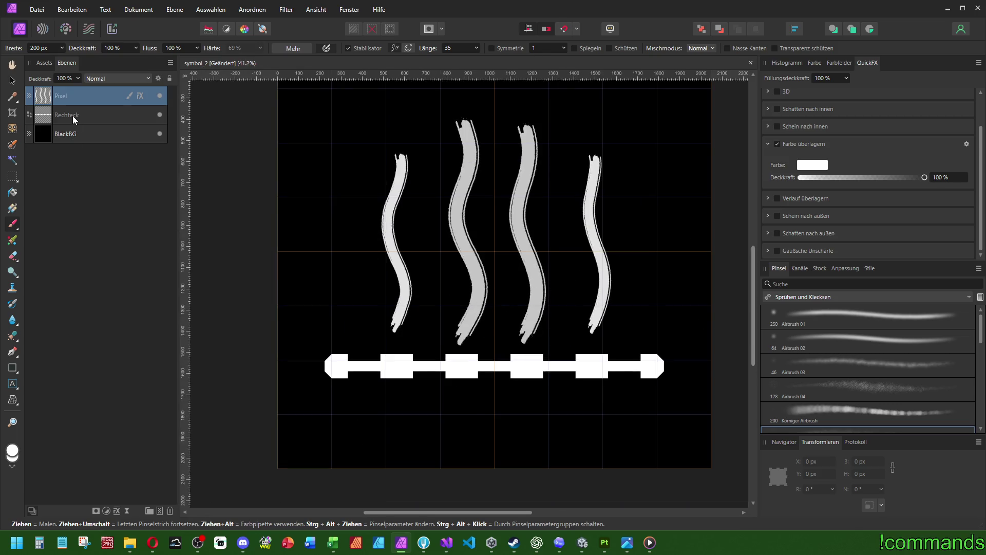
Toggle the wave layer's visibility and inspect the colour overlay in the full effects dialog
click(160, 96)
click(159, 96)
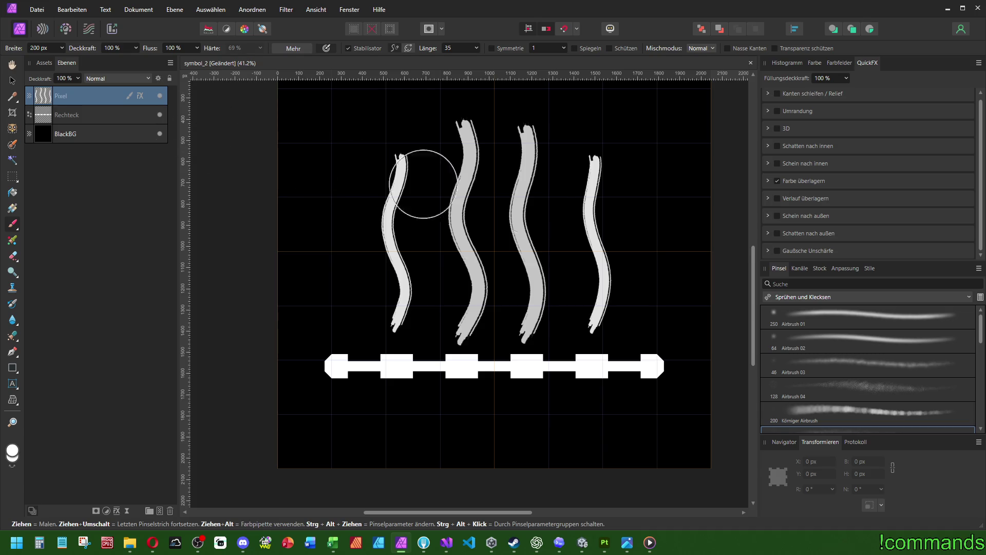
click(768, 180)
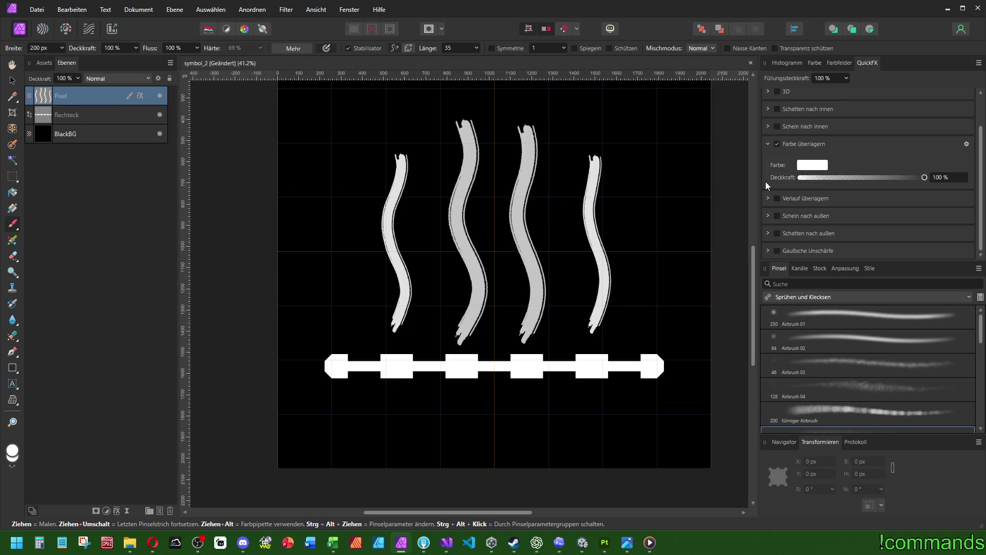
click(967, 144)
click(643, 119)
scroll(472, 253, up, 5)
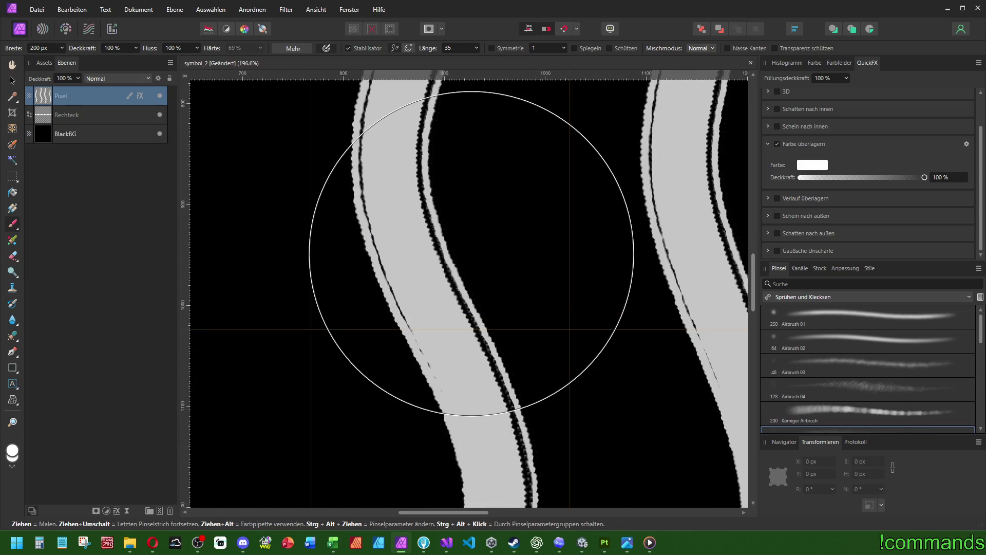
scroll(472, 253, down, 5)
scroll(502, 308, up, 4)
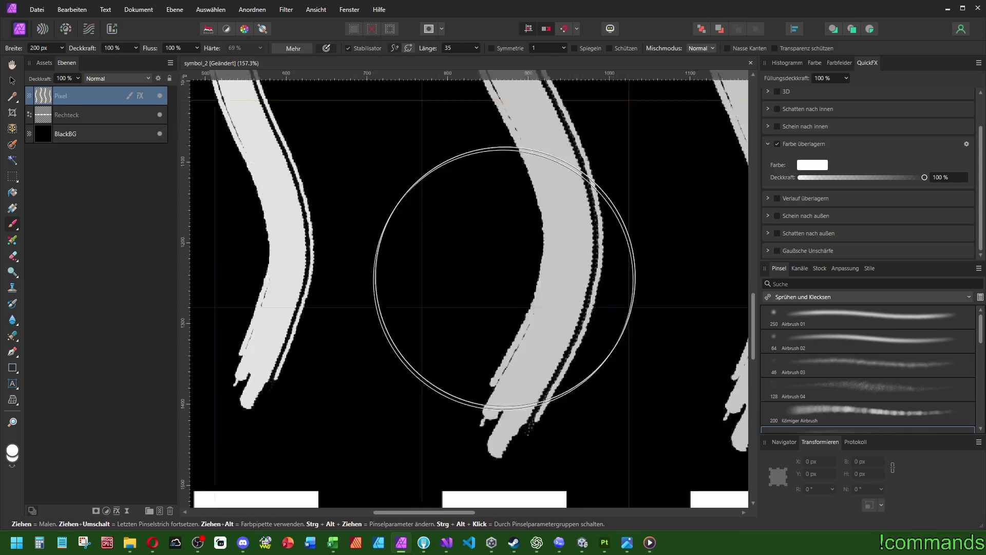
scroll(599, 242, down, 3)
scroll(584, 258, up, 2)
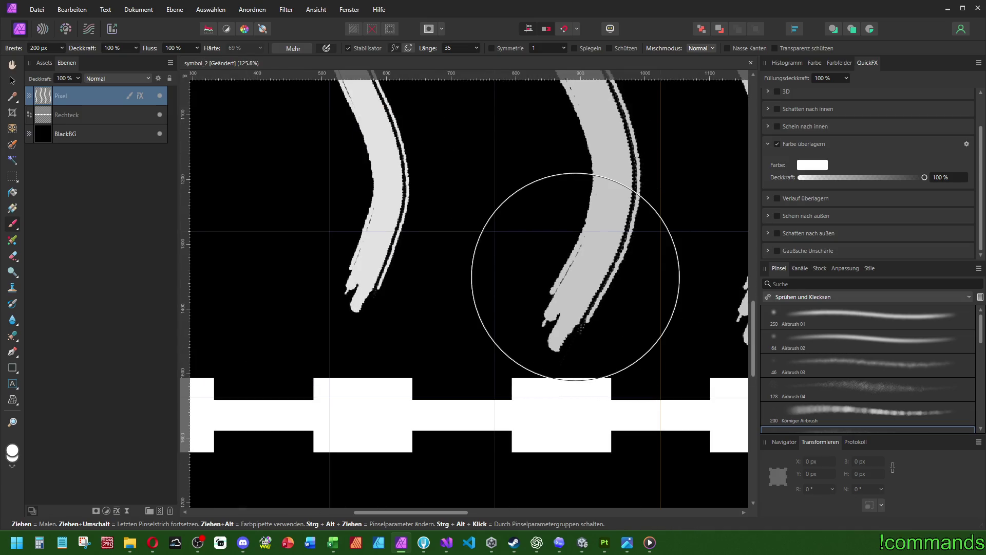
scroll(560, 303, down, 6)
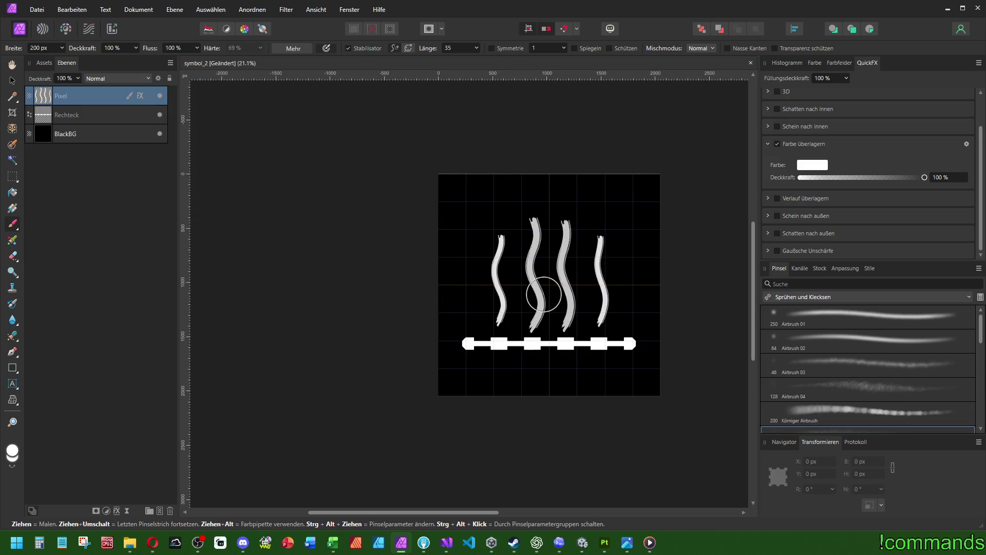
scroll(547, 293, up, 5)
scroll(540, 330, down, 3)
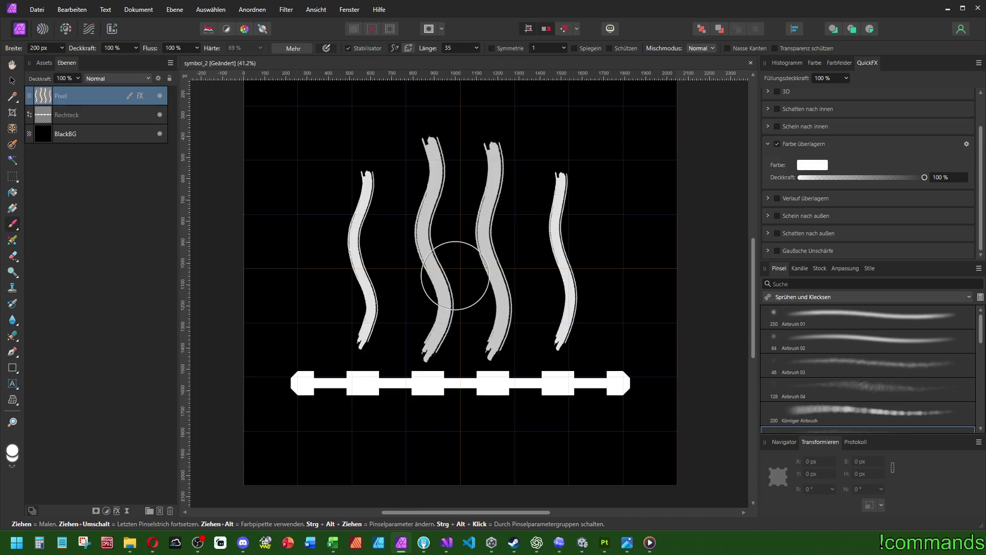
scroll(452, 279, down, 5)
scroll(478, 281, up, 4)
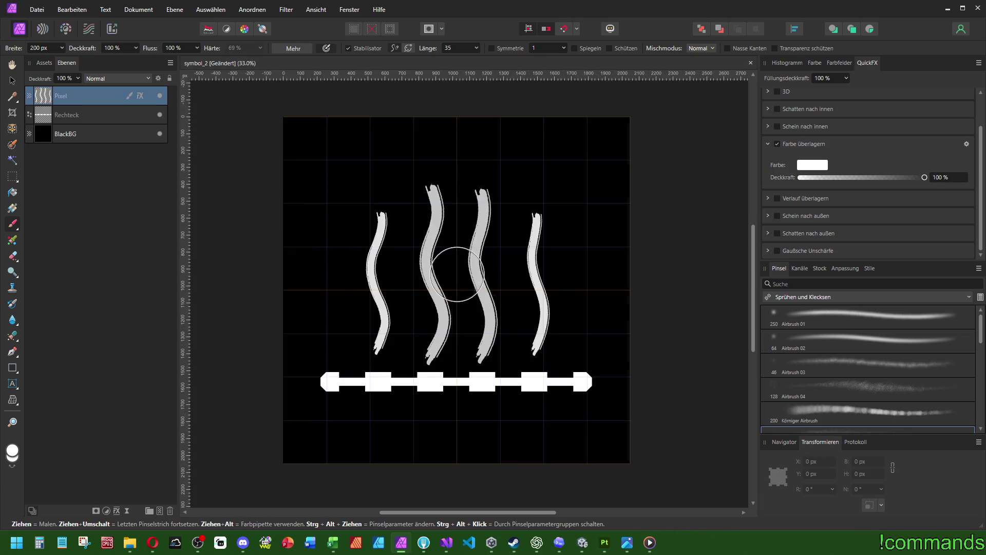
scroll(475, 284, up, 2)
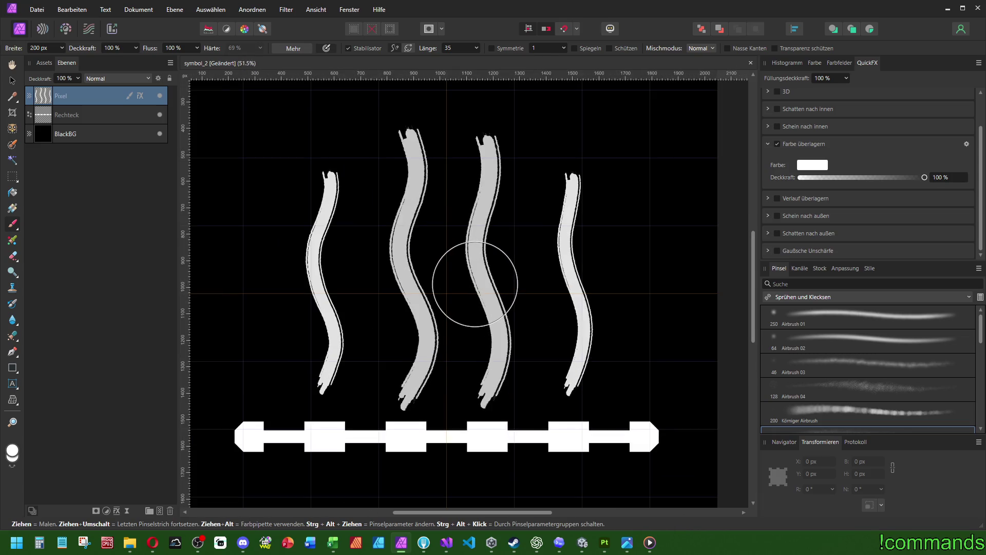
scroll(848, 355, down, 5)
scroll(851, 359, down, 1)
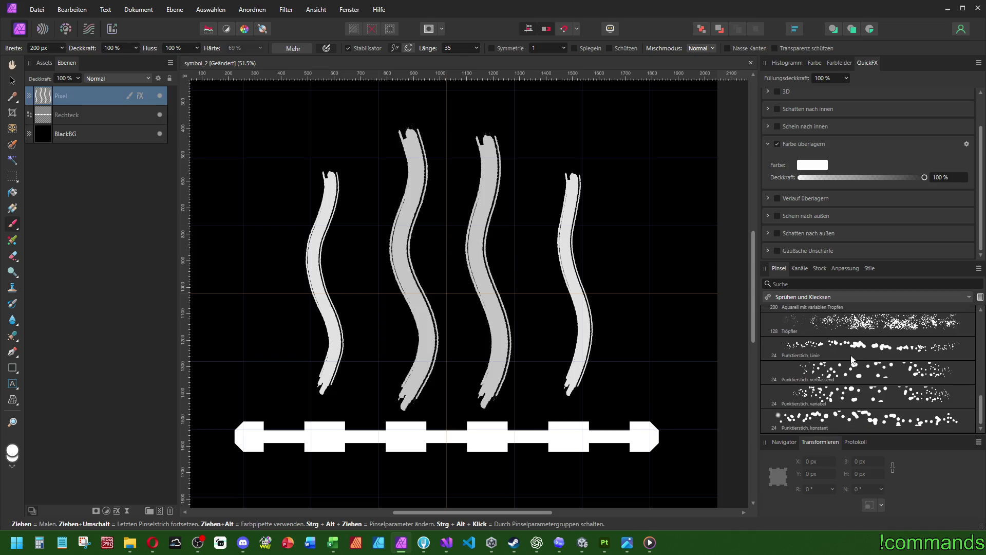
scroll(506, 309, down, 2)
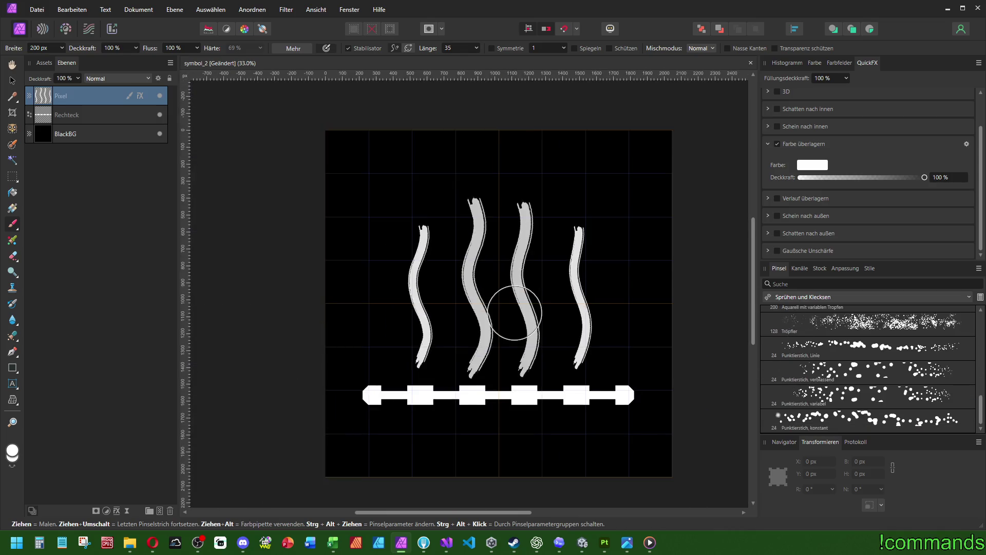
scroll(507, 314, up, 1)
drag(503, 298, 477, 280)
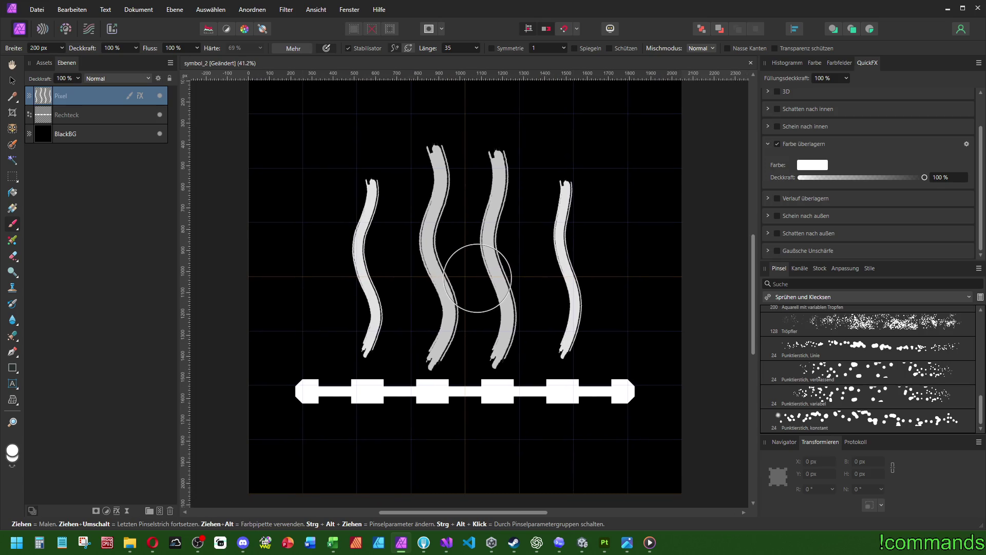
drag(386, 359, 591, 354)
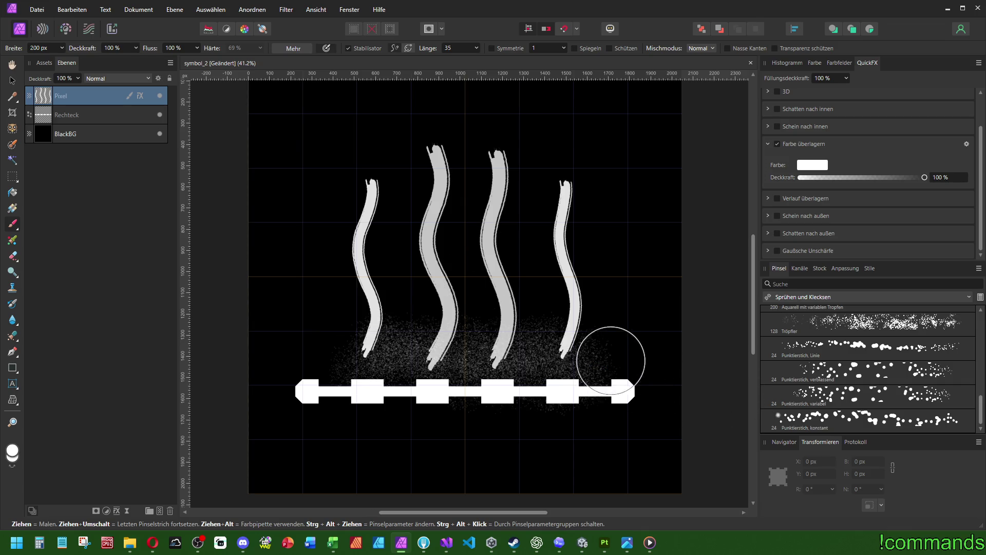
key(ctrl+z)
drag(341, 392, 627, 393)
scroll(619, 379, down, 5)
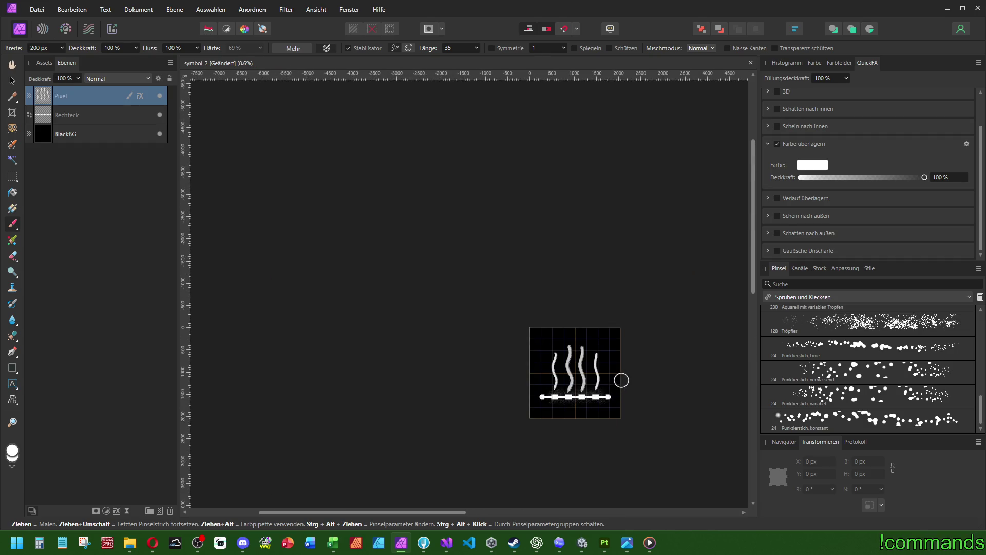
scroll(611, 375, up, 3)
scroll(611, 375, up, 3)
key(ctrl+z)
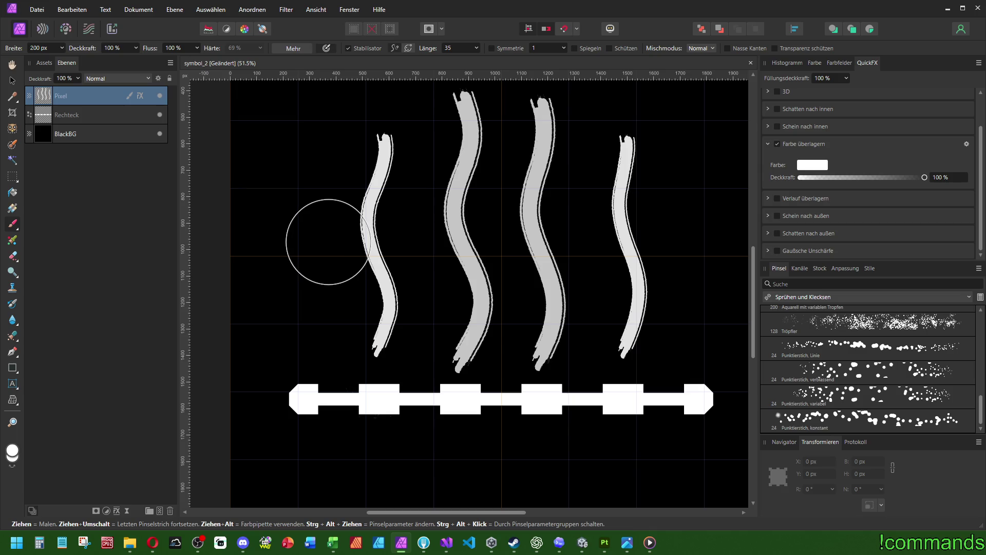
key(ctrl+z)
click(78, 113)
click(79, 98)
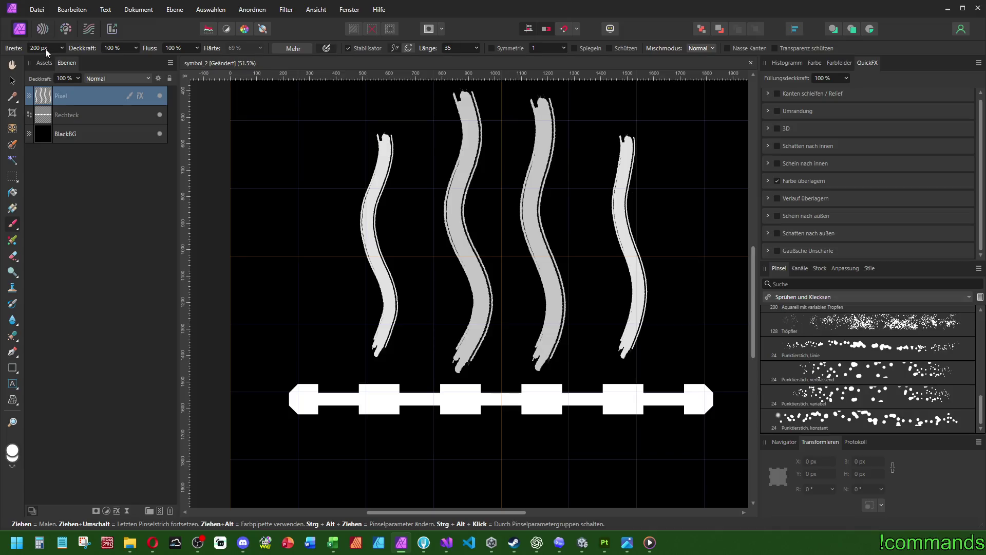
Browse to the Wasserfarben brush category and choose the crazy-bristle watercolour brush
click(781, 296)
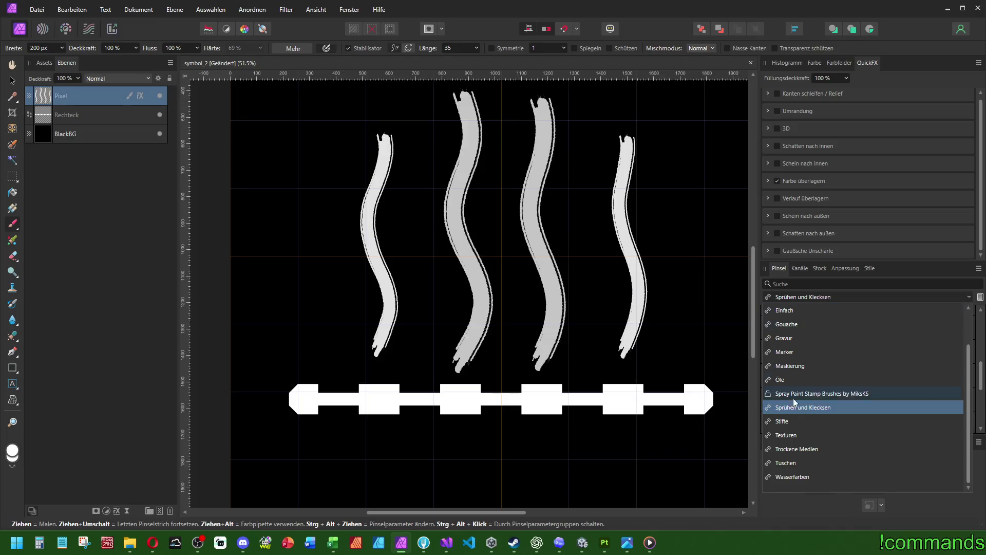
click(791, 434)
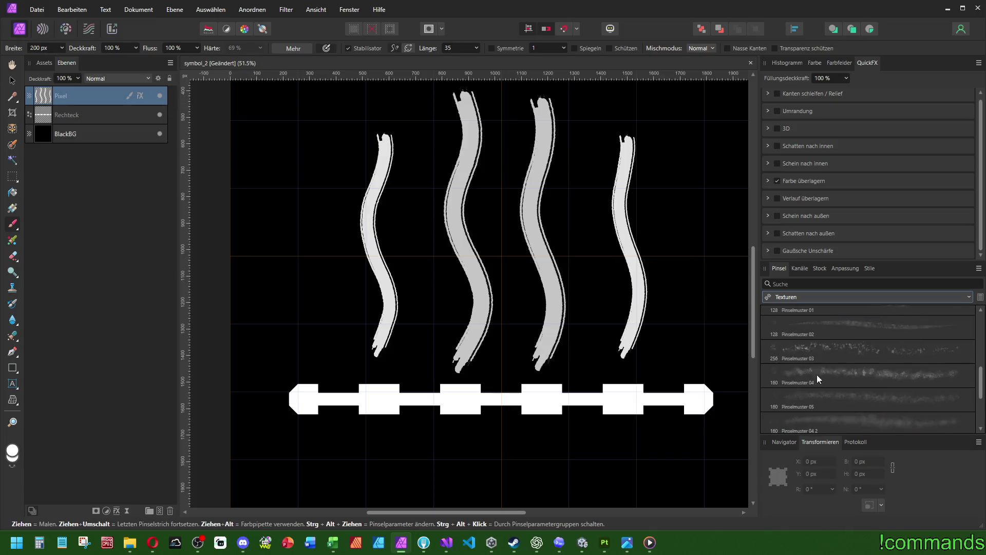
click(821, 300)
click(803, 478)
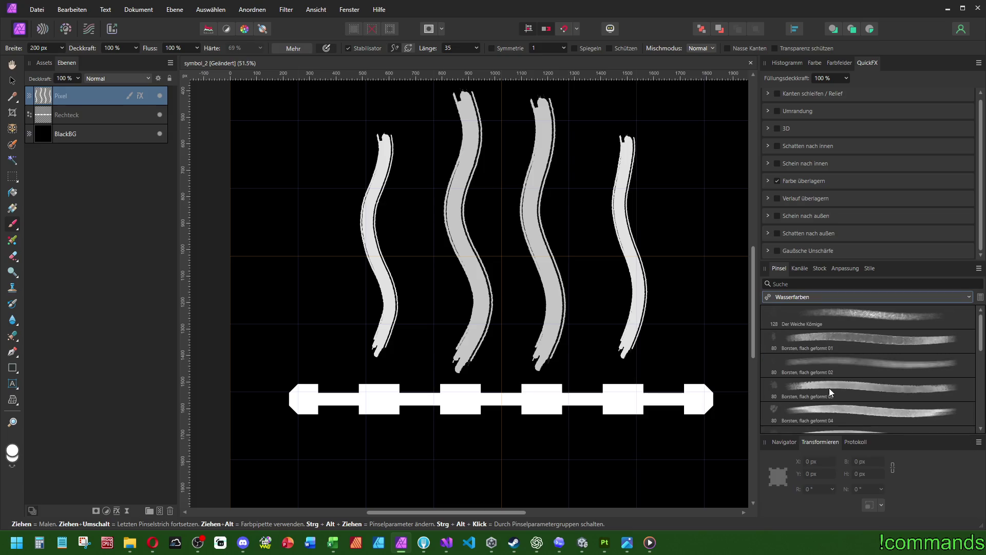
scroll(844, 343, down, 5)
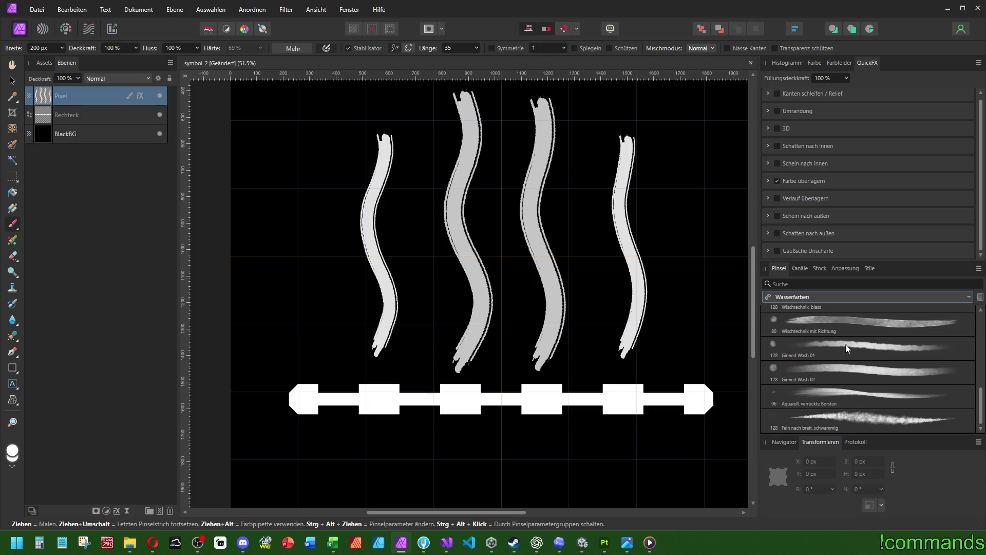
click(852, 394)
Paint trial watercolour strokes along the bar, undo, and pick Fein nach breit, schwammig
drag(298, 400, 724, 400)
drag(445, 381, 370, 382)
key(ctrl+z)
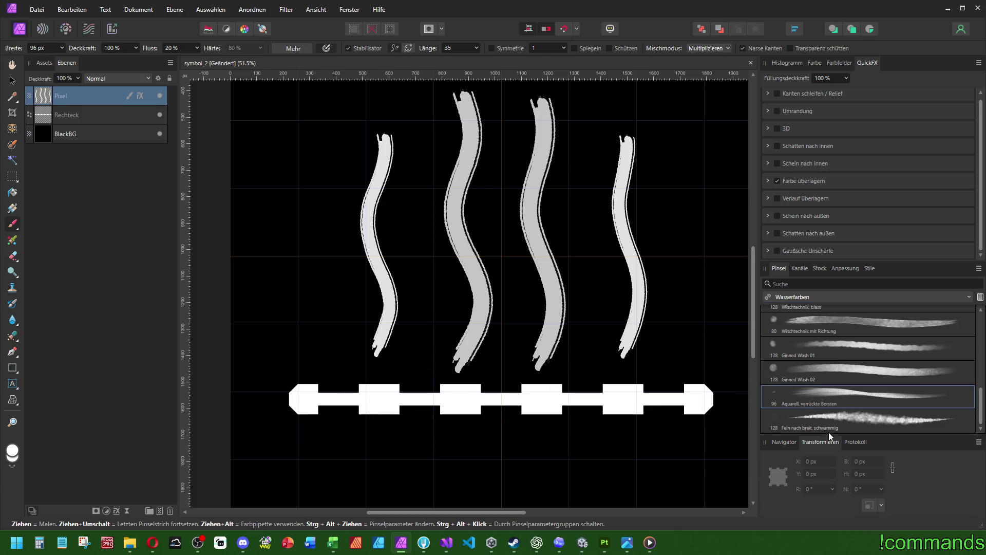
click(829, 426)
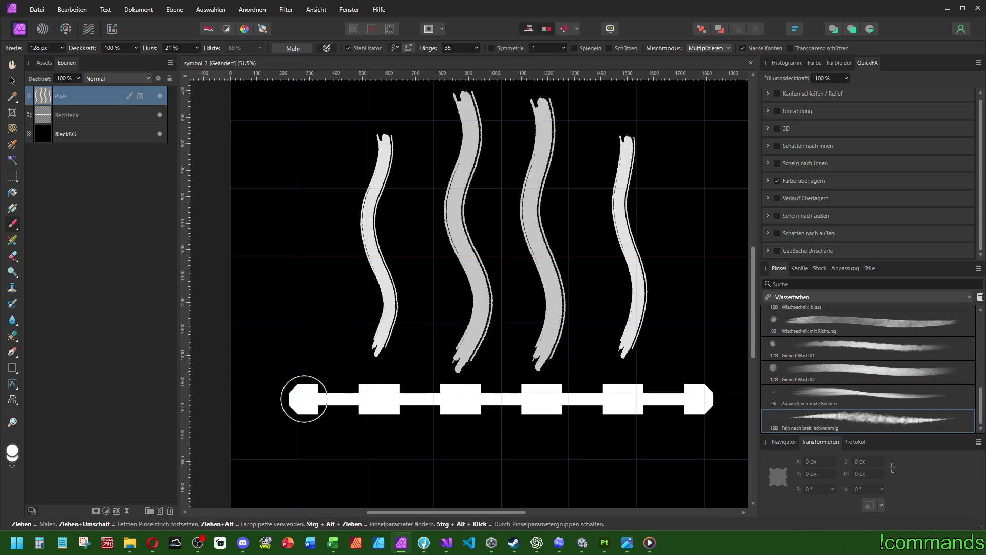
Paint and undo trial watercolour strokes along the bottom bar
drag(308, 399, 617, 400)
key(ctrl+z)
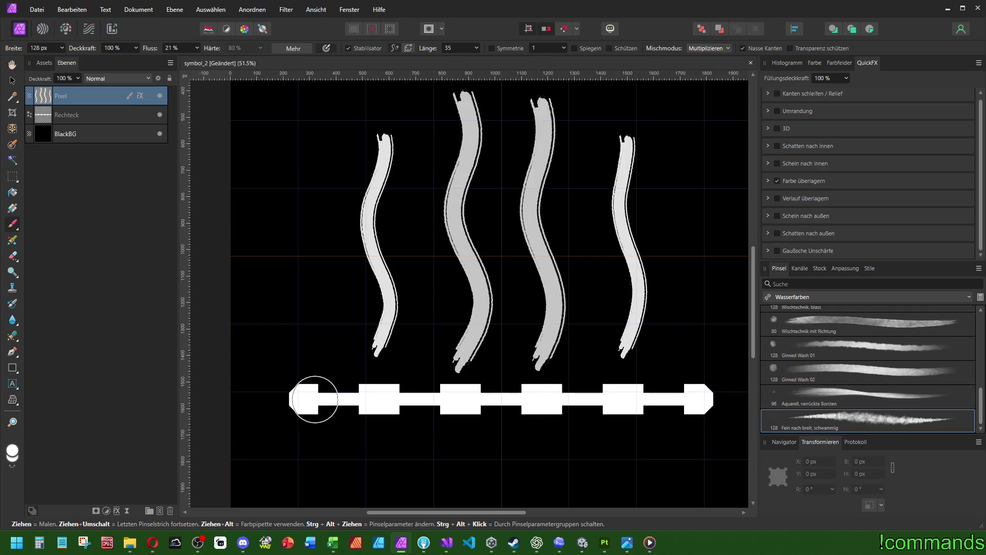
mouse_move(316, 400)
mouse_down()
mouse_move(665, 386)
mouse_move(687, 399)
mouse_move(297, 399)
mouse_up()
scroll(513, 460, down, 1)
scroll(529, 434, up, 1)
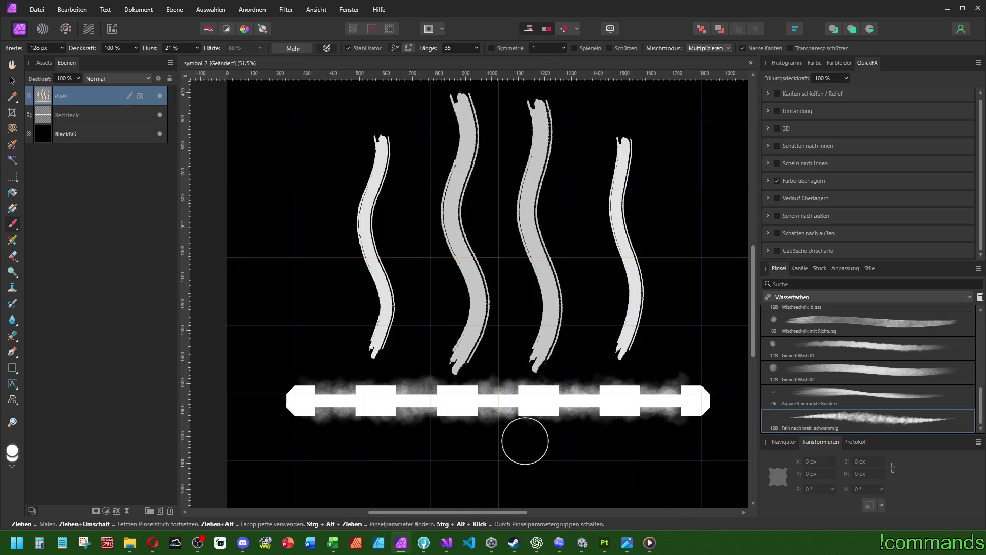
key(ctrl+z)
Set brush width to 160 px and paint a straight haze stroke along the whole bar
click(43, 49)
text(160)
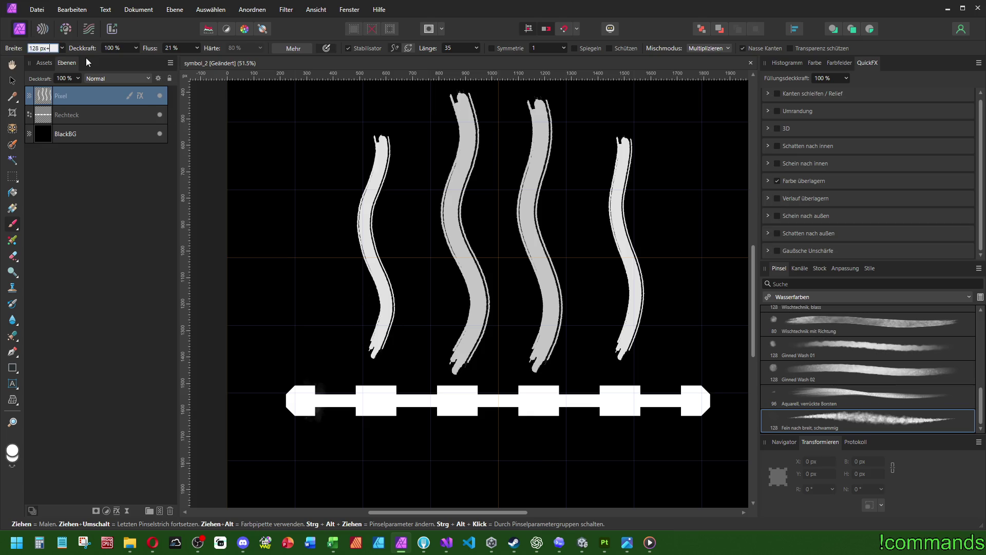
key(Return)
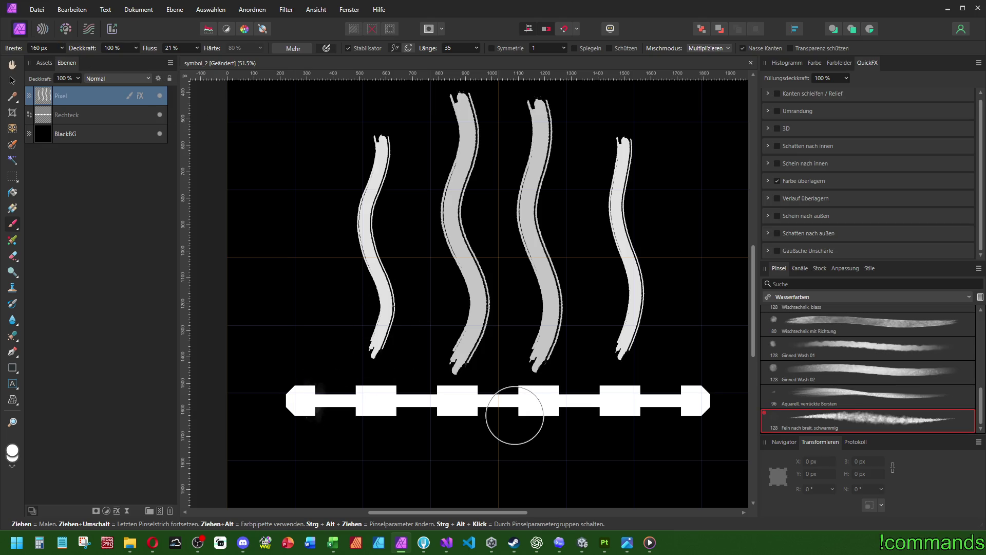
click(323, 400)
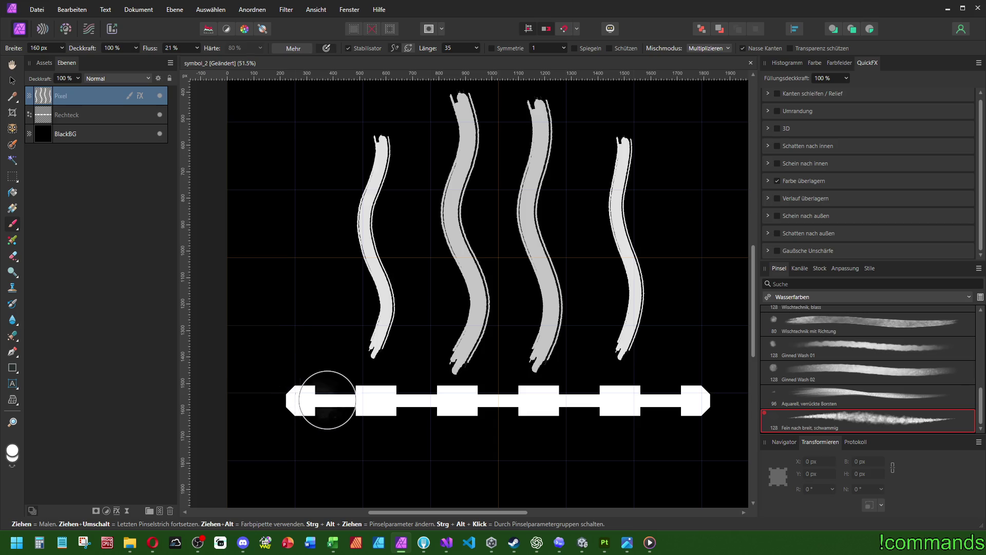
shift+click(676, 399)
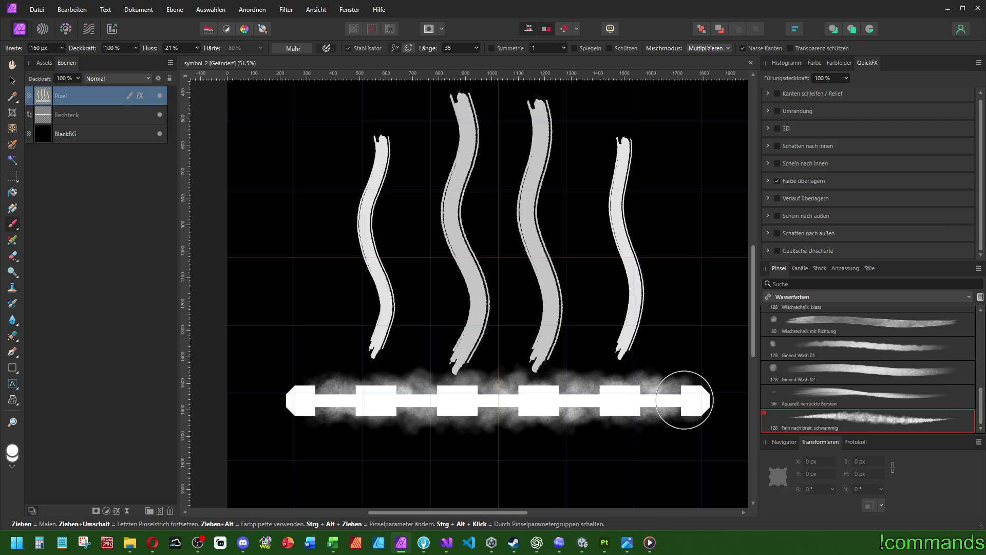
Dab smoky watercolour paint at the base of each of the four steam strands
scroll(551, 323, down, 3)
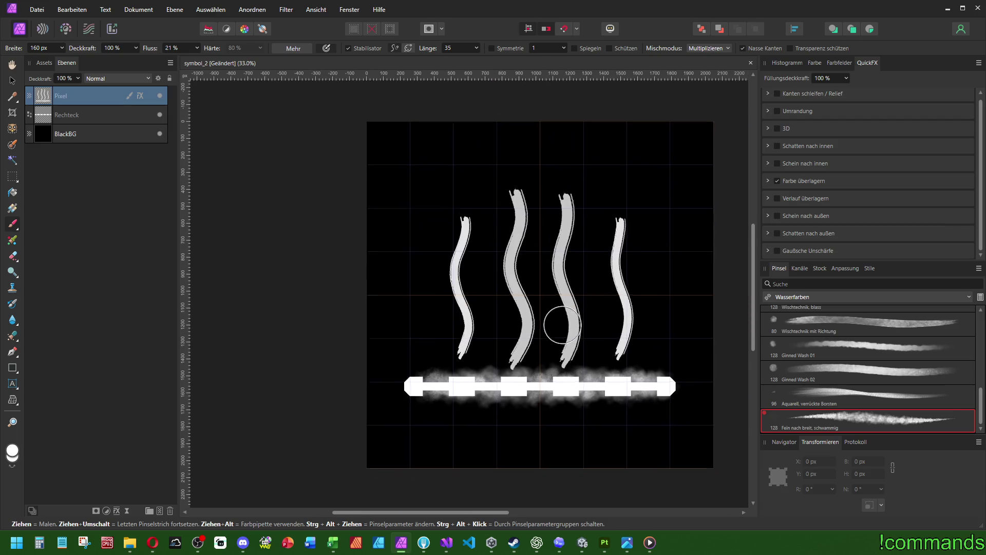
scroll(531, 312, up, 2)
scroll(532, 284, up, 1)
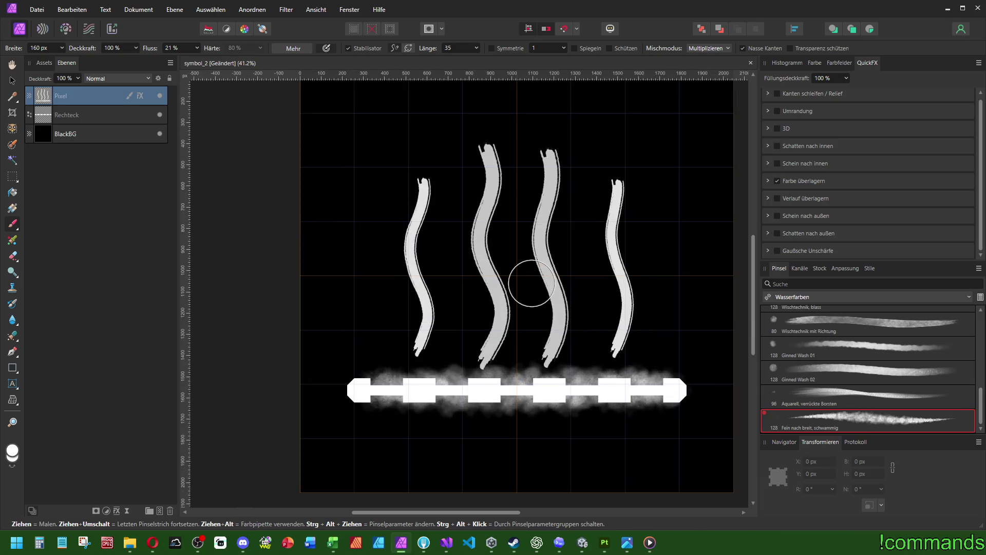
scroll(532, 284, down, 3)
scroll(531, 283, up, 5)
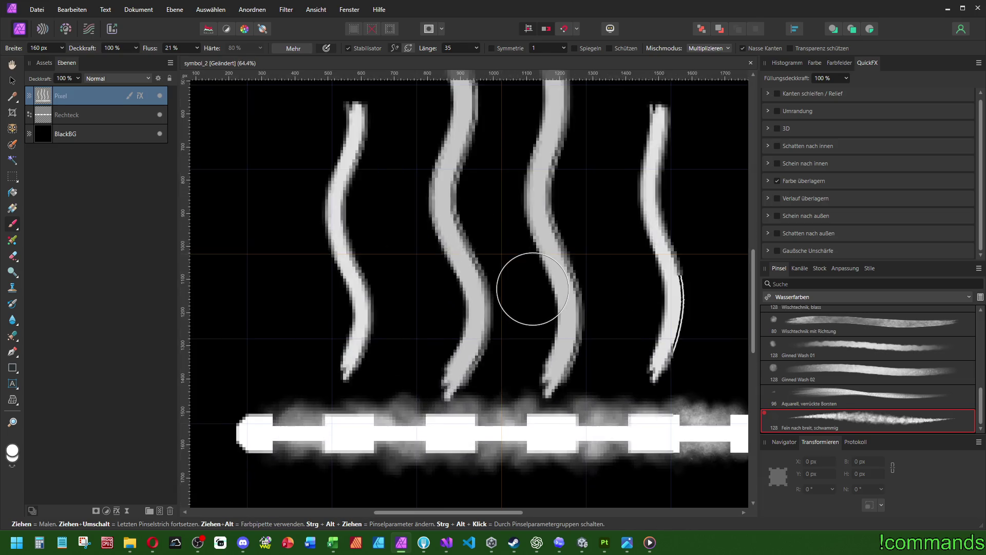
scroll(384, 377, down, 3)
scroll(363, 396, up, 3)
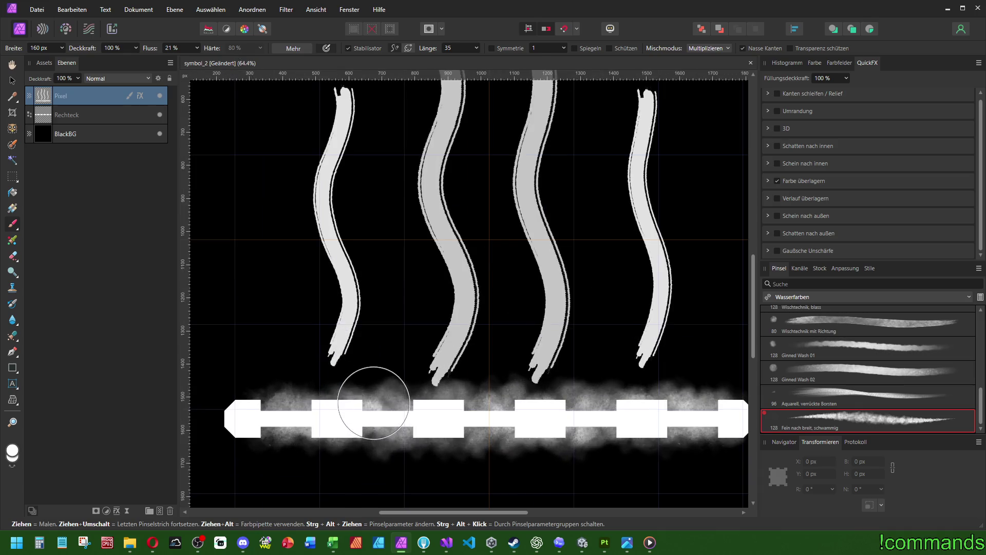
mouse_move(334, 377)
mouse_down()
mouse_move(334, 359)
mouse_move(349, 354)
mouse_up()
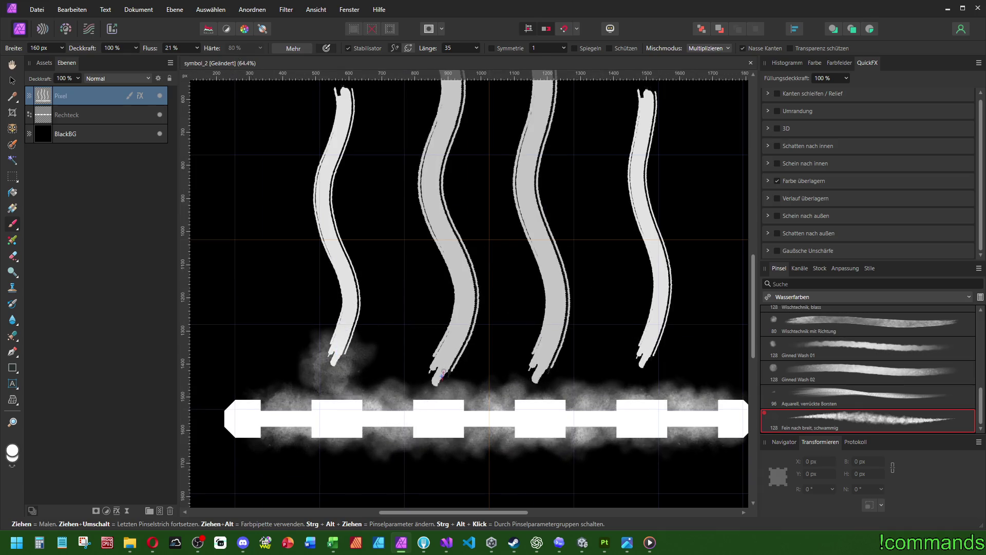
drag(436, 365, 447, 354)
drag(540, 363, 555, 365)
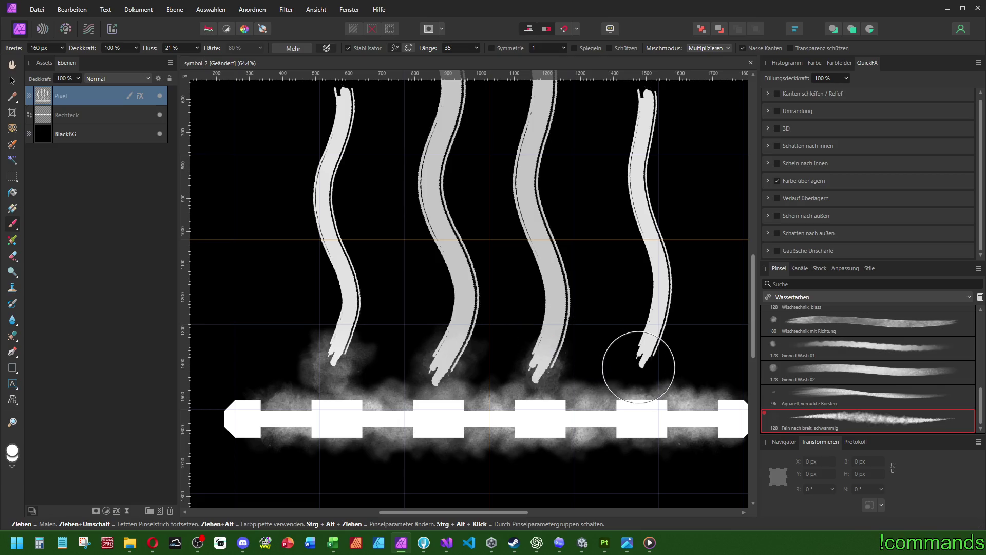
mouse_move(634, 356)
mouse_down()
mouse_move(643, 377)
mouse_move(645, 360)
mouse_up()
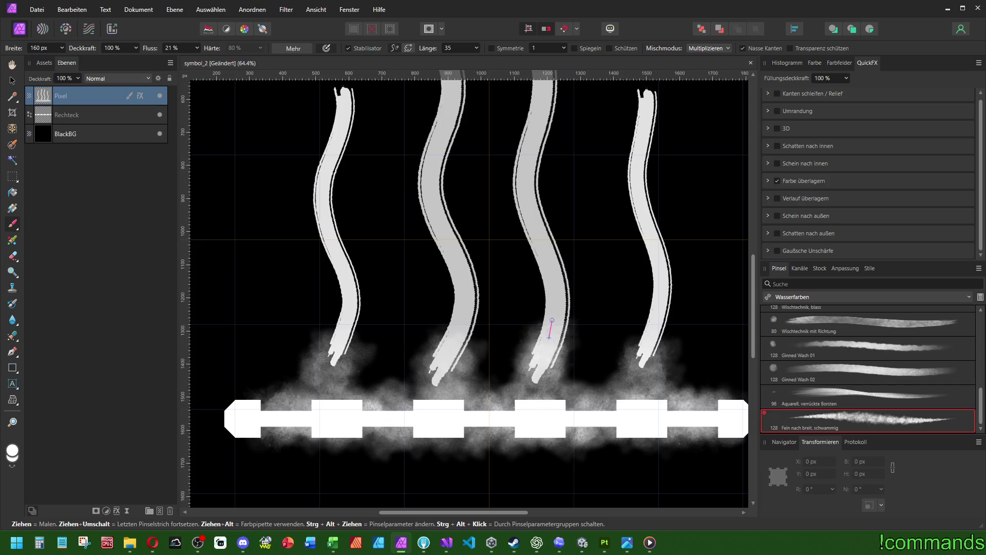
Pan and zoom out so the whole image is in view
scroll(604, 278, down, 5)
drag(604, 278, 540, 354)
scroll(434, 402, up, 5)
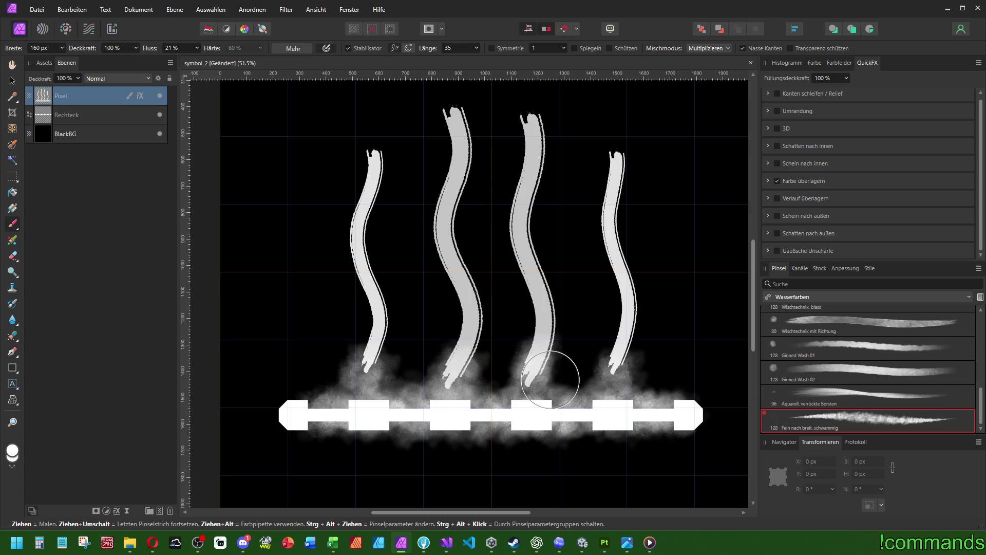
scroll(560, 380, down, 4)
scroll(548, 387, up, 2)
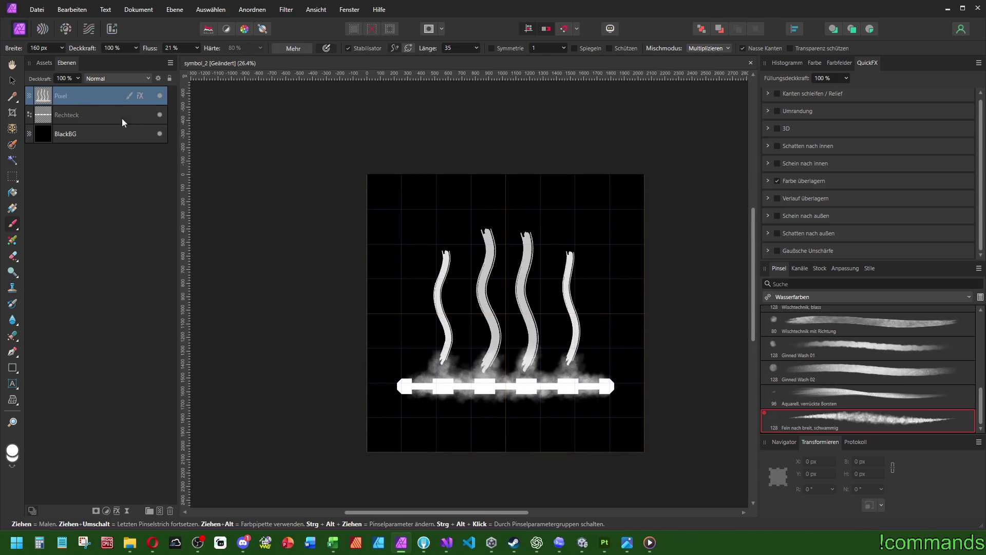
Group and then ungroup the Pixel strokes and Rechteck bar layers, leaving the strokes layer selected
click(12, 82)
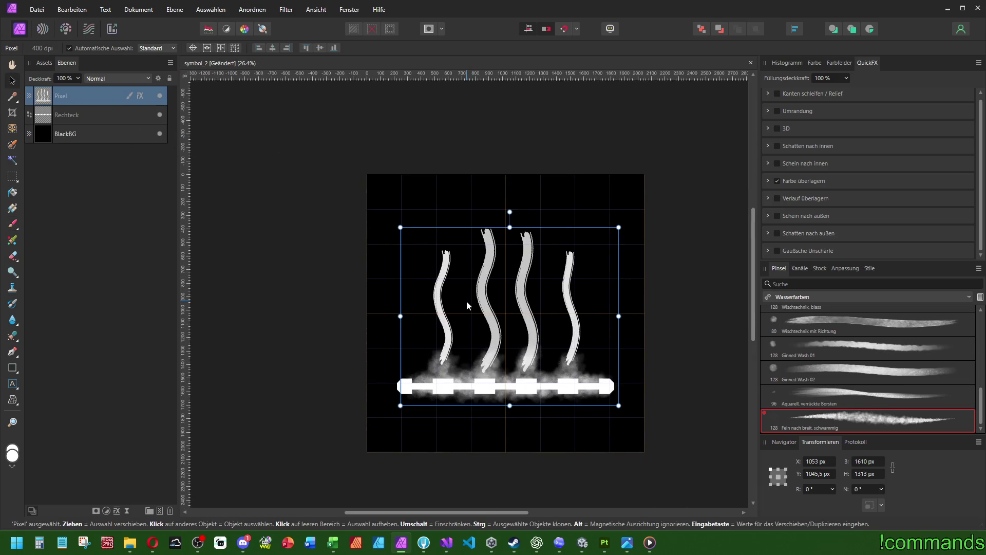
shift+click(67, 114)
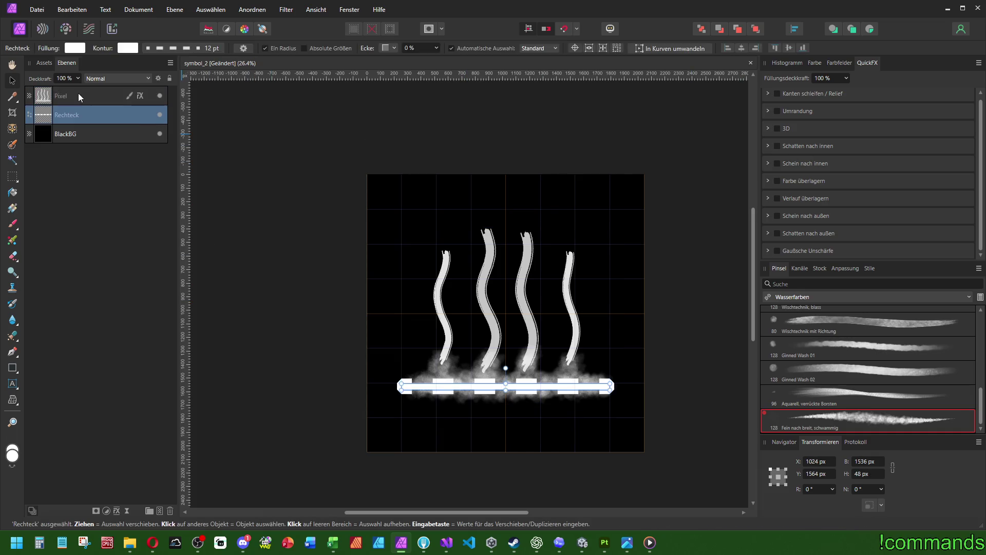
key(ctrl+g)
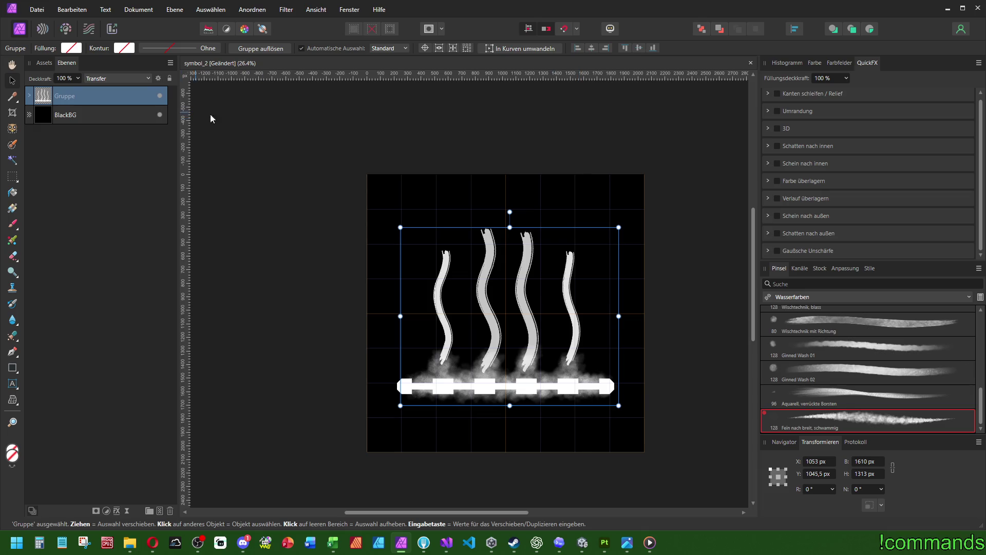
key(ctrl+shift+g)
click(74, 91)
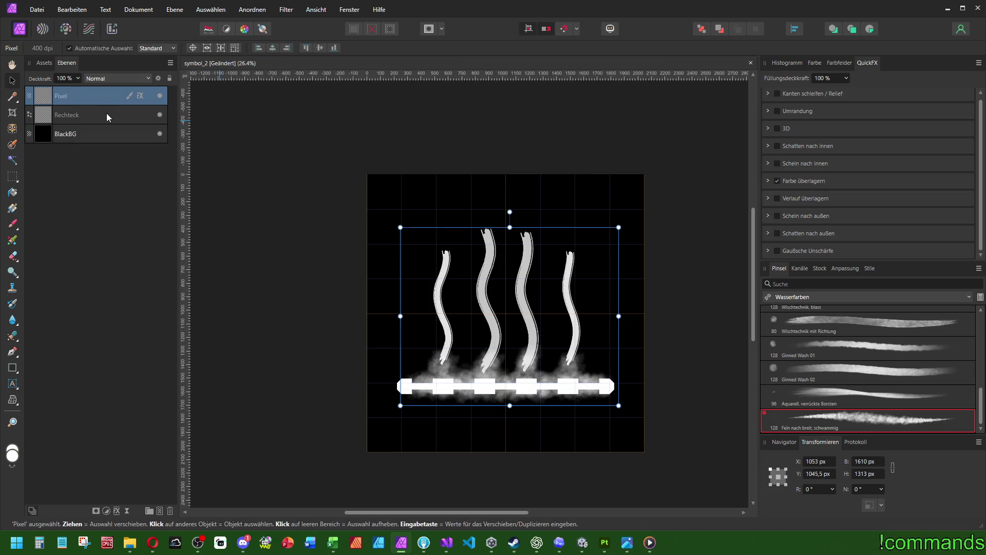
scroll(523, 338, up, 3)
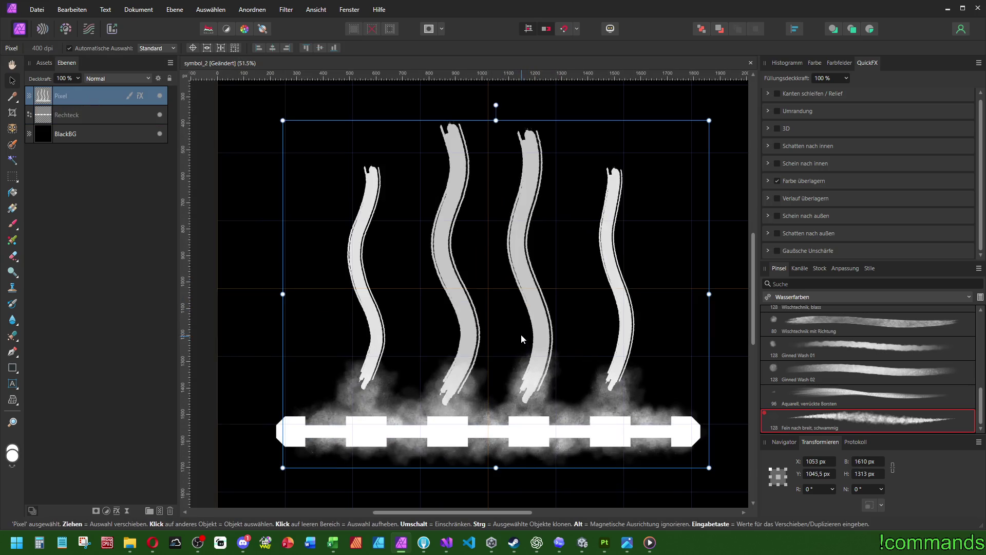
scroll(521, 339, down, 2)
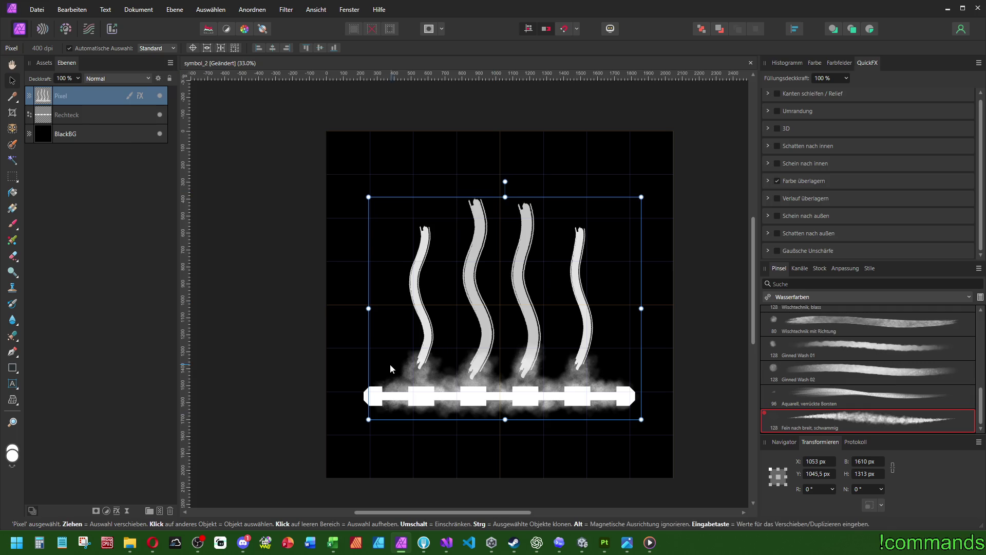
scroll(440, 381, up, 2)
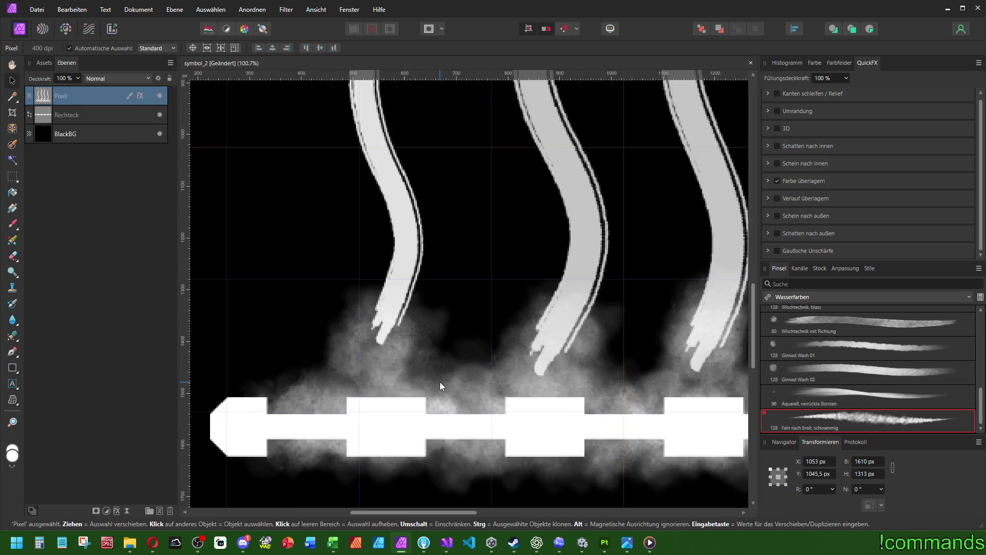
scroll(436, 264, up, 2)
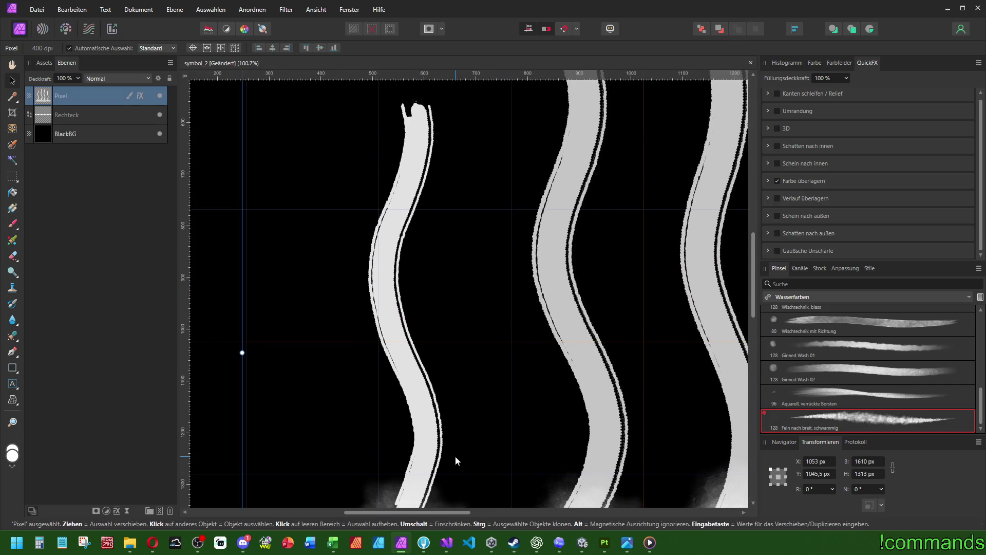
scroll(455, 455, down, 4)
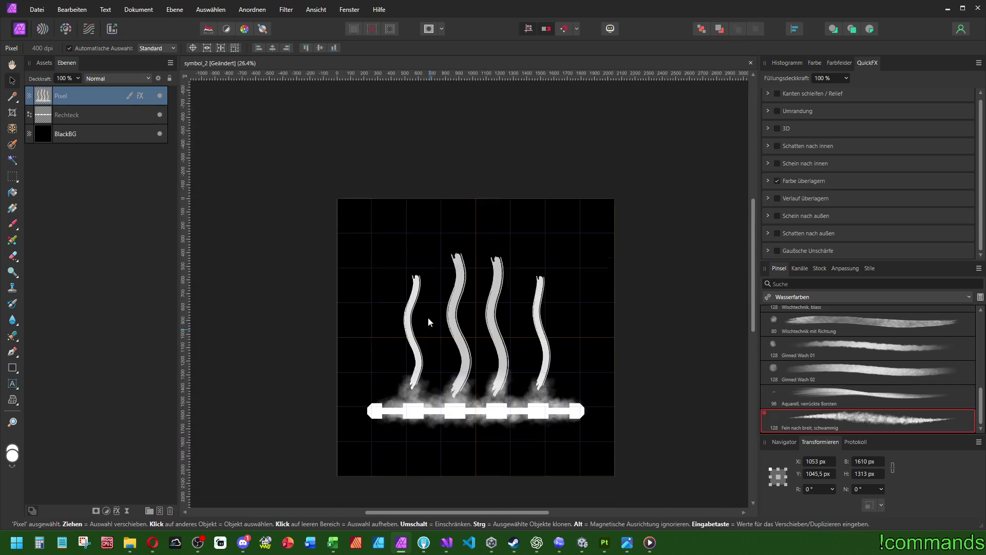
scroll(429, 298, up, 2)
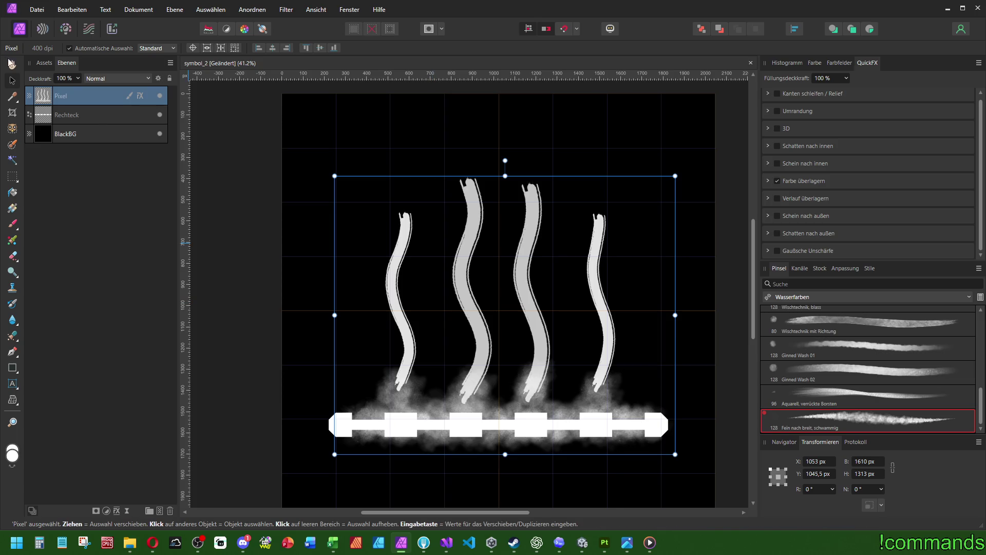
Fade the Pixel strokes layer to 20 % opacity and add an empty pixel layer above
click(91, 120)
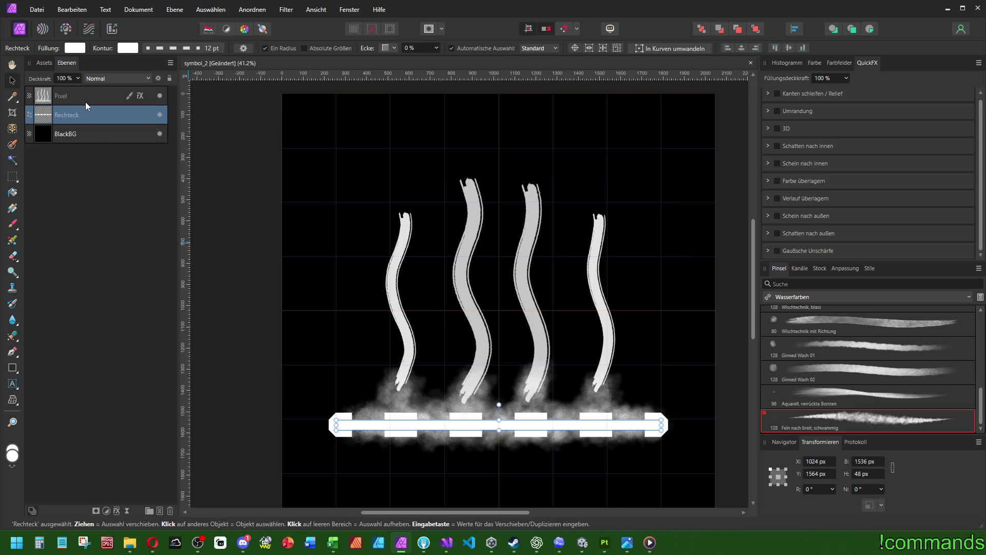
click(85, 102)
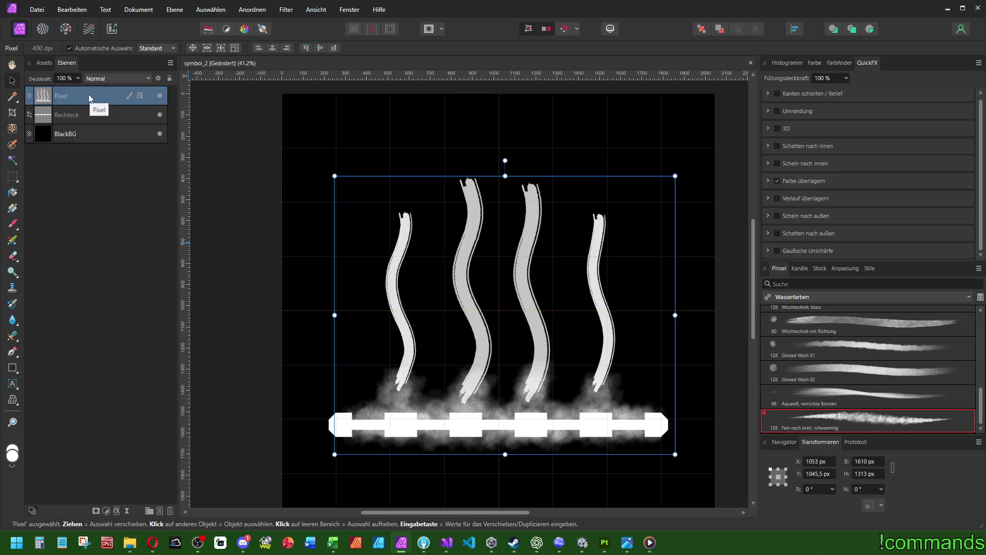
click(67, 78)
text(20)
key(Return)
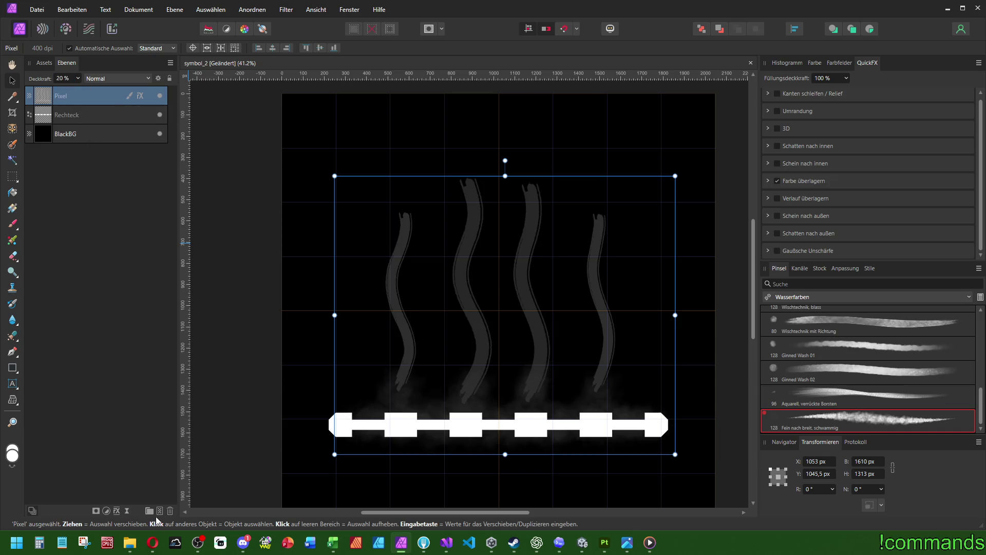
click(160, 511)
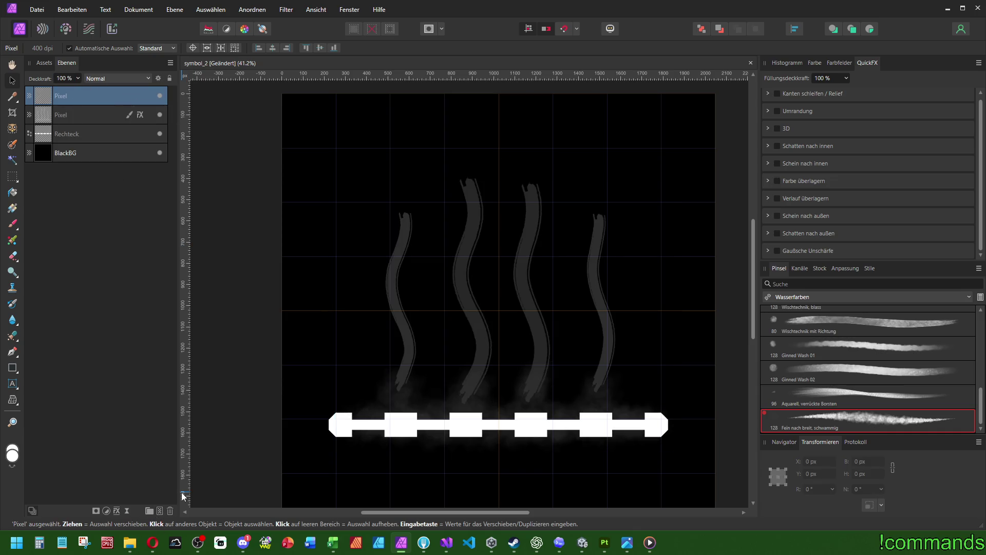
With the Paint Brush, browse the Dreamphography brush category and try one of its brushes
click(13, 225)
click(832, 296)
scroll(847, 329, up, 2)
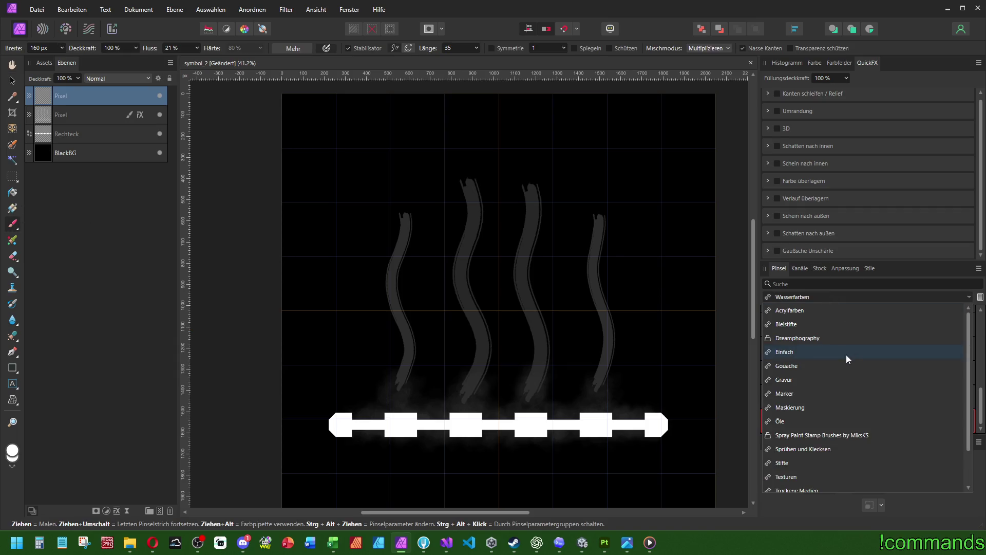
click(846, 355)
click(816, 298)
scroll(828, 339, up, 2)
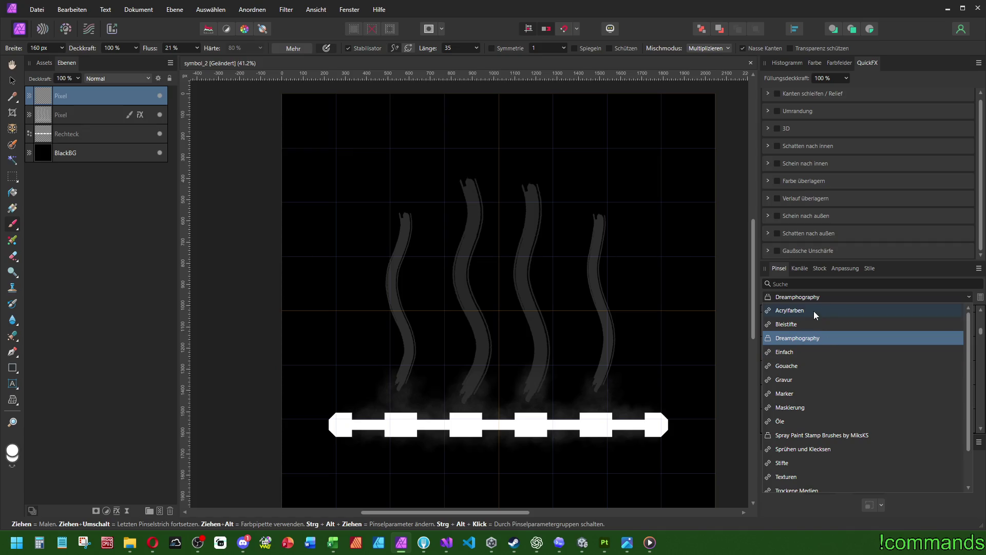
click(800, 339)
click(828, 396)
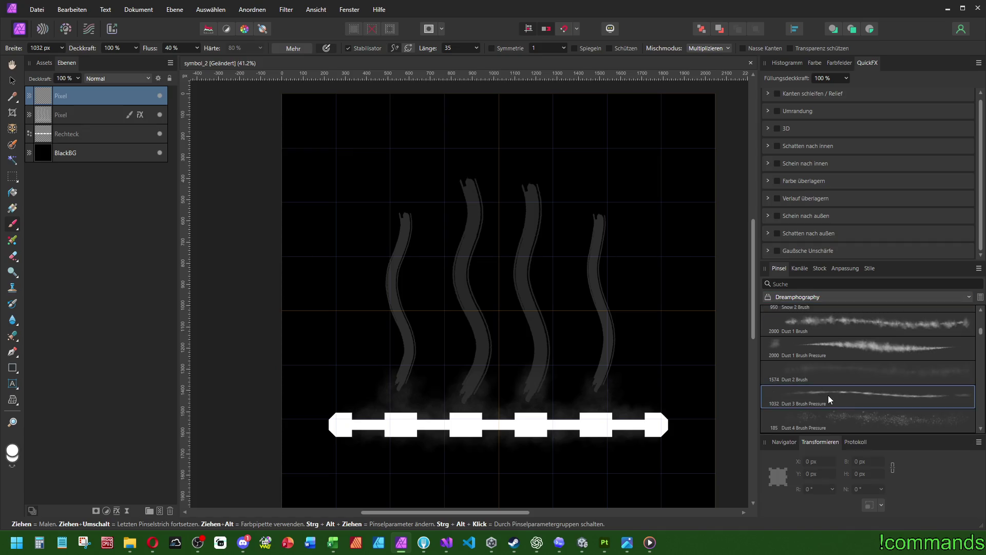
Pick 'Öl mit kaputten Borsten - Details' from the Öle category and show the Farbe sliders
click(815, 300)
scroll(827, 357, down, 1)
click(800, 381)
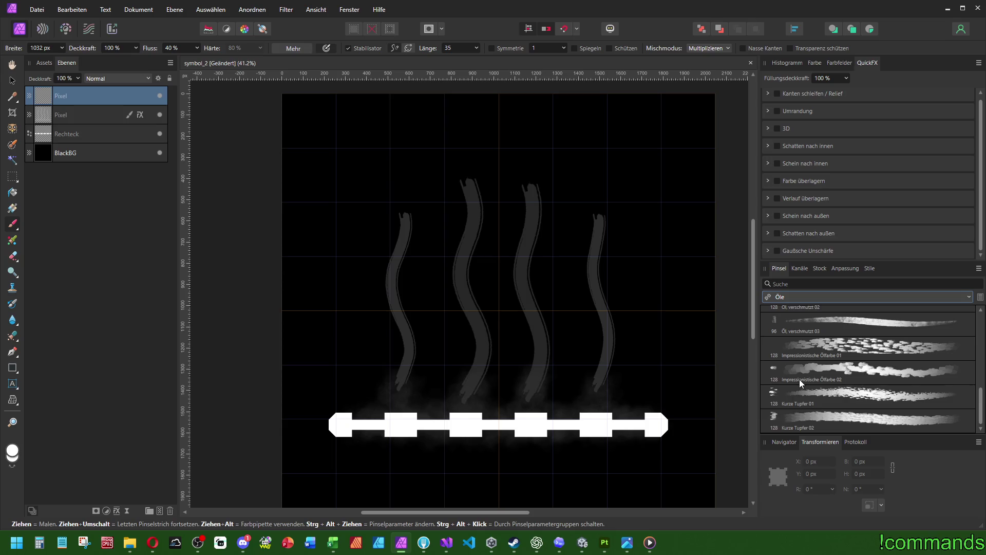
click(813, 327)
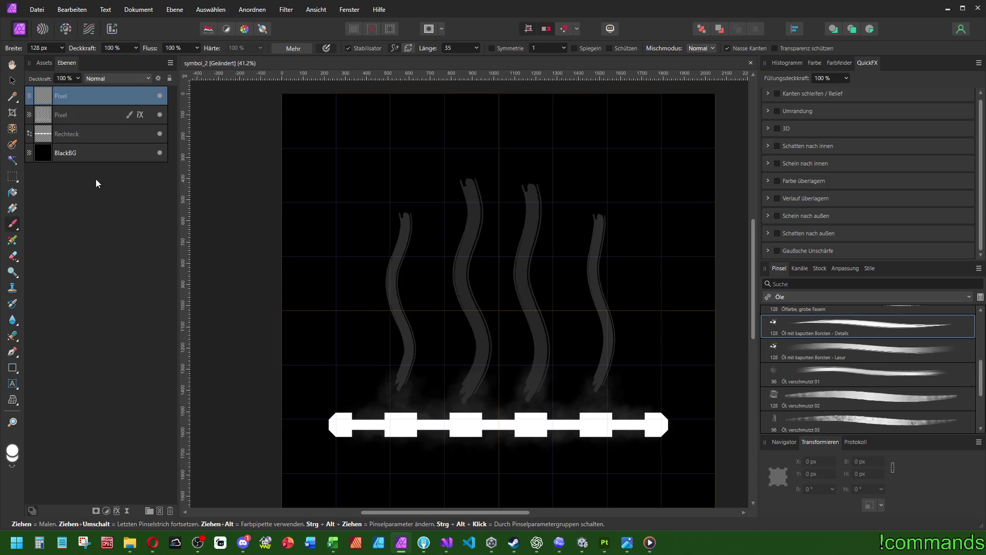
click(813, 64)
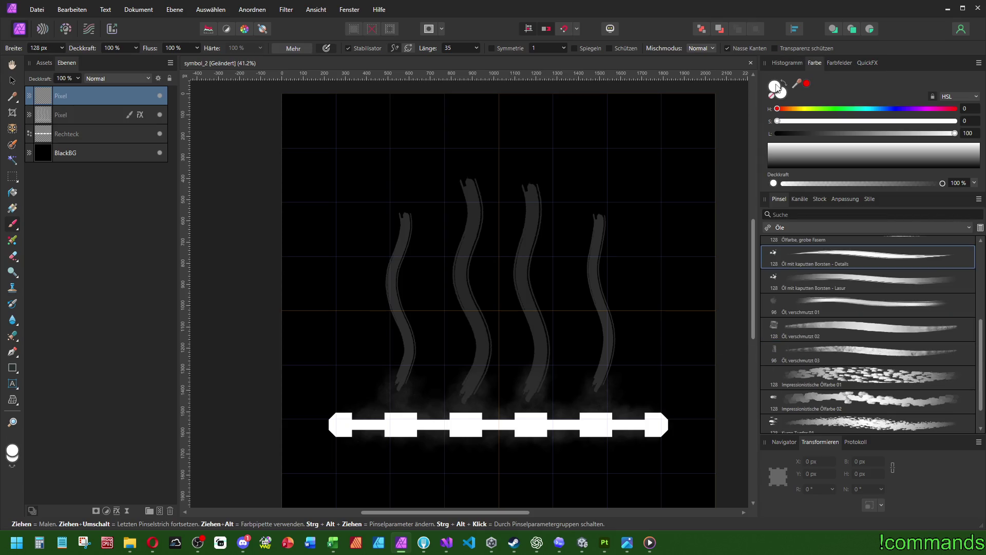
click(865, 63)
Undo the stray, trial and misplaced white strokes
click(811, 63)
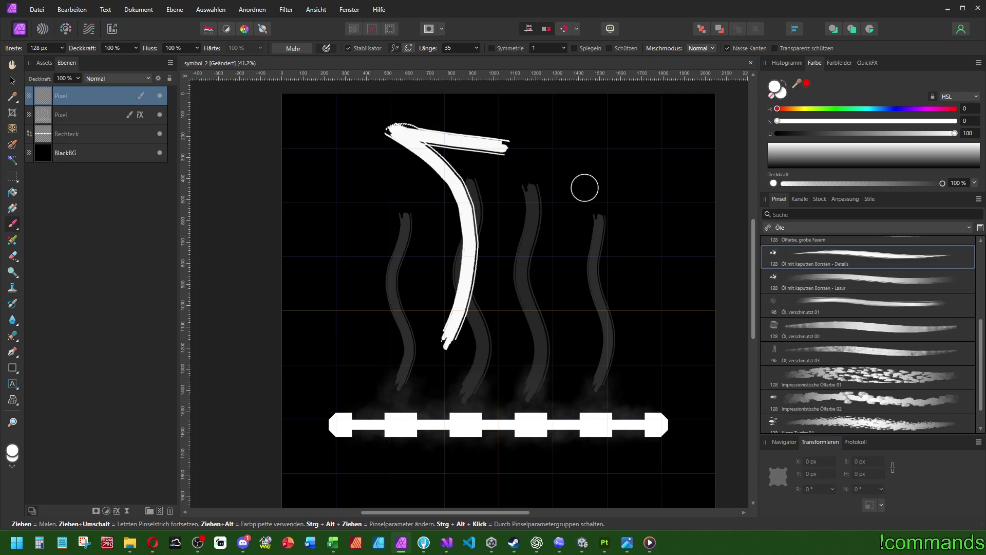
key(ctrl+z)
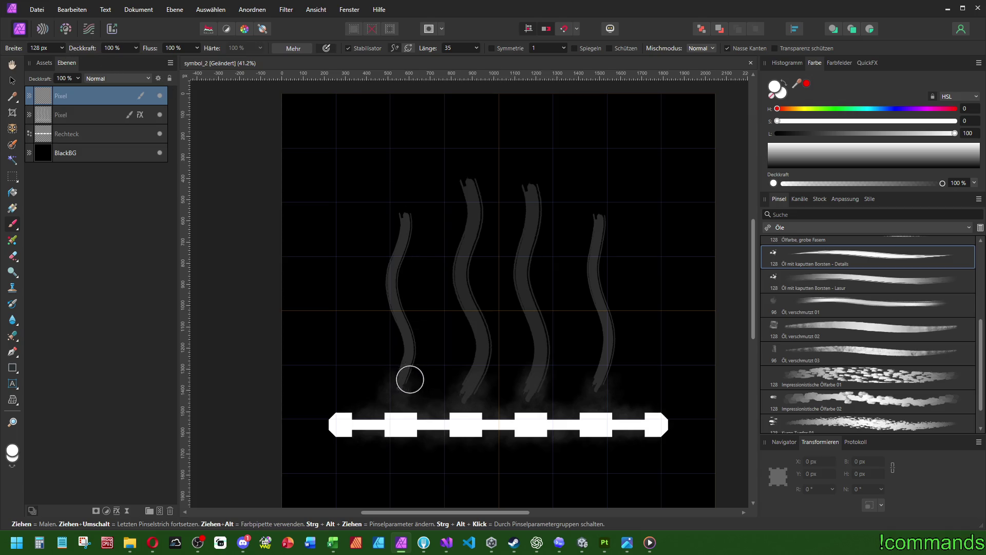
scroll(410, 379, up, 3)
mouse_move(403, 387)
mouse_down()
mouse_move(417, 260)
mouse_move(475, 203)
mouse_up()
key(ctrl+z)
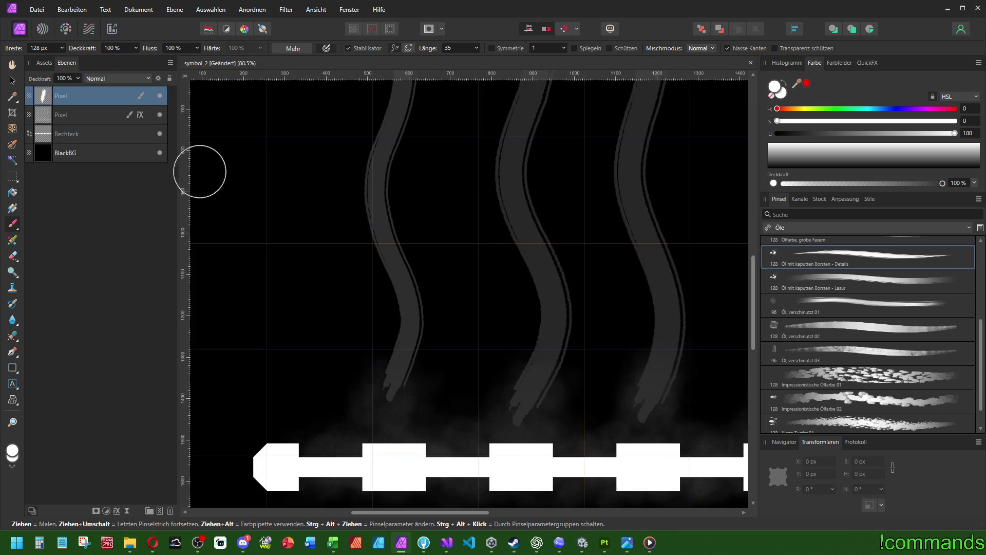
scroll(366, 238, down, 3)
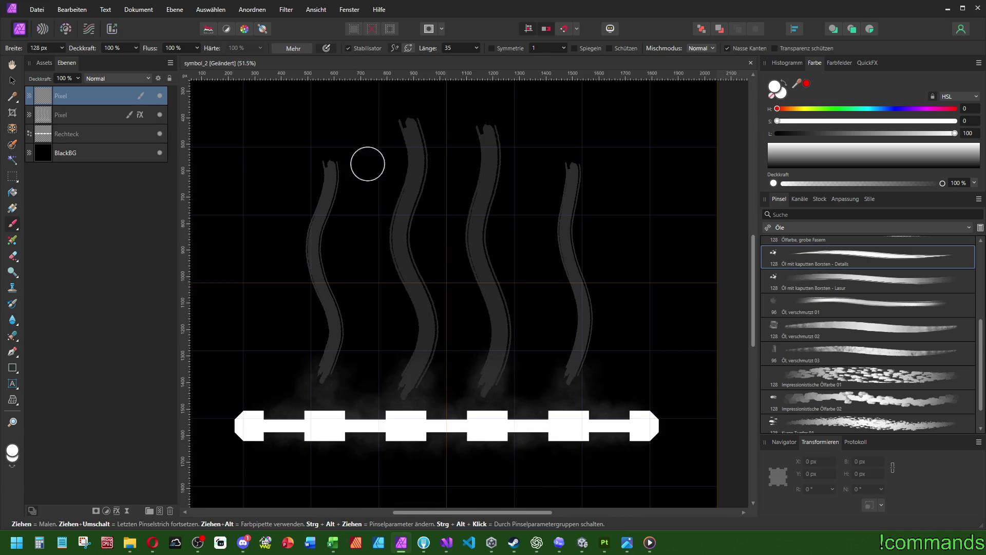
drag(413, 378, 434, 350)
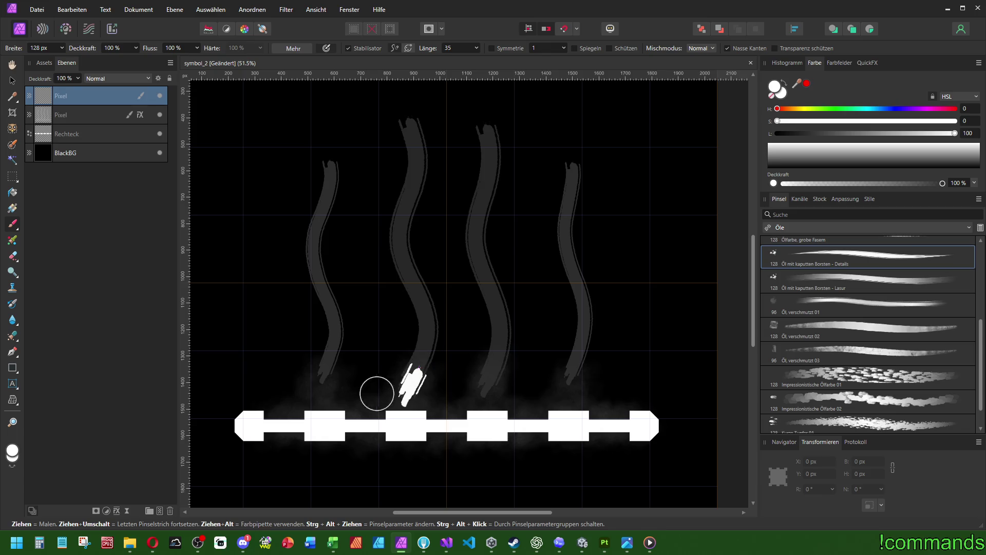
key(ctrl+z)
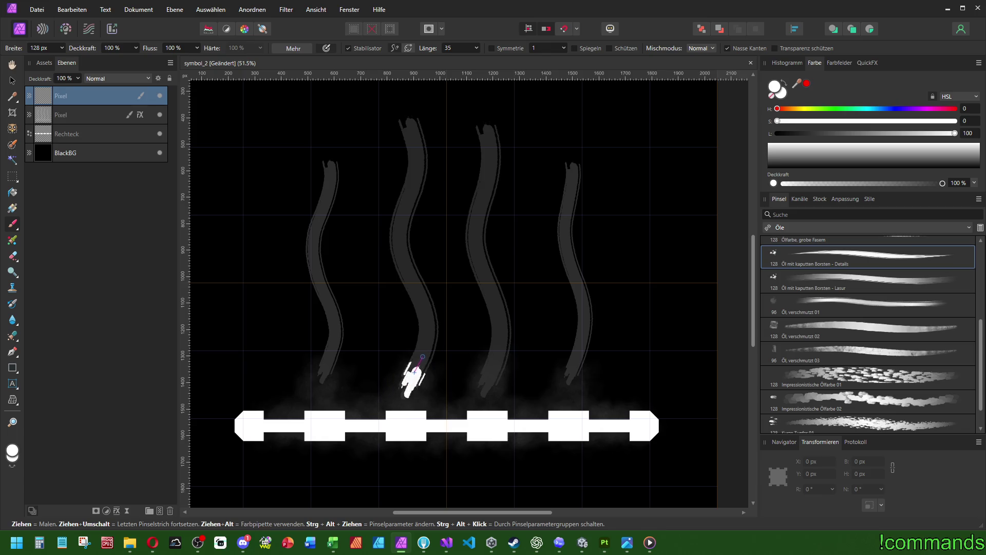
Paint solid white strokes up the second and third wisps to their tops
mouse_move(425, 294)
mouse_down()
mouse_move(400, 213)
mouse_move(410, 114)
mouse_up()
scroll(418, 396, up, 5)
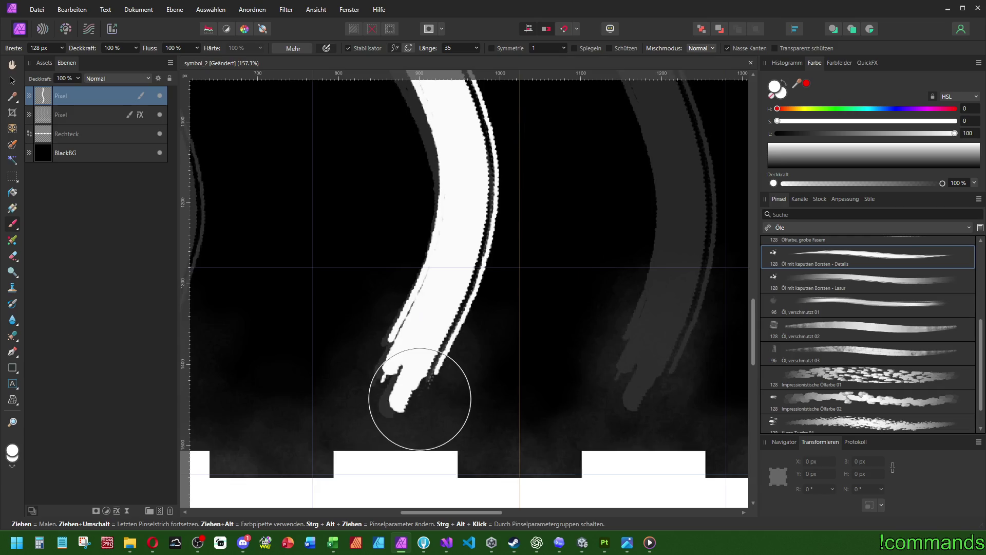
scroll(548, 349, down, 5)
mouse_move(578, 438)
mouse_down()
mouse_move(583, 334)
mouse_move(566, 259)
mouse_move(580, 204)
mouse_up()
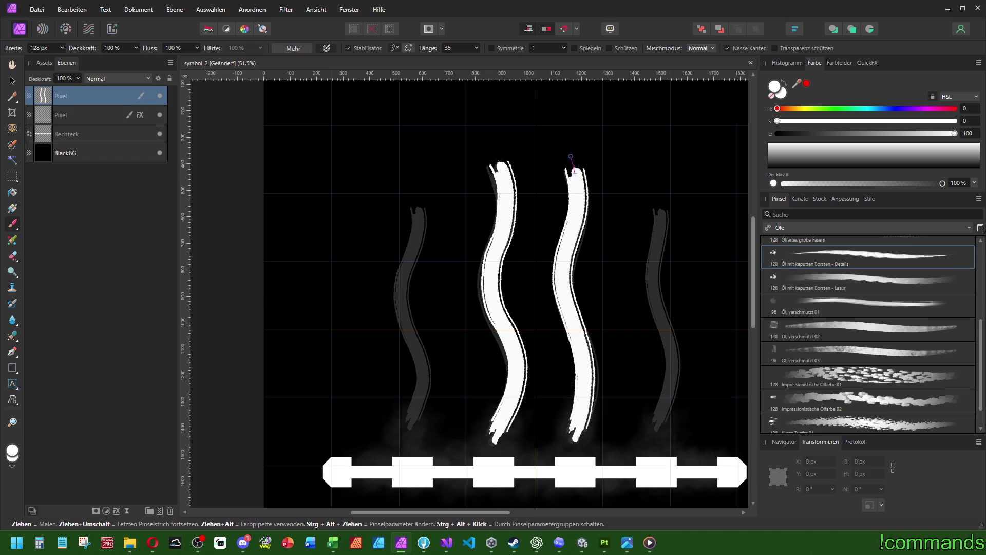
drag(570, 156, 569, 155)
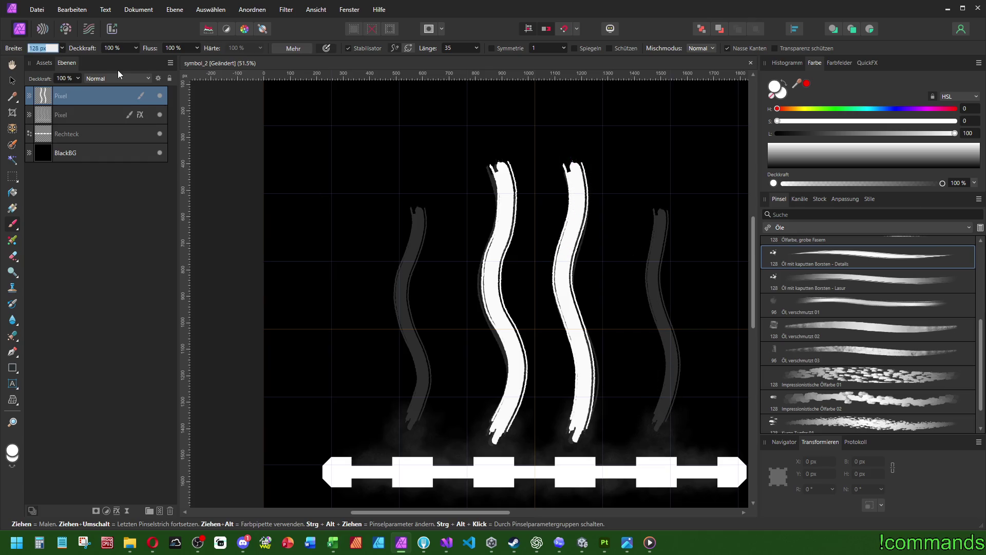
Set the brush width to 96 px and repaint the left wisp in white to its top
text(96)
key(Return)
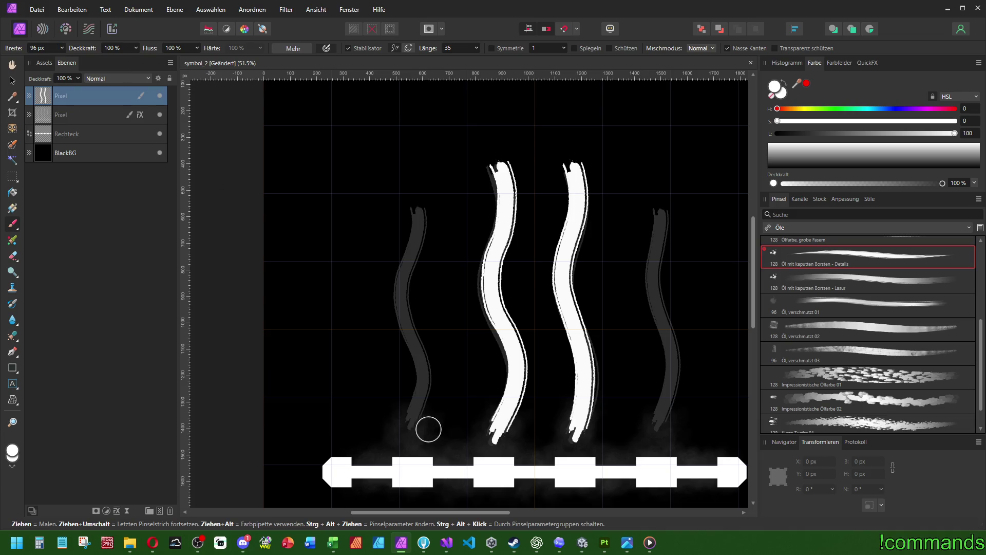
drag(414, 425, 423, 396)
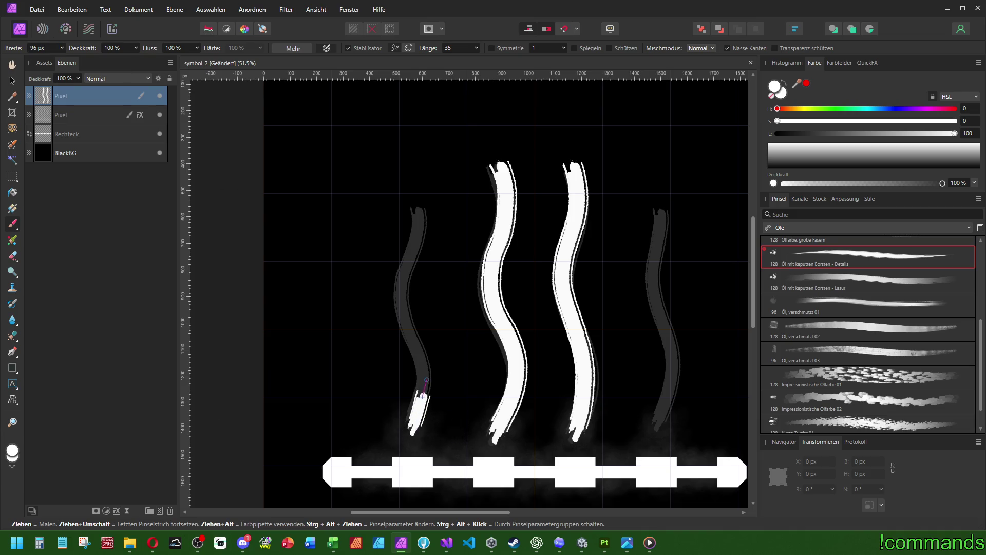
drag(423, 349, 411, 310)
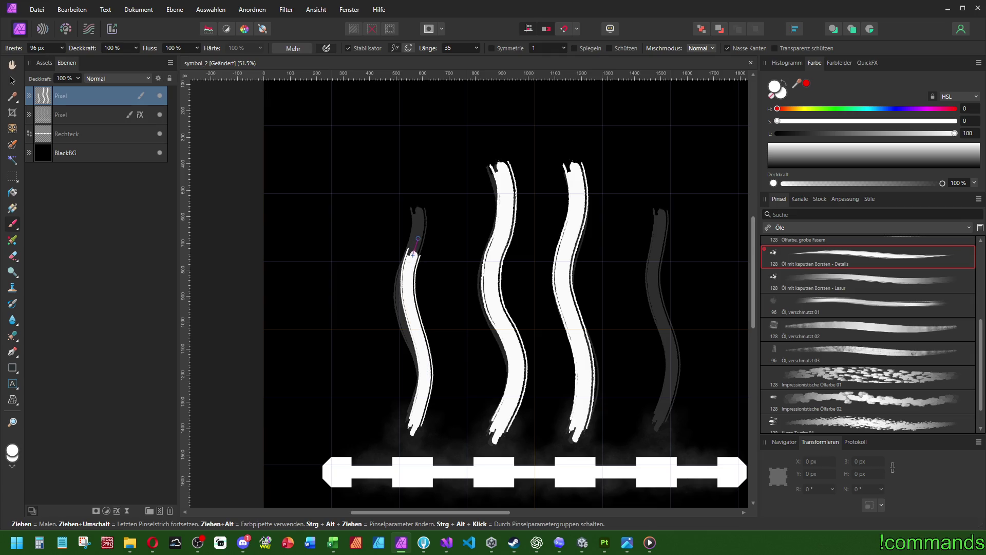
scroll(629, 315, right, 5)
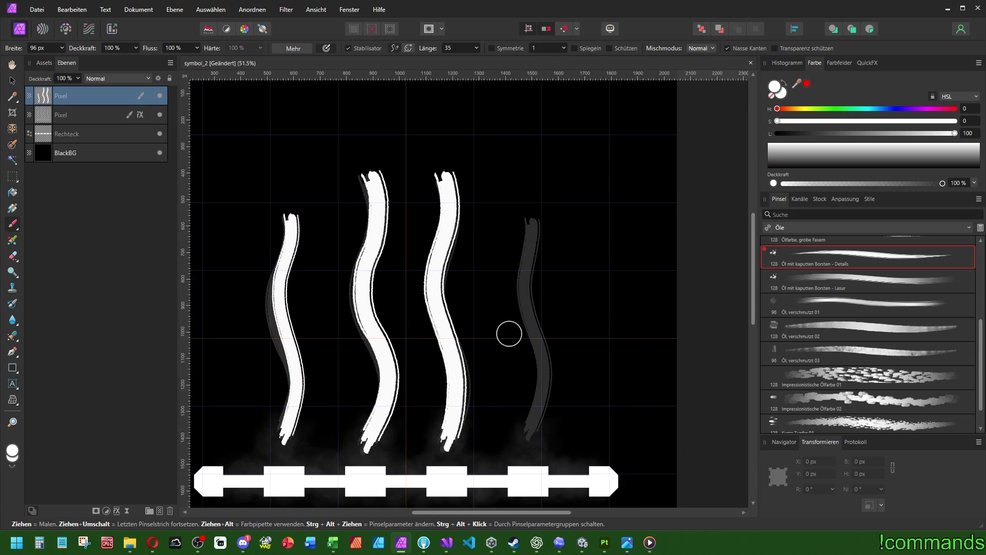
key(ctrl+z)
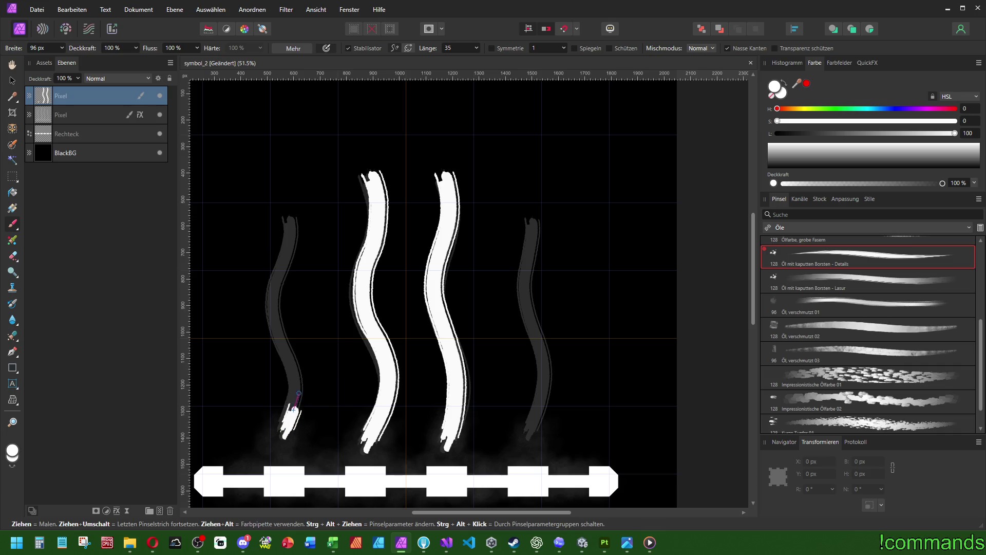
mouse_move(283, 345)
mouse_down()
mouse_move(275, 296)
mouse_move(287, 216)
mouse_up()
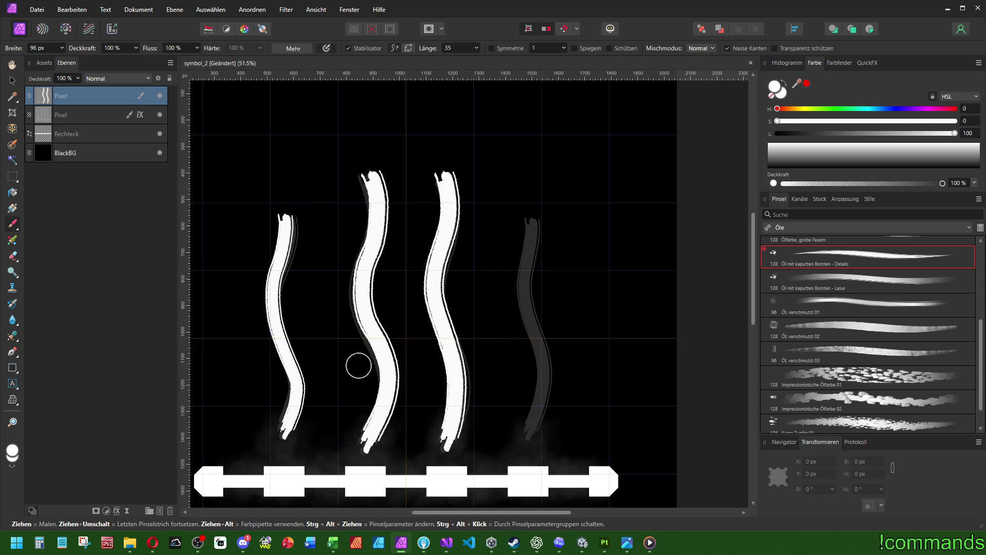
Paint white up the right wisp, fit the document in view, and select the grey glow layer
scroll(528, 358, left, 4)
mouse_move(642, 431)
mouse_down()
mouse_move(659, 366)
mouse_move(633, 276)
mouse_up()
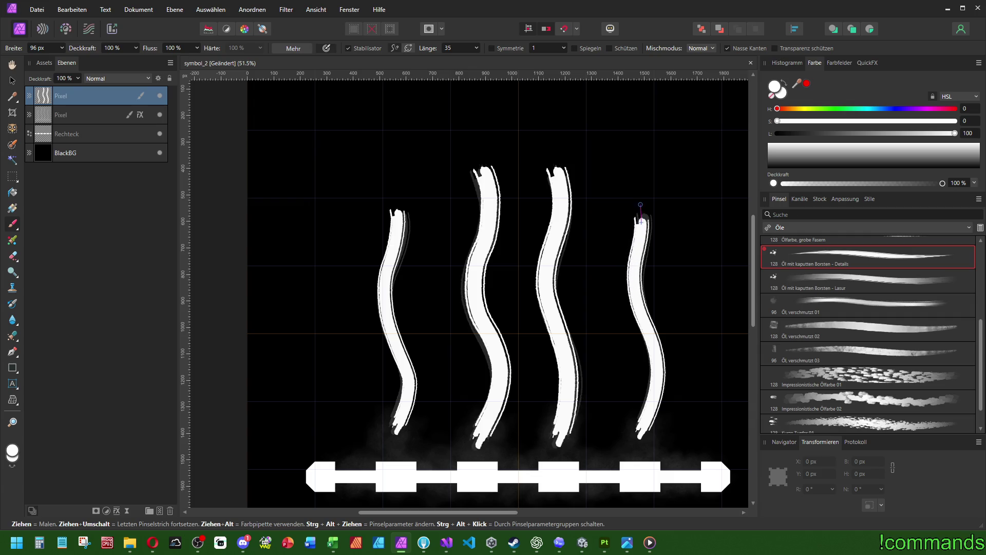
key(ctrl+0)
scroll(534, 280, up, 5)
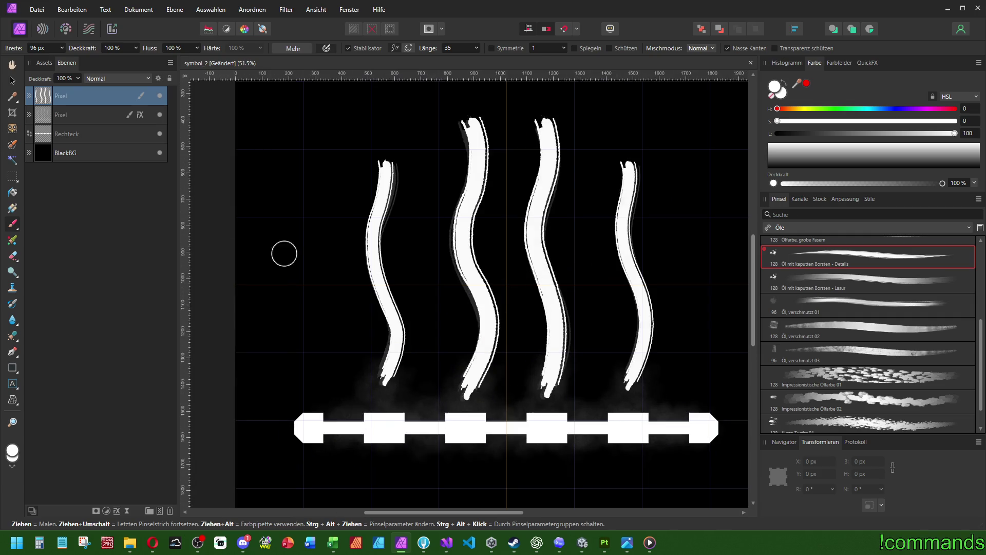
click(85, 117)
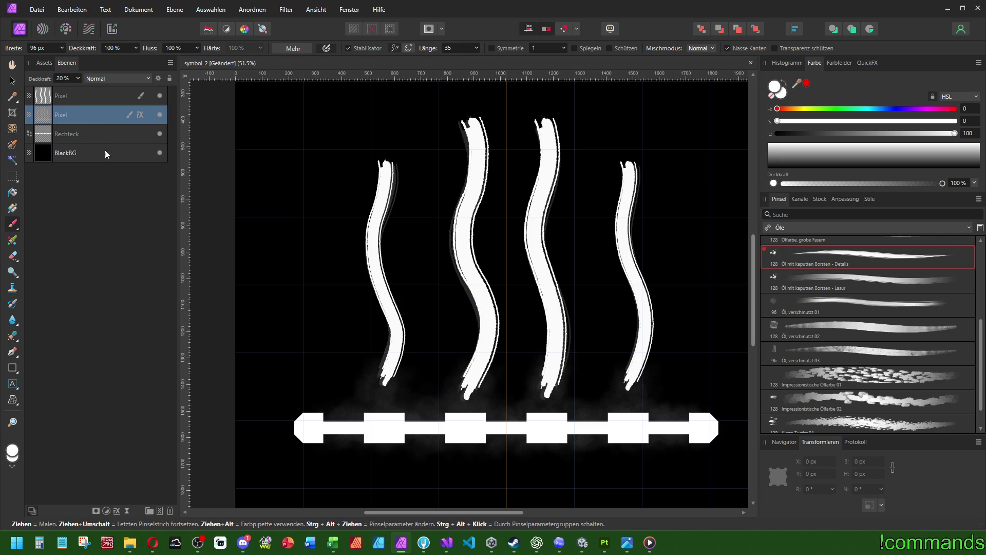
Delete the grey glow layer and group the white wisps layer with the Rechteck bar
key(Delete)
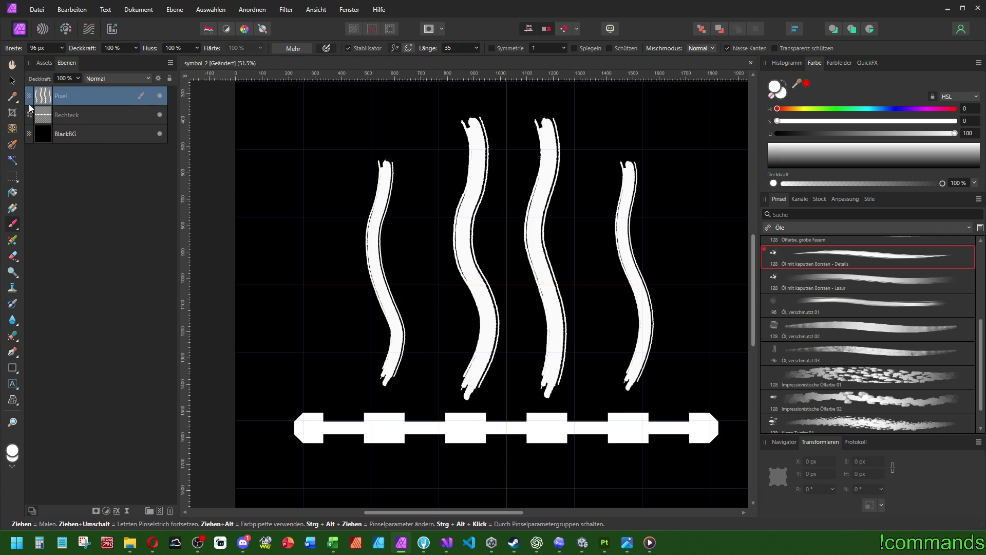
key(v)
scroll(510, 223, down, 3)
scroll(511, 223, up, 2)
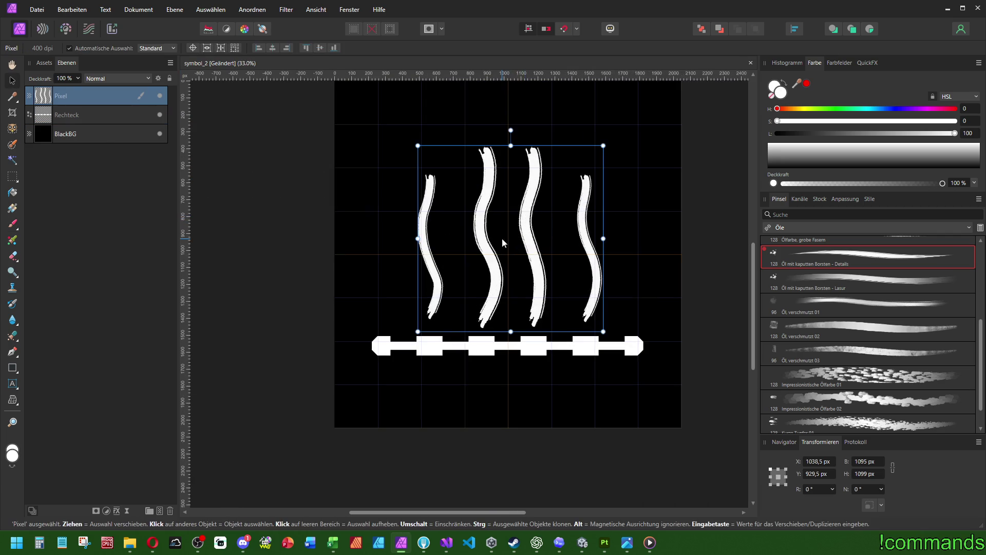
click(78, 115)
click(73, 97)
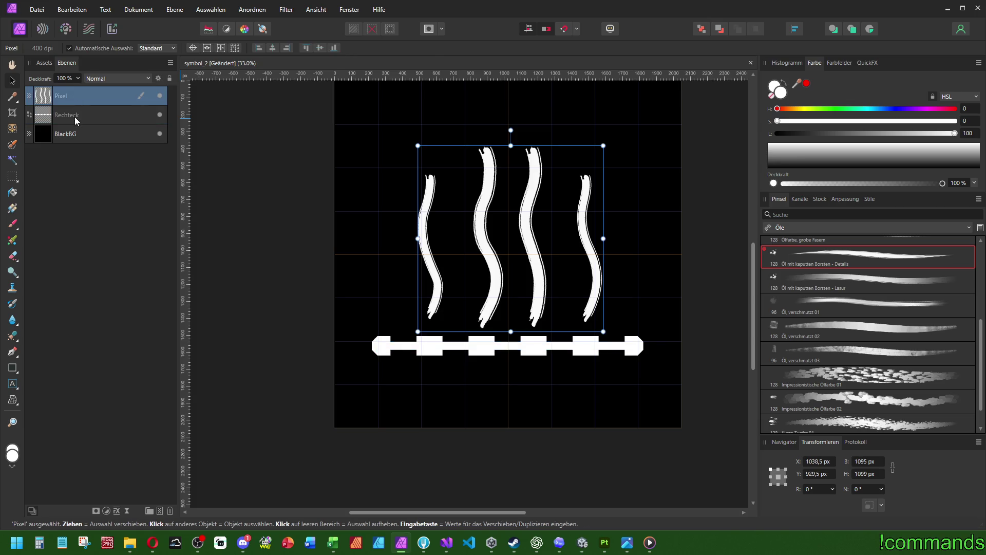
shift+click(75, 116)
key(ctrl+g)
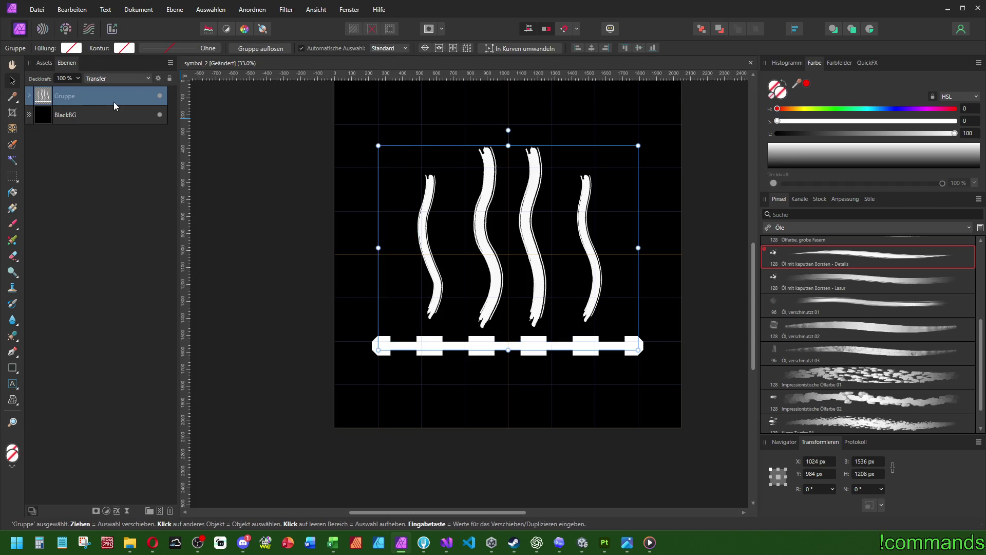
Expand the group and add an empty pixel layer inside it above the Rechteck bar
click(29, 95)
click(85, 133)
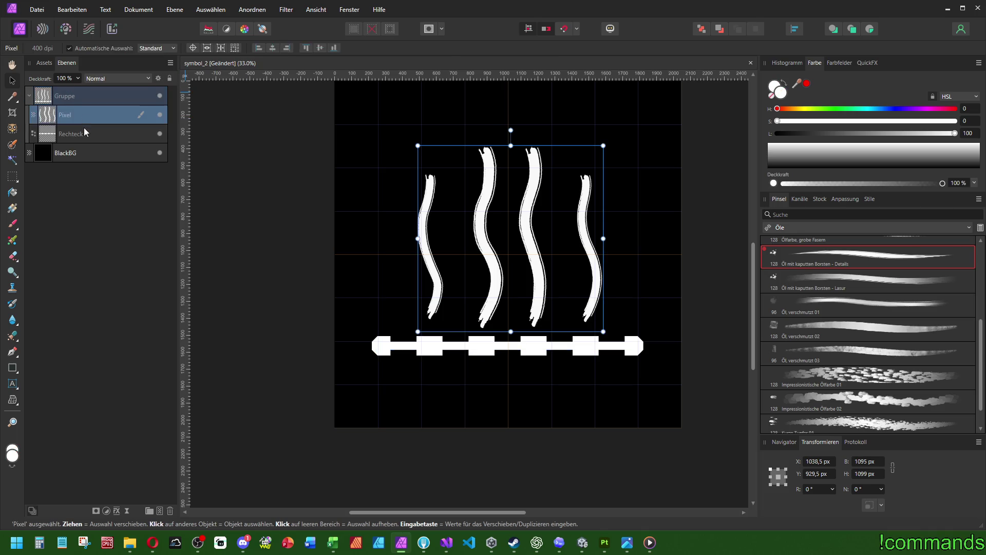
click(159, 512)
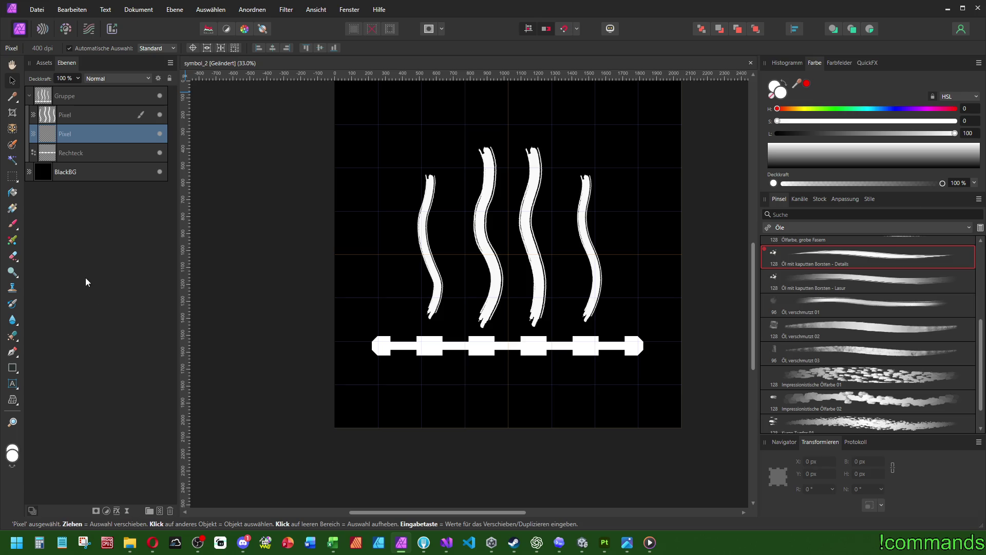
click(13, 225)
Choose the 'Airbrush, nasse Oberfläche' brush from the Sprühen und Klecksen category
scroll(915, 384, down, 1)
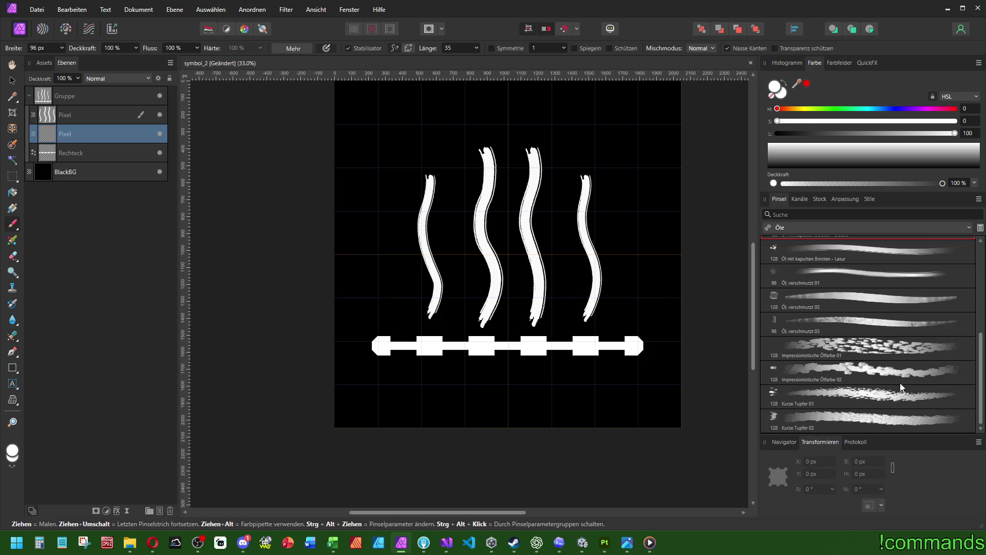
click(822, 226)
click(819, 338)
scroll(819, 344, down, 4)
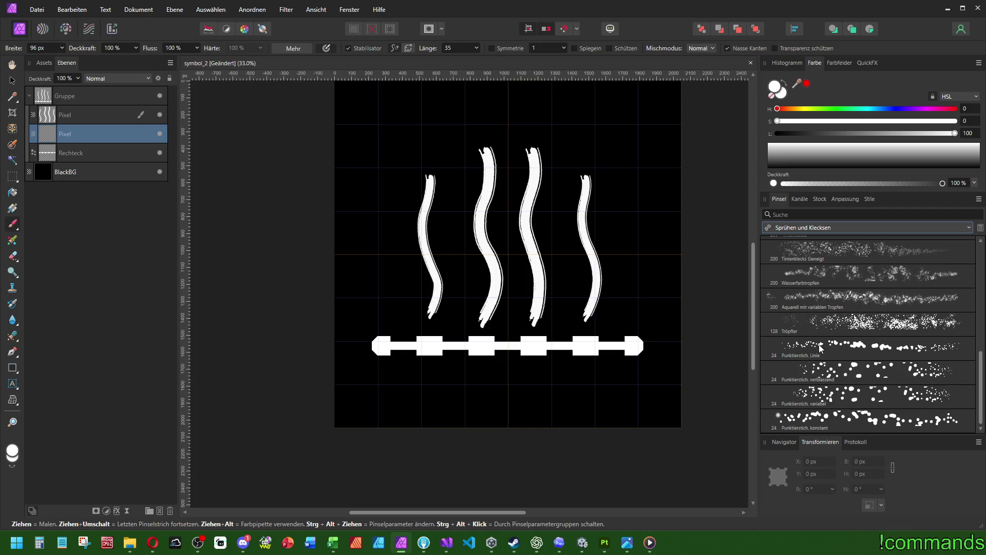
scroll(819, 344, up, 5)
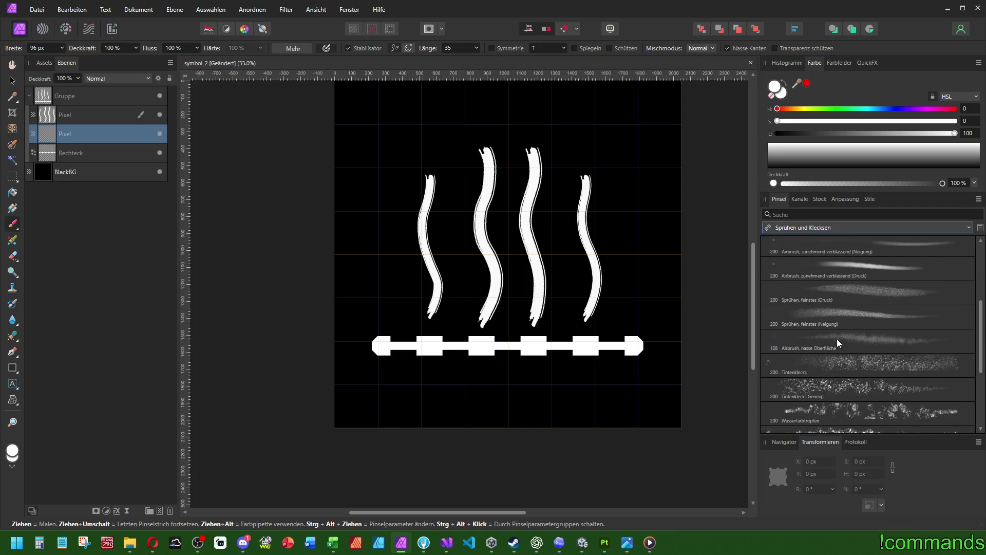
click(837, 343)
scroll(529, 350, up, 2)
scroll(360, 333, down, 1)
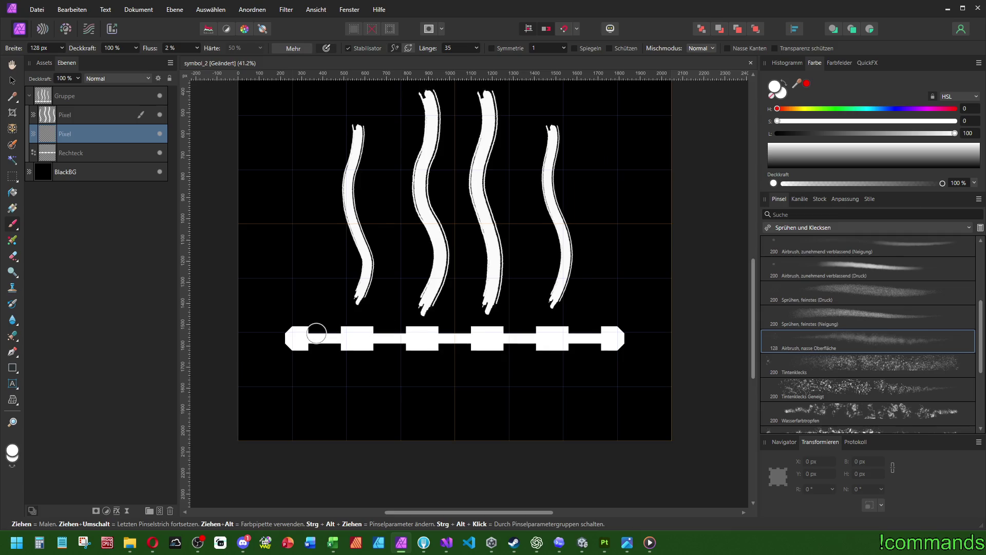
Try 200 px spray passes along the bar, then undo them all
text(200)
key(Return)
drag(301, 336, 624, 337)
key(ctrl+z)
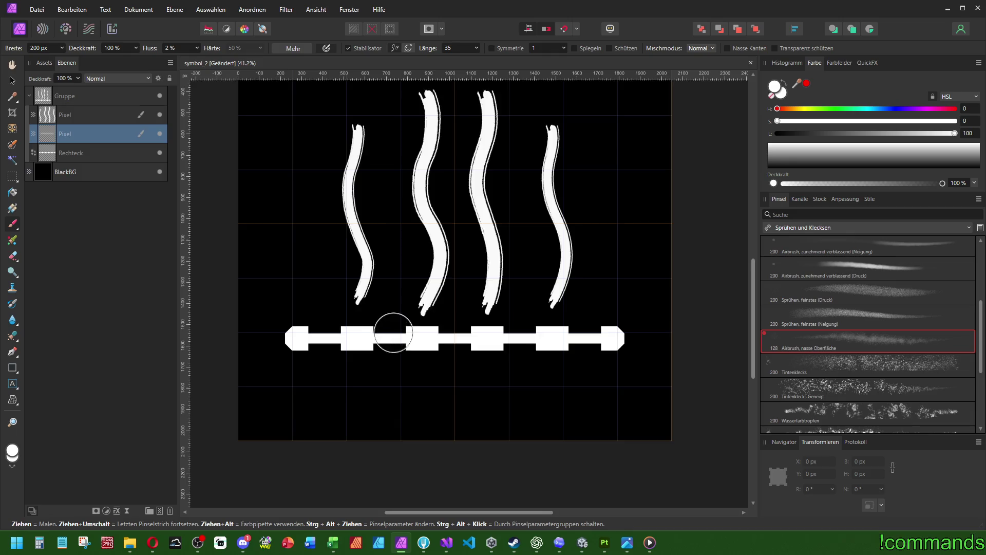
scroll(390, 333, up, 3)
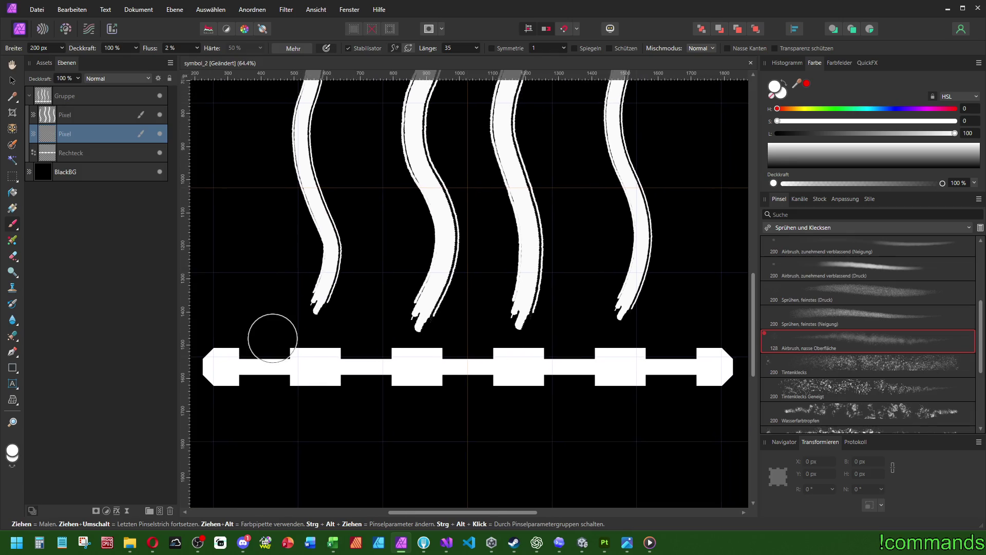
click(265, 337)
shift+click(675, 335)
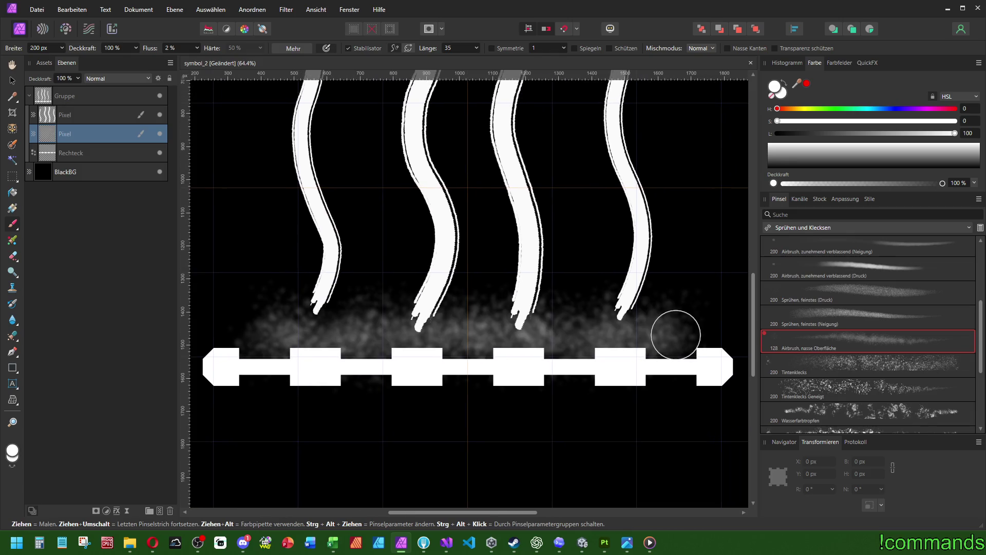
shift+click(260, 333)
scroll(287, 335, down, 3)
scroll(517, 318, down, 5)
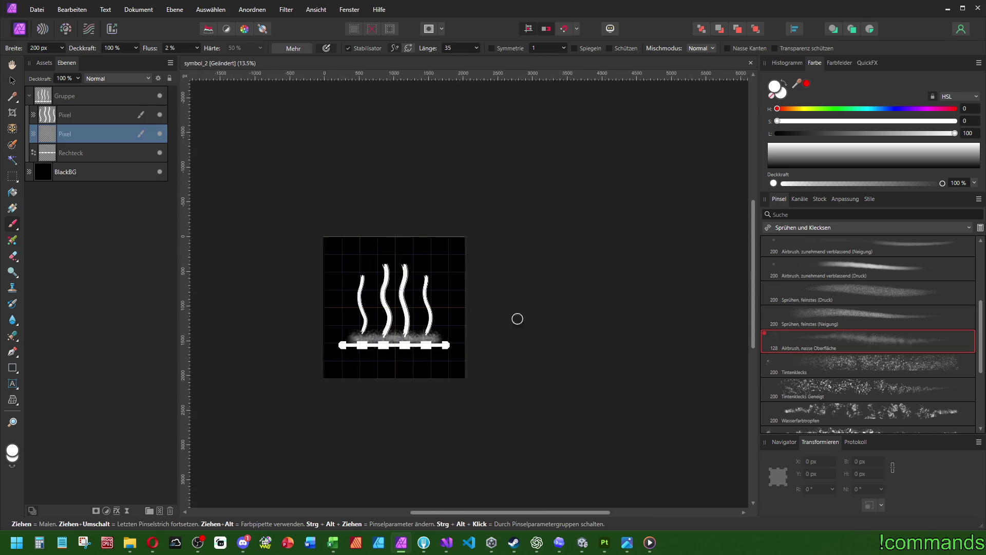
scroll(465, 341, up, 5)
key(ctrl+z)
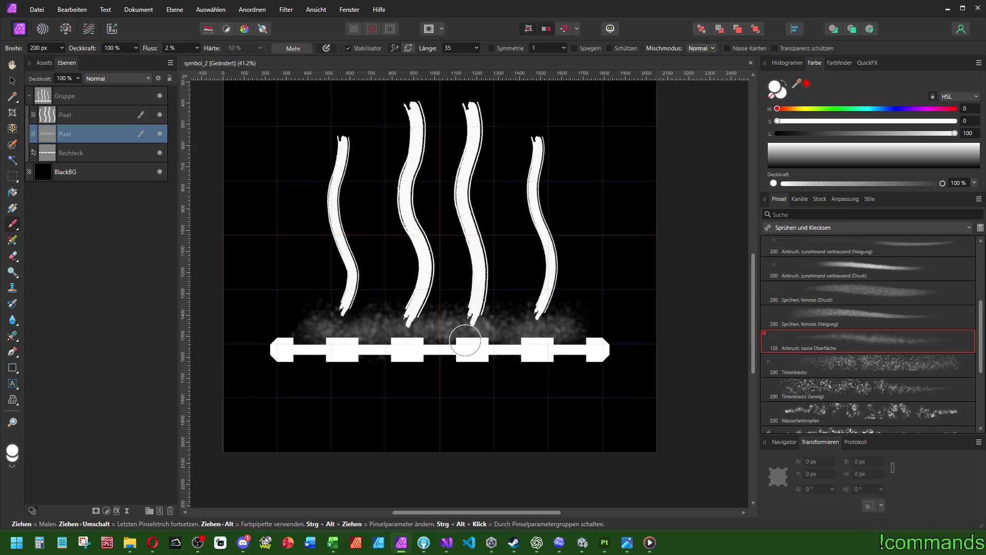
key(ctrl+z)
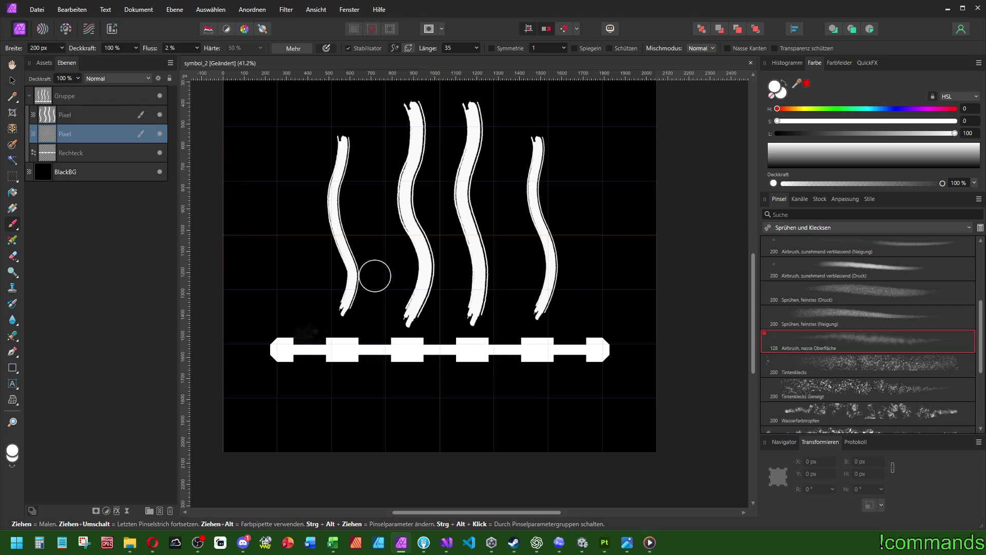
At 256 px width, spray soft white haze along and above the bar
text(256)
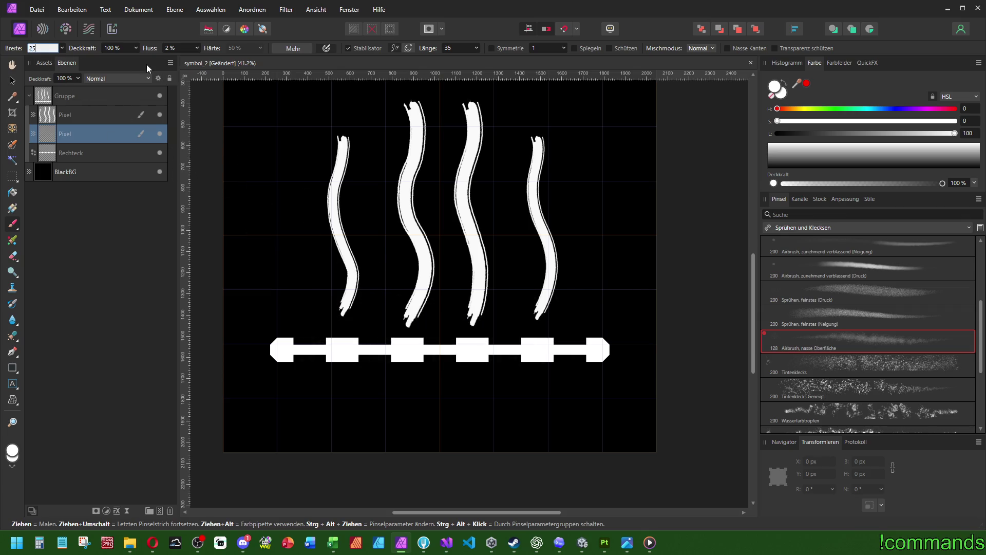
key(Return)
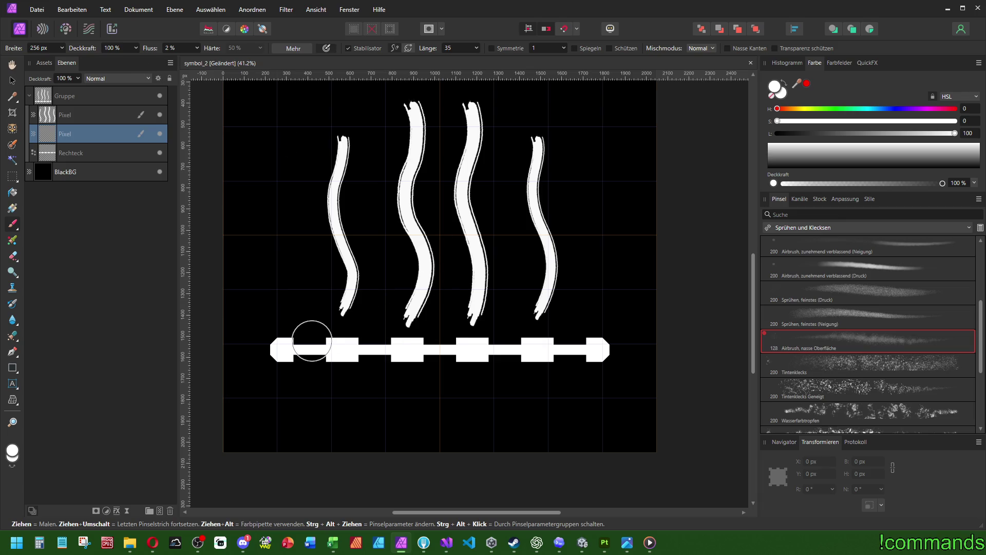
drag(568, 339, 572, 342)
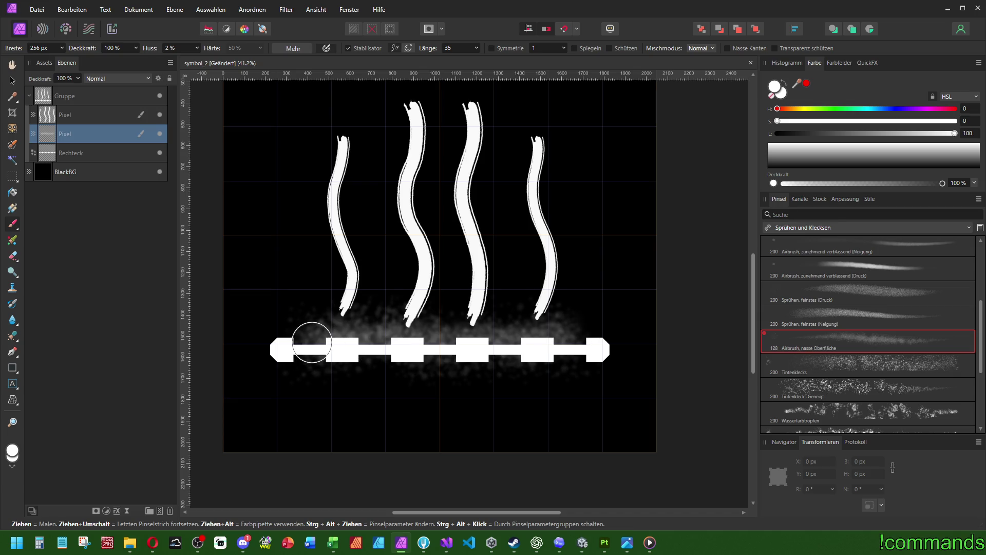
drag(311, 342, 508, 365)
scroll(508, 366, down, 5)
scroll(535, 386, up, 4)
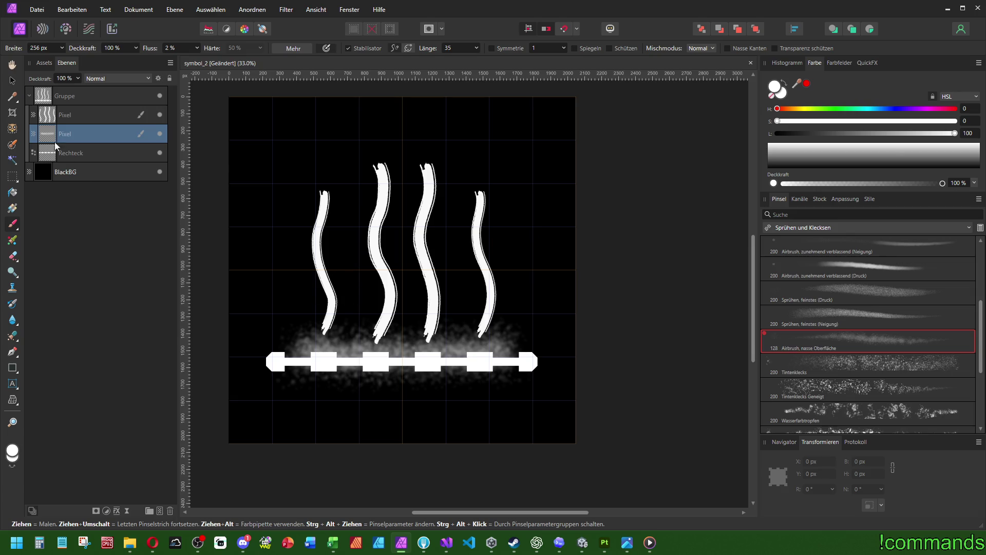
Set up the Eraser on the wavy-stroke layer with the 'Öl mit kaputten Borsten - Details' oil brush
key(alt+bracketright)
click(12, 257)
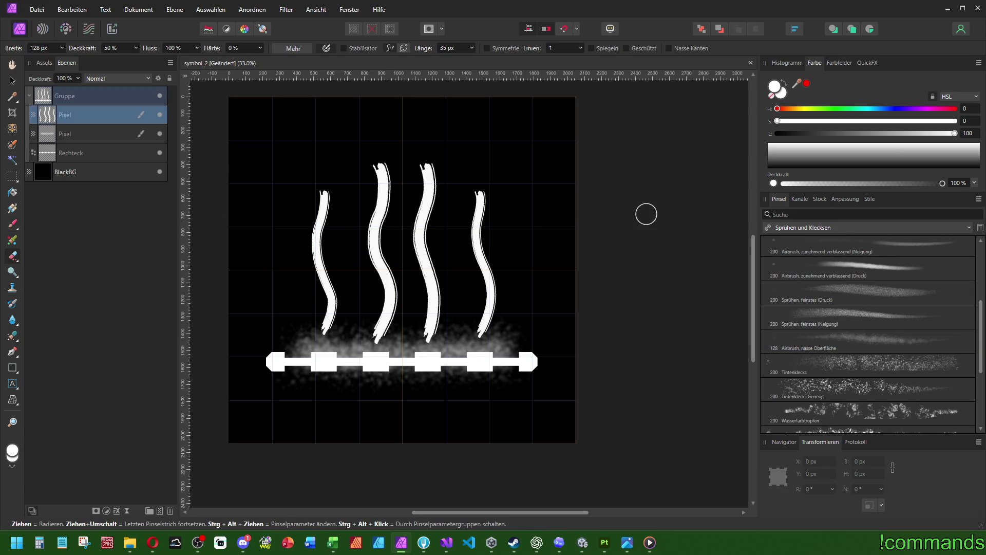
click(838, 260)
scroll(359, 161, up, 3)
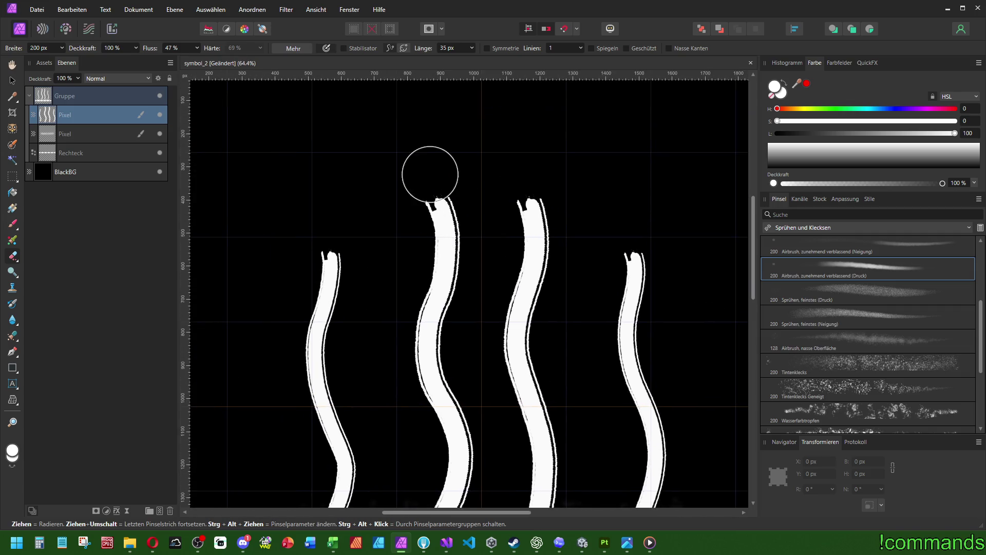
drag(429, 172, 452, 172)
key(ctrl+z)
click(823, 228)
click(806, 313)
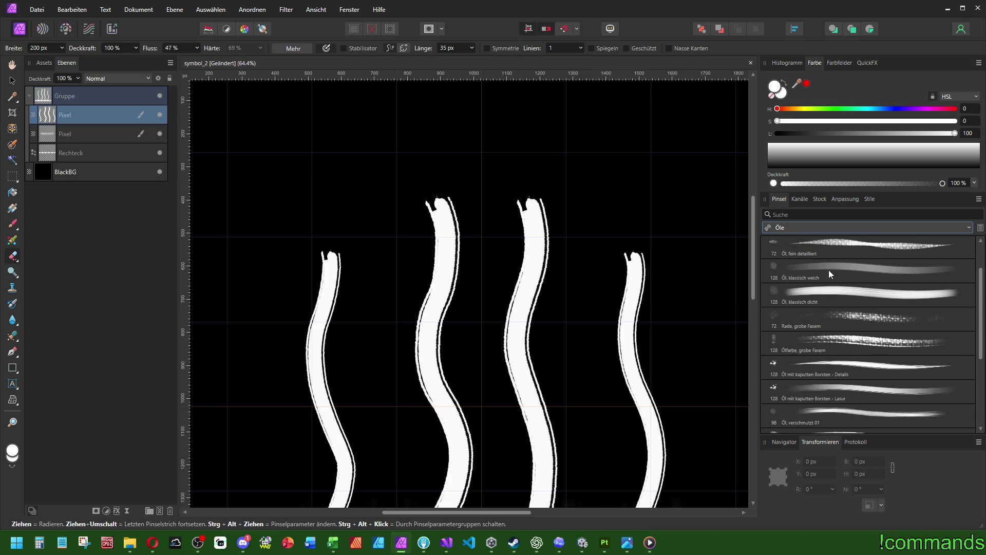
click(849, 368)
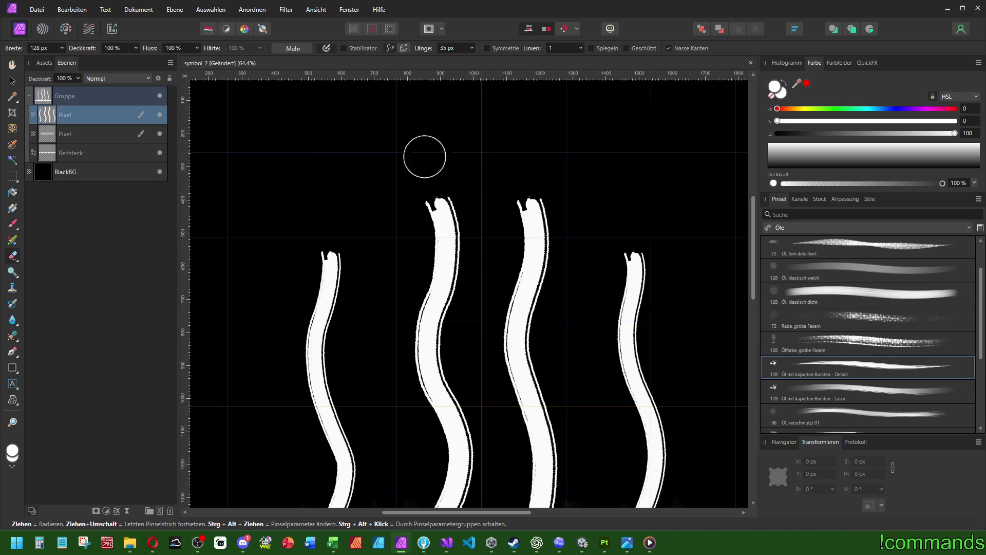
Roughen the tops of the first and second strokes and the third stroke's top-left tip
mouse_move(425, 154)
mouse_down()
mouse_move(471, 250)
mouse_move(412, 152)
mouse_up()
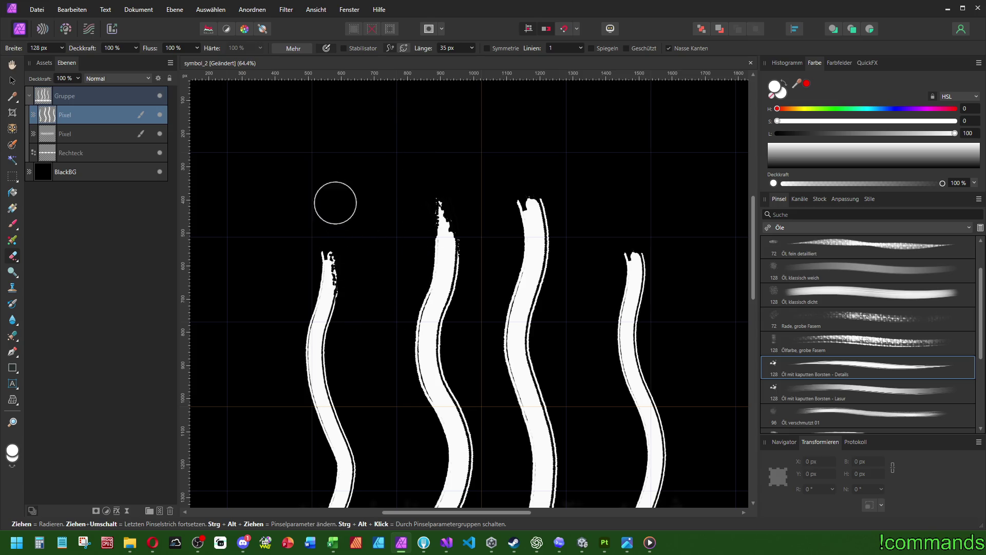
drag(335, 202, 315, 308)
key(ctrl+z)
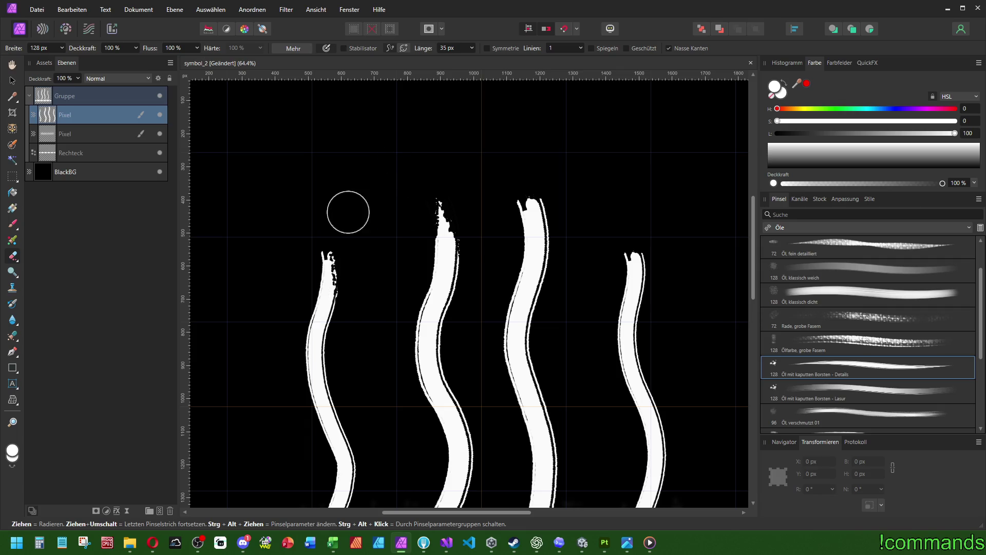
drag(310, 193, 308, 296)
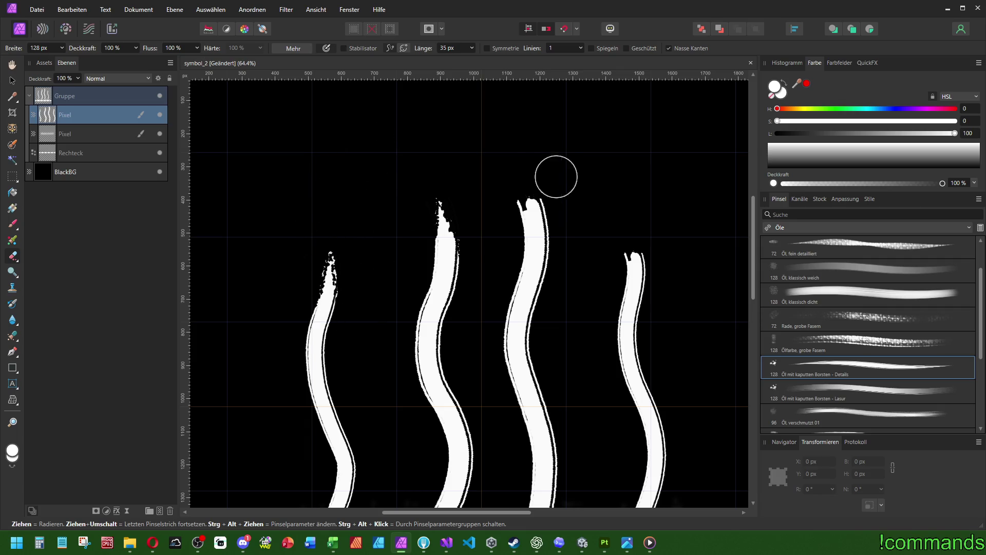
mouse_move(517, 154)
mouse_down()
mouse_move(551, 233)
mouse_move(554, 273)
mouse_up()
key(ctrl+z)
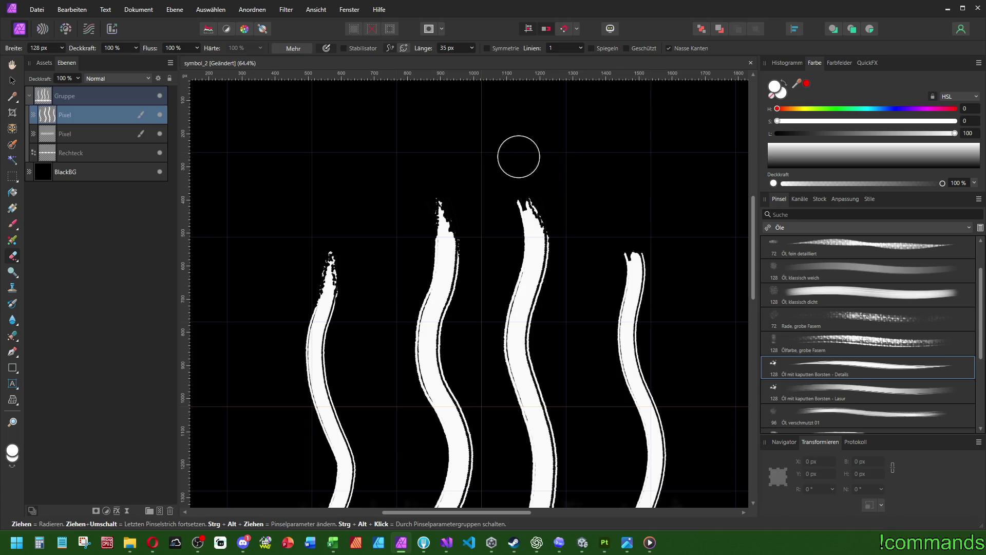
drag(522, 205, 546, 240)
Speckle the upper edges of the second, third and fourth strokes into ragged points
scroll(529, 191, down, 1)
scroll(529, 191, right, 2)
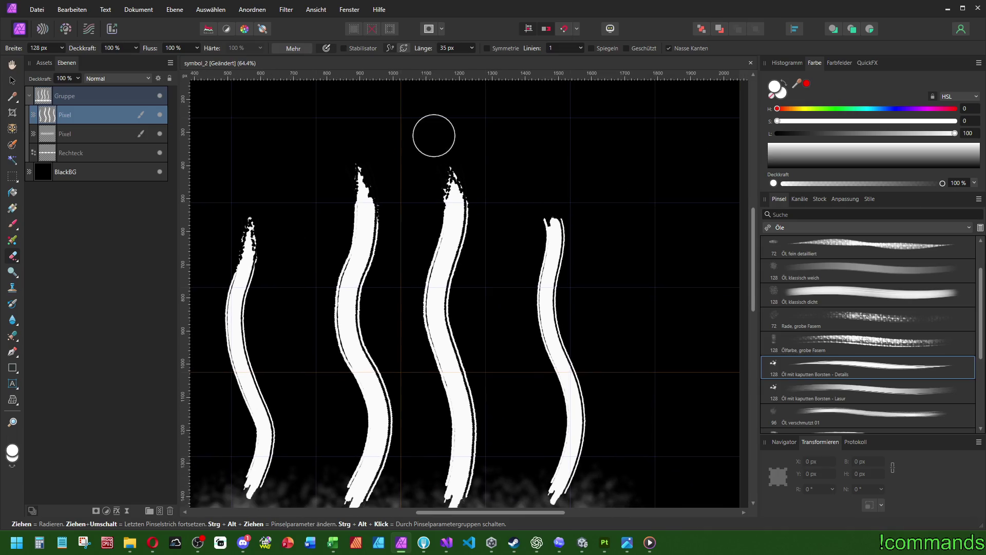
drag(427, 148, 440, 241)
mouse_move(535, 205)
mouse_down()
mouse_move(539, 190)
mouse_move(575, 234)
mouse_up()
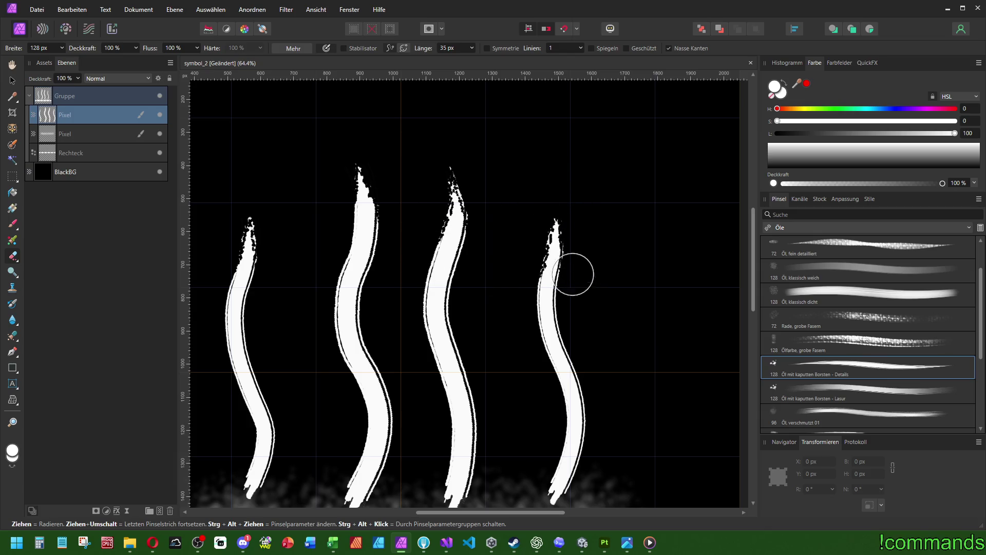
scroll(615, 238, down, 3)
scroll(578, 304, up, 2)
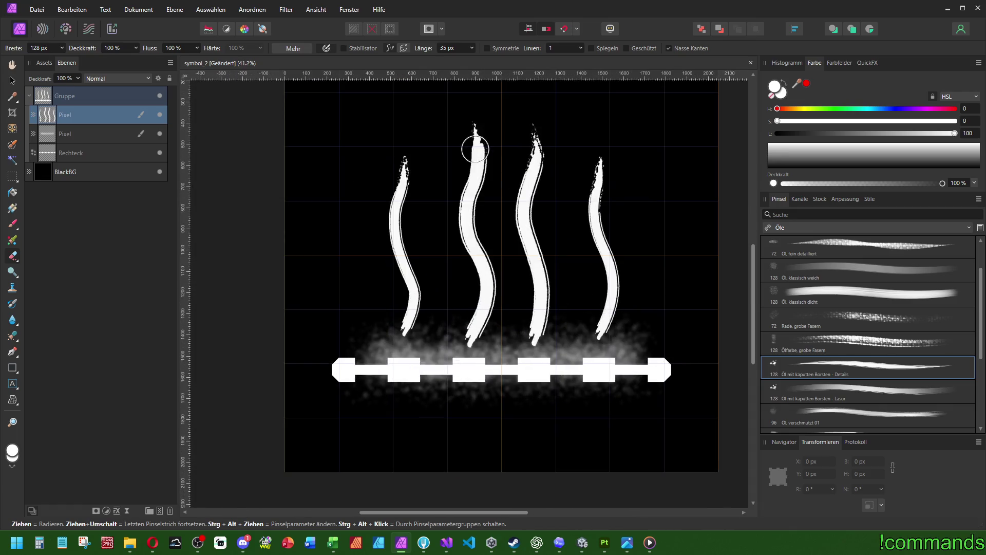
mouse_move(473, 146)
mouse_down()
mouse_move(484, 137)
mouse_move(487, 189)
mouse_move(487, 132)
mouse_move(482, 215)
mouse_up()
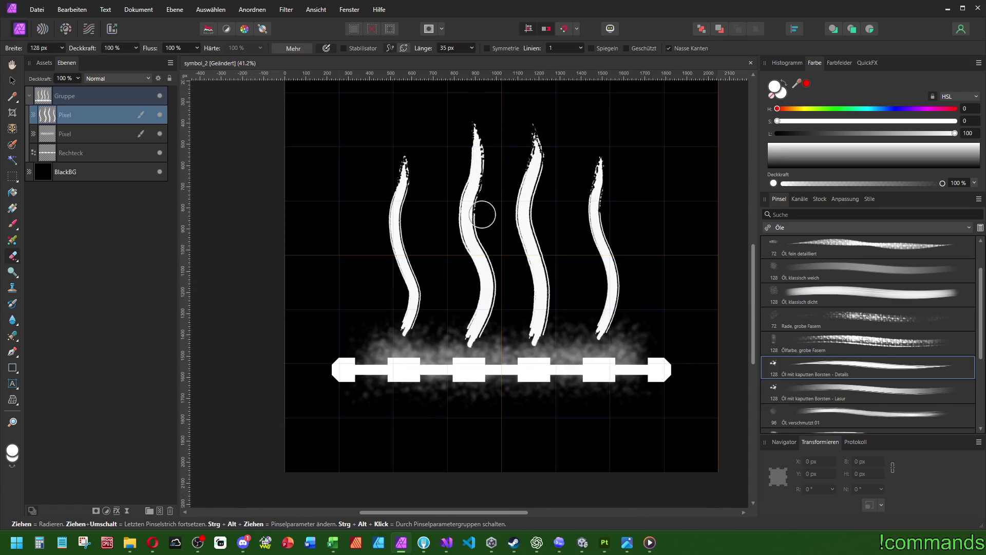
drag(491, 135, 567, 160)
mouse_move(545, 124)
mouse_down()
mouse_move(545, 199)
mouse_move(572, 155)
mouse_up()
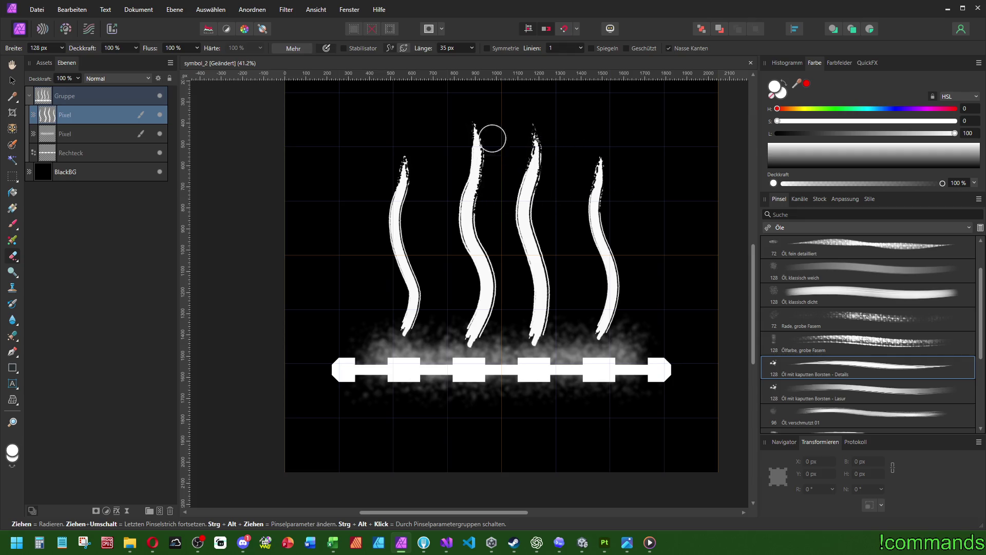
drag(467, 149, 452, 191)
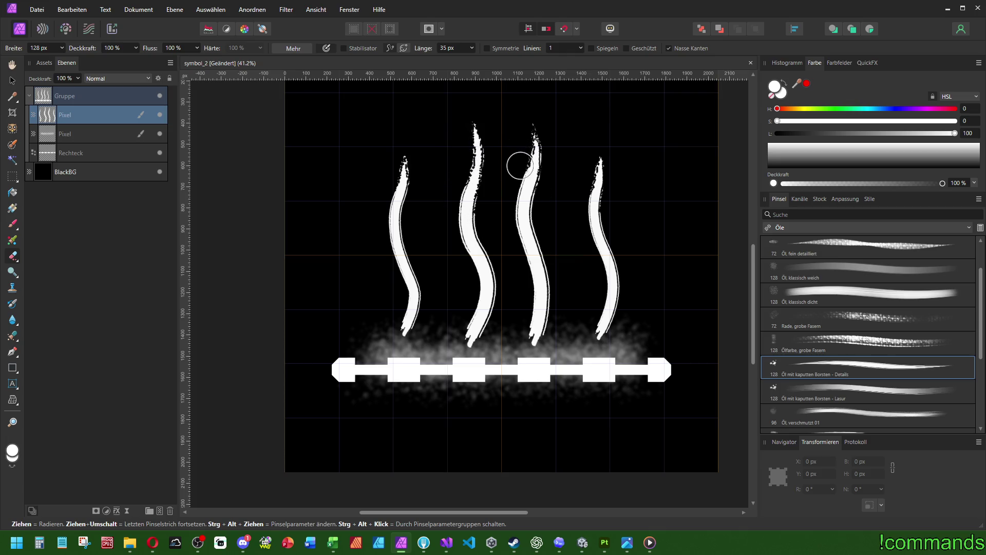
drag(520, 166, 511, 205)
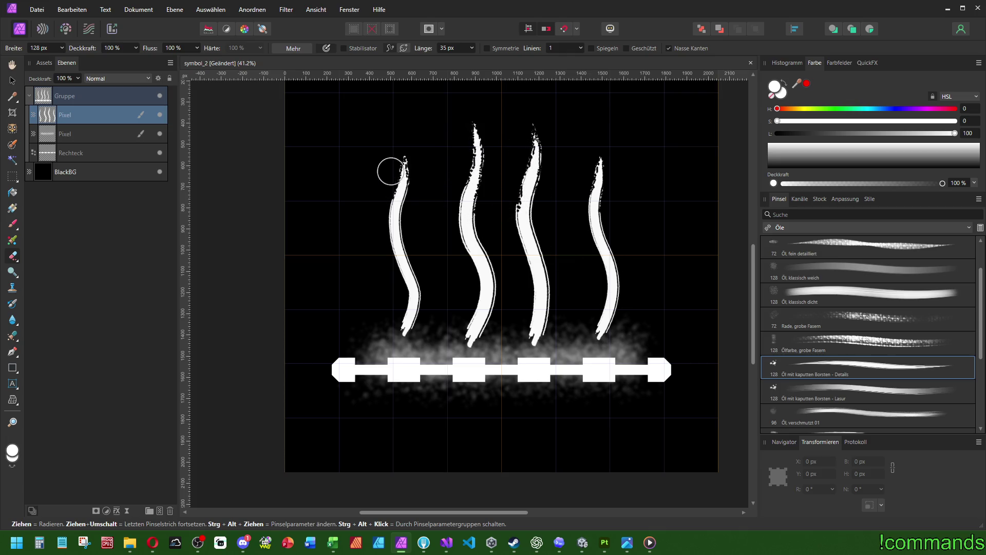
Try erasing the second stroke's lower end, then undo it
scroll(513, 110, down, 3)
scroll(524, 154, up, 5)
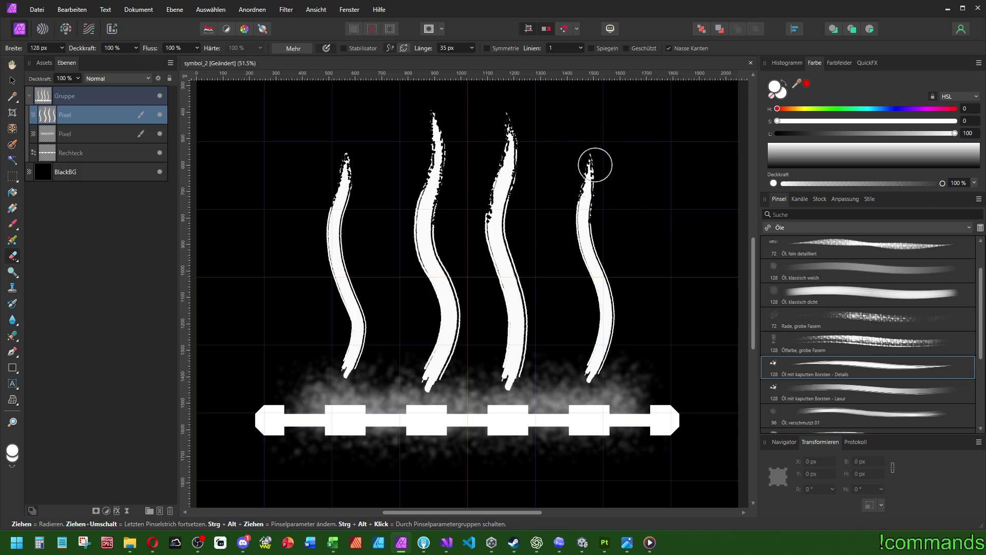
drag(412, 357, 456, 357)
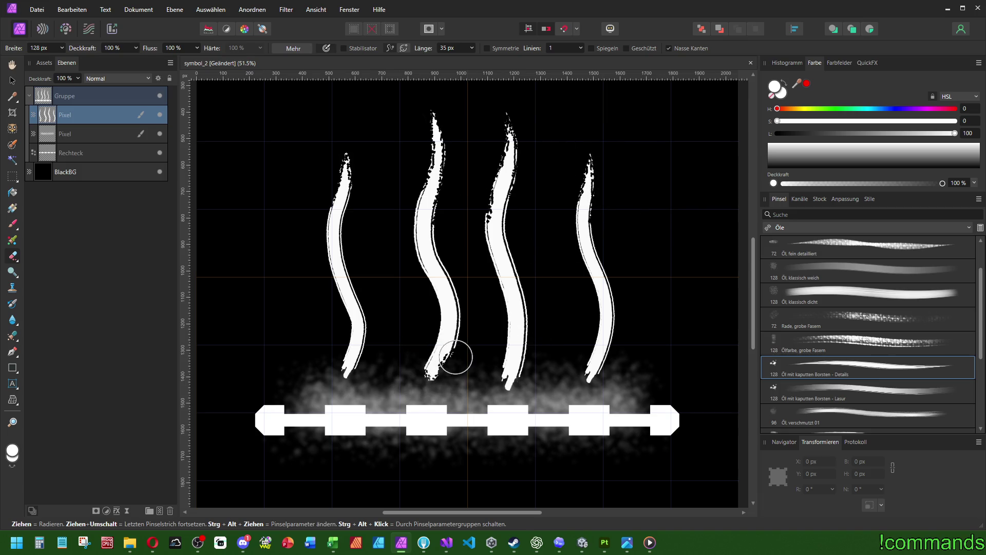
key(ctrl+z)
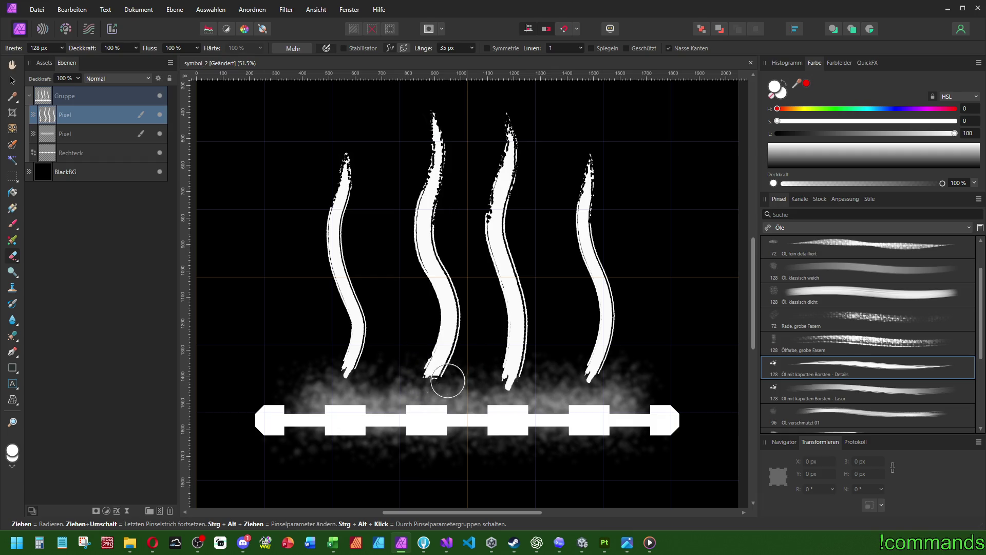
key(ctrl+z)
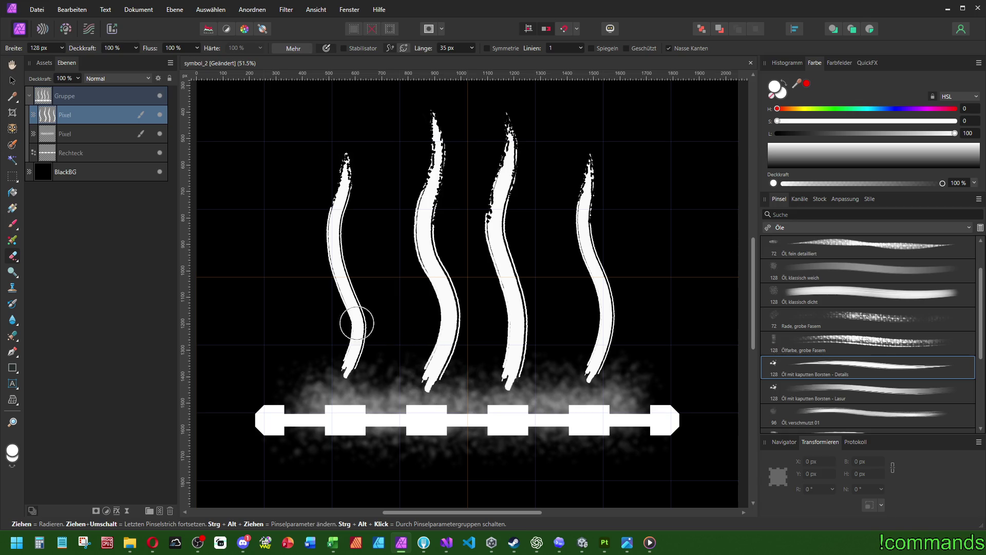
Increase the eraser brush spacing for a dotted, broken stroke
click(288, 48)
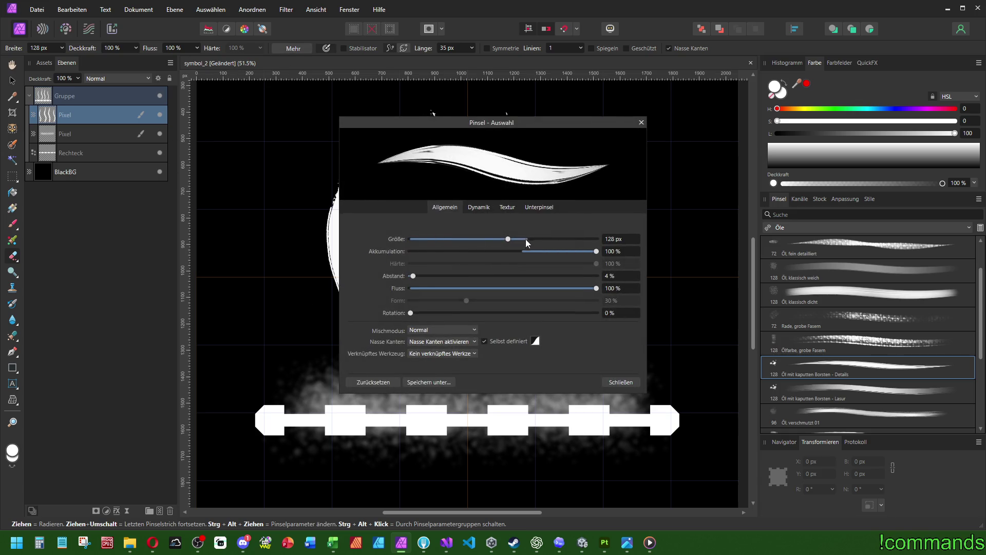
drag(413, 278, 421, 280)
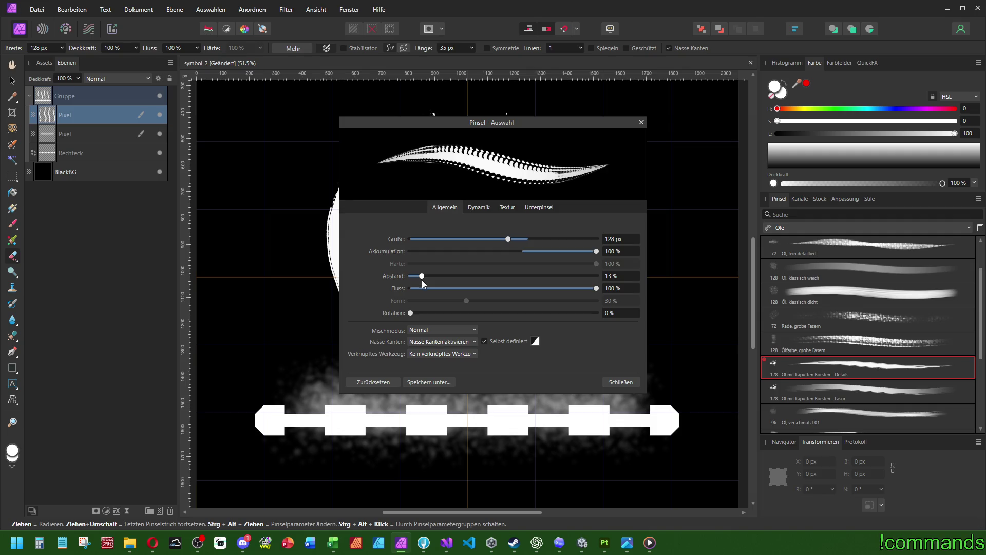
click(621, 383)
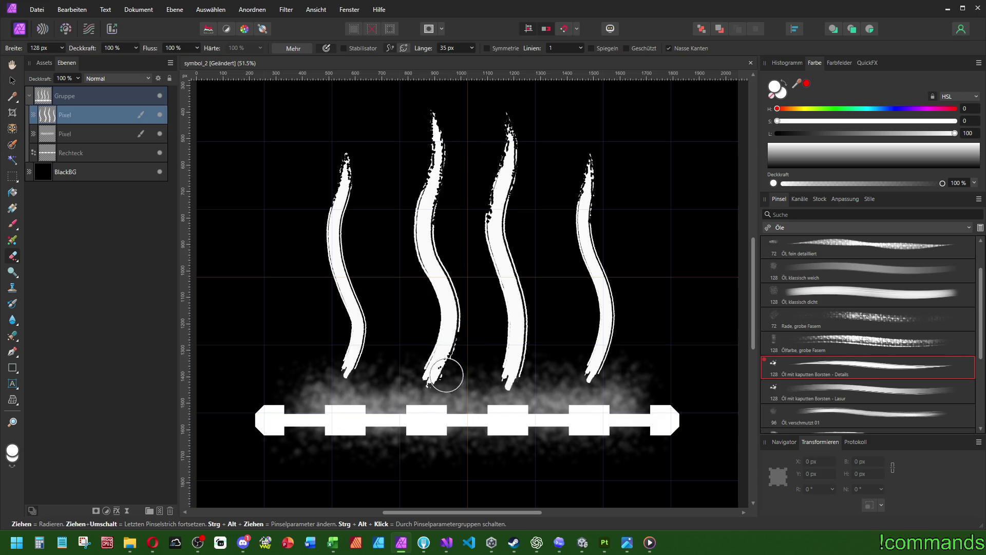
Fray the bottom tips of the first and middle steam strokes, then select the steam group
drag(424, 347, 407, 385)
mouse_move(522, 381)
mouse_down()
mouse_move(504, 350)
mouse_move(591, 352)
mouse_move(561, 392)
mouse_move(579, 396)
mouse_up()
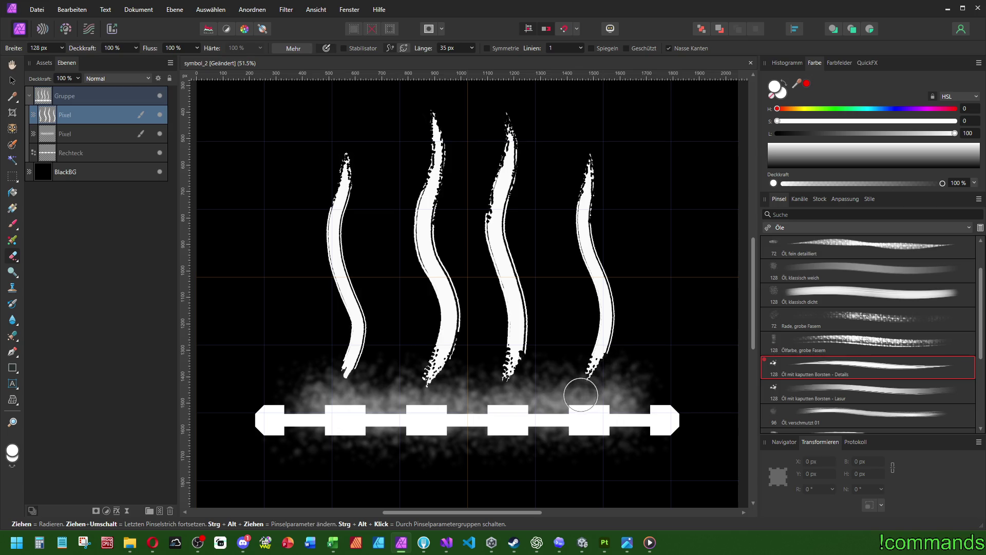
mouse_move(281, 382)
mouse_down()
mouse_move(359, 352)
mouse_move(337, 346)
mouse_move(364, 359)
mouse_move(340, 361)
mouse_up()
scroll(401, 339, down, 3)
scroll(409, 329, up, 2)
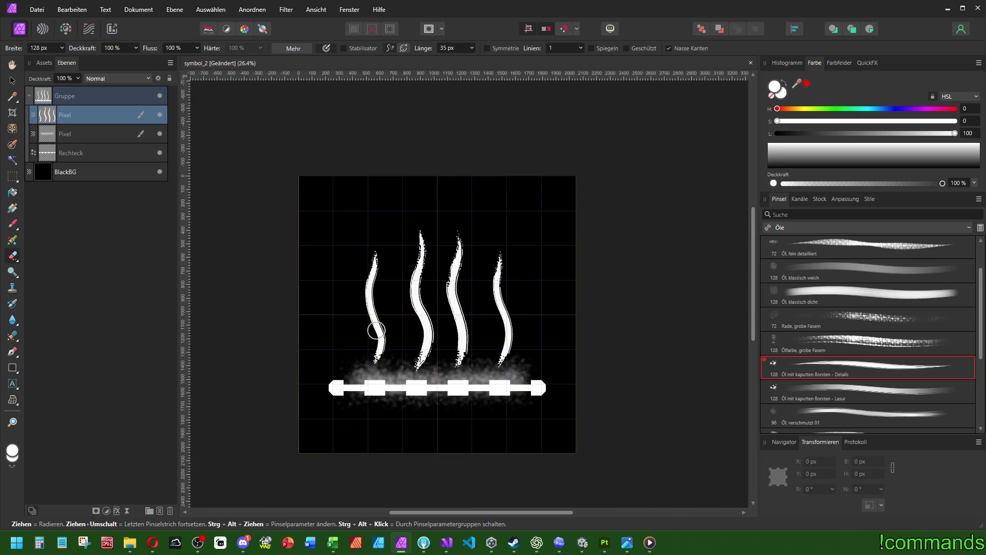
scroll(419, 374, up, 2)
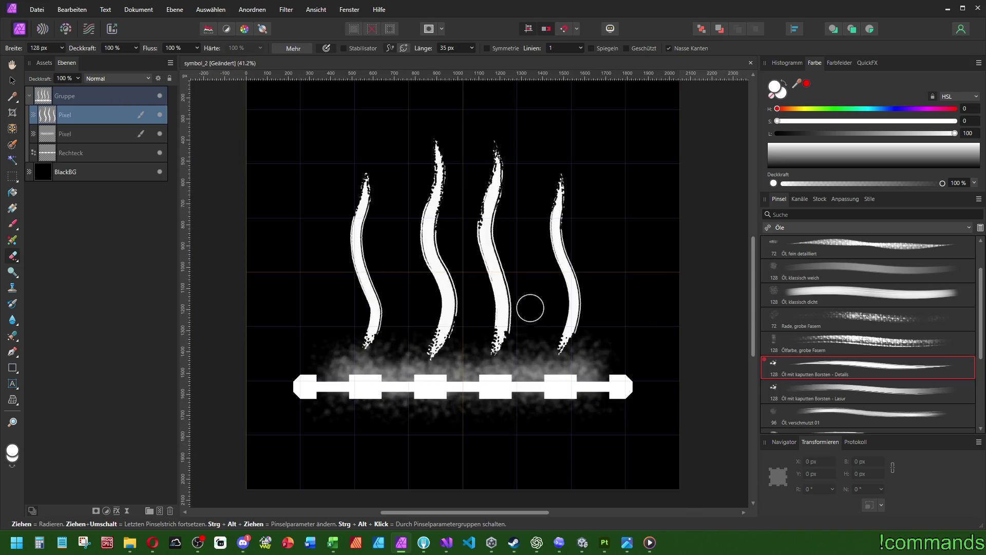
scroll(542, 308, down, 1)
scroll(498, 340, up, 1)
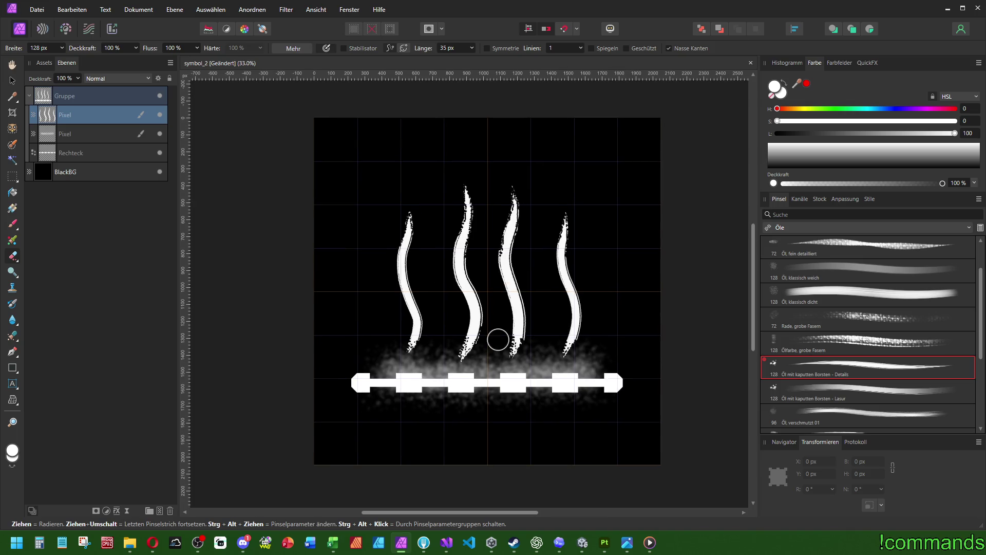
click(76, 97)
Shrink the smoky bar layer to 1509 × 440.8 px and centre it horizontally
click(14, 81)
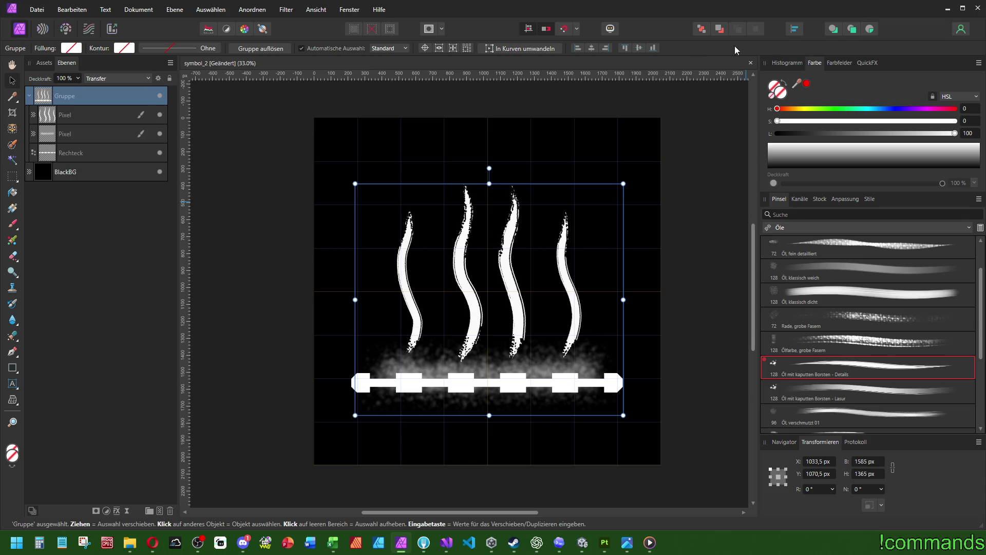
click(590, 48)
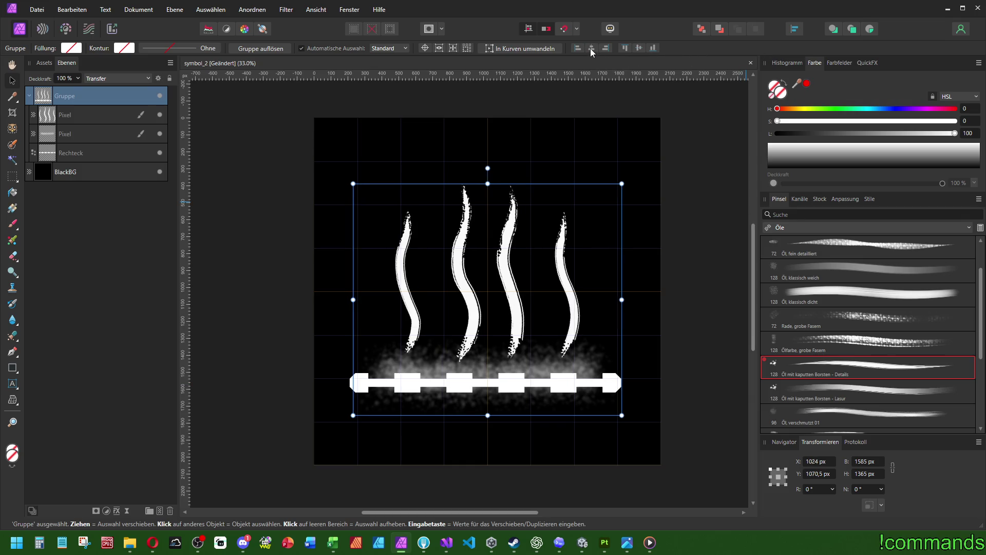
key(ctrl+z)
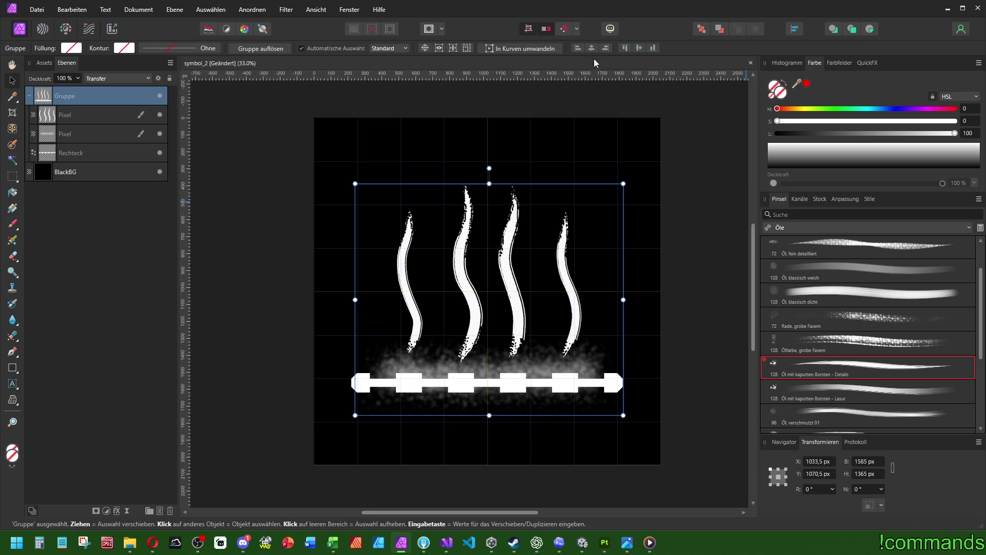
click(72, 134)
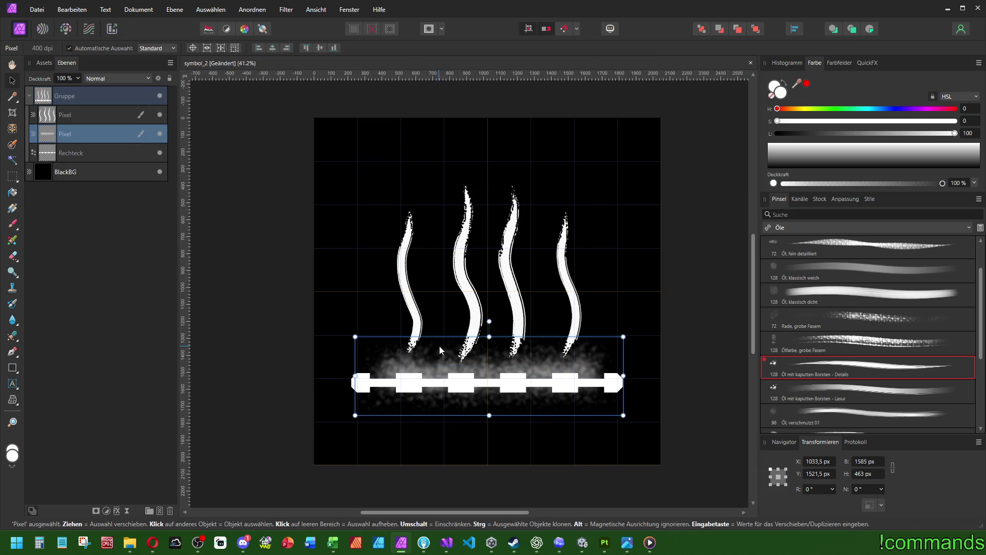
scroll(445, 344, up, 4)
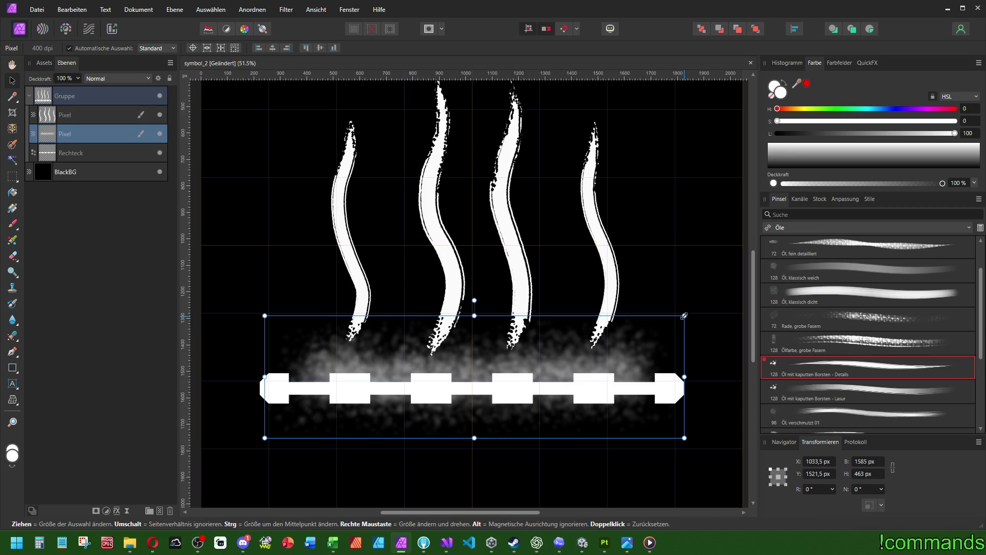
drag(685, 316, 676, 326)
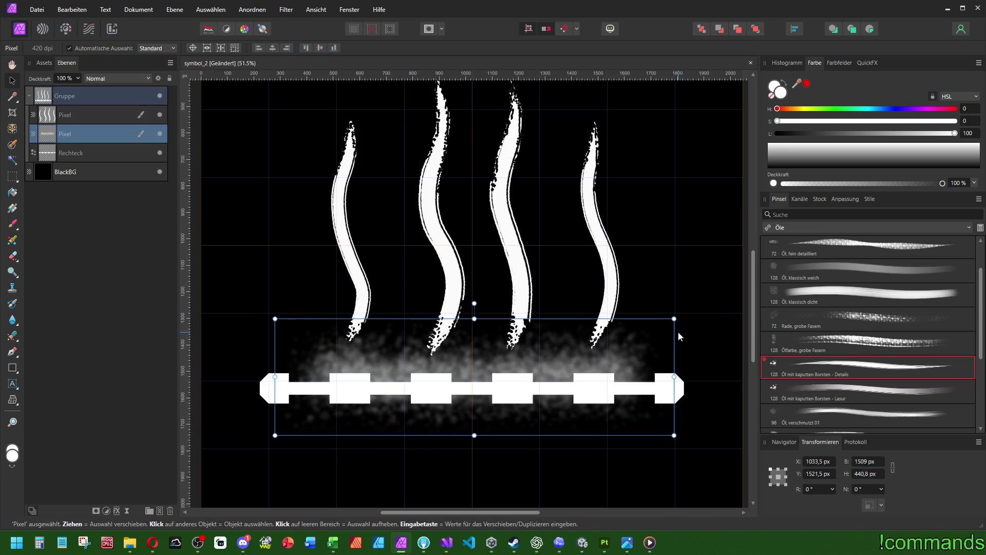
click(794, 29)
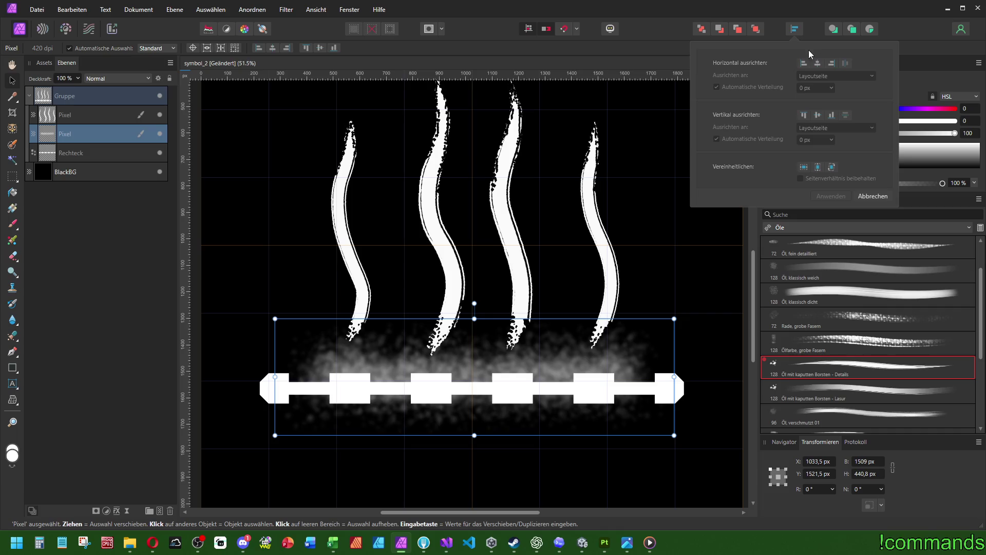
click(817, 56)
click(456, 232)
Centre the whole steam group vertically on the canvas
click(89, 154)
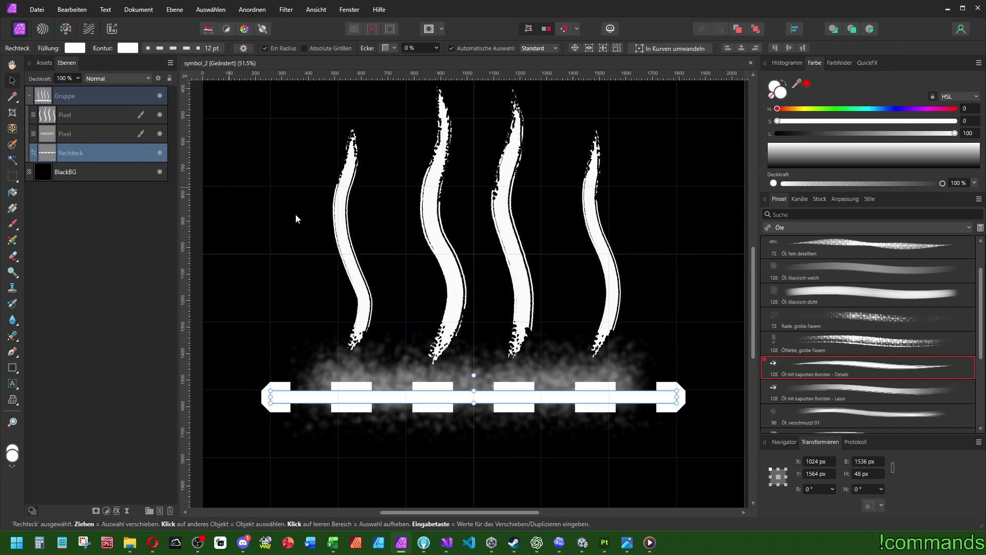
click(77, 102)
scroll(531, 221, down, 3)
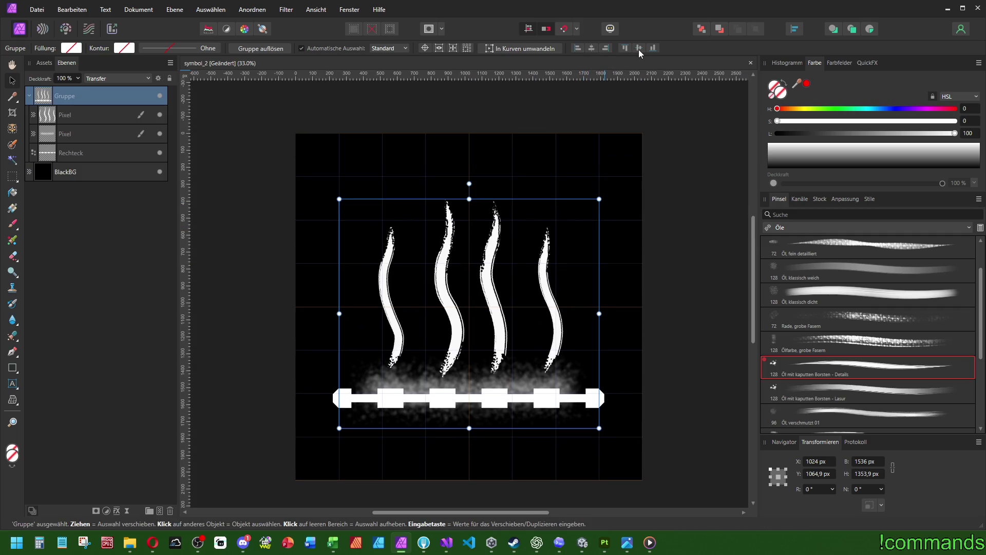
click(639, 48)
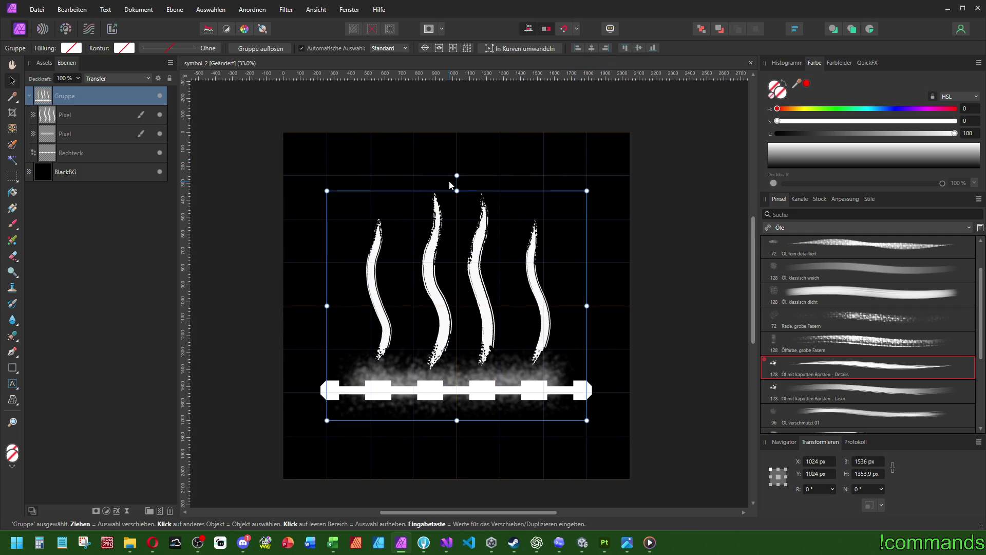
Save the document in place
click(38, 10)
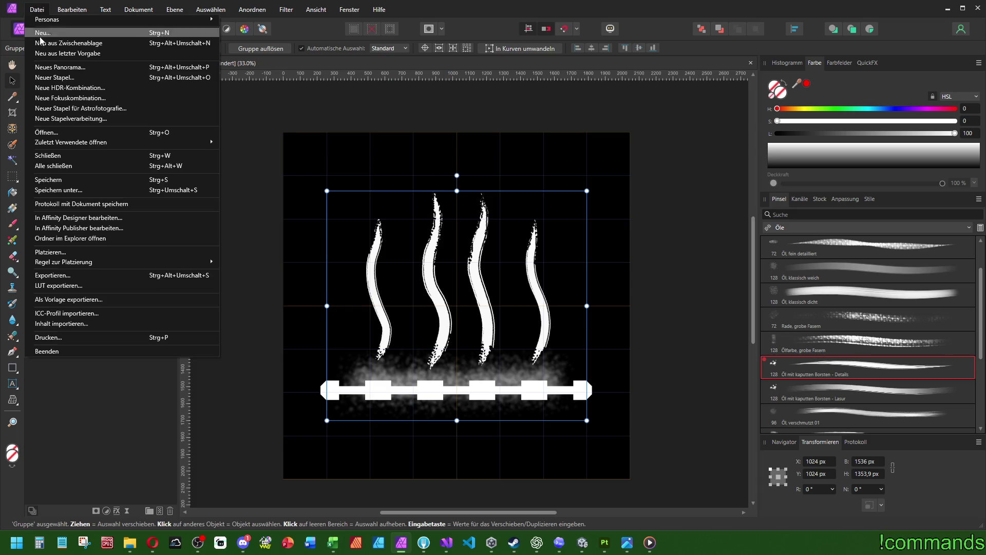
click(62, 189)
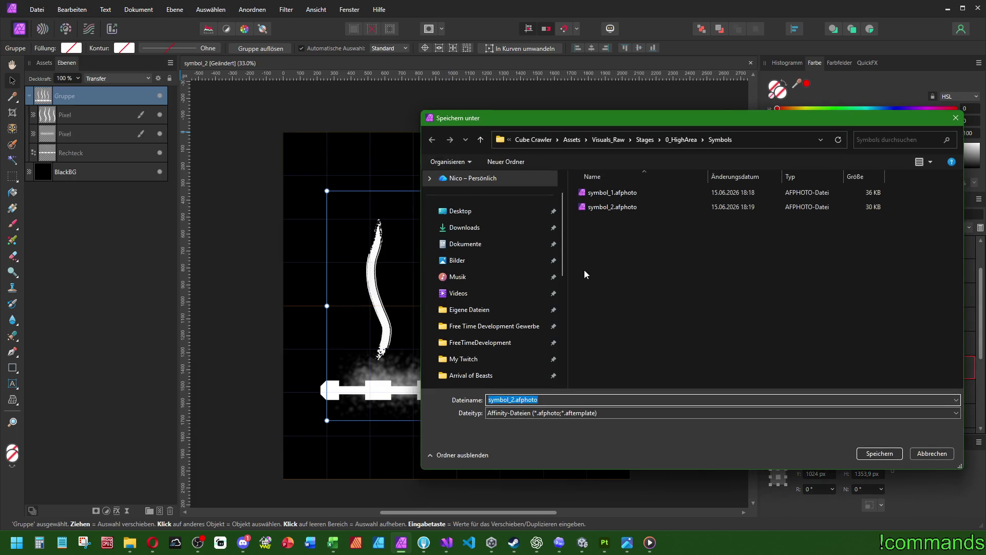
click(930, 452)
click(38, 10)
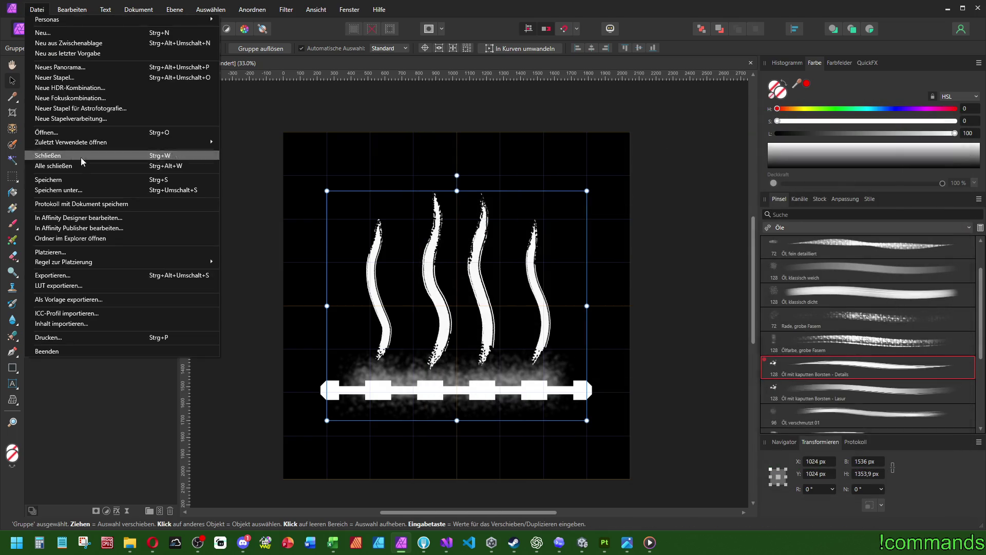
click(77, 178)
Export a 2048 px PNG with the black background as symbol_2_BW.png
key(ctrl+shift+alt+s)
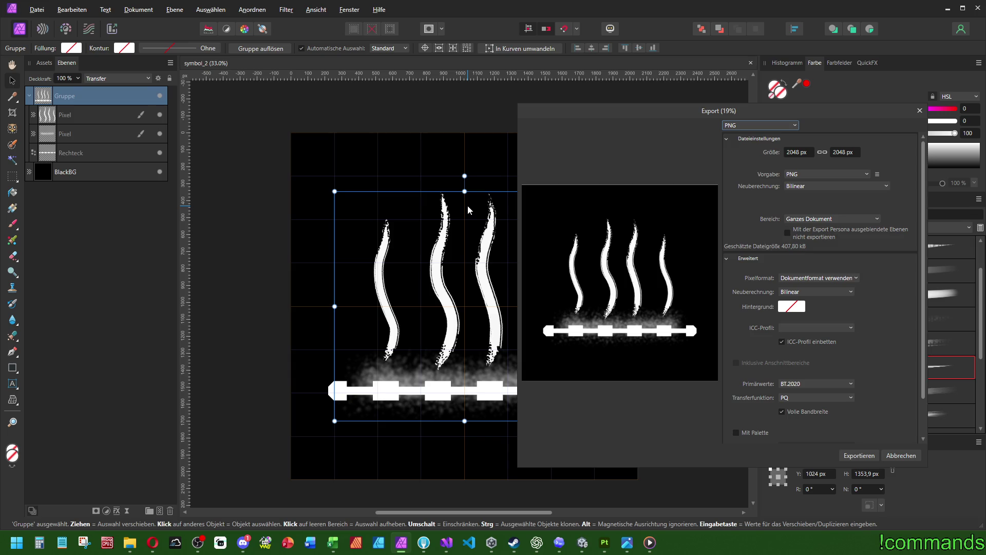
key(Return)
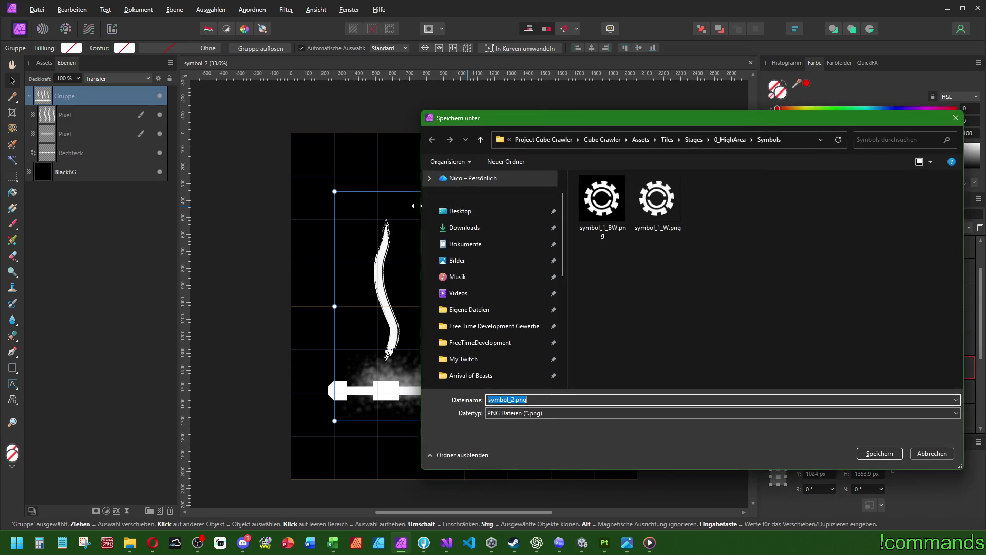
click(608, 206)
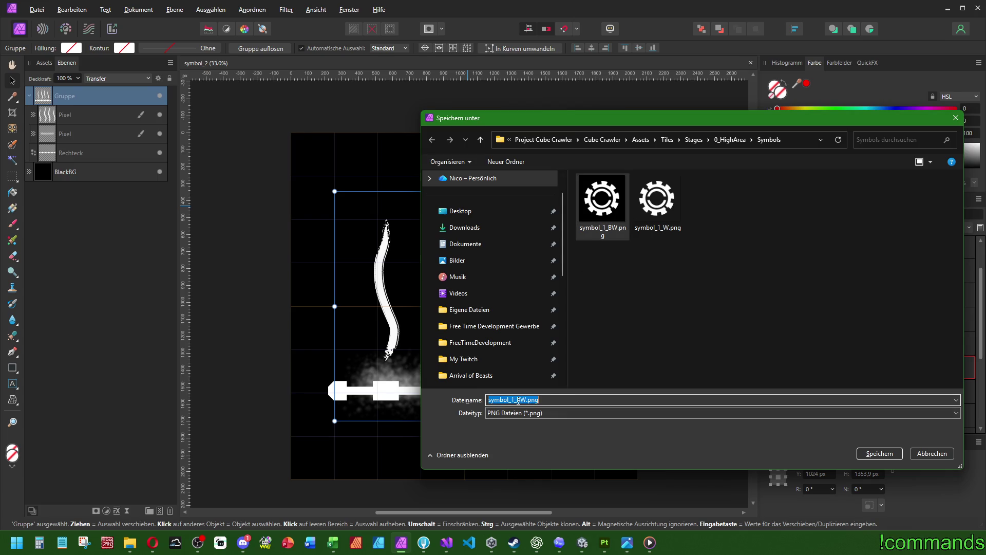
key(BackSpace)
text(2)
key(Return)
key(ctrl+shift+alt+s)
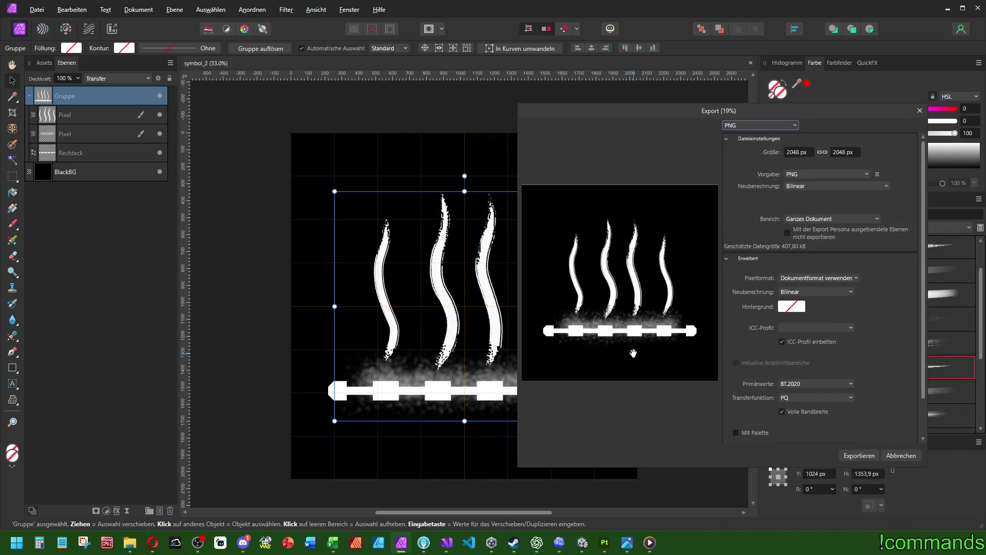
key(Escape)
Hide BlackBG and export the transparent PNG as symbol_2_W.png
click(159, 172)
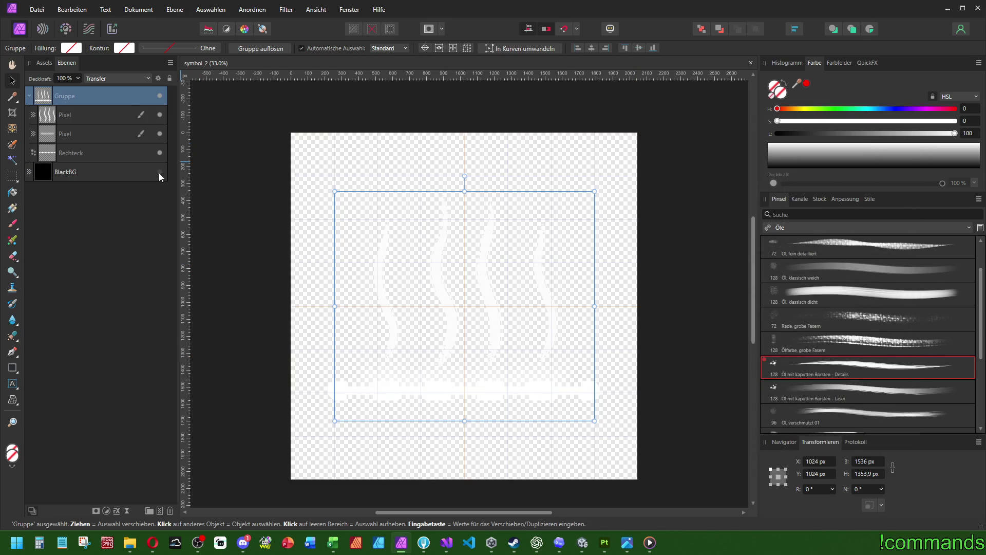
key(ctrl+shift+alt+s)
key(Return)
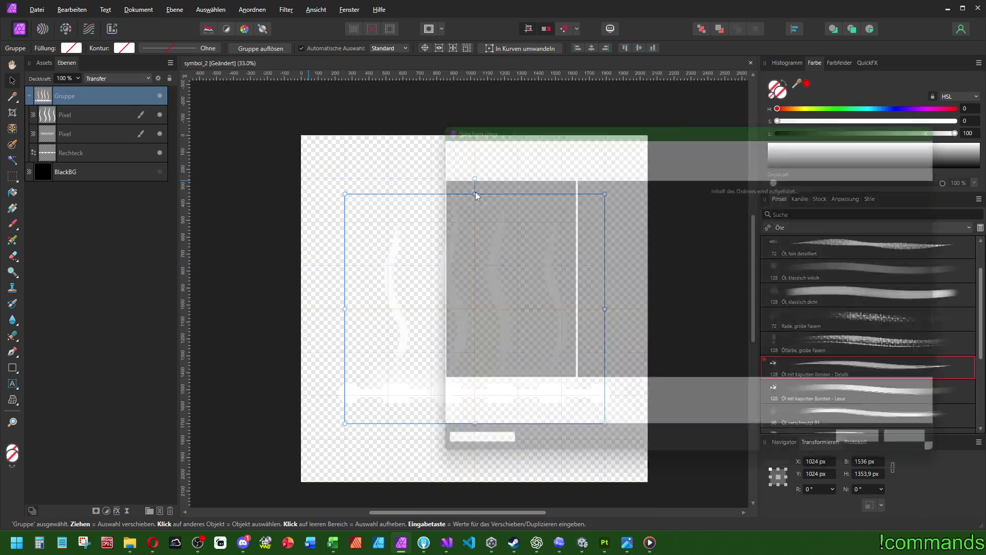
click(657, 200)
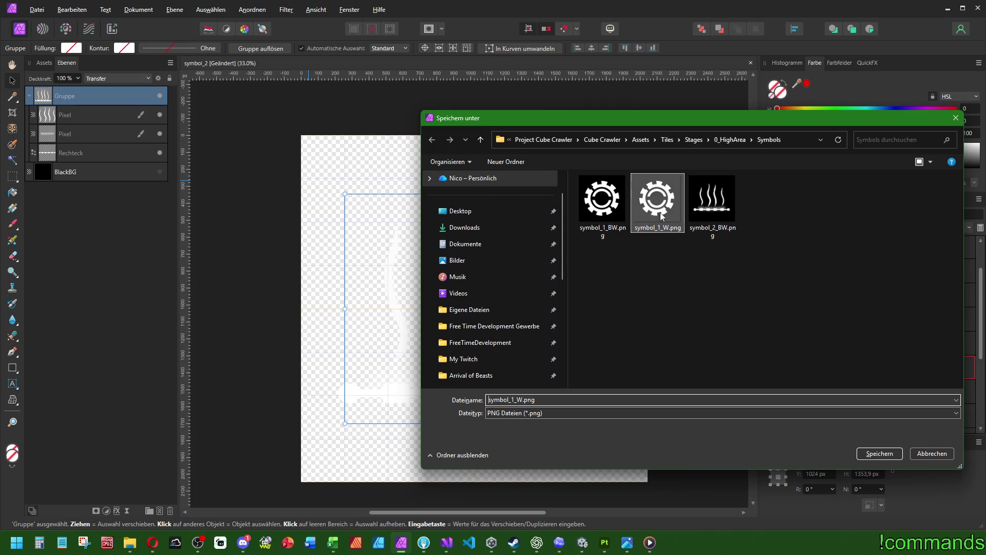
click(515, 399)
key(BackSpace)
text(2)
key(Return)
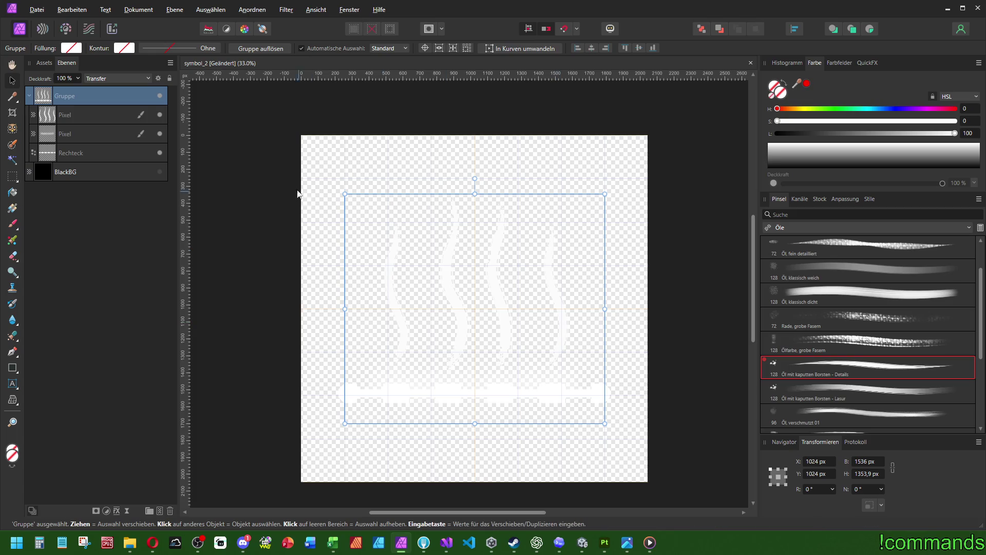
Bring up Save As for the Affinity document and leave the 0_HighArea folder
click(37, 10)
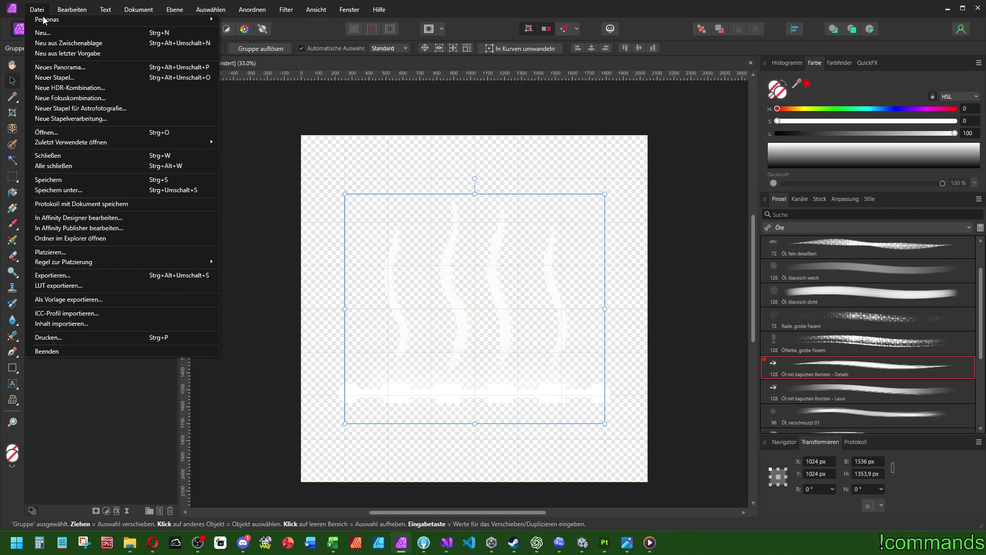
click(101, 190)
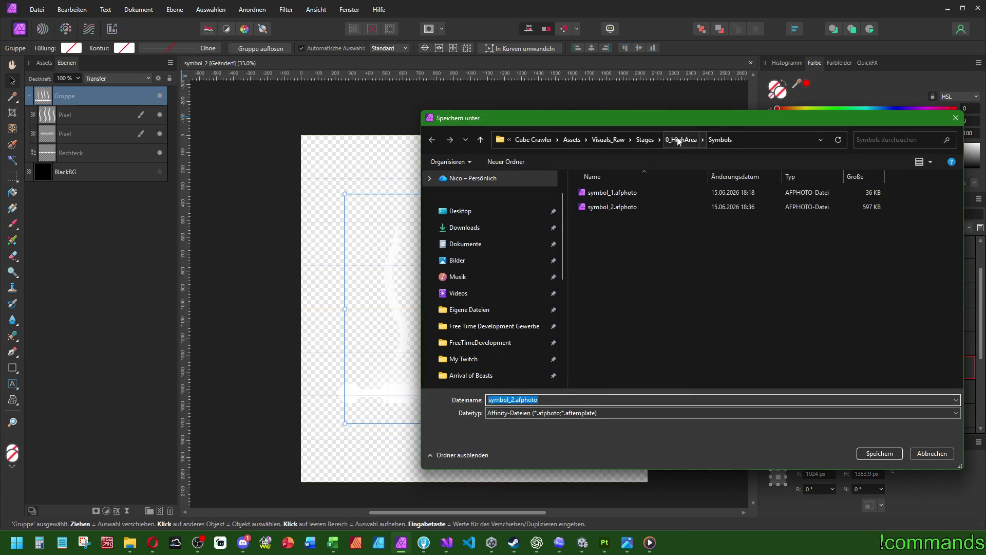
click(679, 140)
Save the document as symbol_1 in Stages/2_Passway/Symbols and show BlackBG again
click(645, 140)
double_click(600, 220)
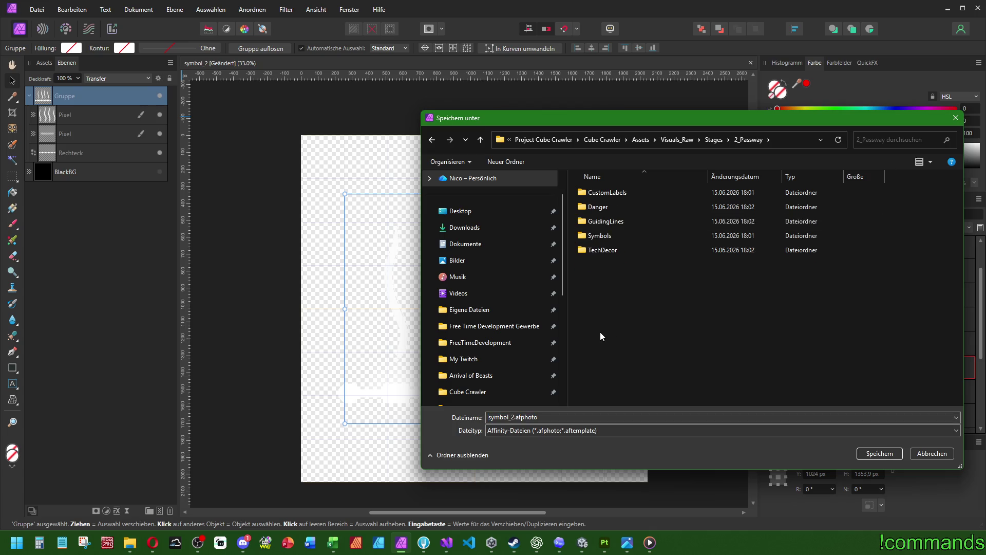
double_click(599, 236)
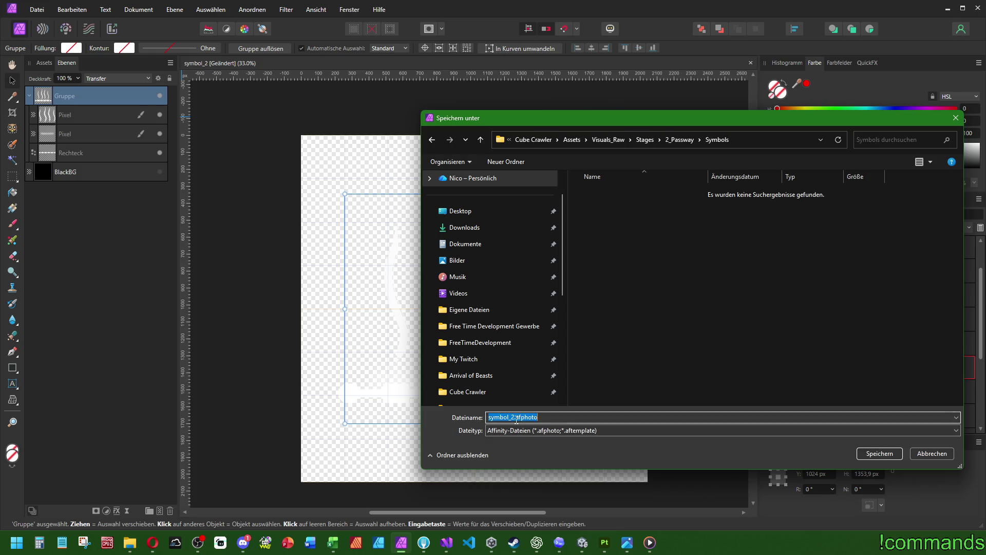
text(1)
key(Return)
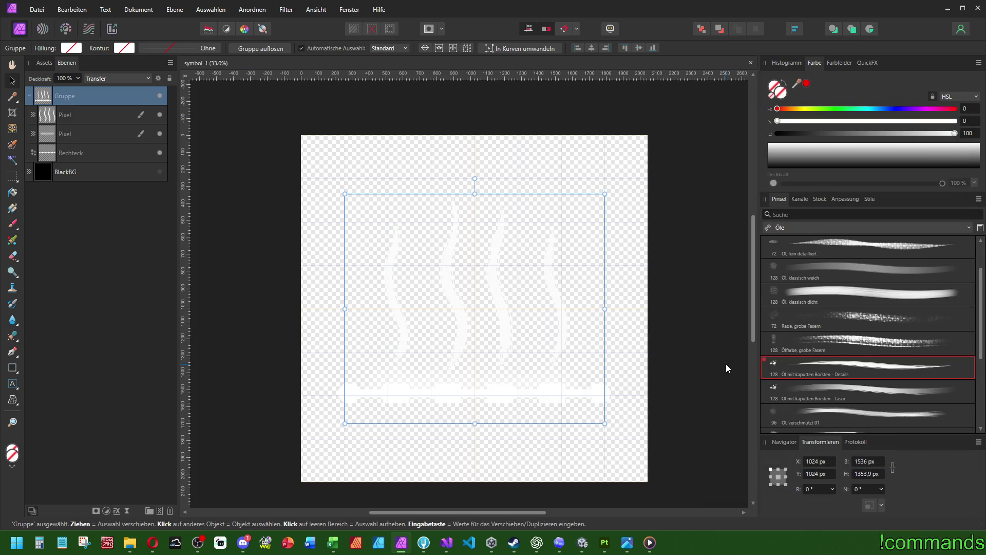
click(159, 171)
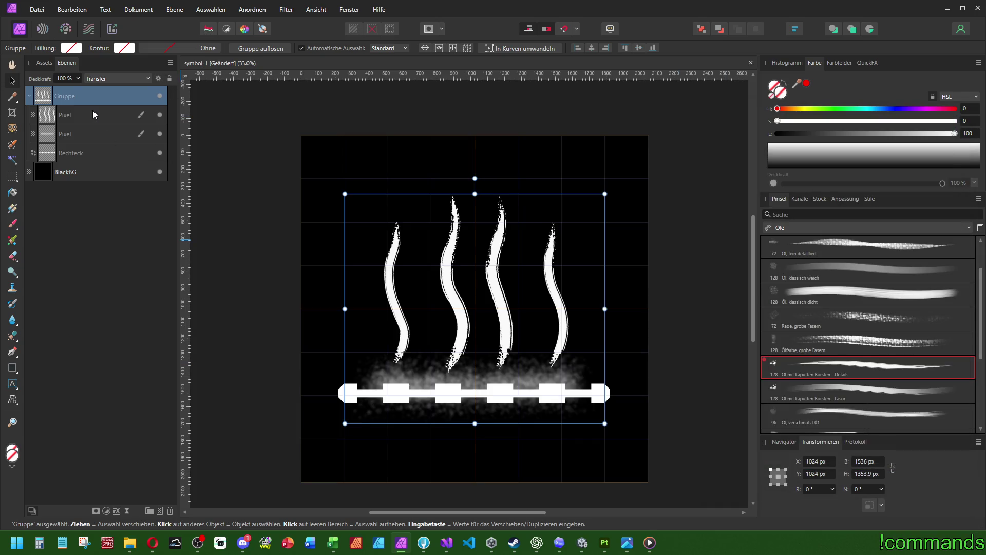
Delete the steam group and bring up the shape tools flyout
key(Delete)
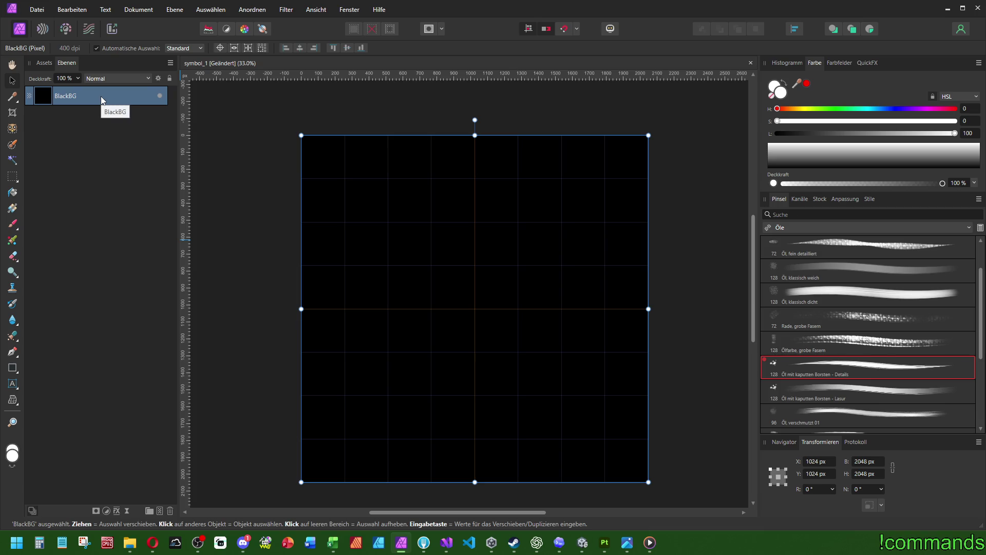
click(16, 372)
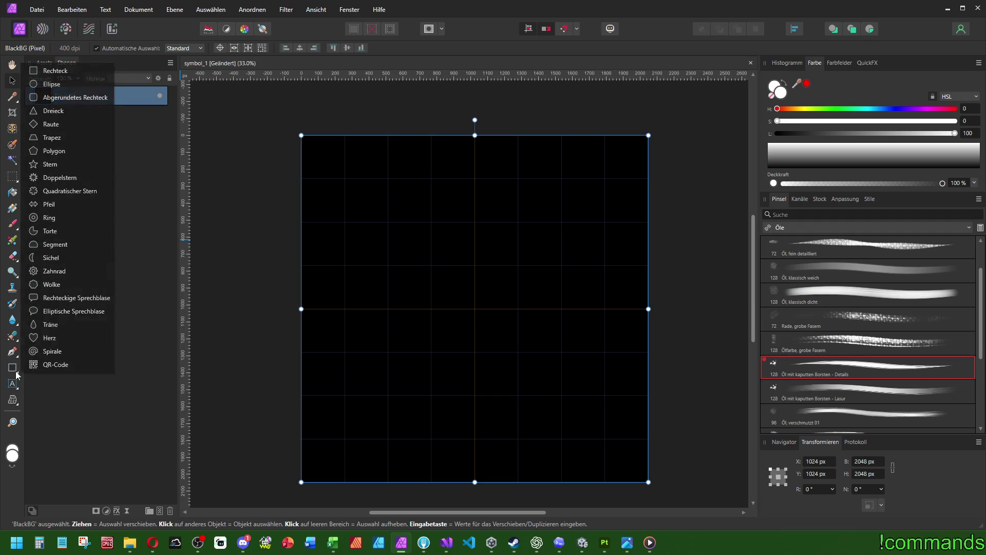
Draw a 424 px ring and centre it horizontally and vertically on the canvas
click(83, 217)
mouse_move(354, 275)
mouse_down()
mouse_move(403, 353)
mouse_move(416, 330)
mouse_move(417, 365)
mouse_move(540, 403)
mouse_move(405, 352)
mouse_move(418, 355)
mouse_up()
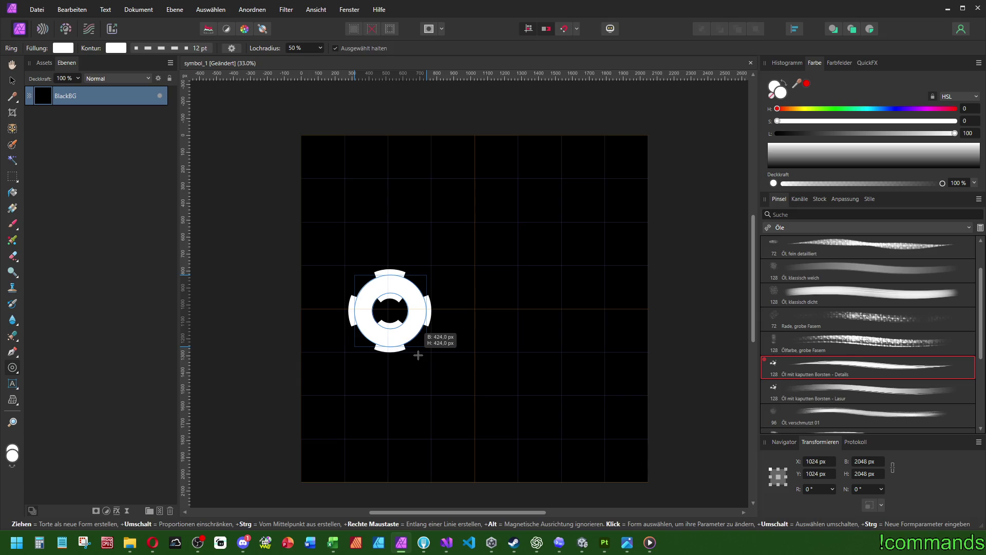
drag(418, 355, 418, 356)
scroll(489, 262, up, 1)
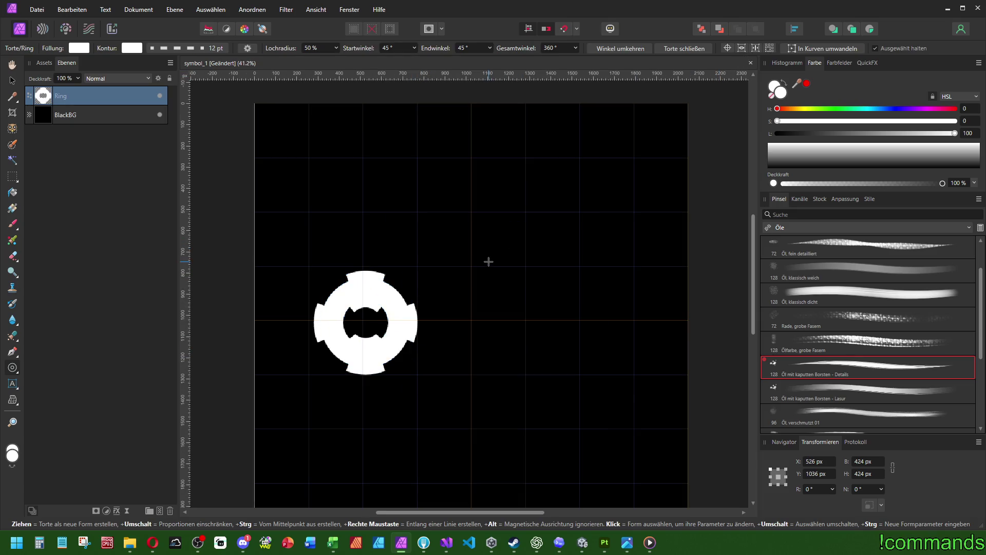
click(793, 30)
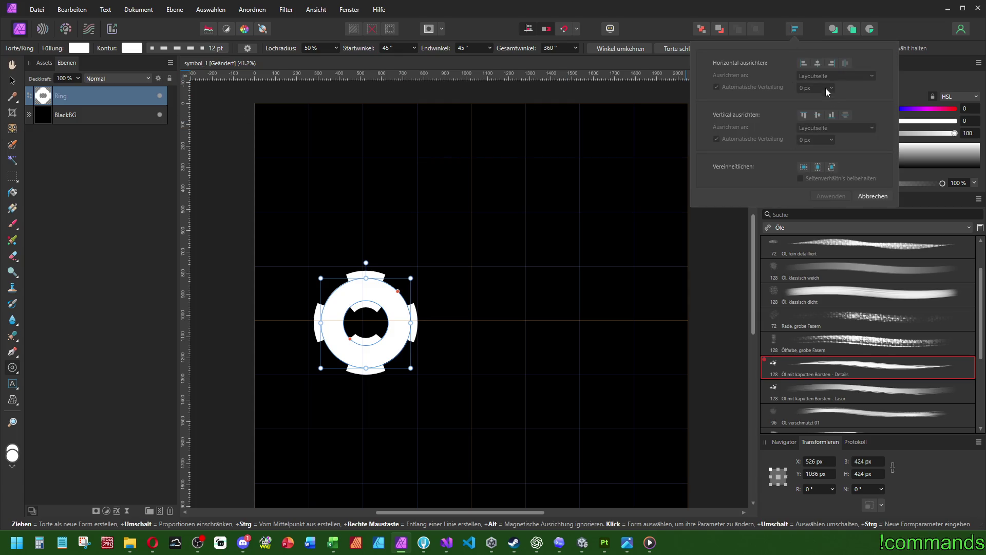
click(817, 62)
click(818, 115)
Widen the ring's hole radius to 75 % and switch its outline to dashed
scroll(452, 311, up, 3)
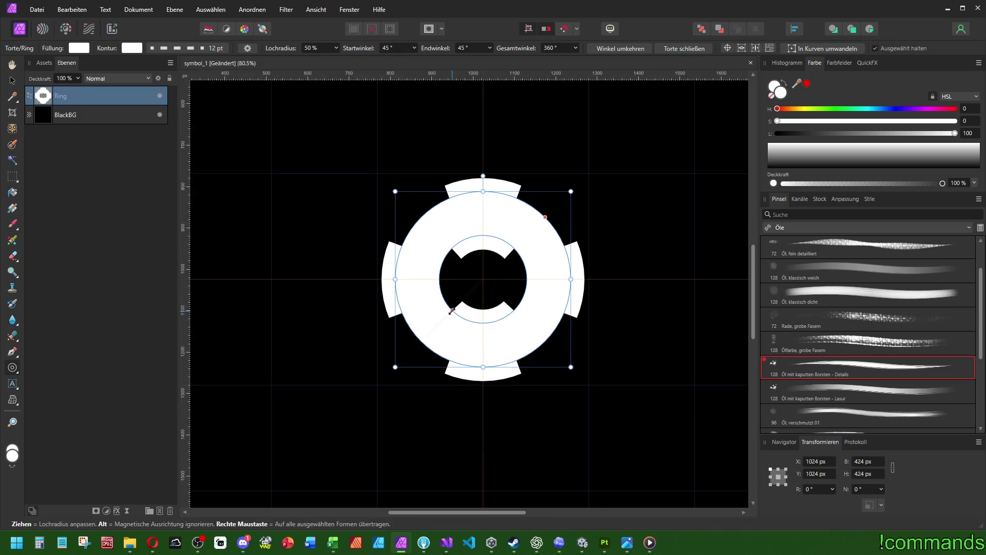
drag(452, 312, 442, 331)
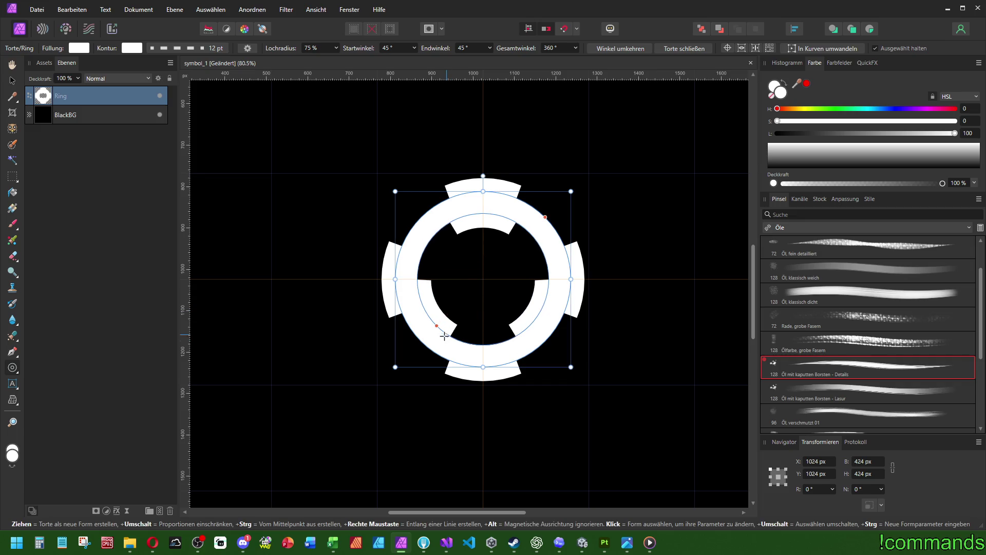
click(222, 50)
Enter dash values 2, 10 and 12 so the ring shows three symmetric notches
click(141, 205)
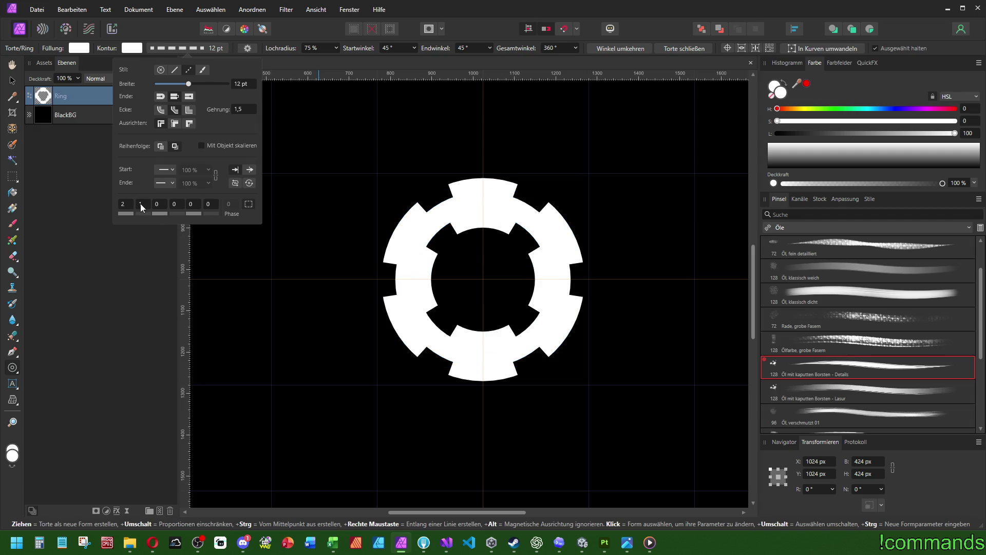
text(2)
click(123, 206)
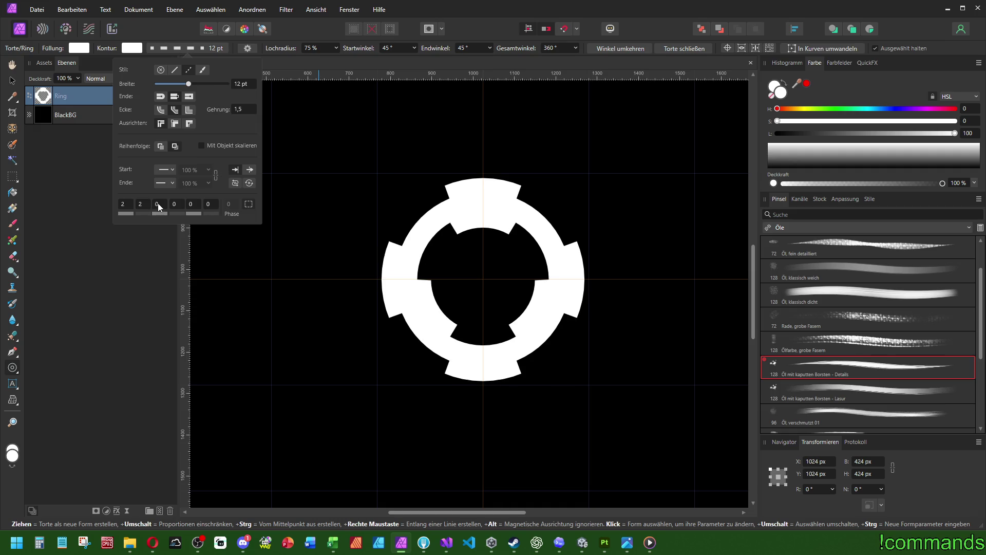
text(1)
text(0)
click(208, 205)
text(1)
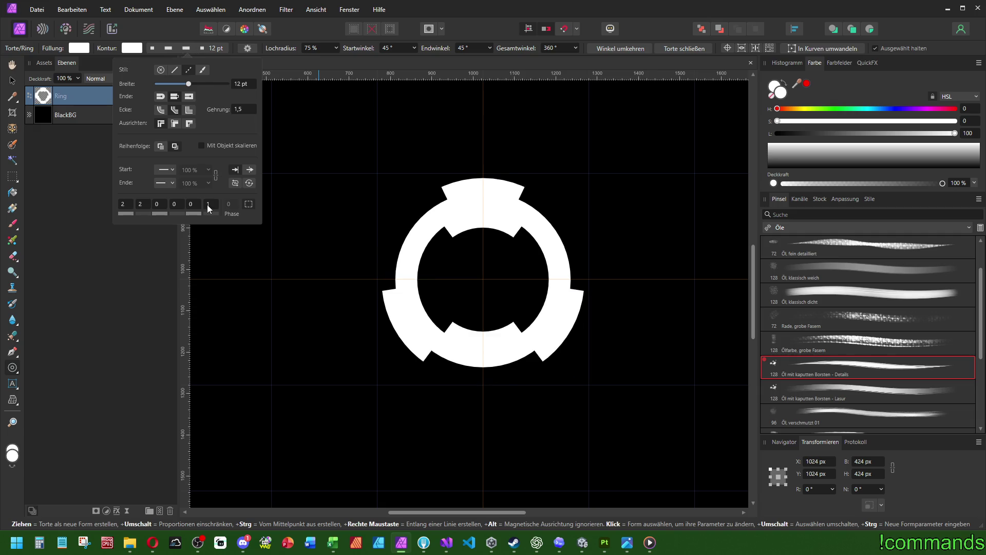
text(2)
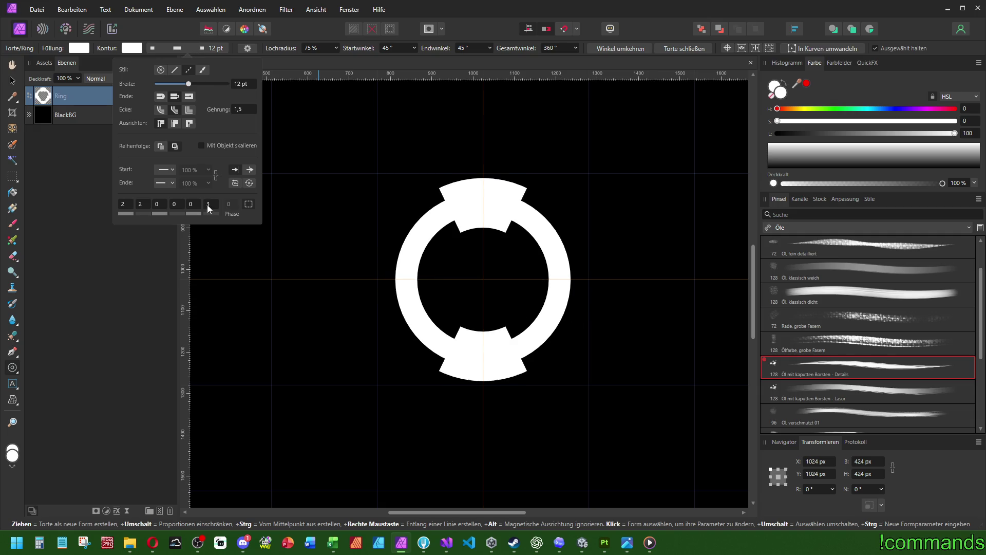
key(Return)
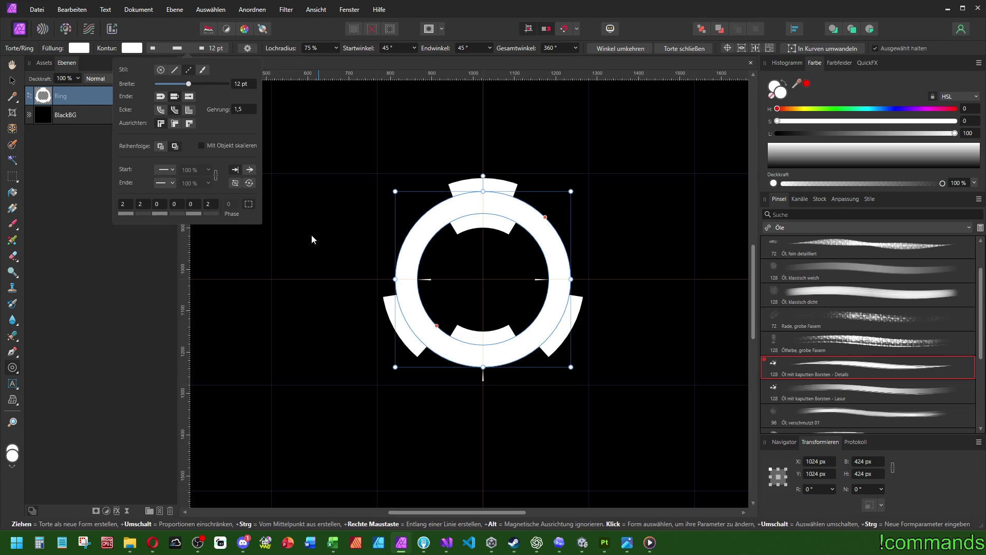
click(392, 256)
Select the ring and duplicate it onto a new layer with Ctrl+J
scroll(392, 255, down, 5)
scroll(505, 298, up, 8)
scroll(505, 298, up, 1)
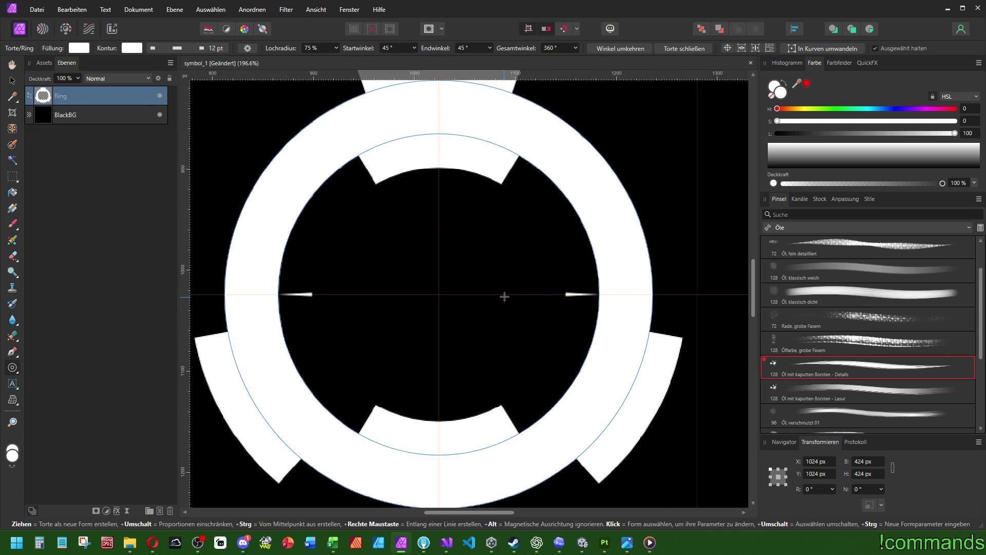
scroll(490, 285, down, 5)
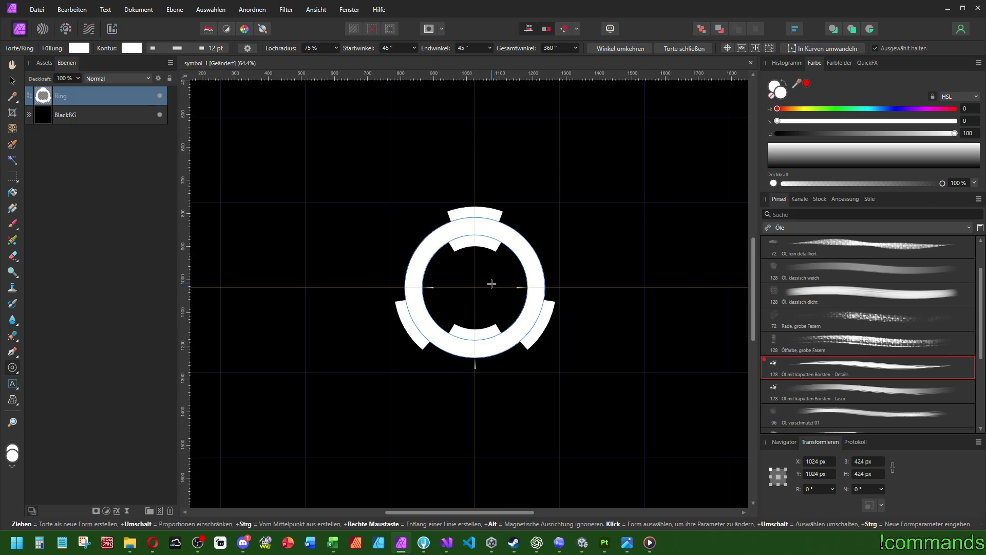
click(492, 283)
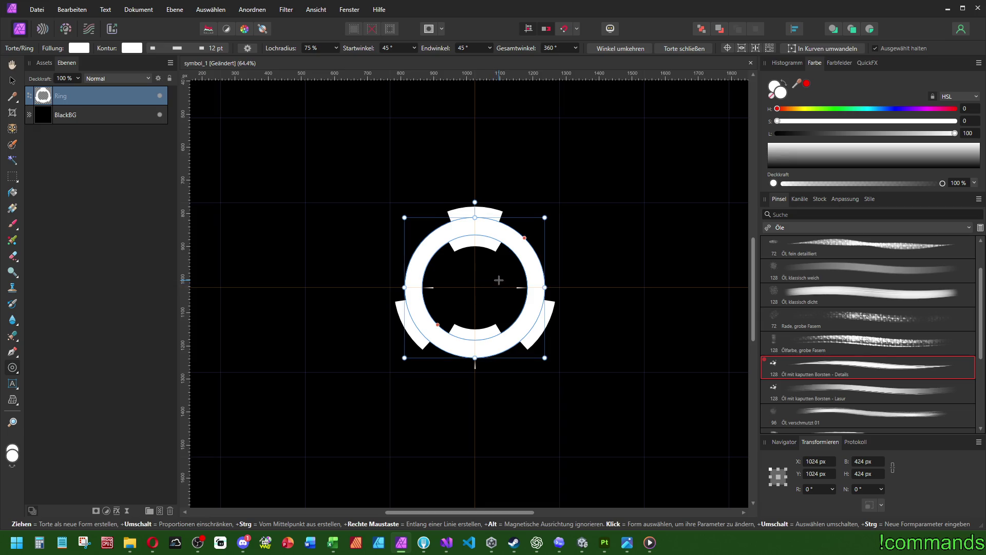
scroll(497, 283, down, 2)
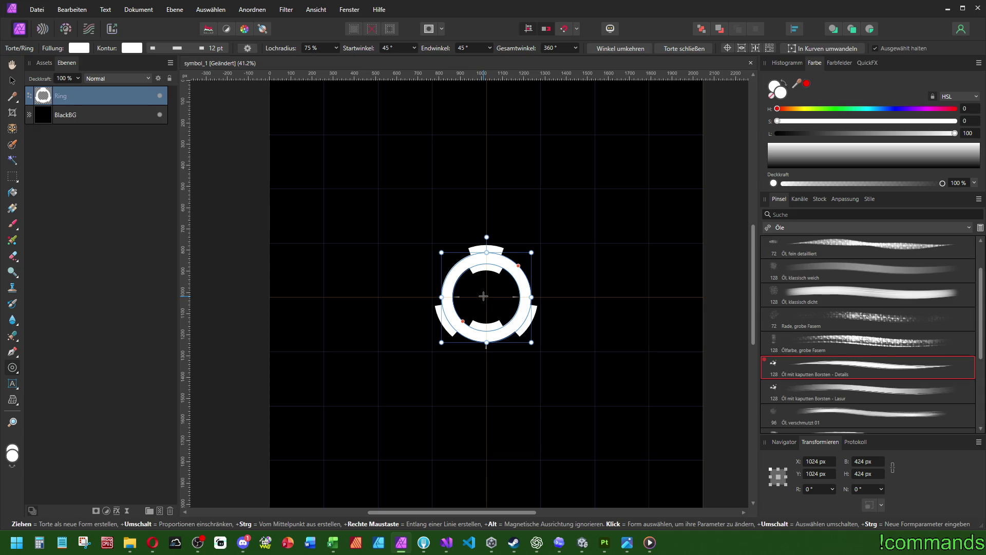
click(483, 296)
scroll(534, 265, down, 1)
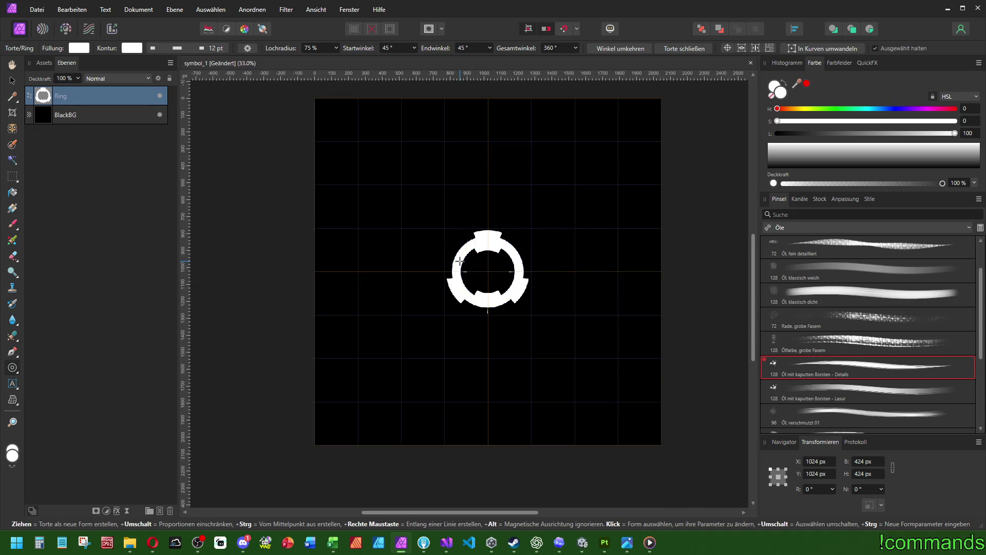
scroll(534, 265, up, 1)
scroll(532, 266, down, 1)
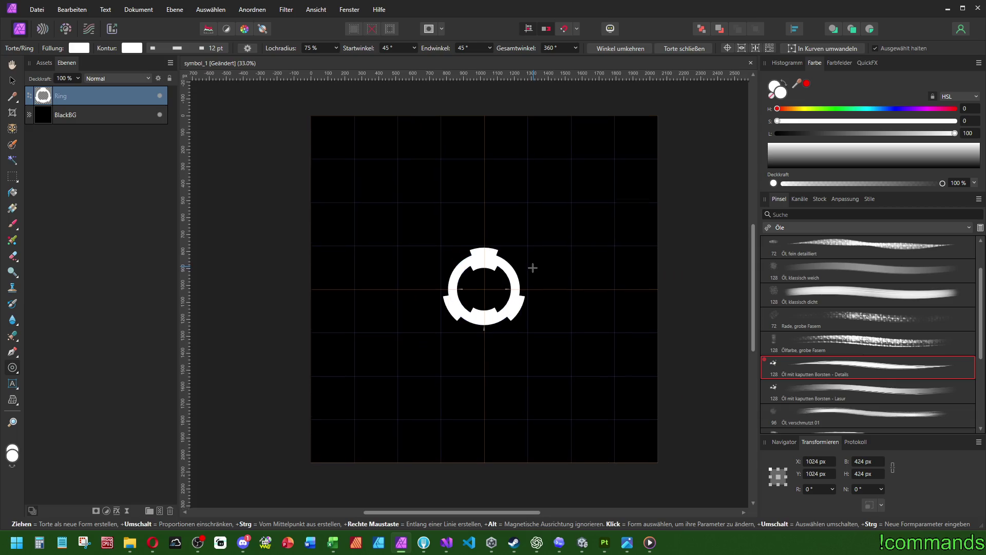
click(465, 269)
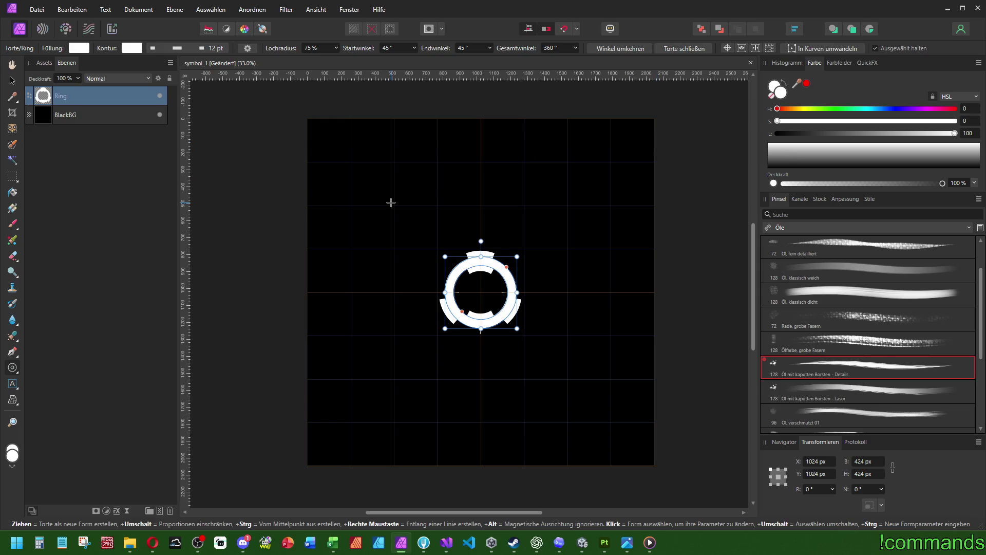
scroll(496, 231, down, 1)
key(ctrl+j)
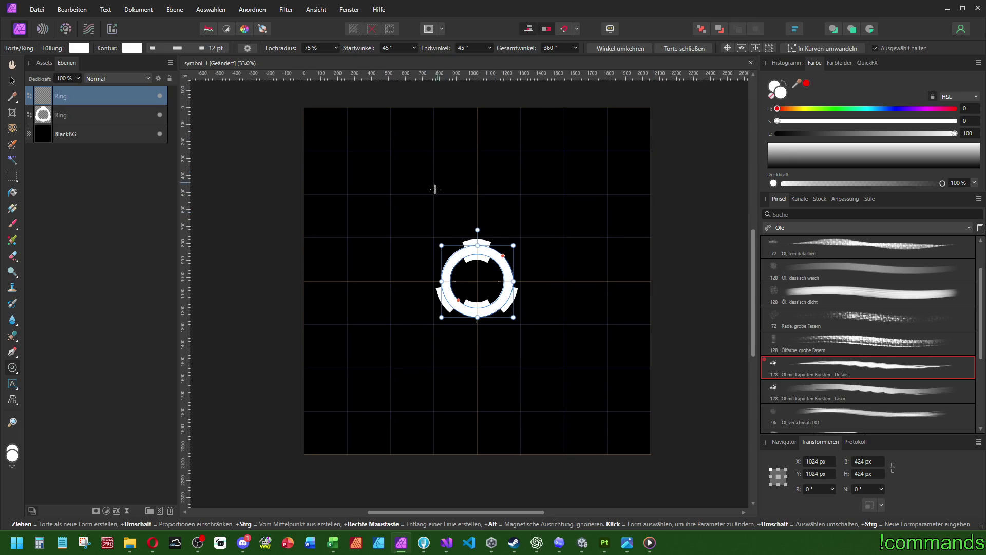
Move the copied ring to the lower right and thin it to an 88 % hole
mouse_move(495, 246)
mouse_down()
mouse_move(586, 352)
mouse_move(496, 270)
mouse_up()
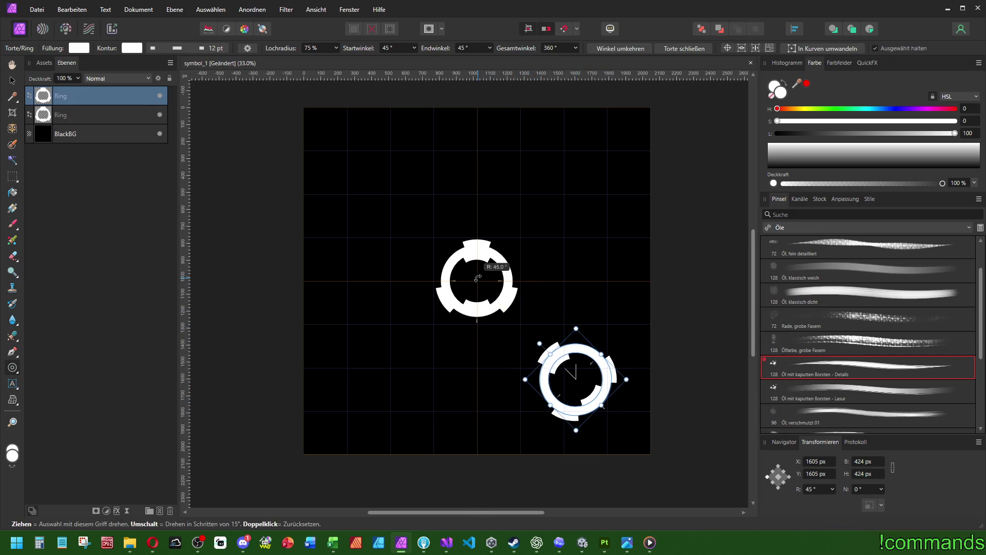
scroll(597, 383, up, 2)
click(597, 384)
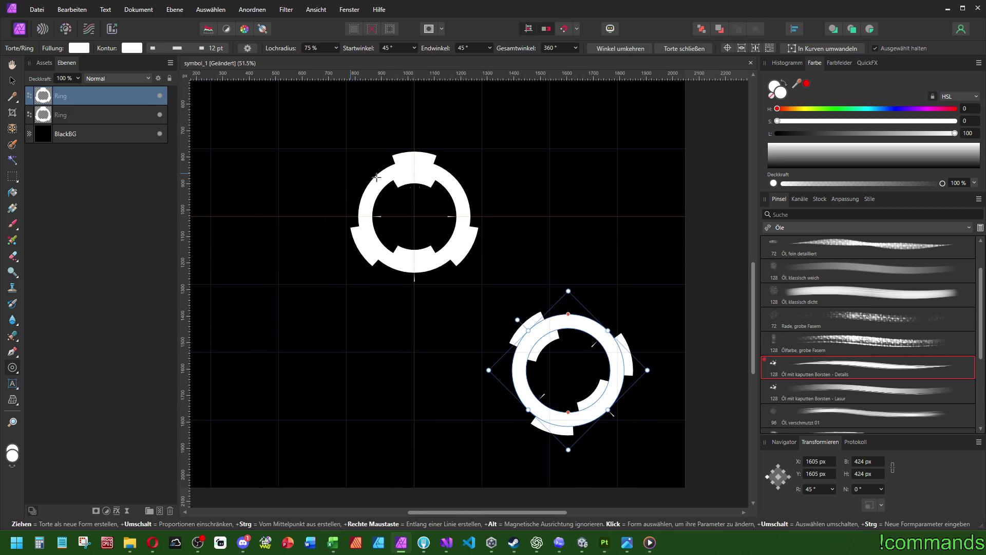
drag(567, 415, 568, 420)
Set the lower ring's dash pattern to 1-3-1-3-1-0 for four symmetric notches
click(198, 47)
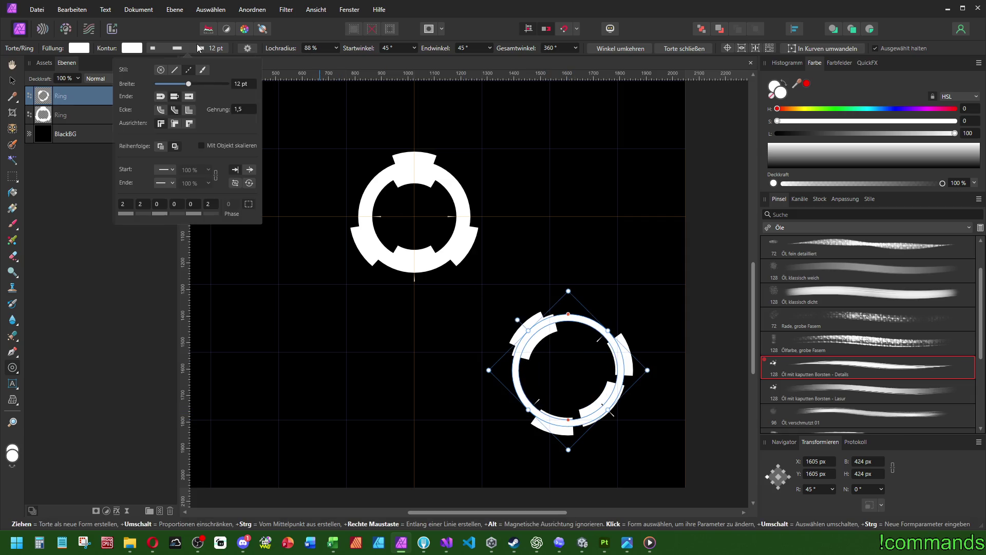
scroll(210, 204, up, 3)
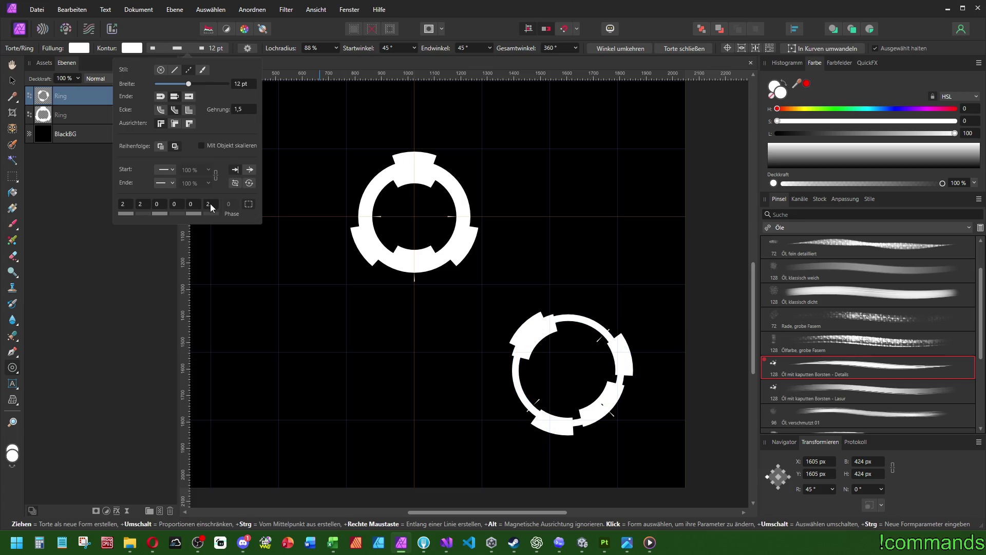
scroll(211, 204, down, 3)
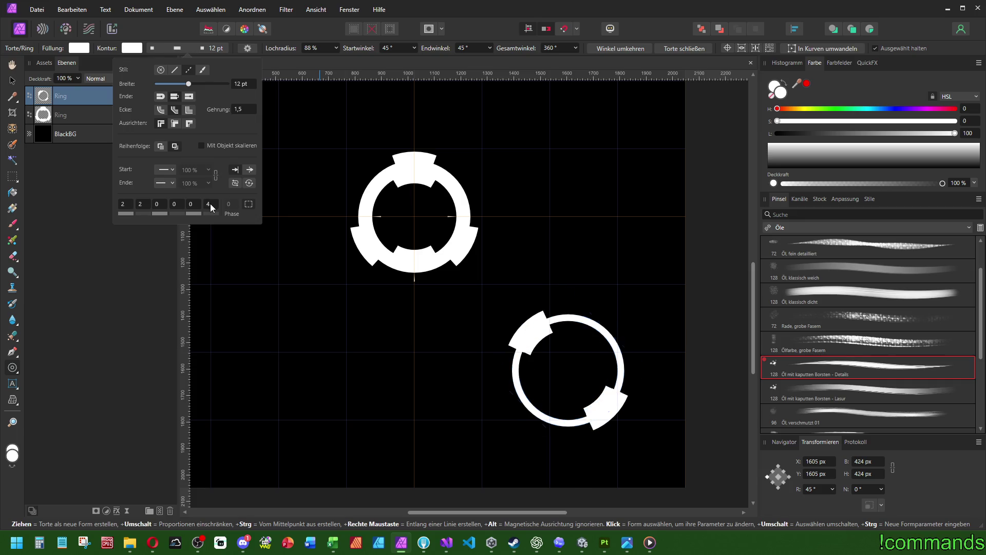
scroll(210, 203, down, 1)
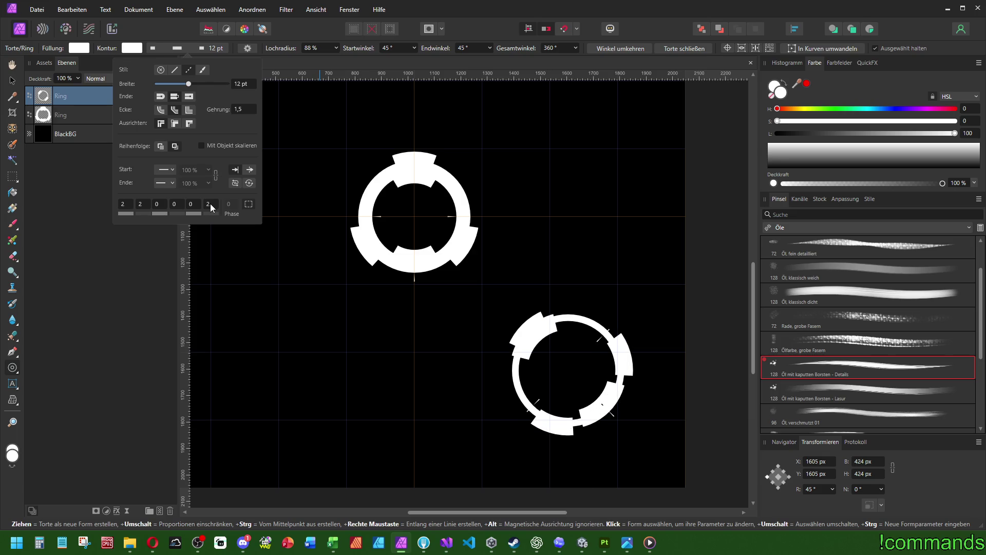
scroll(193, 205, up, 2)
scroll(193, 206, down, 1)
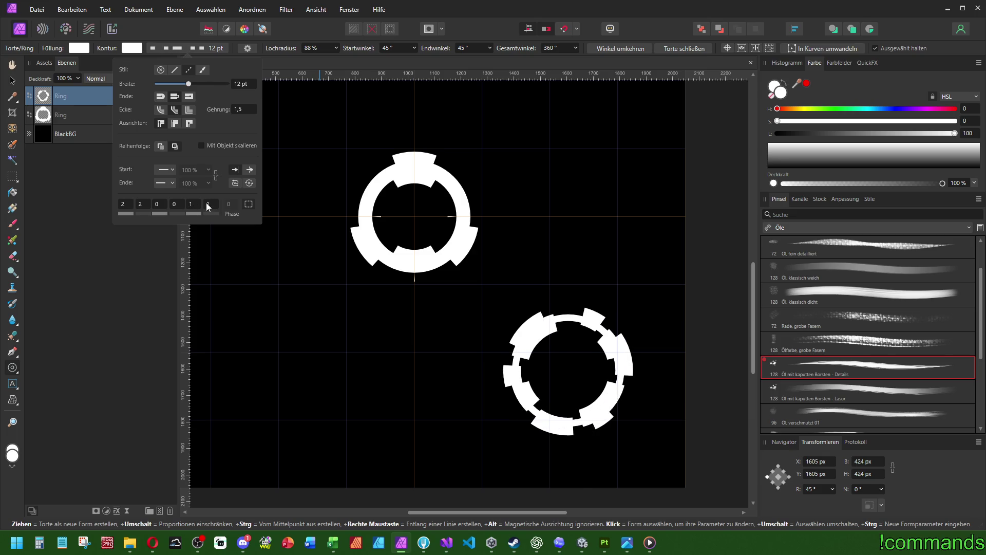
scroll(211, 205, down, 1)
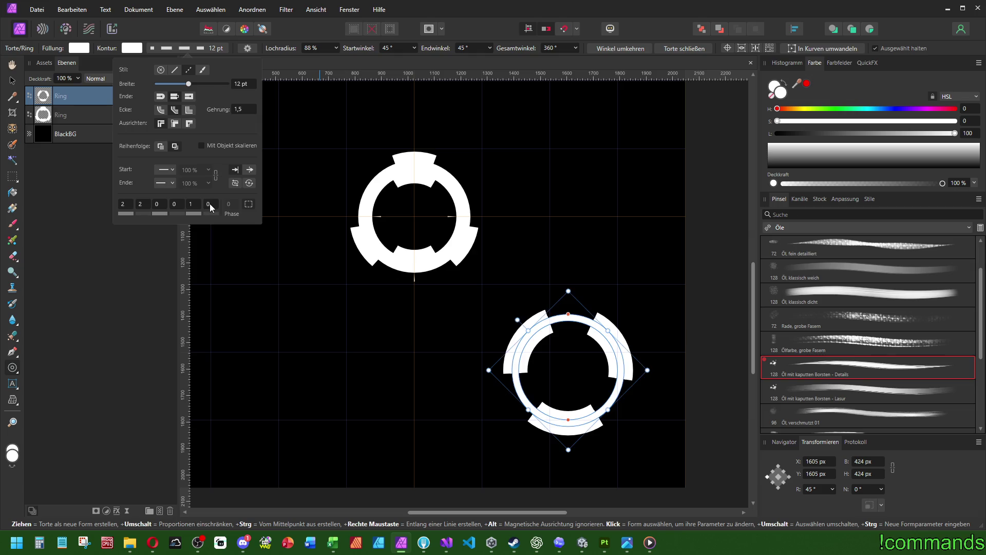
scroll(162, 204, up, 2)
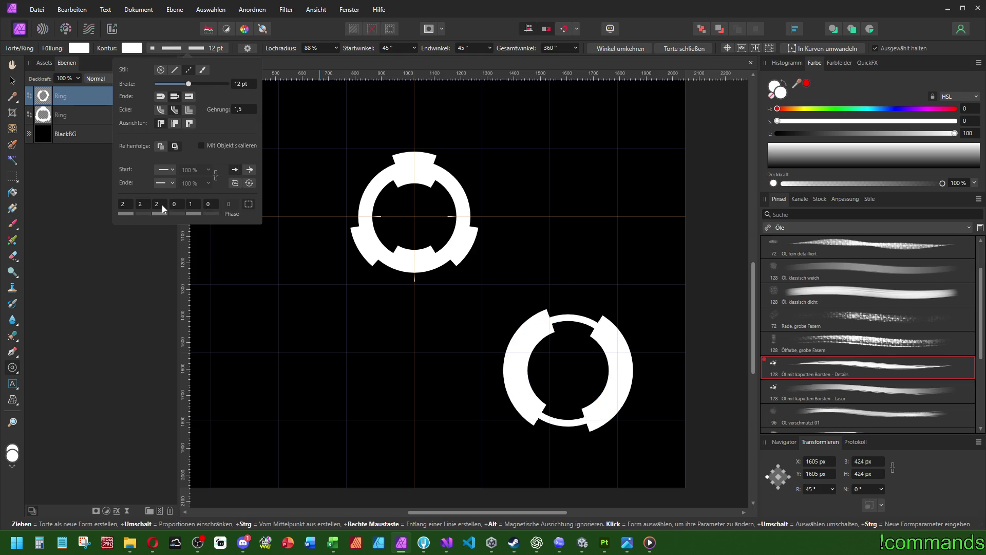
scroll(162, 205, down, 2)
scroll(182, 204, up, 3)
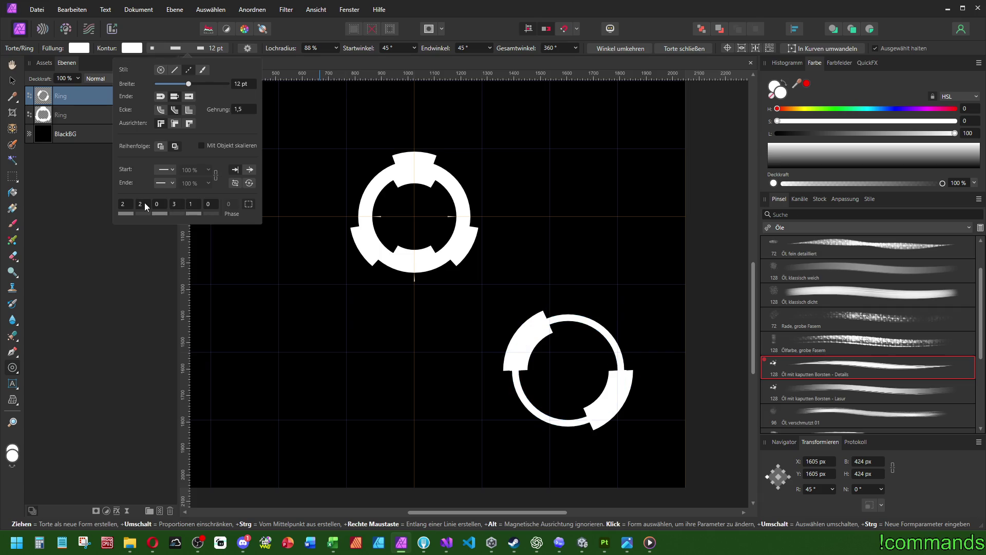
scroll(144, 202, up, 1)
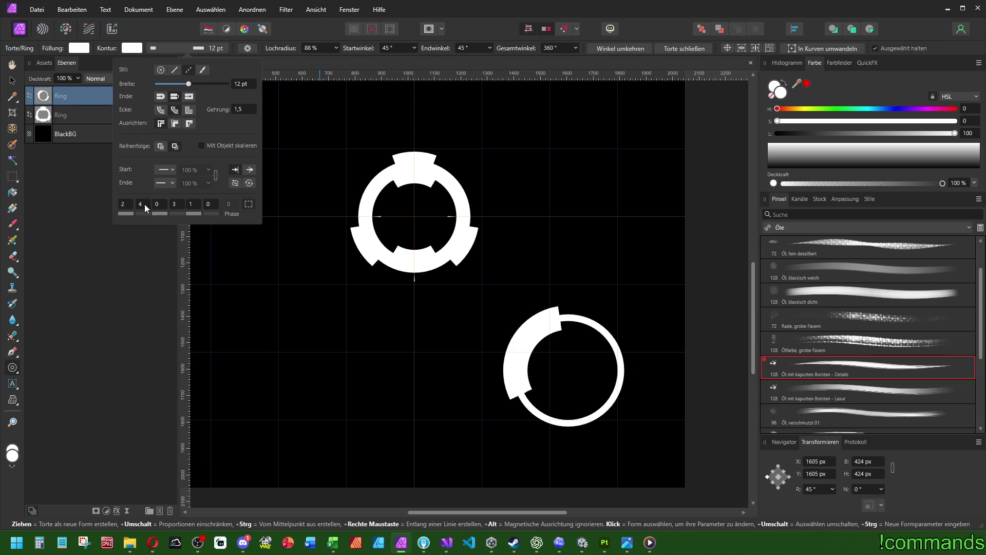
scroll(124, 205, down, 1)
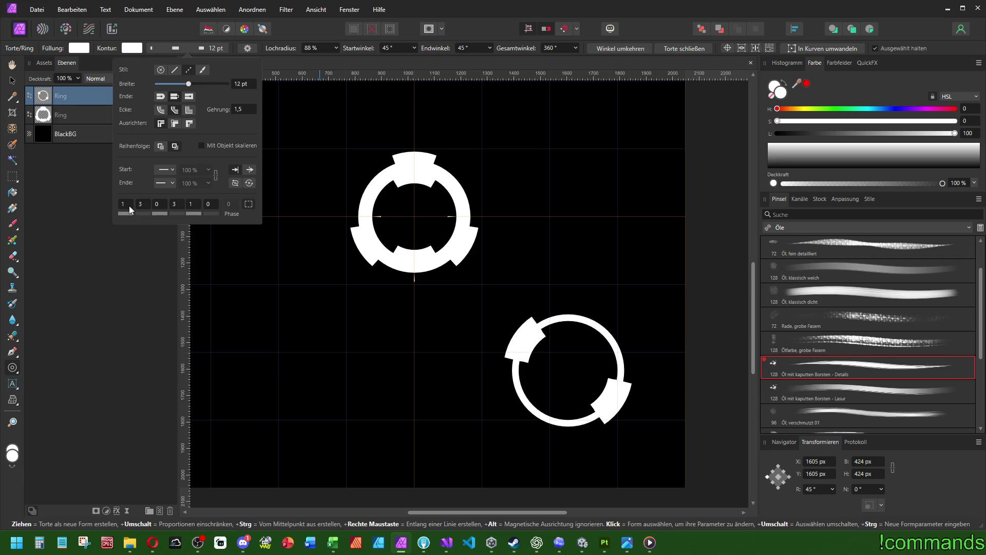
scroll(164, 205, up, 1)
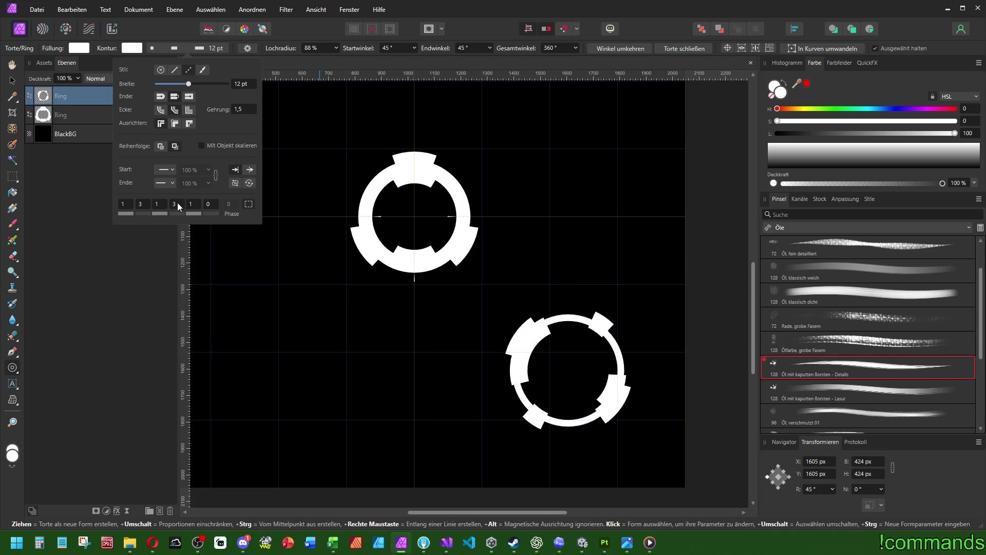
scroll(193, 201, up, 1)
scroll(193, 204, down, 2)
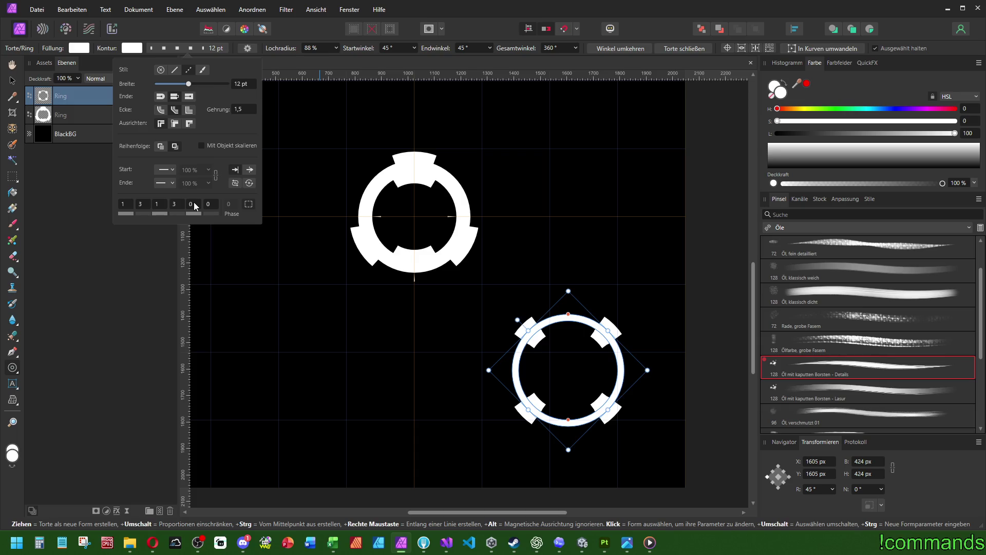
Draw a small rectangle beside the lower ring, rotate it 45° and set its stroke to none
click(331, 297)
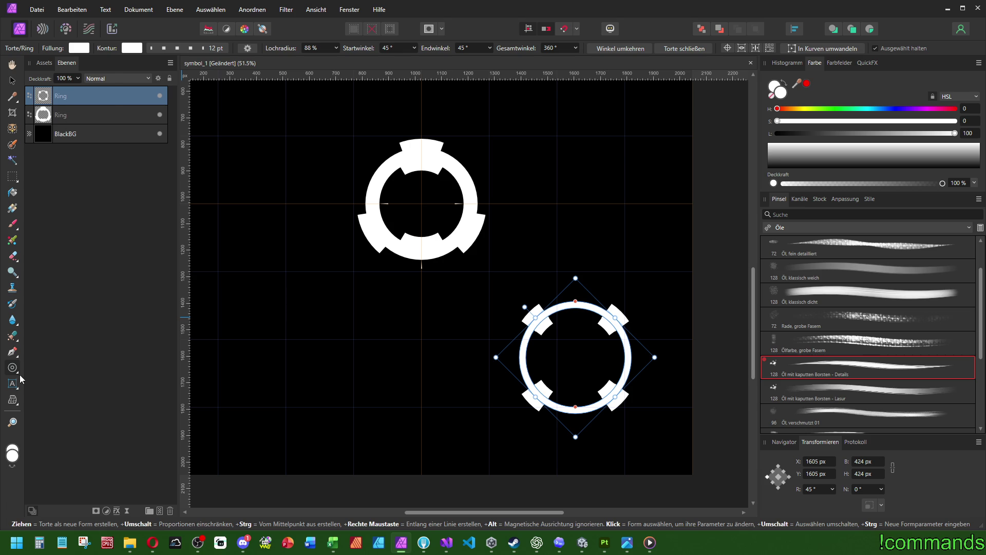
click(17, 372)
click(52, 84)
mouse_move(490, 262)
mouse_down()
mouse_move(546, 329)
mouse_move(550, 354)
mouse_move(540, 359)
mouse_move(526, 326)
mouse_move(419, 333)
mouse_move(636, 440)
mouse_move(532, 304)
mouse_move(511, 324)
mouse_up()
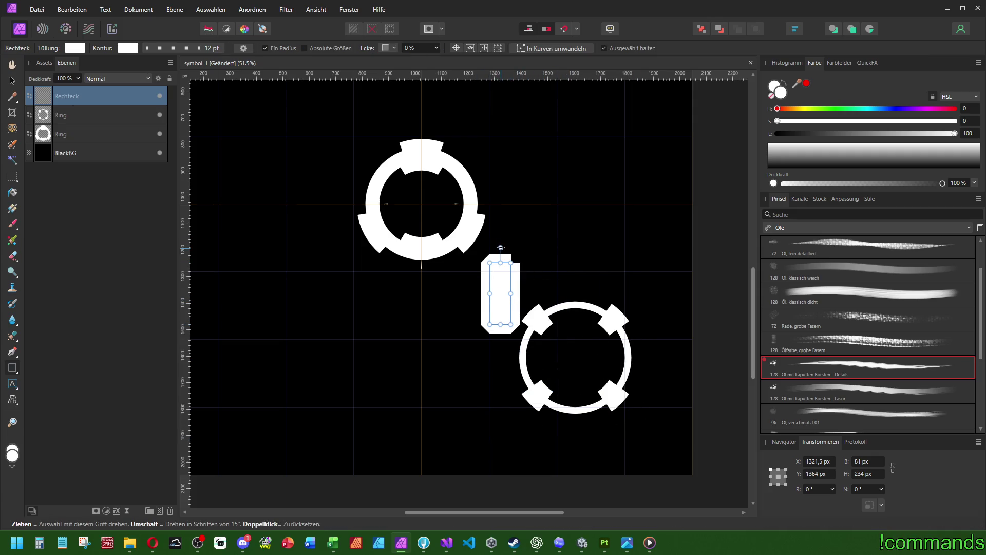
drag(501, 248, 431, 225)
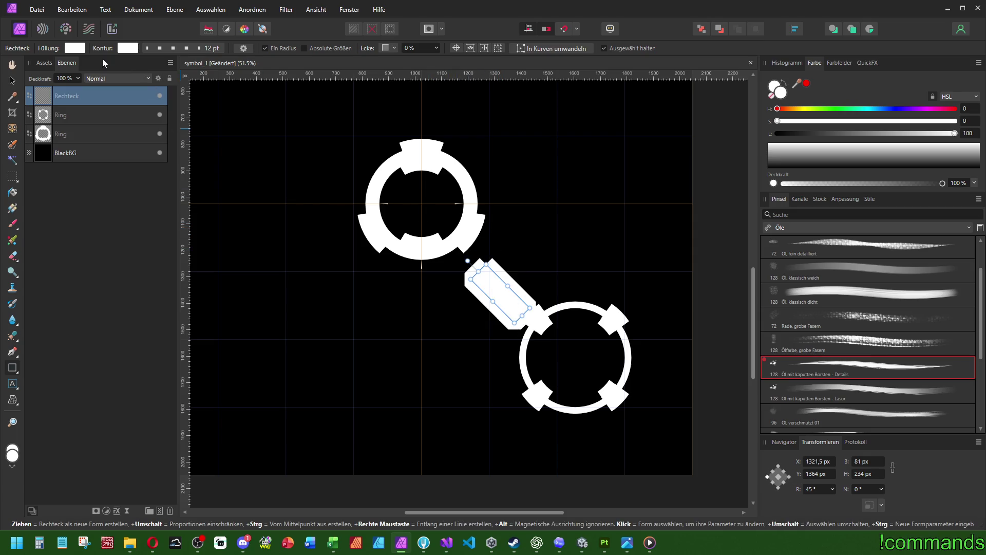
click(156, 48)
click(157, 69)
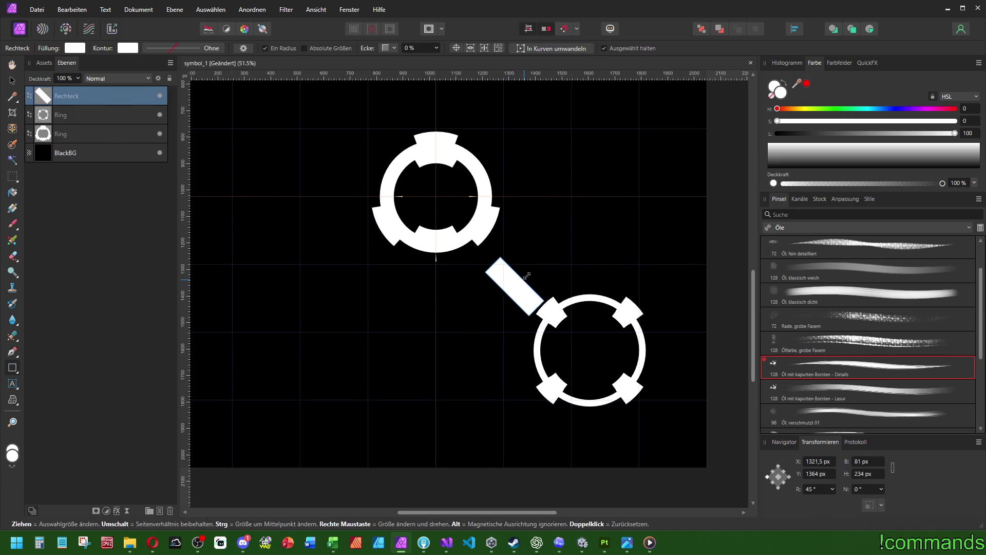
Widen the rotated rectangle into a diamond and move it onto the lower ring
mouse_move(527, 276)
mouse_down()
mouse_move(555, 219)
mouse_move(635, 117)
mouse_up()
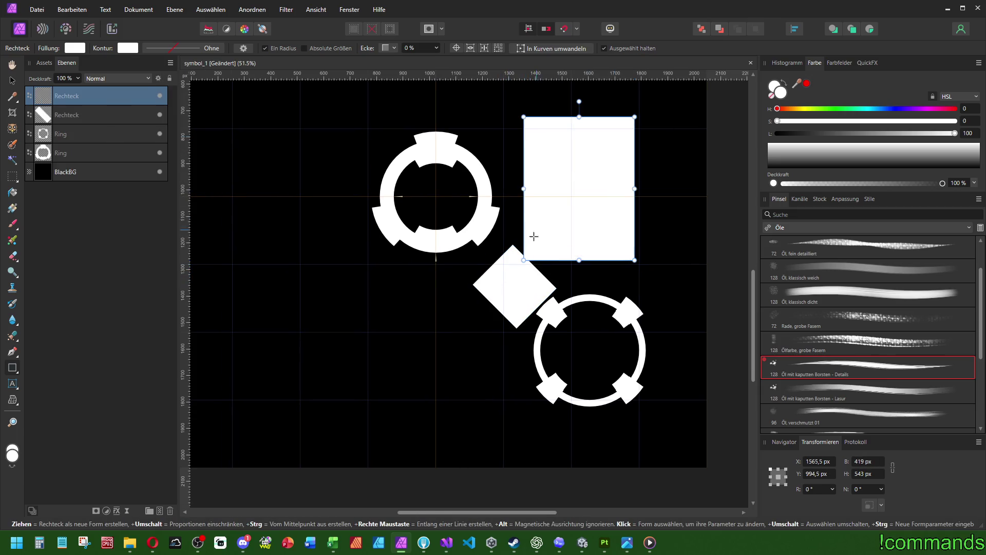
key(ctrl+z)
mouse_move(522, 256)
mouse_down()
mouse_move(570, 300)
mouse_move(556, 272)
mouse_move(497, 254)
mouse_move(371, 241)
mouse_move(338, 254)
mouse_move(365, 261)
mouse_up()
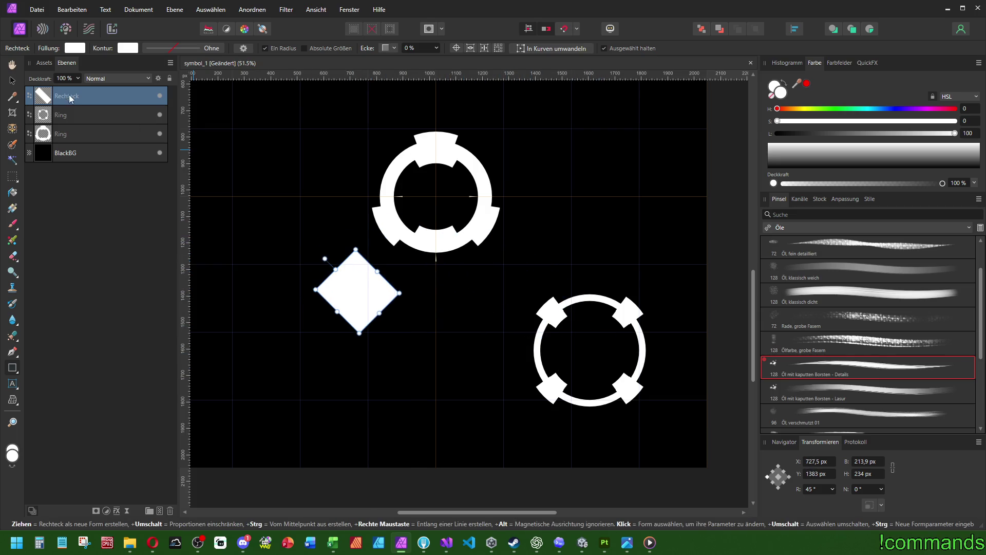
click(77, 121)
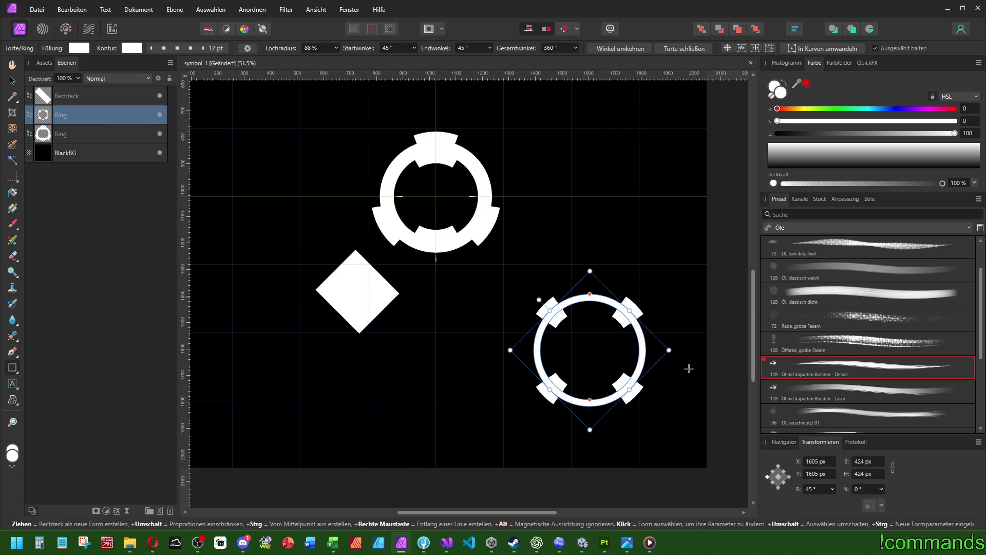
click(87, 103)
drag(327, 260, 555, 260)
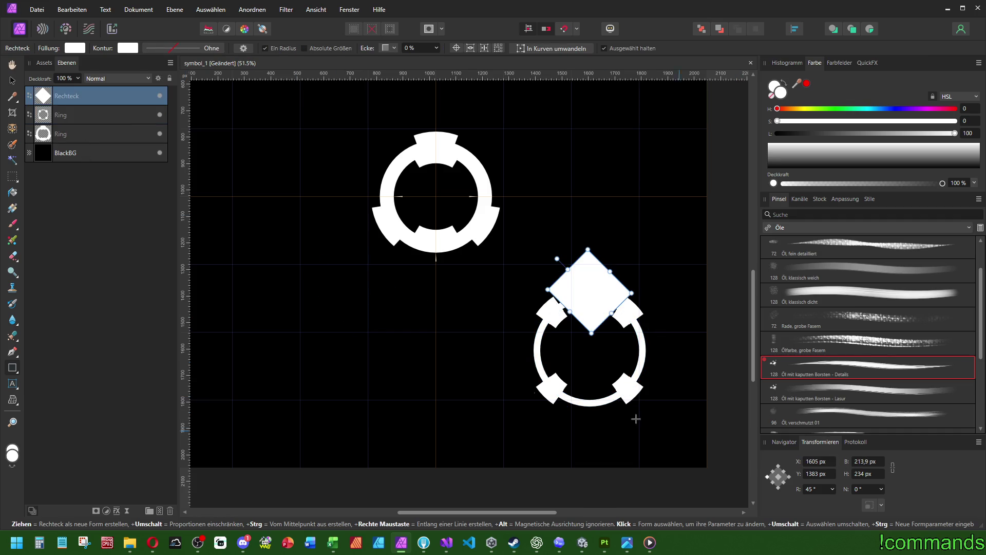
click(83, 118)
click(828, 475)
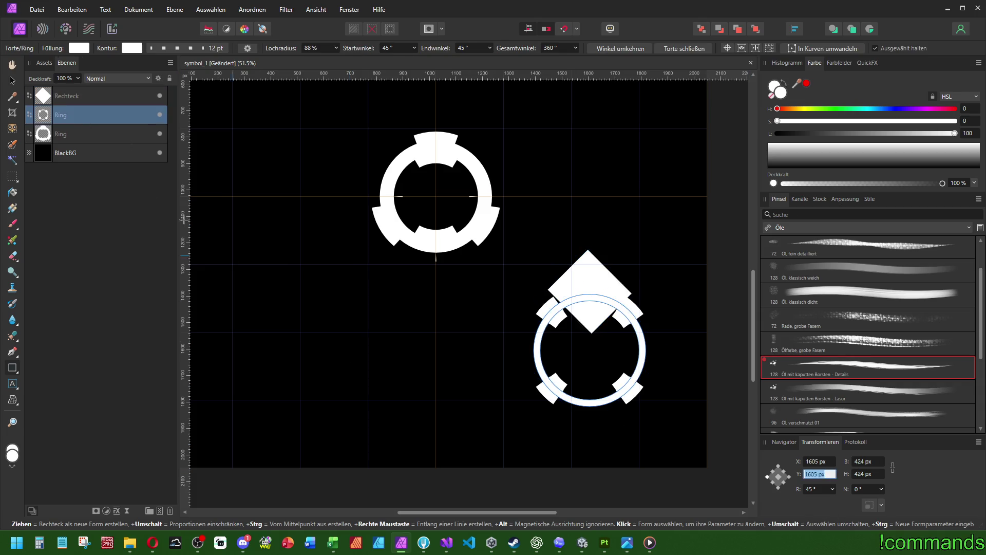
click(72, 96)
click(817, 474)
Set the diamond's Y to 1605 px and reshape it into a narrow diagonal bar about 135 px wide
text(1605)
key(Return)
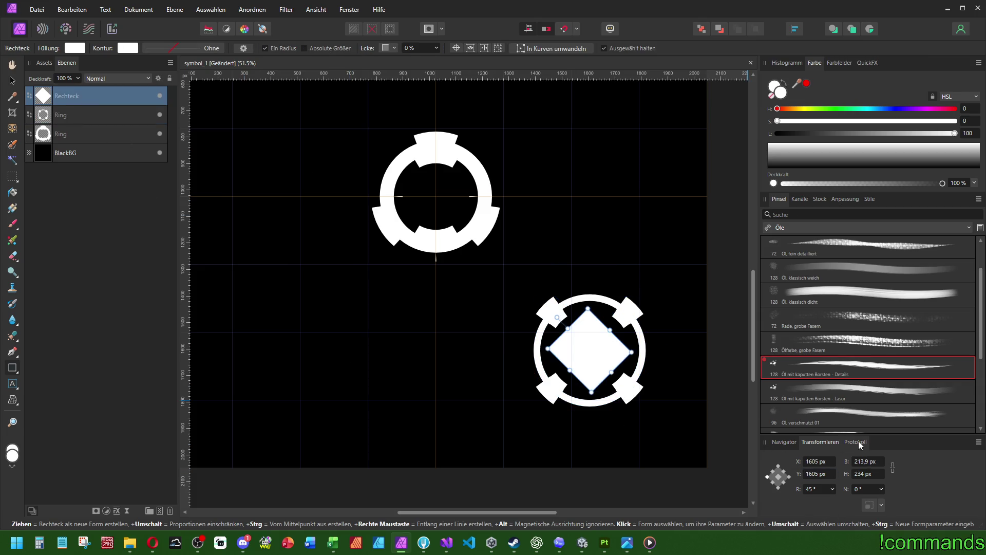
drag(568, 329, 523, 284)
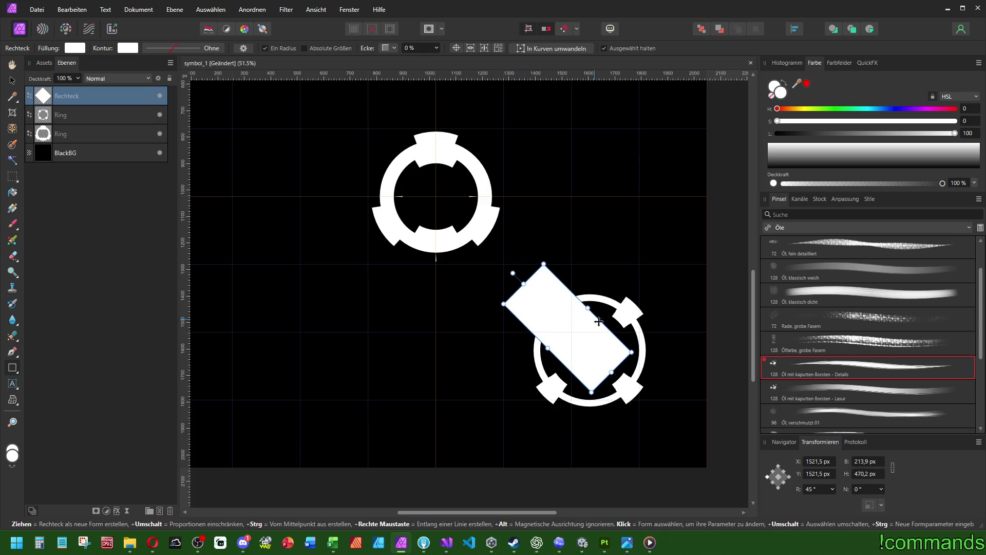
drag(589, 307, 571, 323)
drag(577, 315, 579, 313)
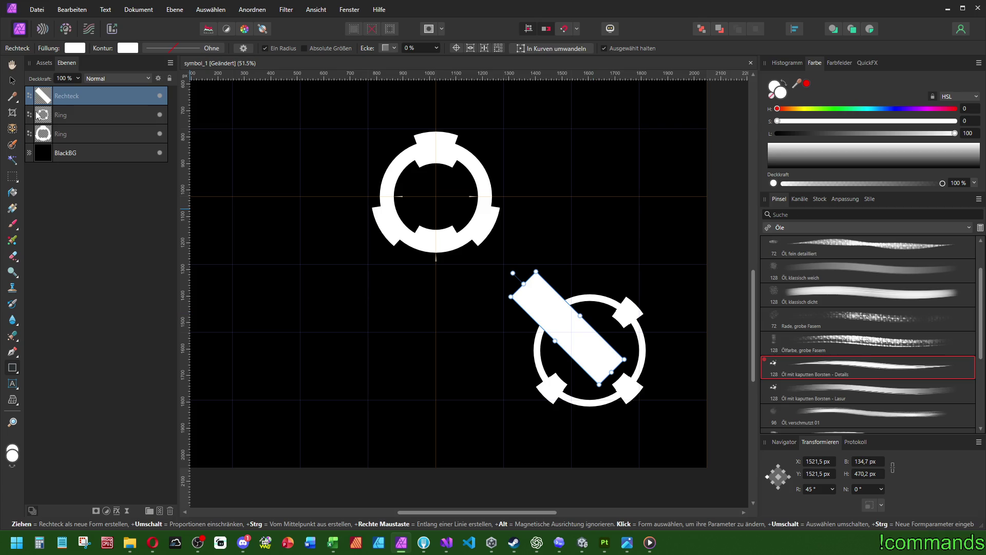
Group the bar with the lower ring and adjust the bar's length across the ring
ctrl+click(58, 112)
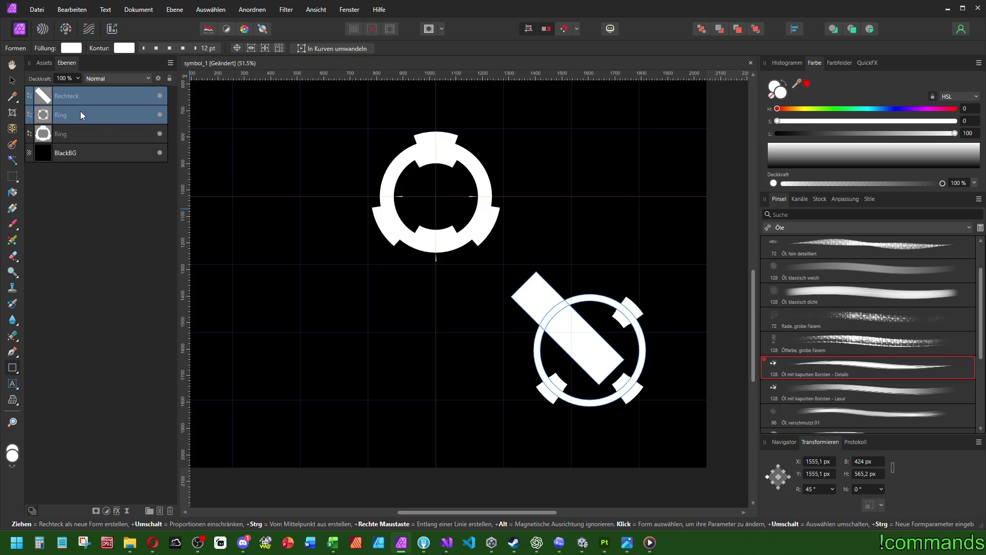
key(ctrl+g)
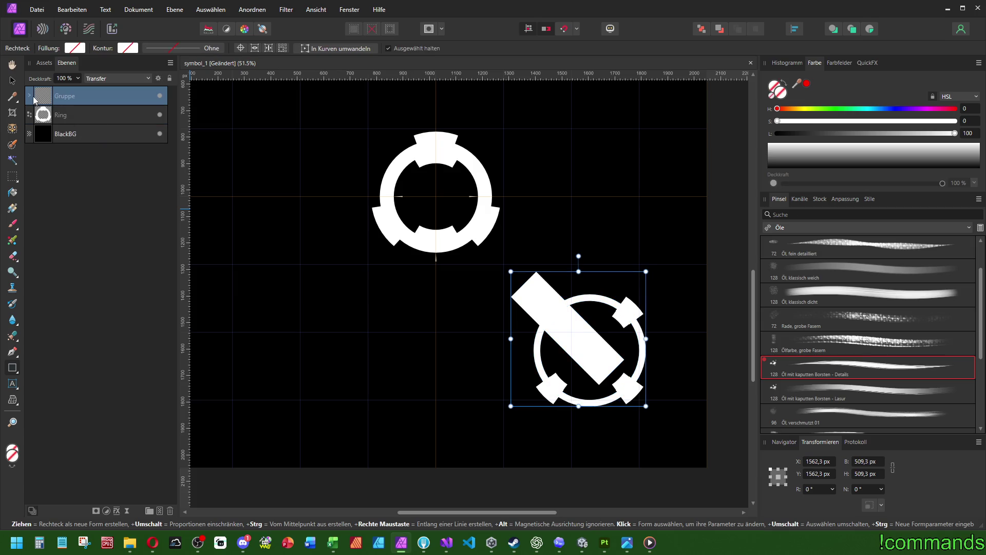
click(30, 95)
click(71, 115)
mouse_move(514, 275)
mouse_down()
mouse_move(547, 304)
mouse_move(538, 298)
mouse_up()
drag(610, 371, 596, 356)
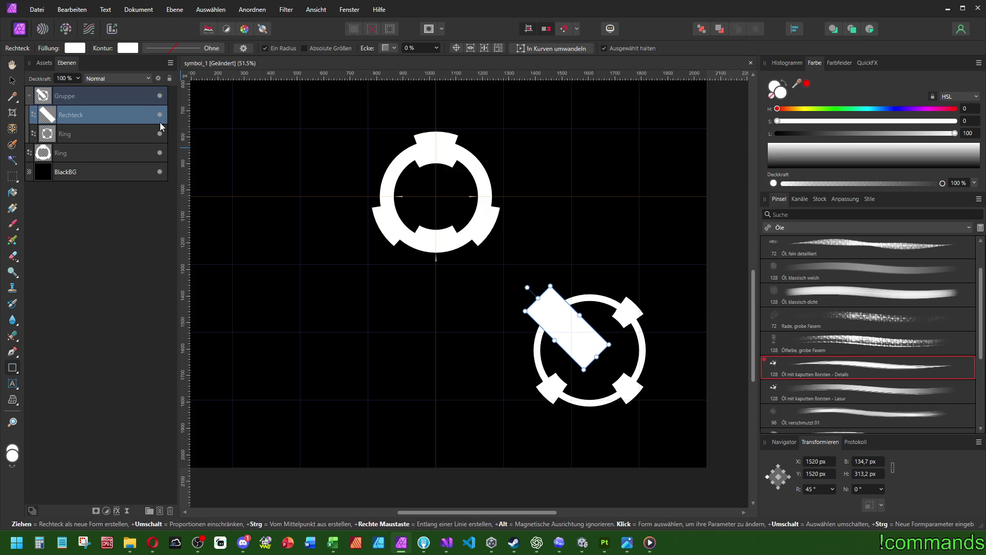
Set the bar's blend mode to Radieren (Erase) and duplicate the ring-and-bar group
click(120, 79)
click(107, 274)
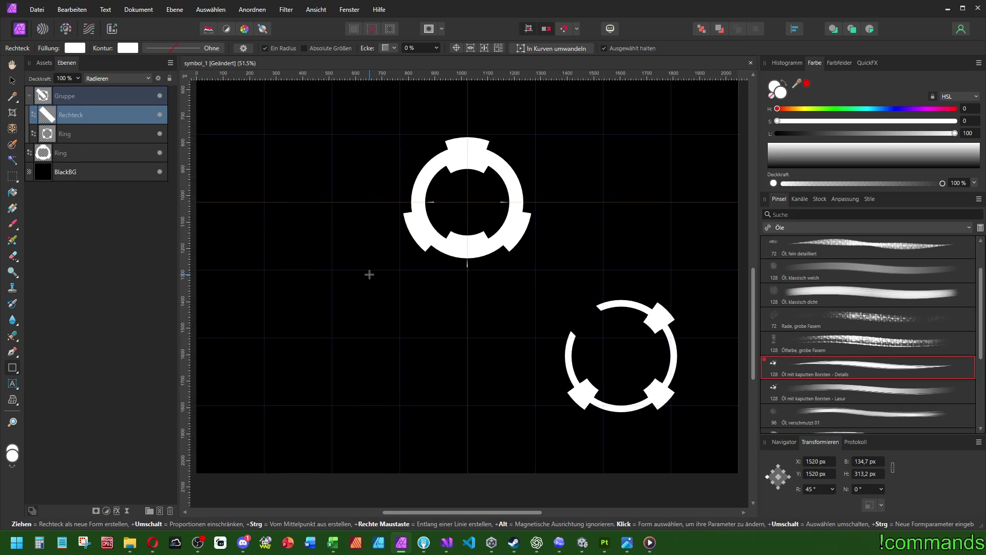
click(29, 95)
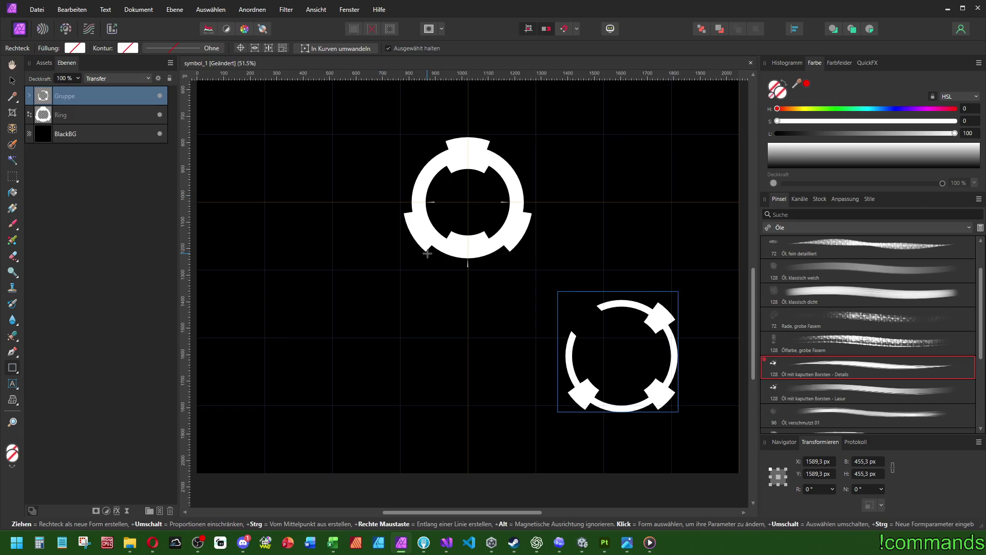
key(ctrl+j)
Place the copied ring group at X 2048−1589,3 (458.7 px) and flip it horizontally
key(ctrl+0)
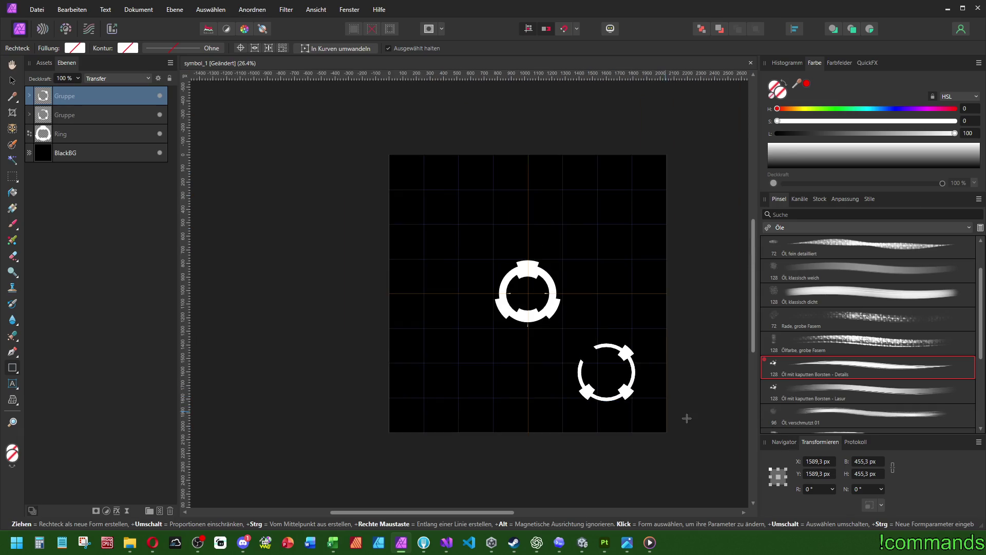
click(815, 461)
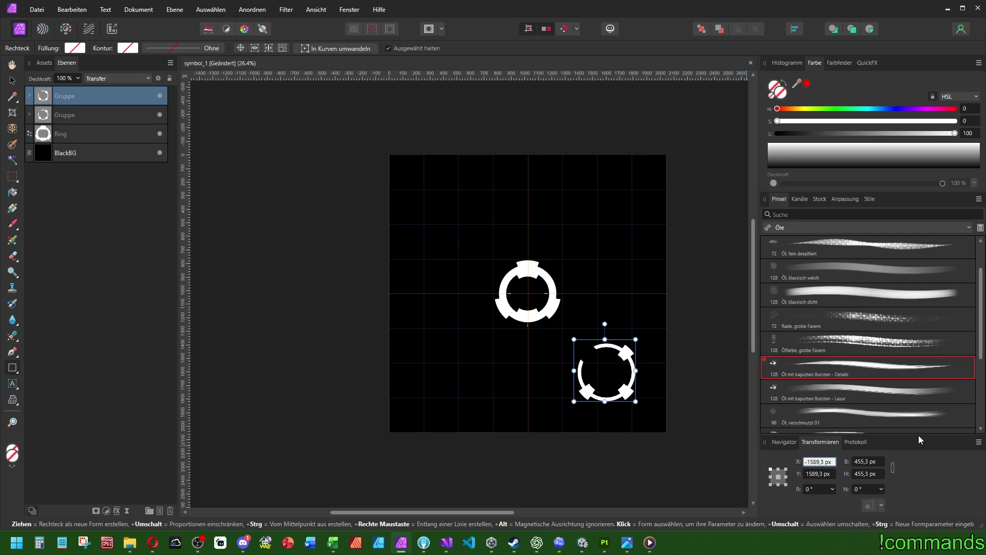
text(2048)
text(-)
key(Return)
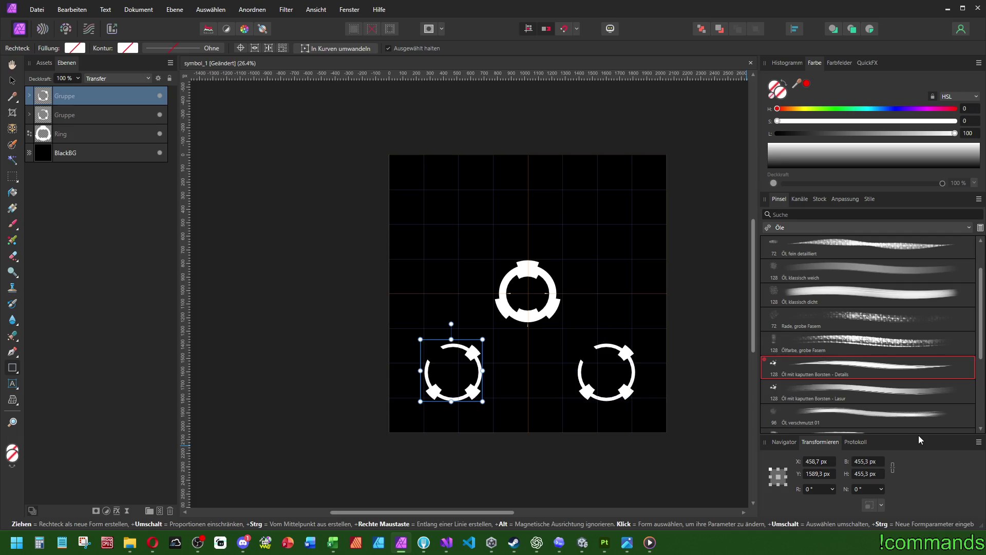
click(253, 9)
click(272, 216)
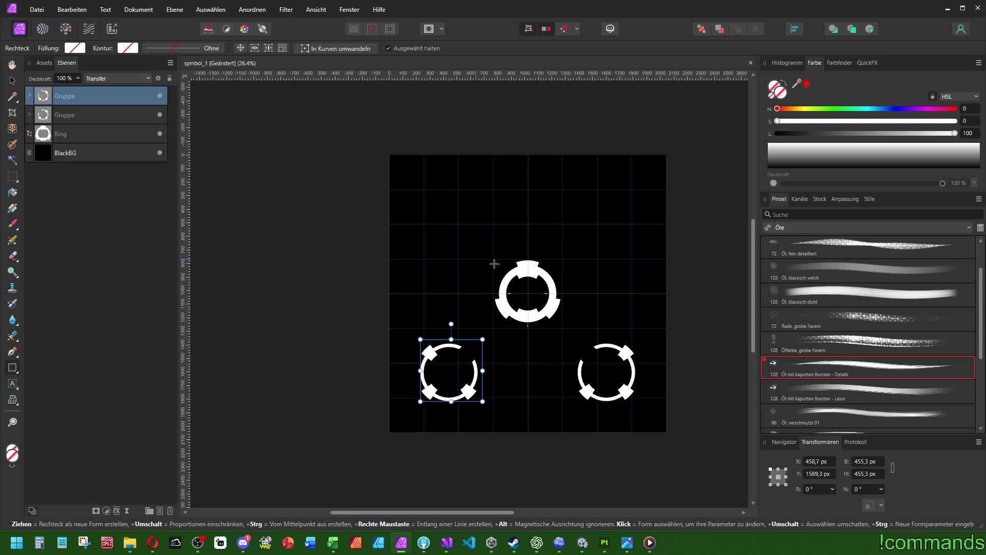
Scroll through the Layers panel and select the top ring
scroll(461, 242, up, 4)
scroll(403, 209, down, 2)
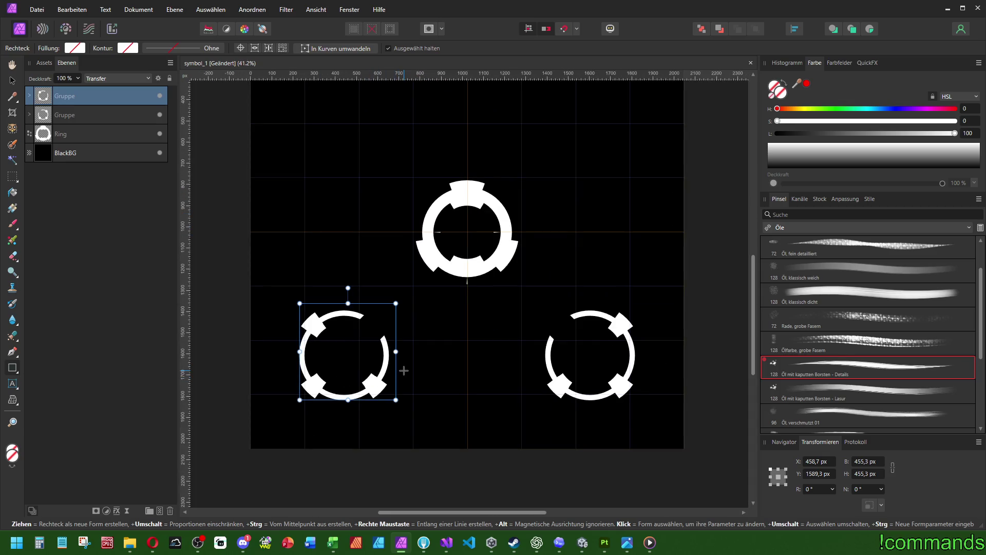
scroll(496, 334, up, 1)
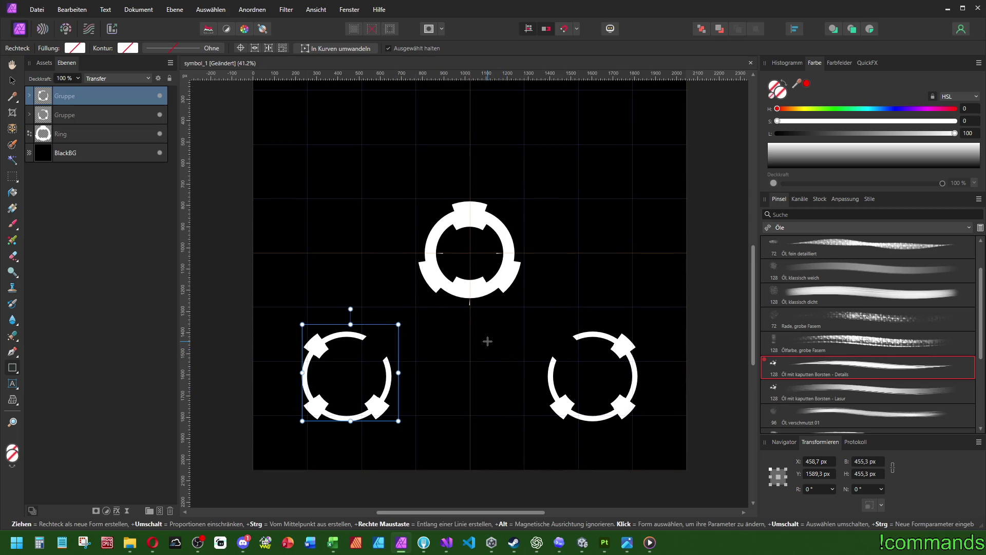
scroll(430, 282, up, 1)
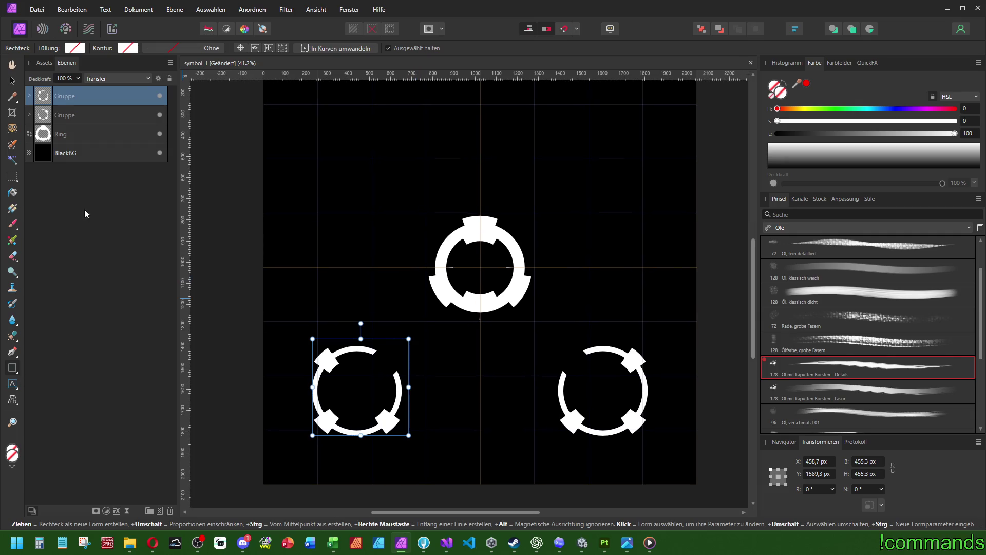
scroll(520, 290, up, 1)
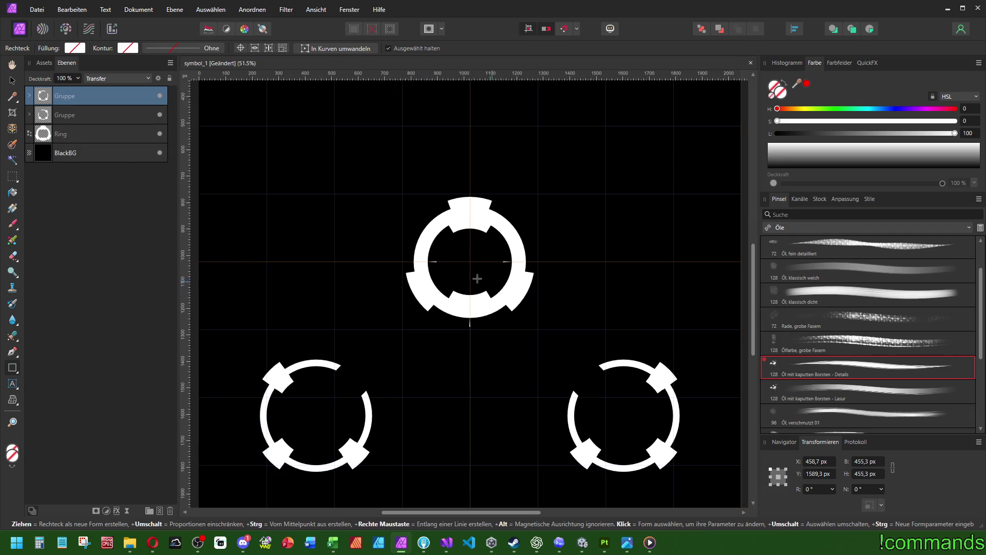
click(59, 133)
scroll(456, 334, up, 1)
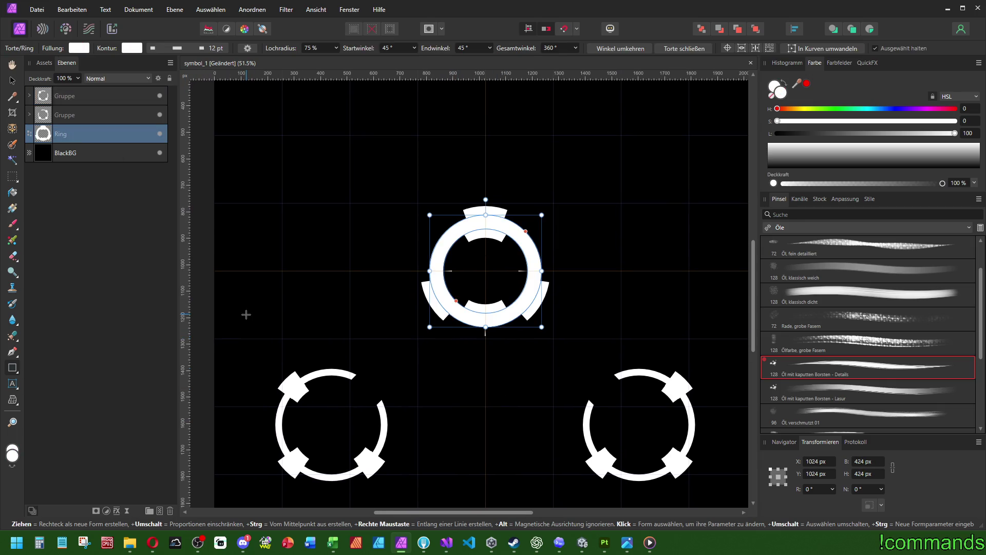
Move two erase bars out of the ring groups and group them with the top ring
click(29, 114)
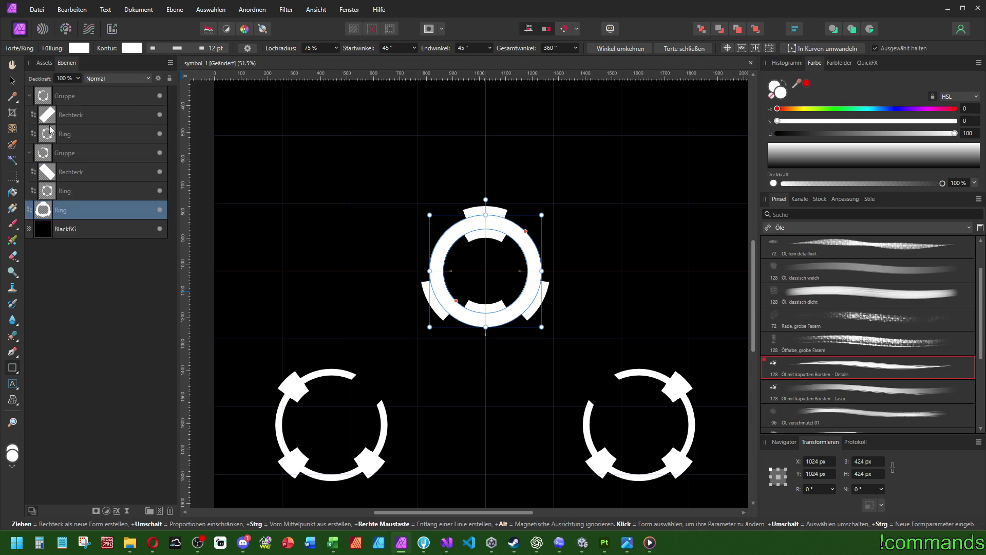
click(55, 115)
ctrl+click(71, 171)
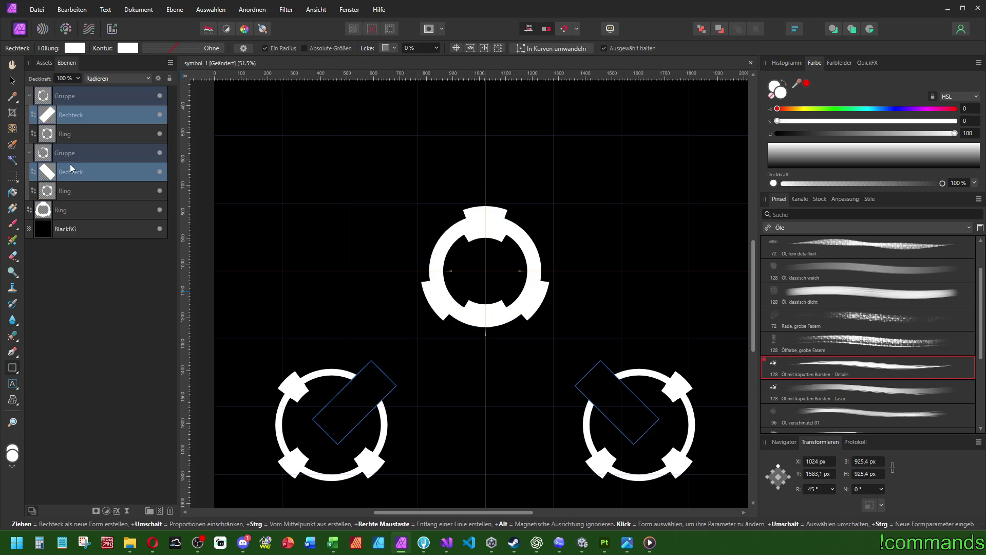
drag(30, 95, 41, 92)
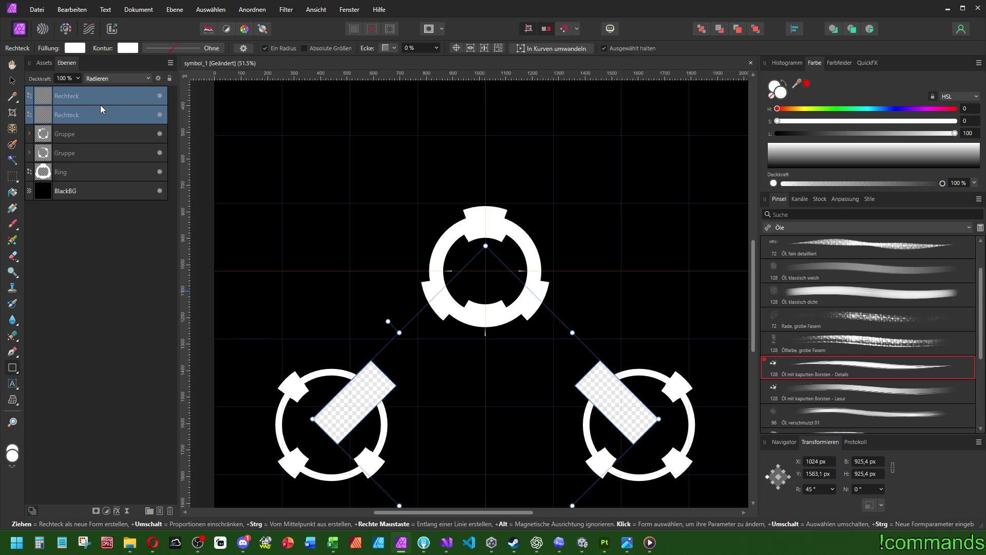
mouse_move(101, 106)
mouse_down()
mouse_move(79, 114)
mouse_move(70, 174)
mouse_up()
ctrl+click(70, 172)
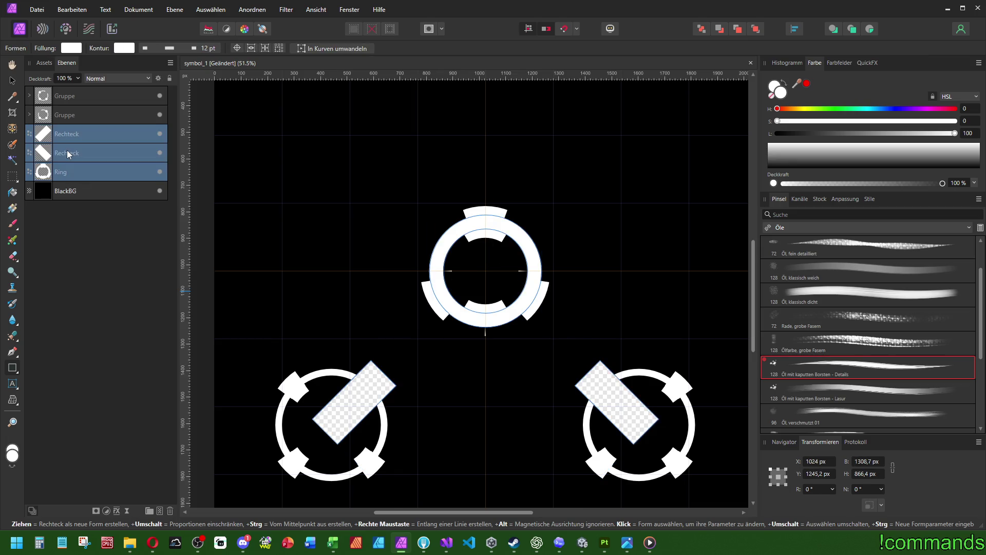
key(ctrl+g)
Stretch one bar diagonally toward the lower-left ring, narrow it, and delete the unneeded second bar
click(30, 133)
click(67, 152)
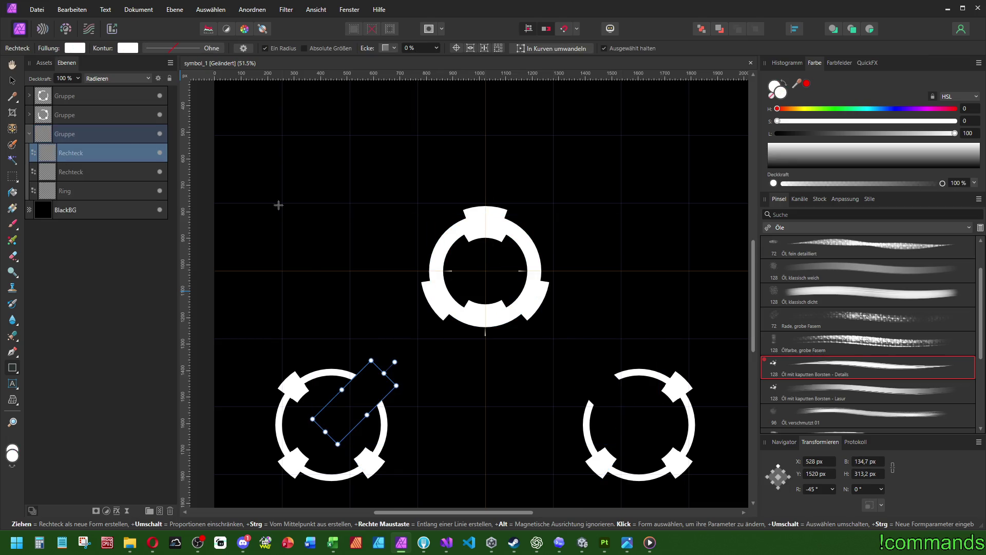
drag(384, 373, 486, 270)
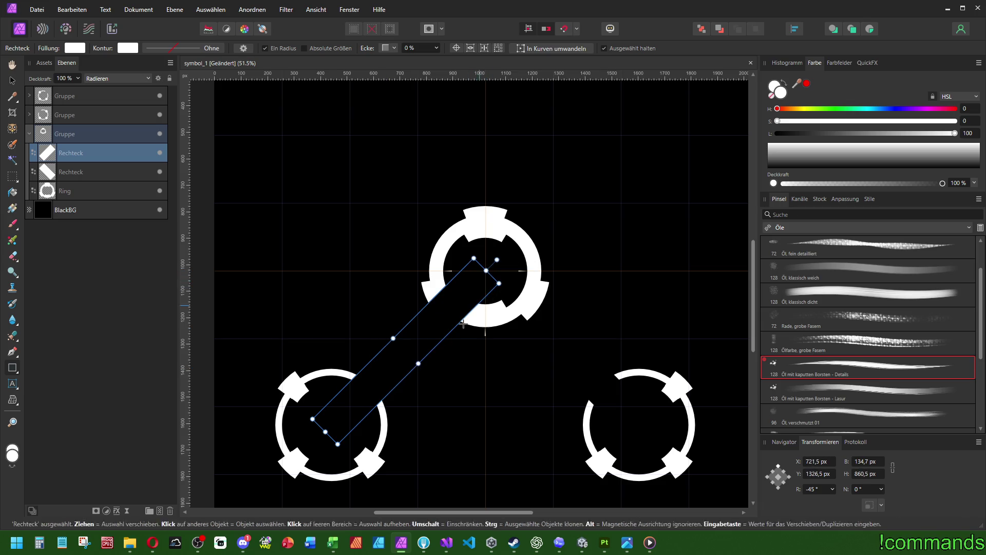
drag(419, 365, 405, 351)
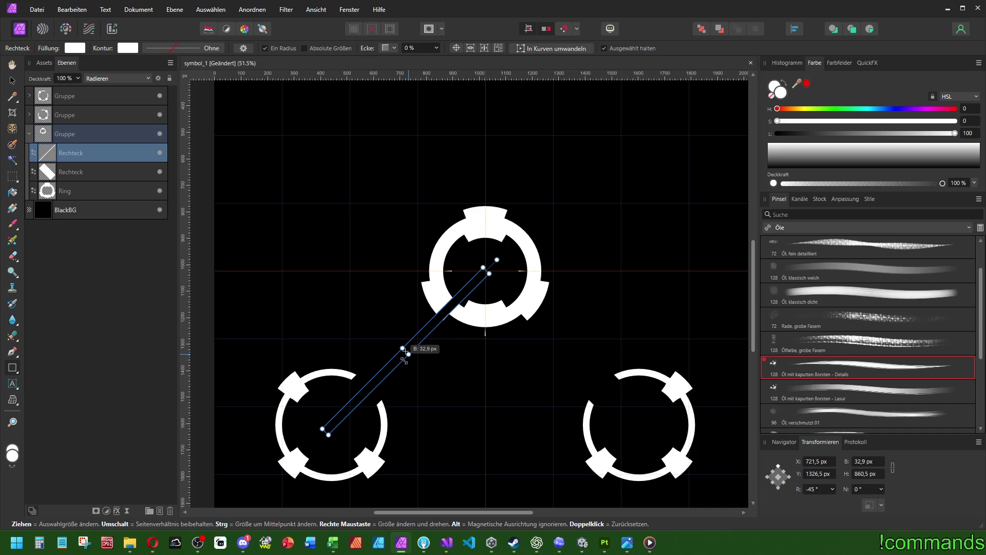
click(85, 172)
key(Delete)
click(81, 155)
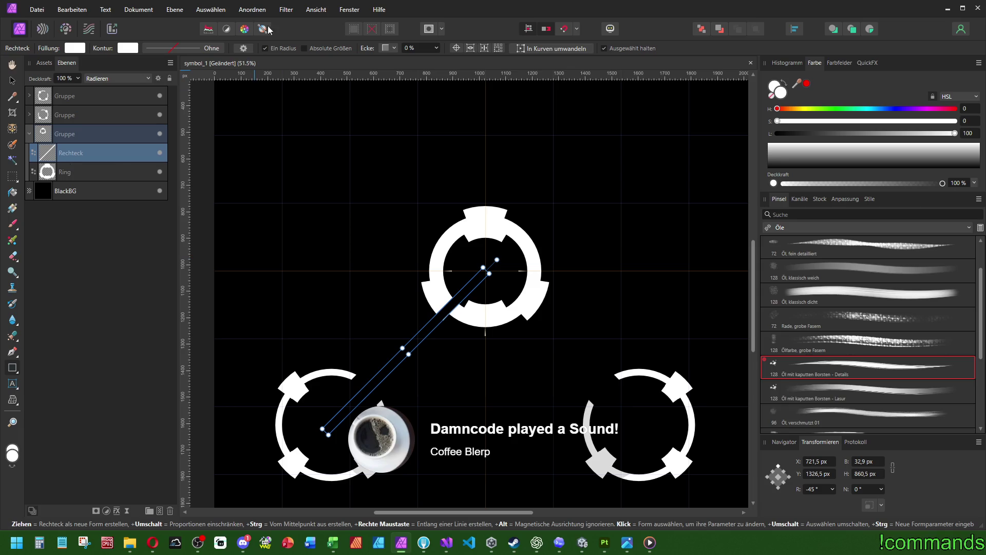
Duplicate the thin bar, flip it horizontally, and set its X to 1326,5 px
key(ctrl+j)
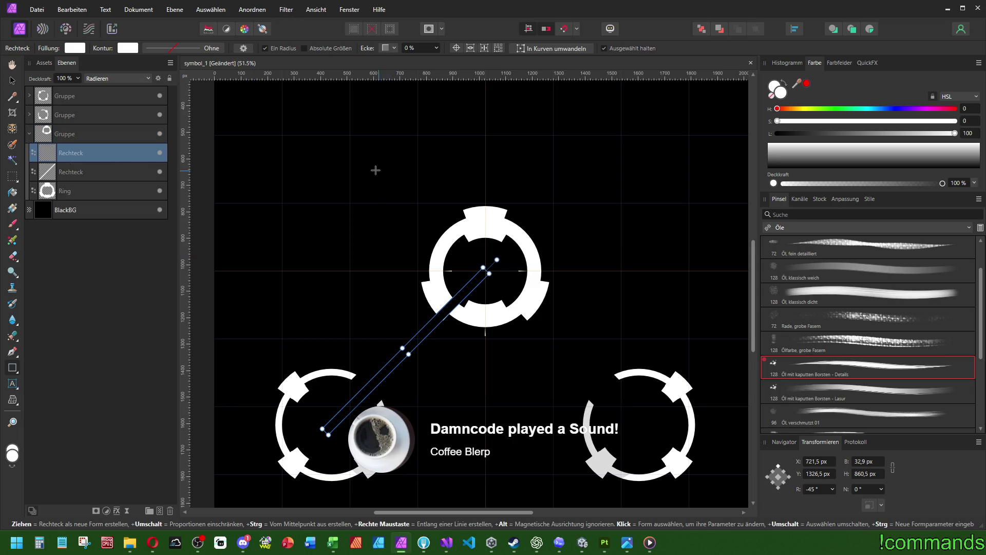
click(252, 10)
click(272, 218)
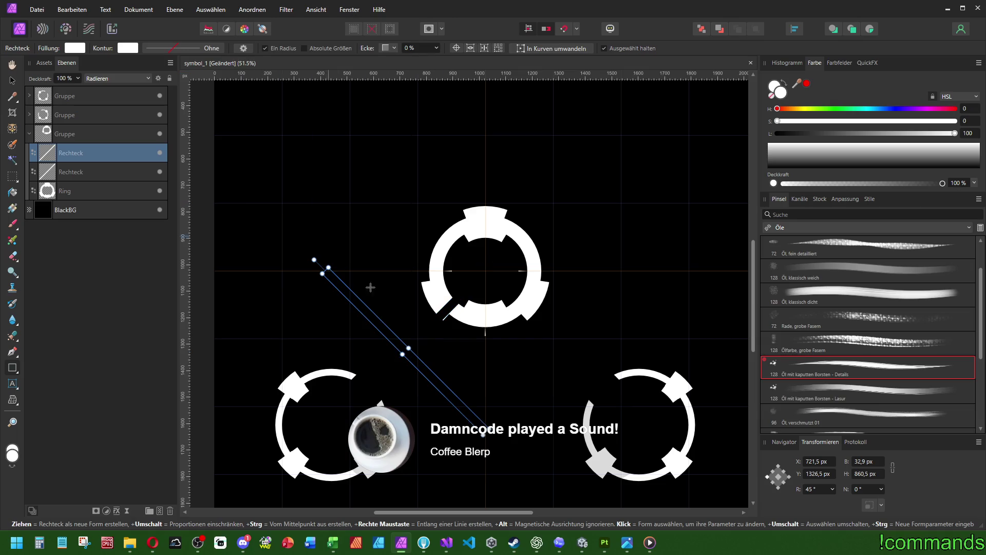
click(818, 462)
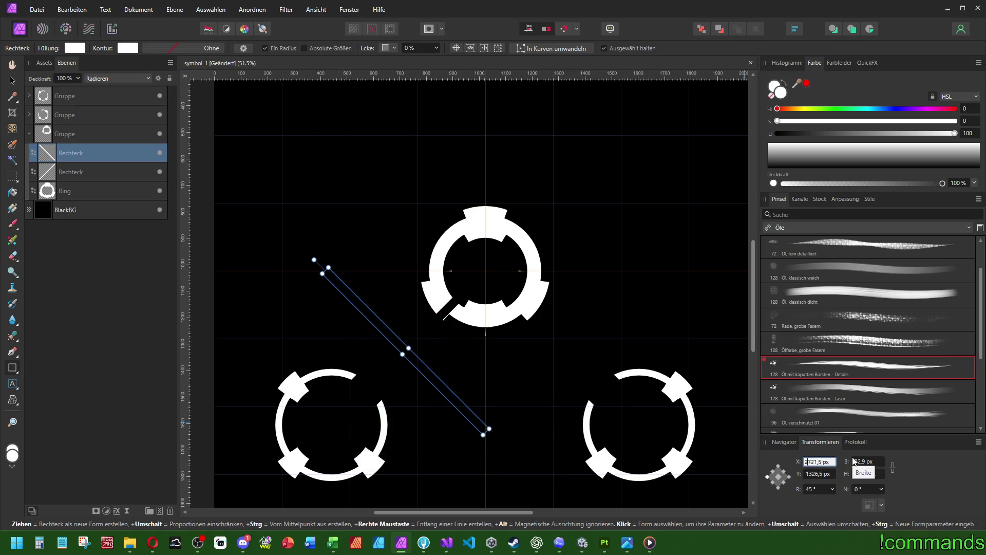
text(1326,5)
key(Return)
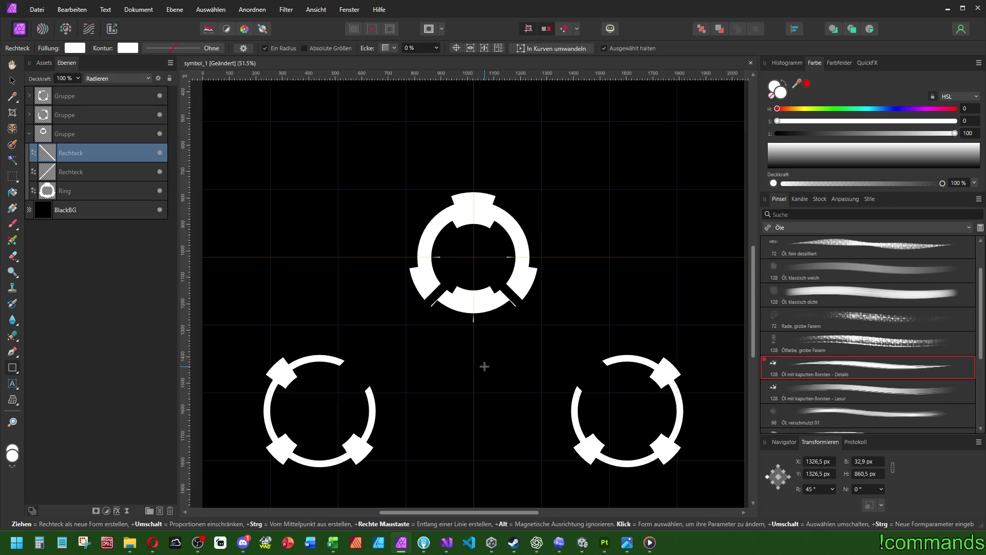
Set bar widths, first 40 px, then both diagonal bars to 50 px
click(879, 464)
text(40)
key(Return)
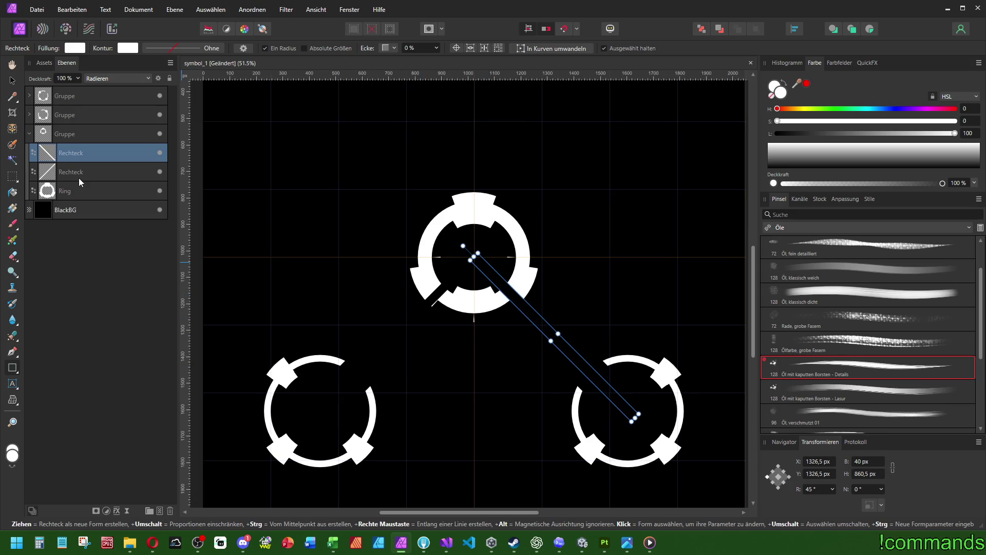
click(79, 177)
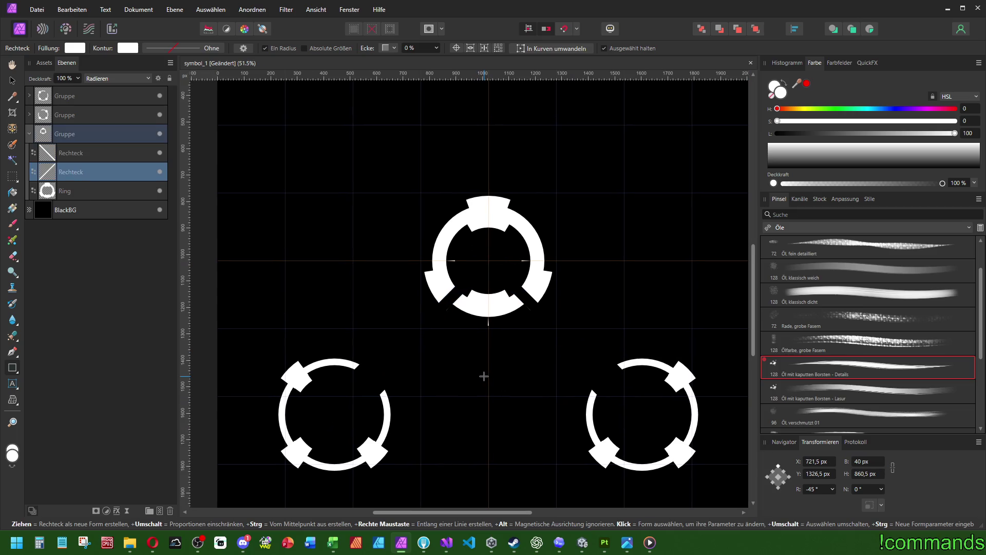
click(869, 461)
text(50)
key(Return)
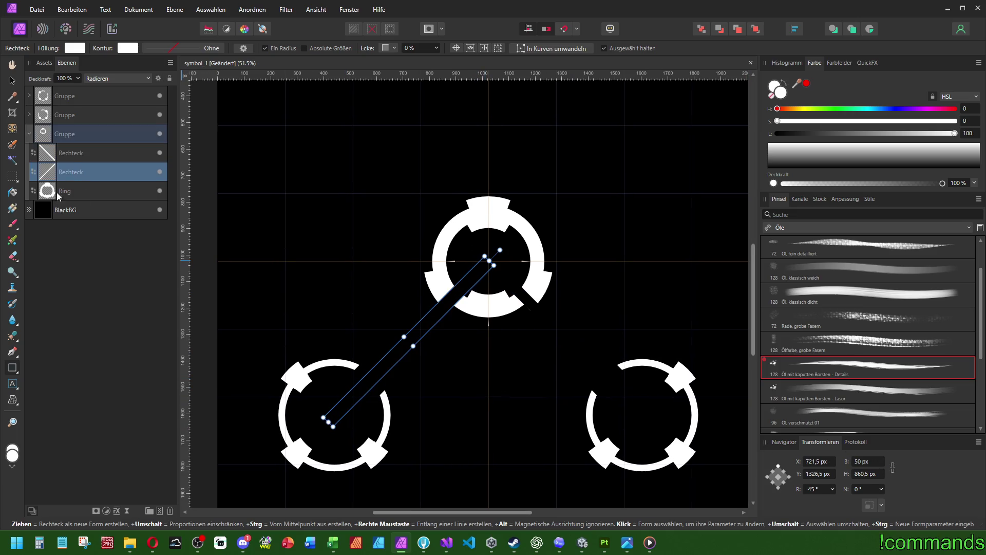
click(87, 153)
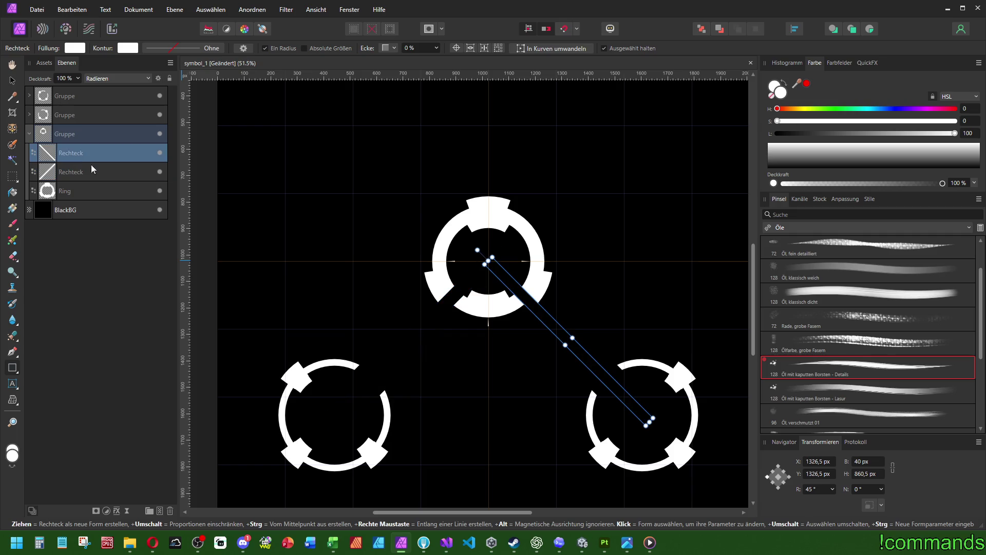
click(867, 461)
text(50)
key(Return)
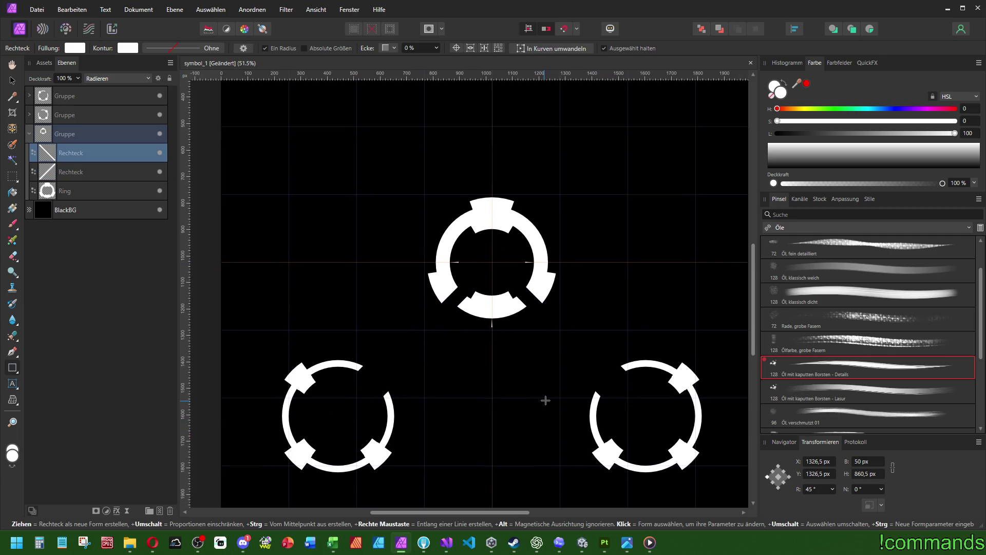
Collapse the top ring's group and select the right ring group
scroll(546, 400, down, 5)
scroll(545, 401, up, 4)
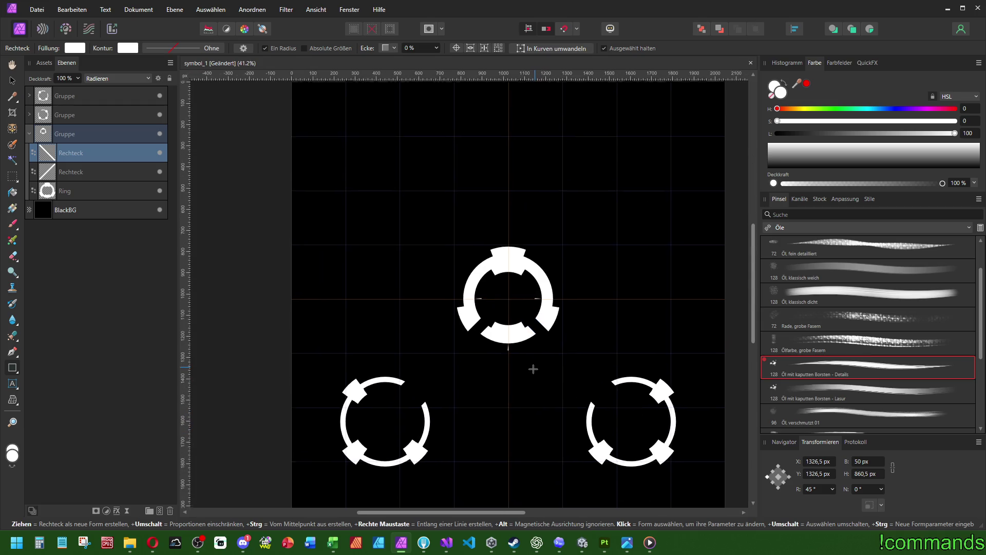
scroll(533, 369, down, 4)
scroll(519, 346, up, 4)
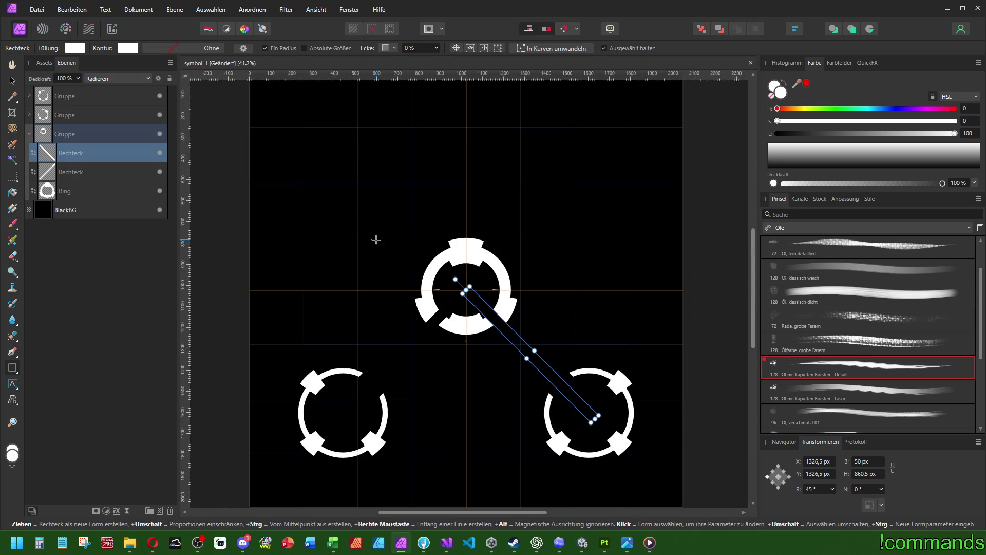
click(30, 134)
click(64, 110)
Try dragging the left ring group upward, undo it, and check its vertical position
shift+click(65, 96)
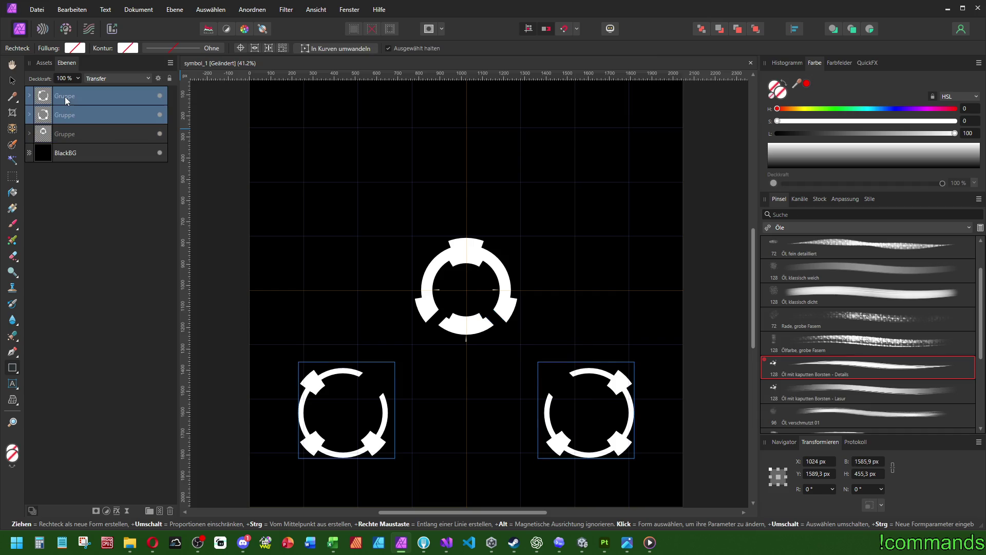
click(65, 101)
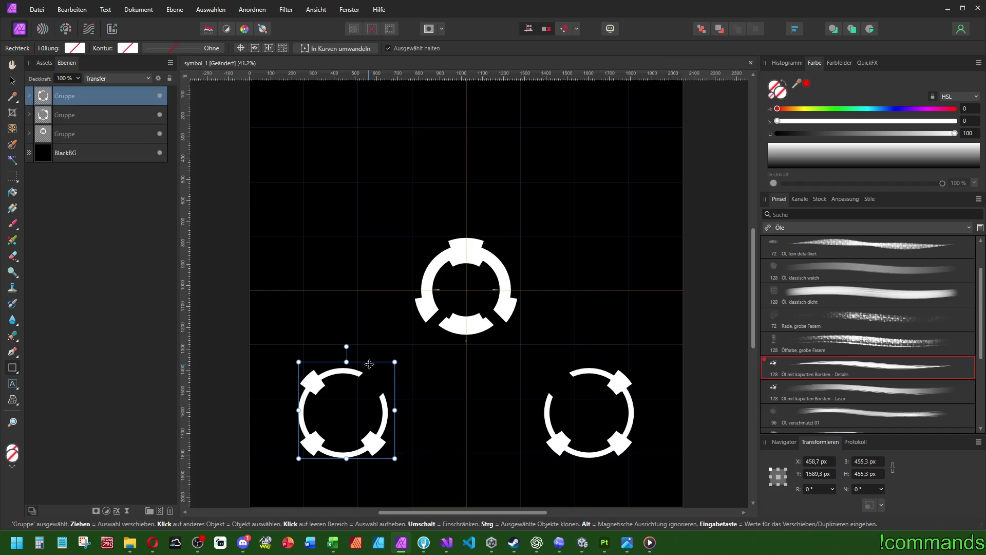
drag(370, 364, 403, 335)
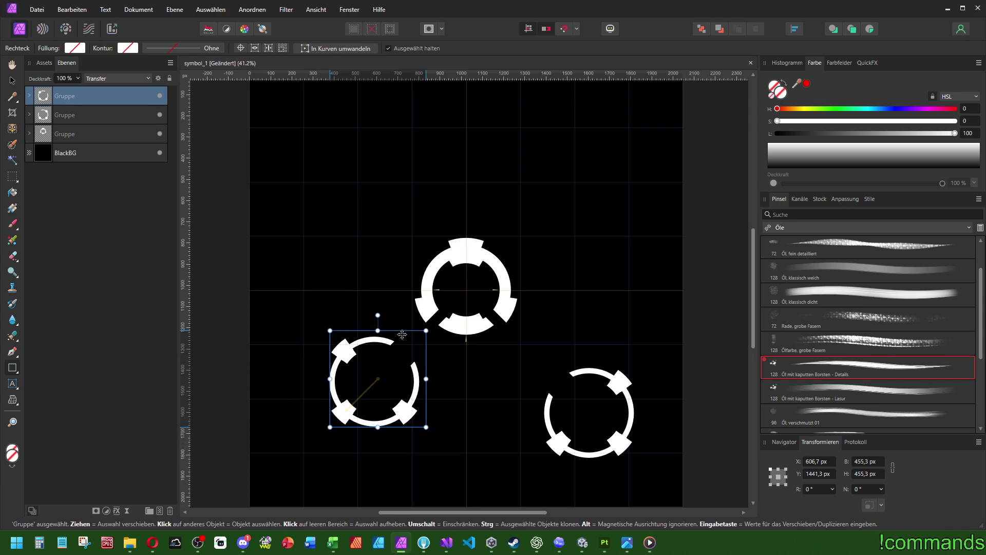
key(ctrl+z)
click(73, 117)
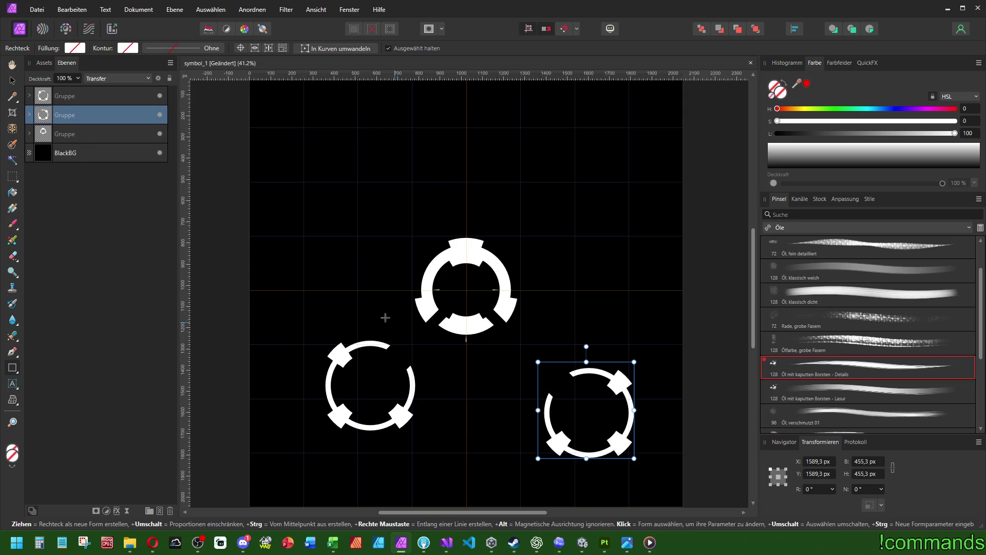
click(97, 105)
click(822, 474)
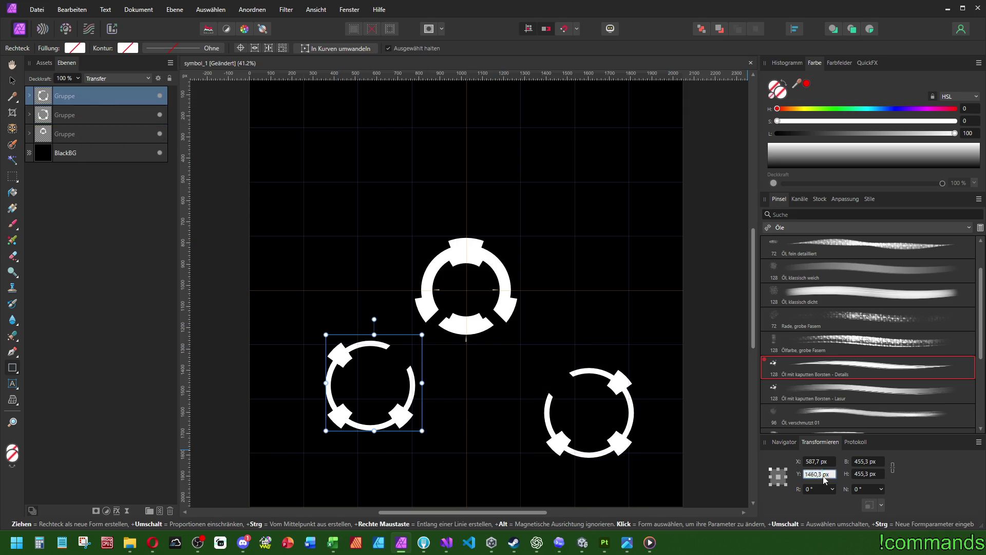
Set the right ring group's Y and X both to 1460,3 px
click(64, 118)
click(826, 473)
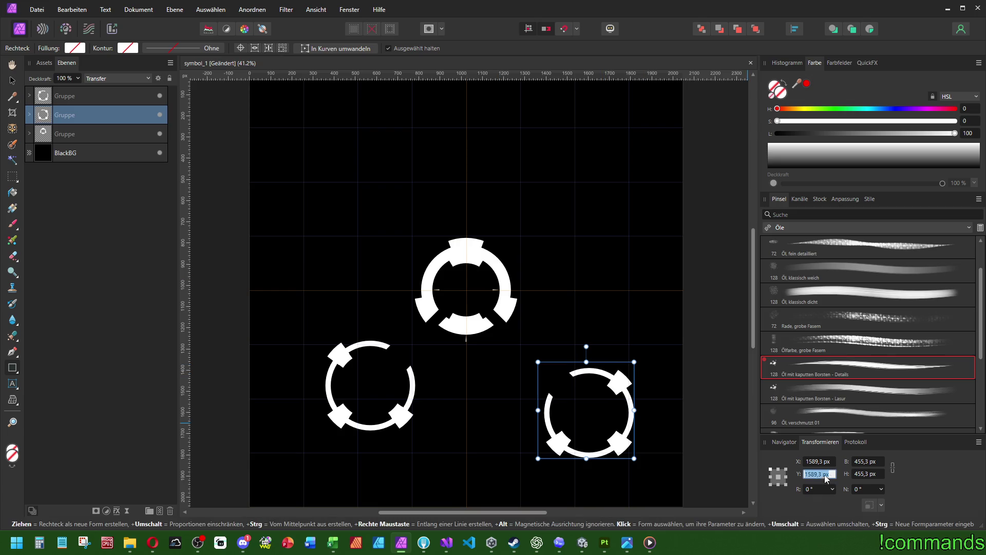
text(1460,3)
key(Return)
click(104, 95)
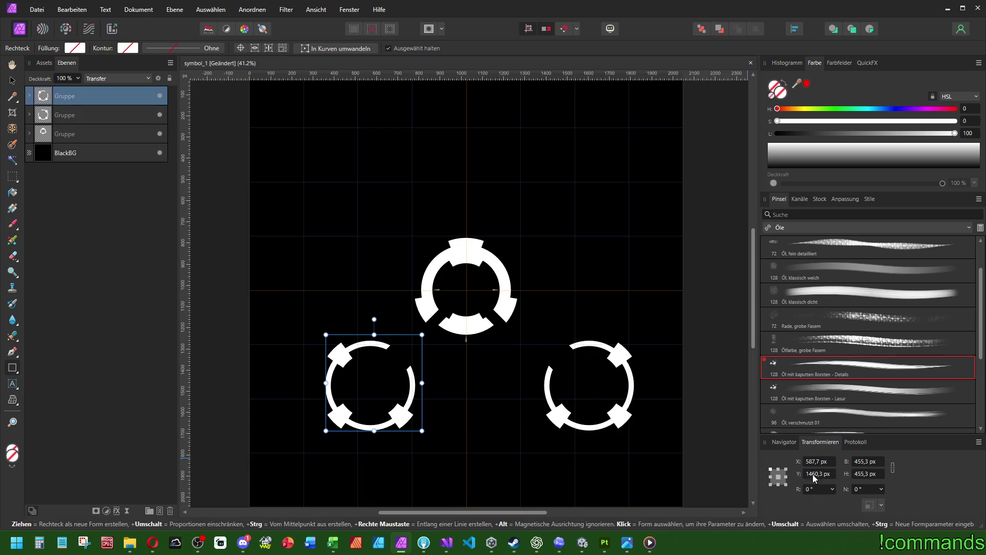
click(814, 462)
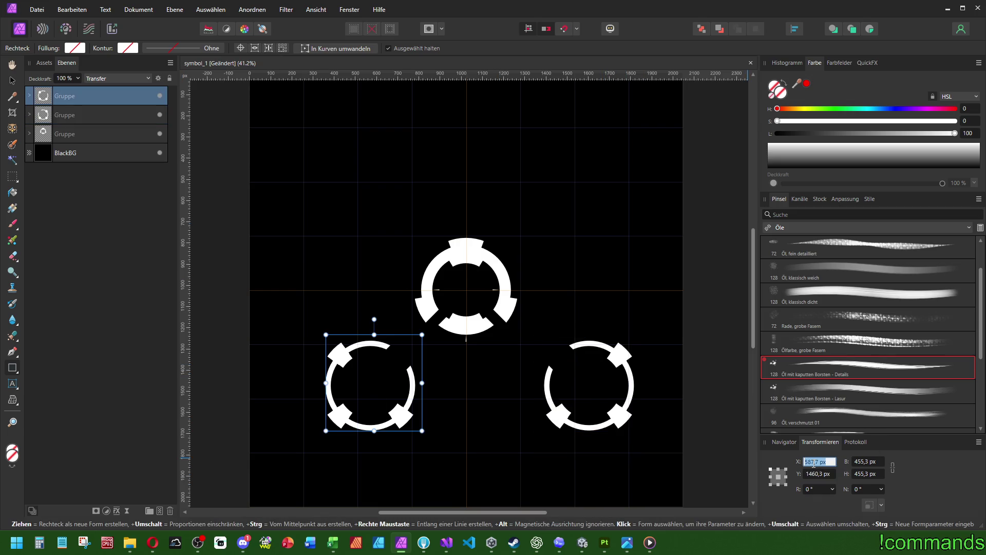
click(99, 120)
text(1460,3)
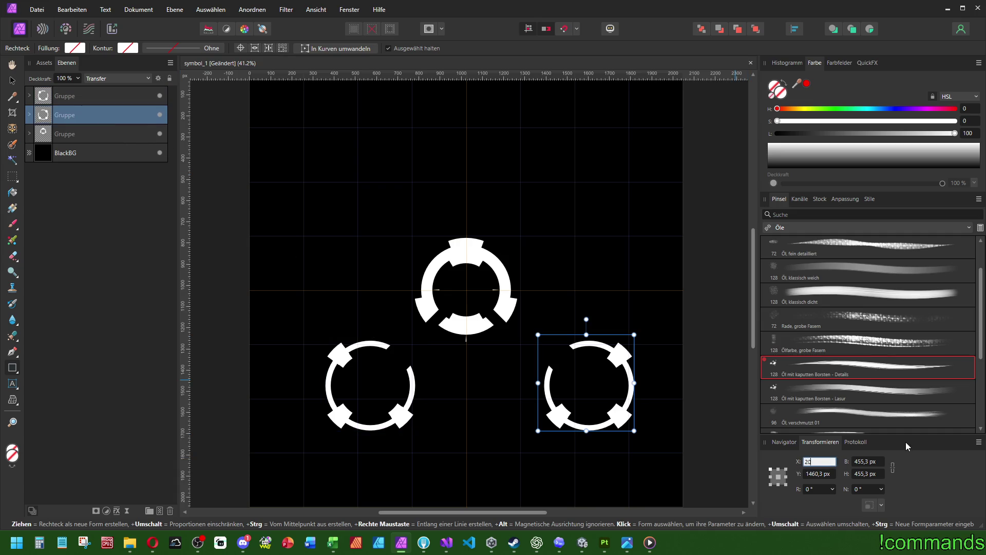
key(Return)
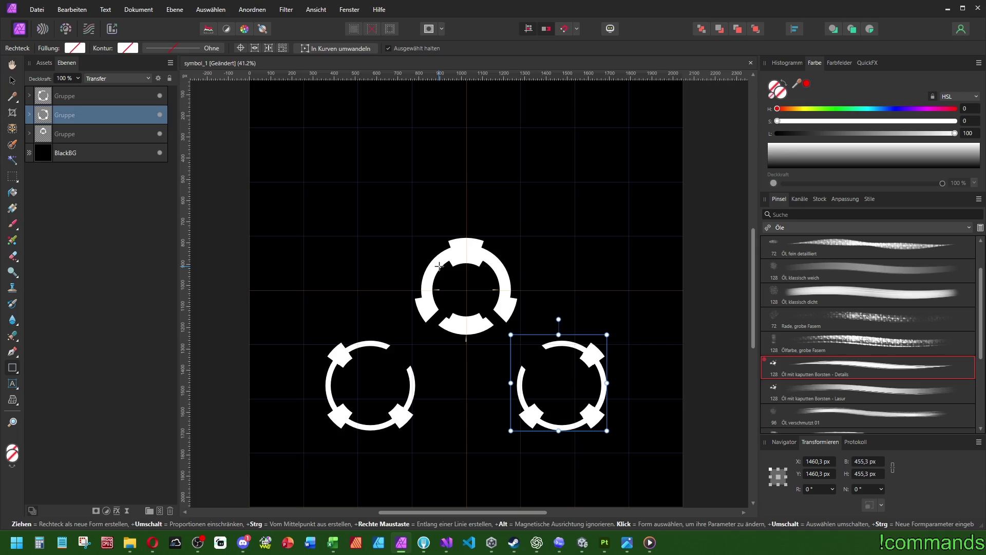
Draw a white diamond above the top emblem with a 12 pt solid outline
scroll(442, 316, up, 2)
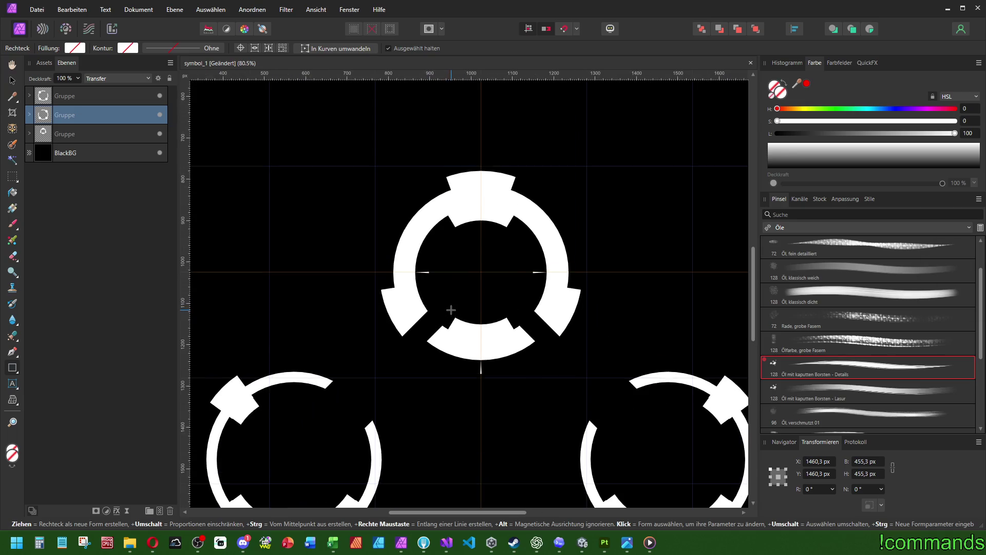
scroll(446, 308, down, 4)
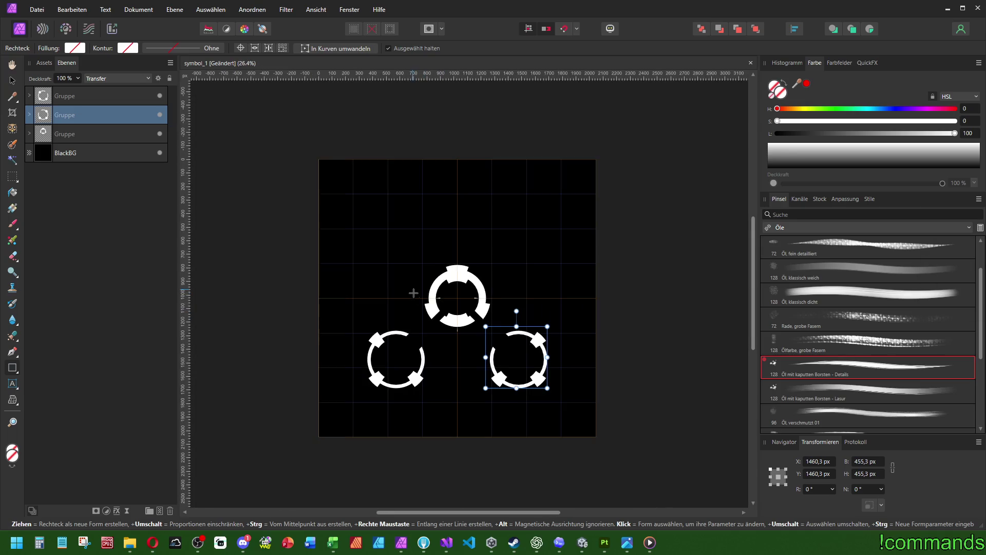
click(17, 371)
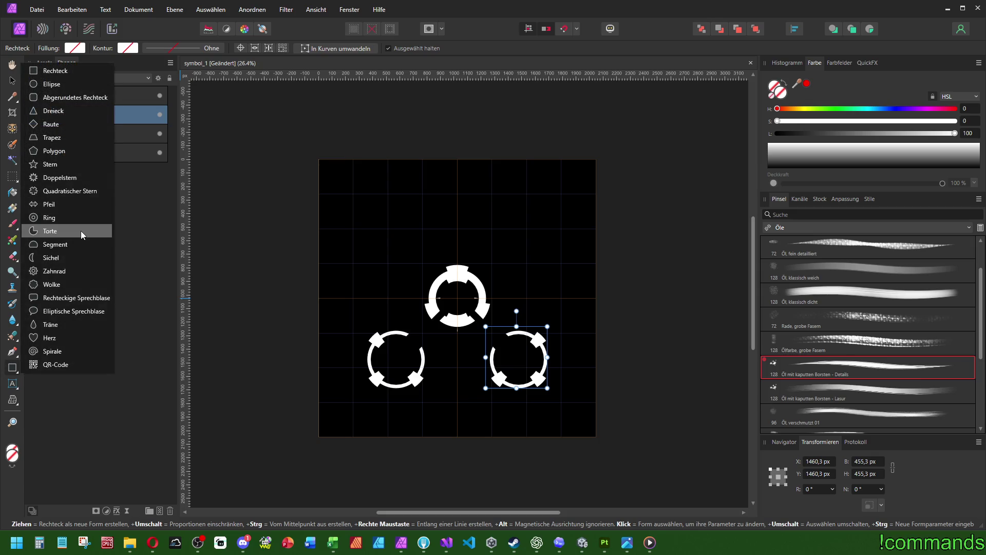
click(66, 124)
drag(424, 188, 488, 252)
click(203, 48)
click(176, 71)
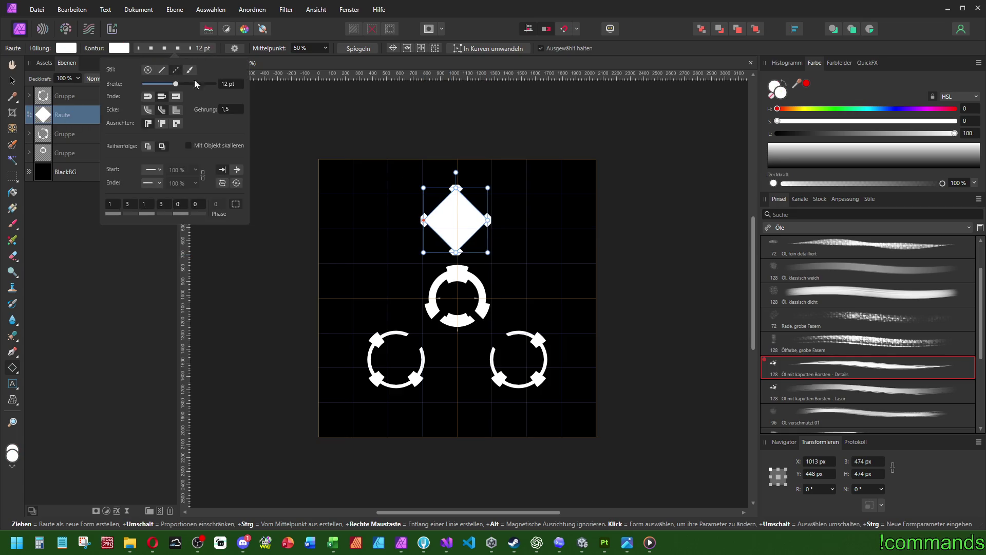
scroll(458, 217, up, 3)
mouse_move(518, 222)
mouse_down()
mouse_move(520, 367)
mouse_move(520, 254)
mouse_move(457, 224)
mouse_up()
key(ctrl+z)
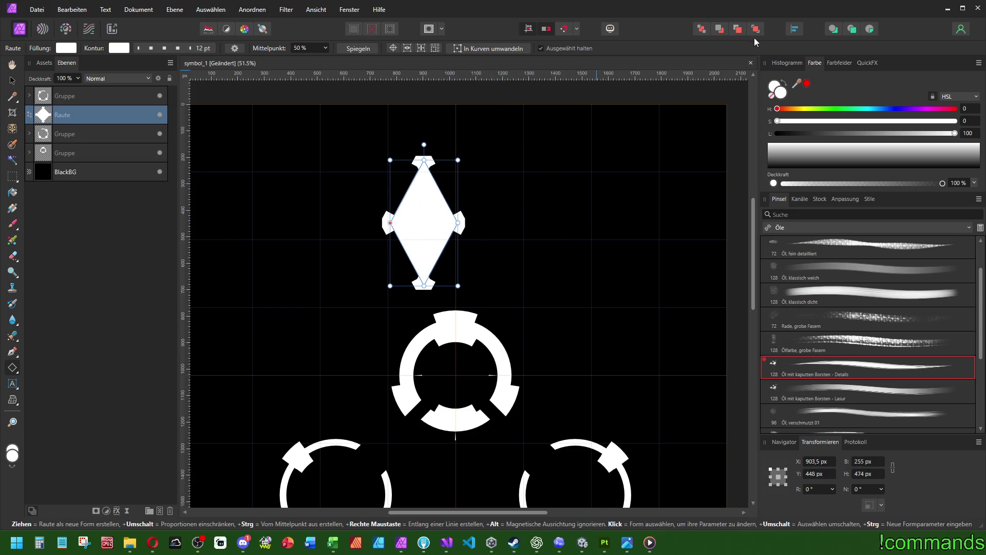
Centre the diamond horizontally on the page and move it up above the top emblem
click(795, 29)
click(818, 66)
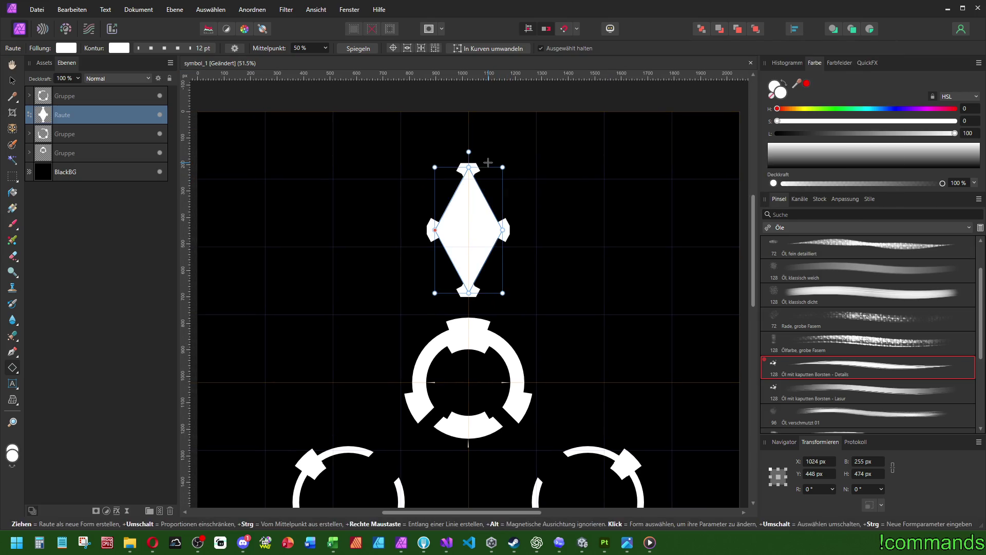
drag(486, 167, 484, 157)
scroll(544, 207, down, 3)
scroll(514, 210, up, 2)
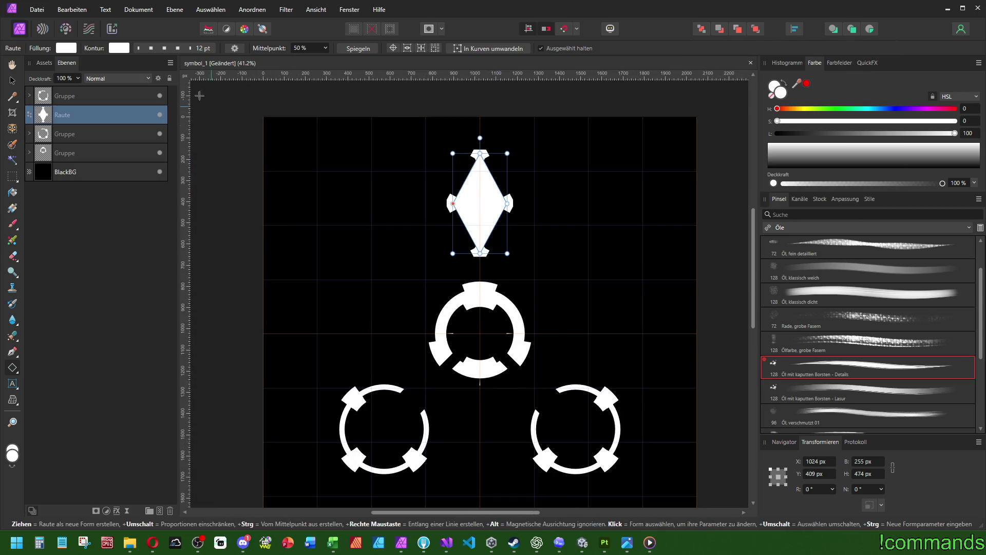
click(201, 48)
scroll(163, 205, down, 1)
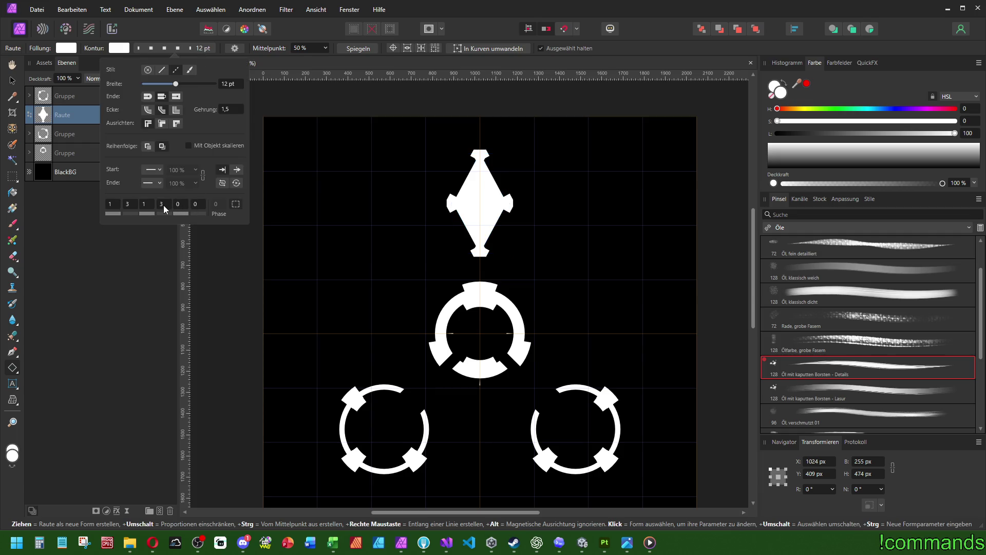
Set the diamond outline's dash pattern to 1-3-2-1-2-3 so notches sit at all four tips
scroll(181, 205, up, 1)
click(165, 49)
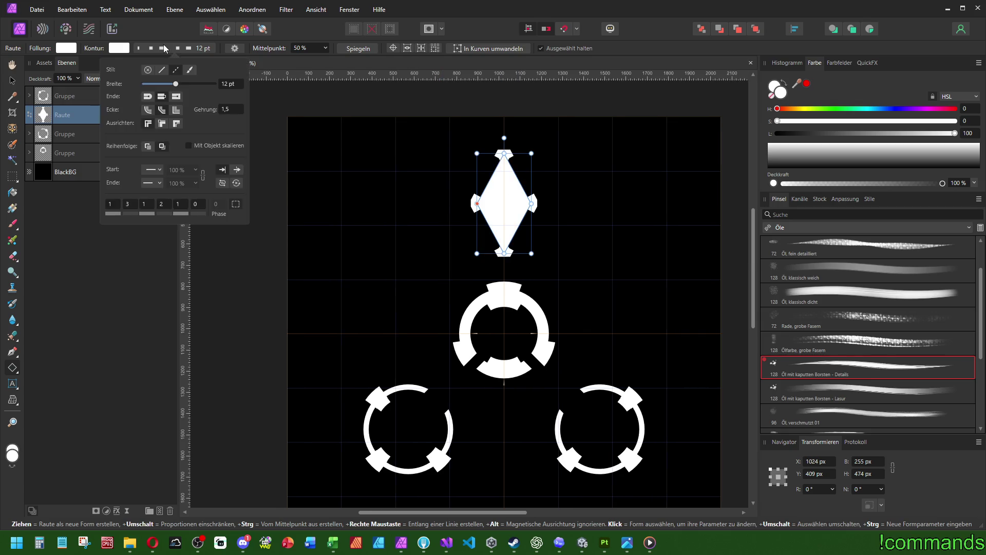
scroll(113, 204, down, 1)
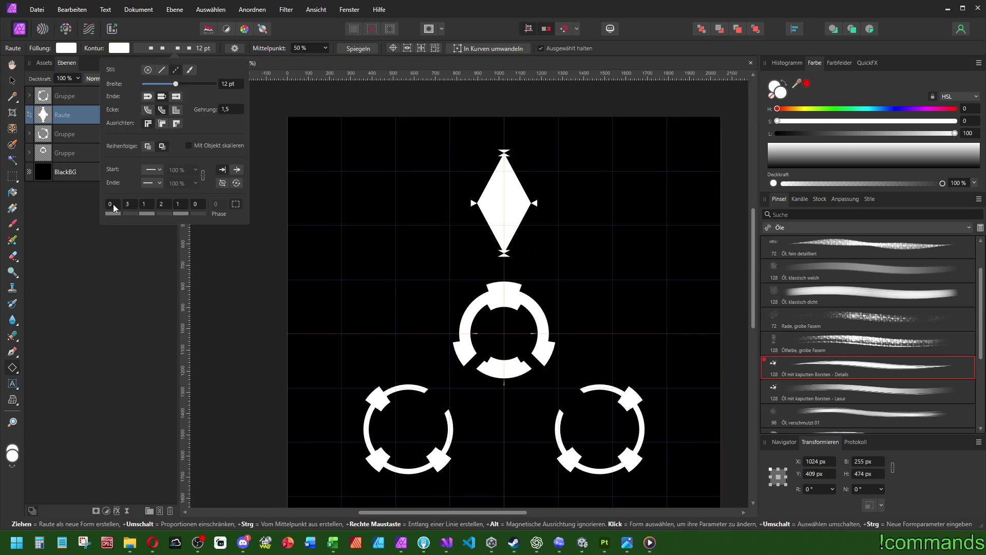
scroll(113, 204, up, 1)
scroll(113, 204, down, 1)
scroll(113, 203, up, 1)
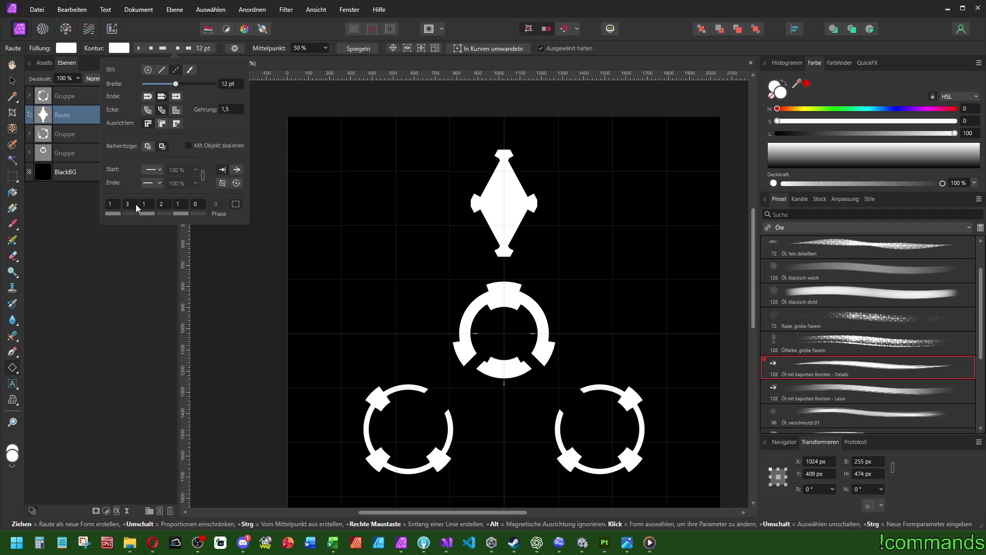
scroll(135, 204, up, 1)
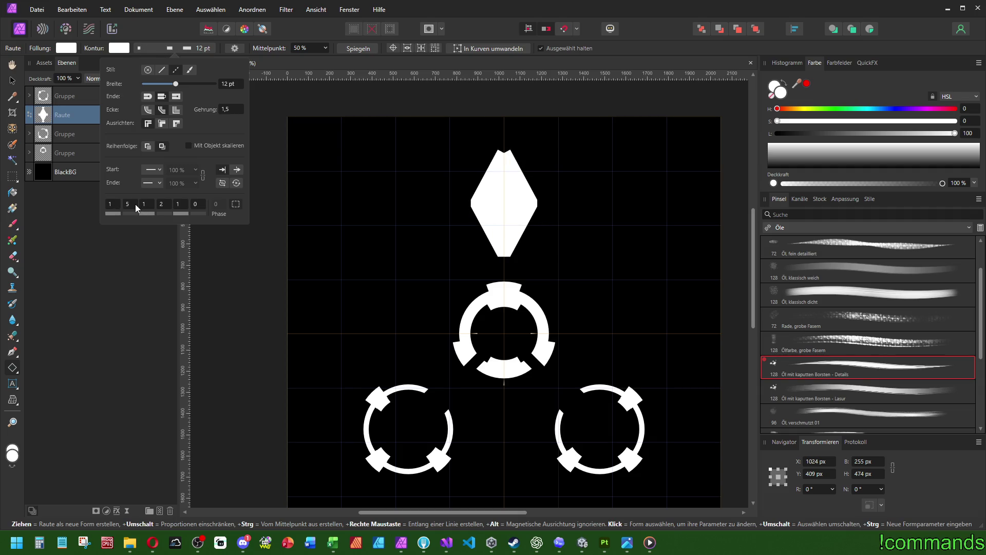
scroll(135, 204, down, 2)
scroll(148, 205, down, 1)
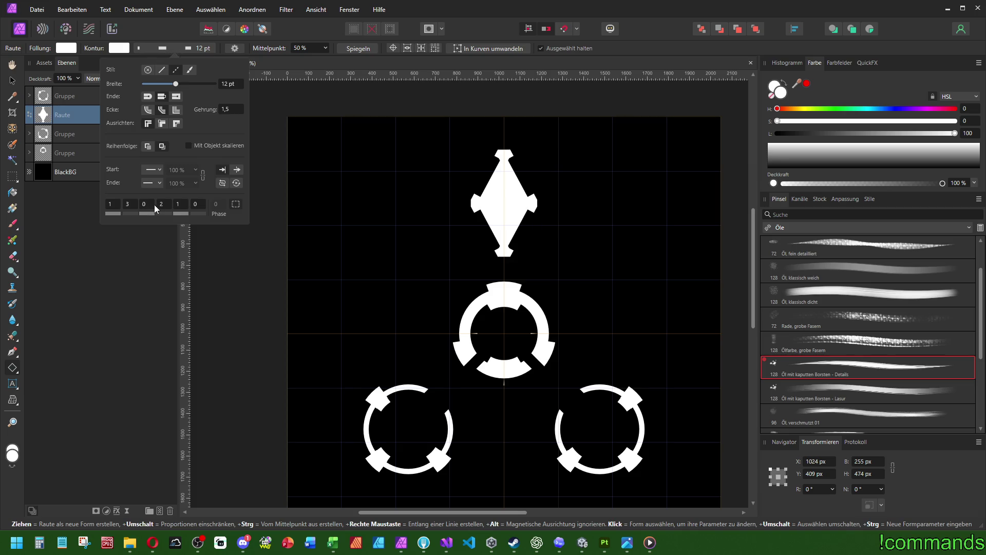
scroll(155, 204, up, 7)
scroll(180, 205, down, 1)
scroll(181, 205, up, 7)
scroll(169, 205, down, 6)
scroll(200, 205, up, 7)
scroll(179, 205, down, 1)
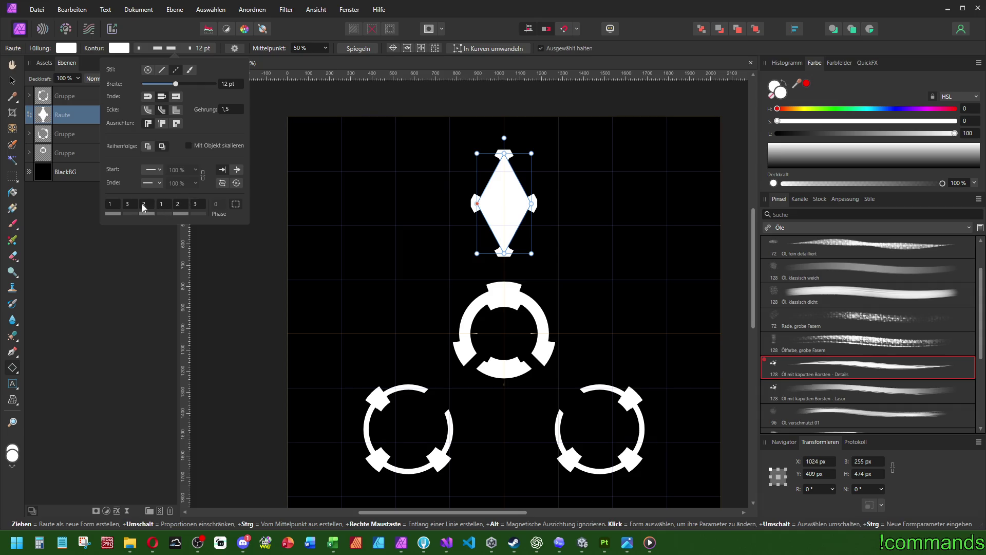
Make the diamond's fill fully transparent, then duplicate it and remove the copy's outline
click(58, 48)
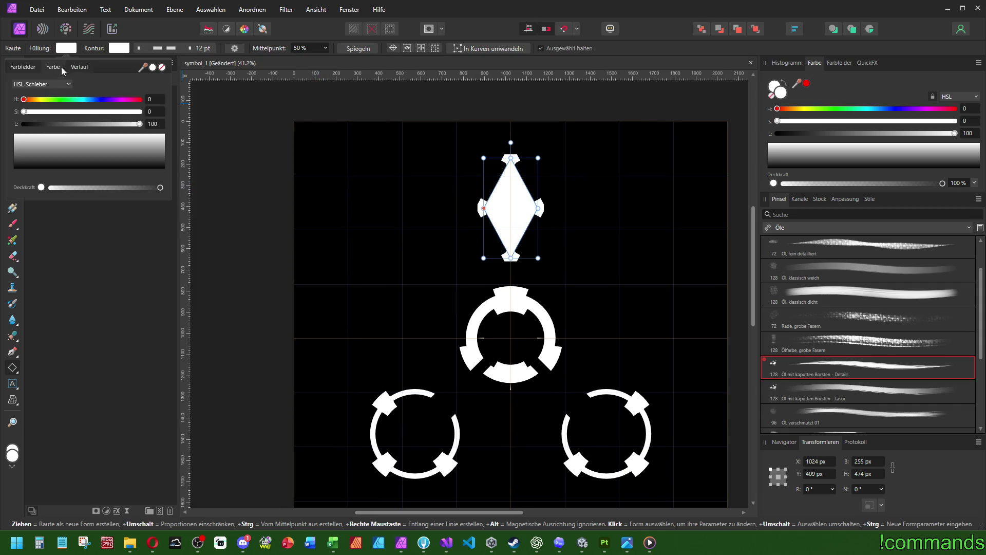
mouse_move(77, 191)
mouse_down()
mouse_move(4, 192)
mouse_move(162, 190)
mouse_up()
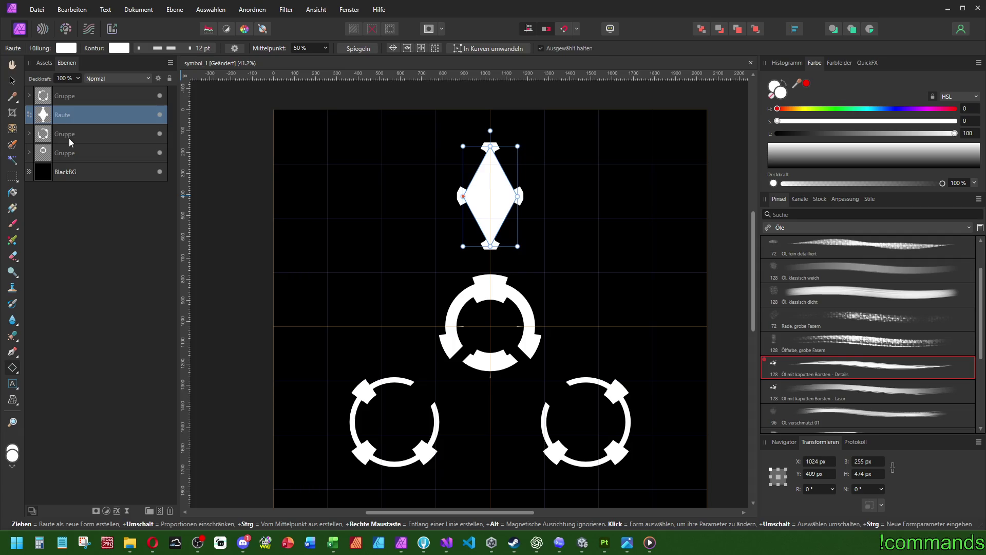
key(ctrl+j)
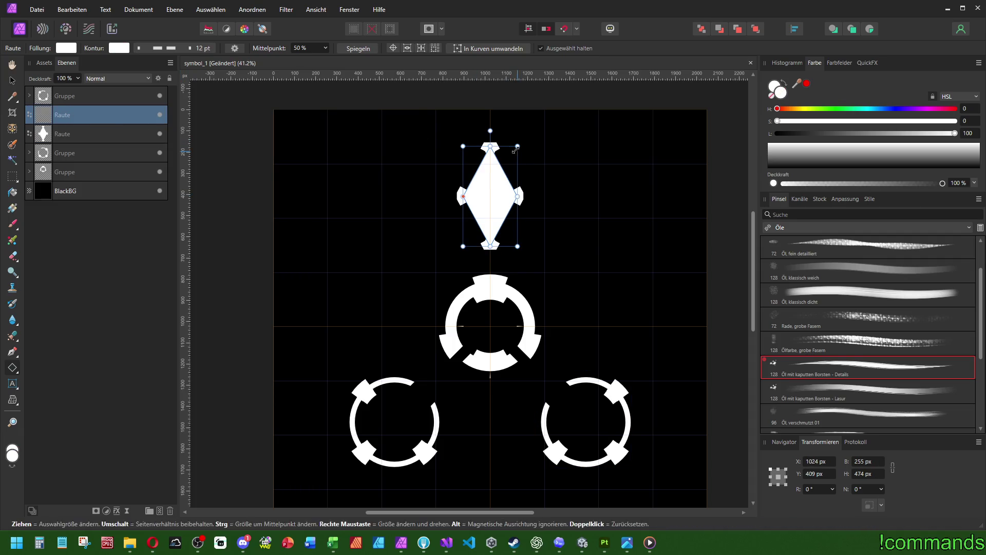
click(201, 50)
click(148, 70)
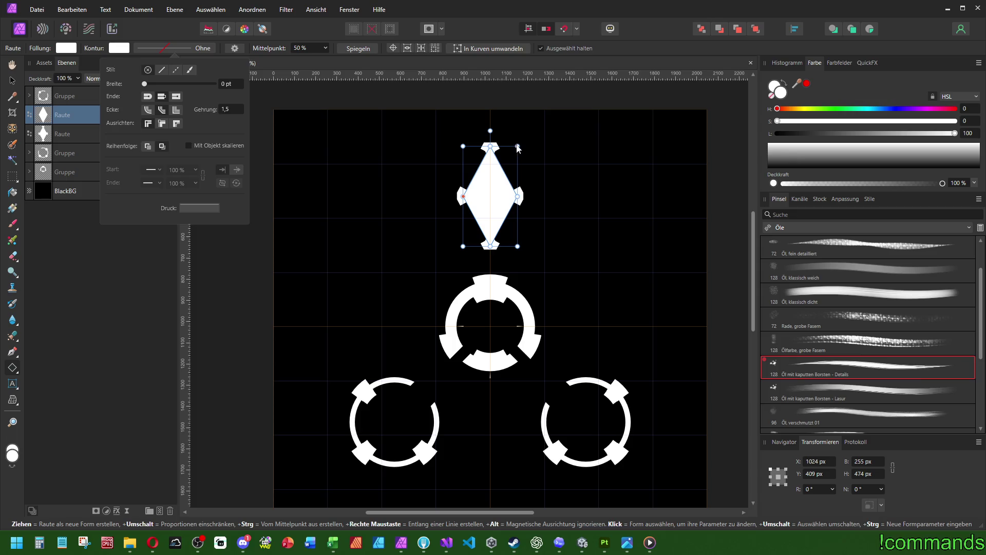
Group both diamonds, set the copy to Radieren (Erase) blend and shrink it to 197 × 358 px
shift+click(76, 134)
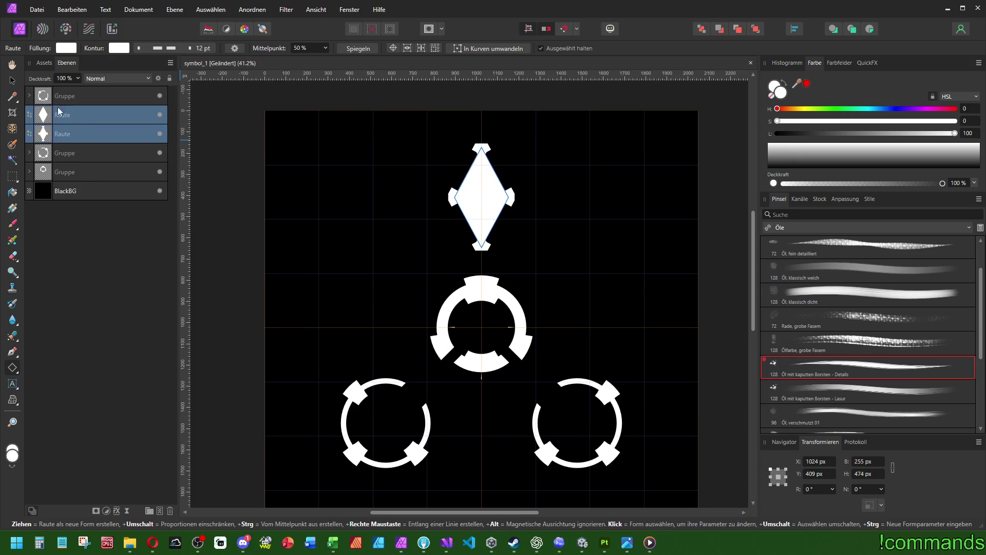
key(ctrl+g)
click(135, 80)
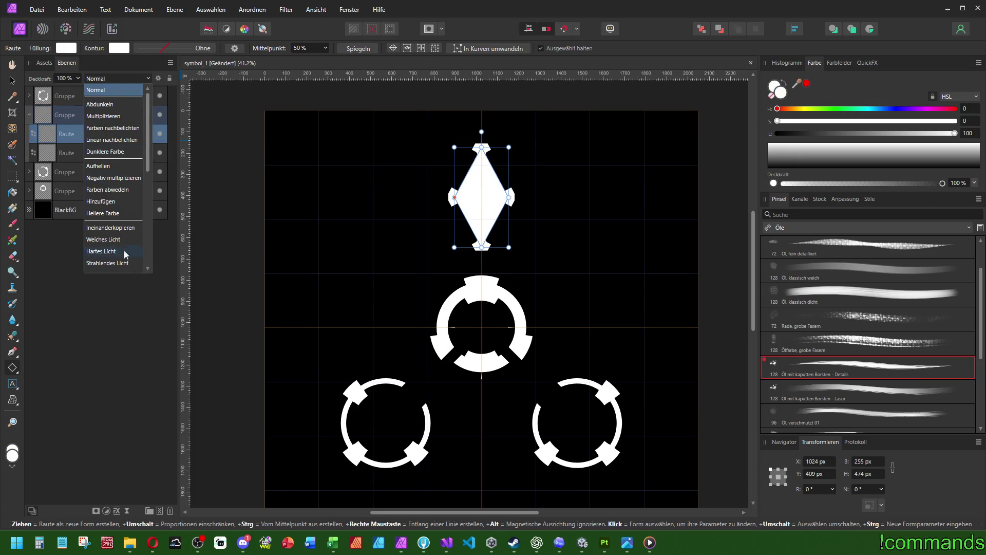
scroll(125, 254, down, 5)
click(115, 259)
drag(514, 139, 396, 276)
key(ctrl+z)
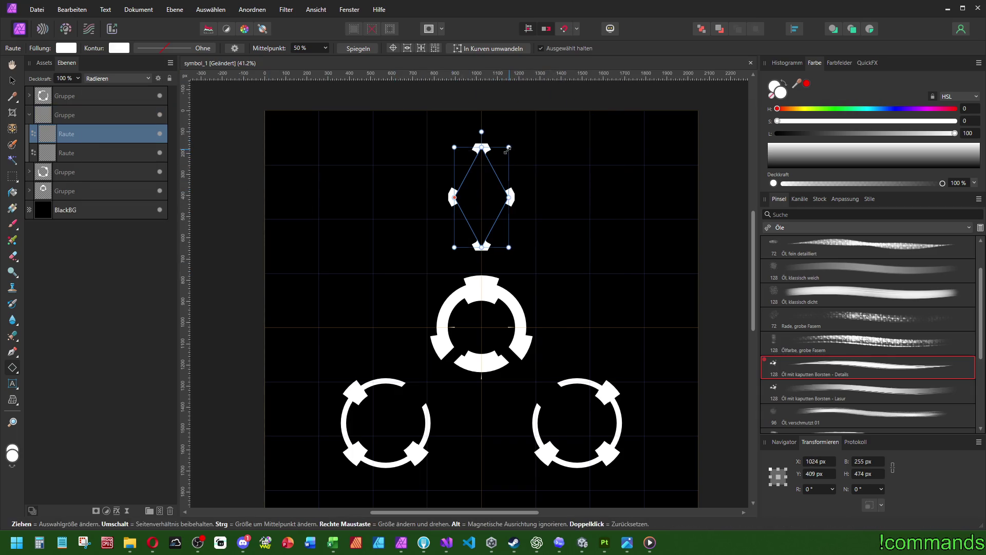
drag(508, 150, 502, 160)
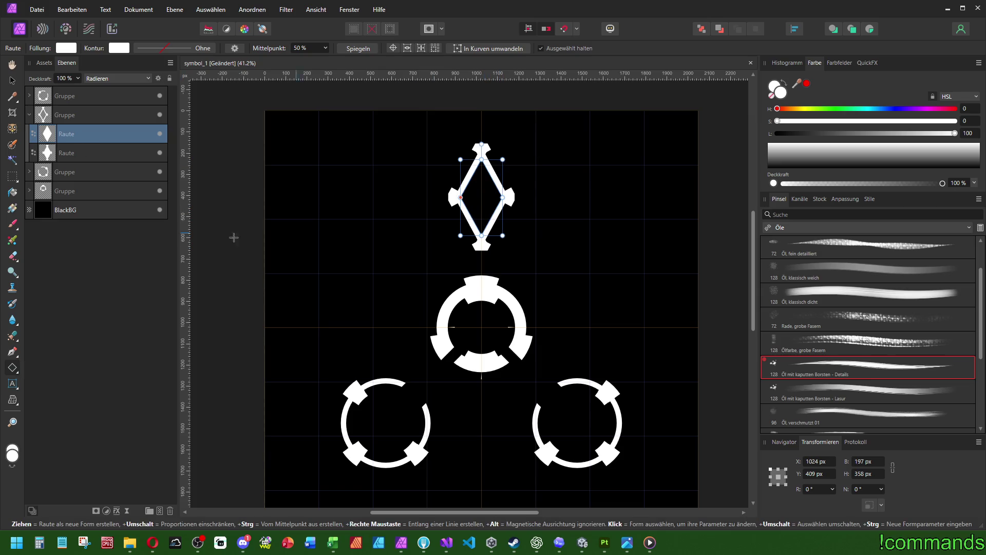
Draw a rectangle in the diamond's lower half and shorten it from the bottom edge
click(17, 376)
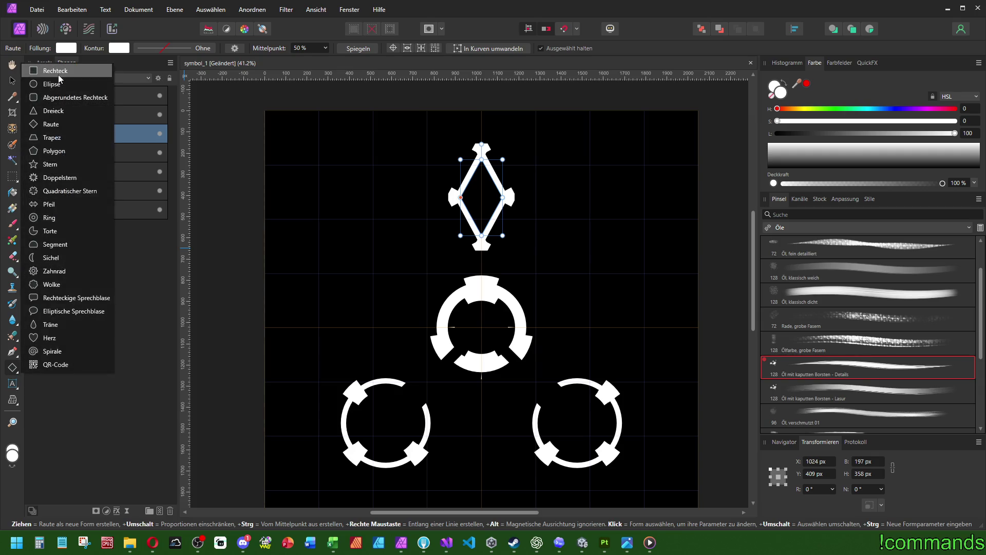
click(56, 68)
mouse_move(477, 212)
mouse_down()
mouse_move(494, 252)
mouse_move(484, 307)
mouse_move(496, 229)
mouse_move(485, 264)
mouse_move(511, 267)
mouse_up()
click(795, 29)
scroll(508, 268, up, 3)
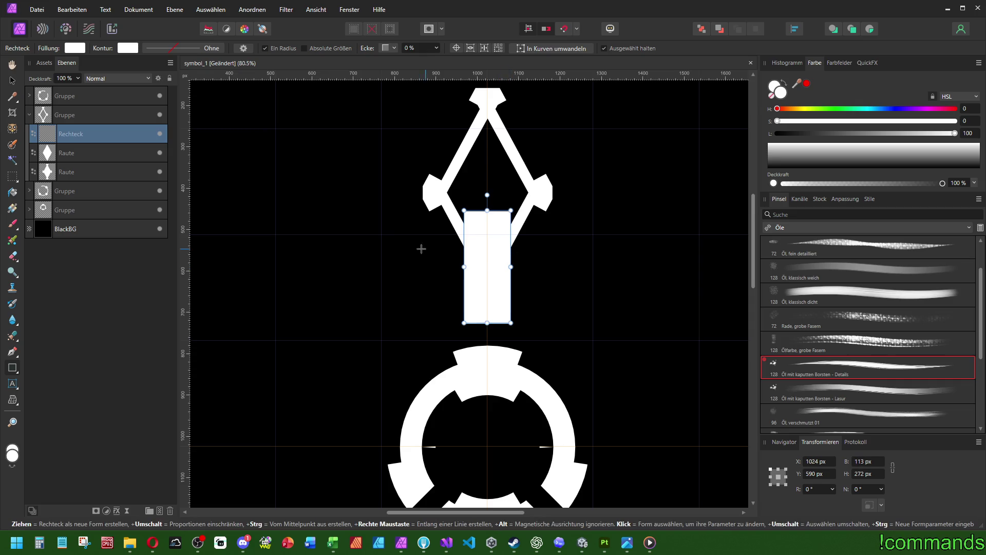
mouse_move(484, 324)
mouse_down()
mouse_move(485, 276)
mouse_move(484, 302)
mouse_up()
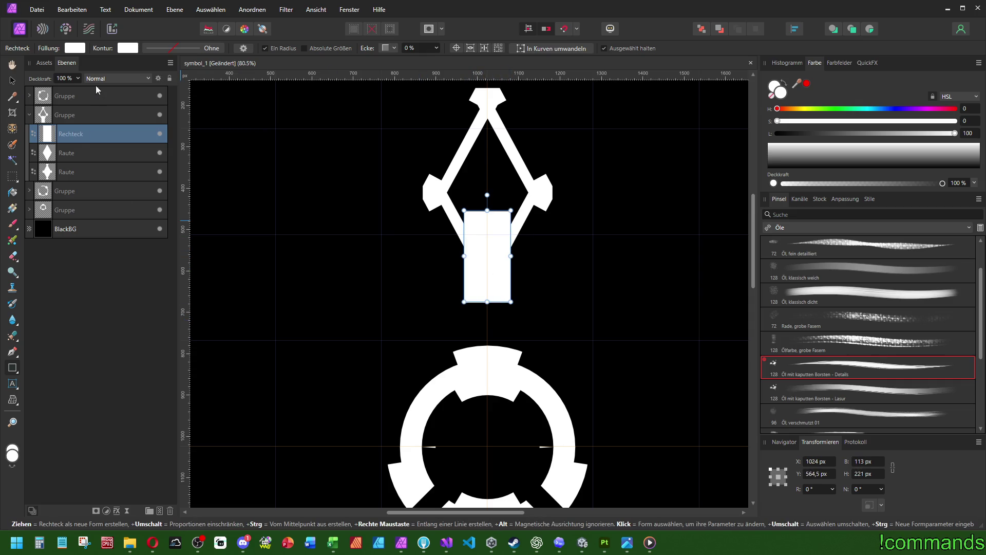
Set the rectangle's blend mode to Radieren so it cuts away the diamond's lower point
click(117, 78)
click(102, 266)
scroll(266, 221, down, 2)
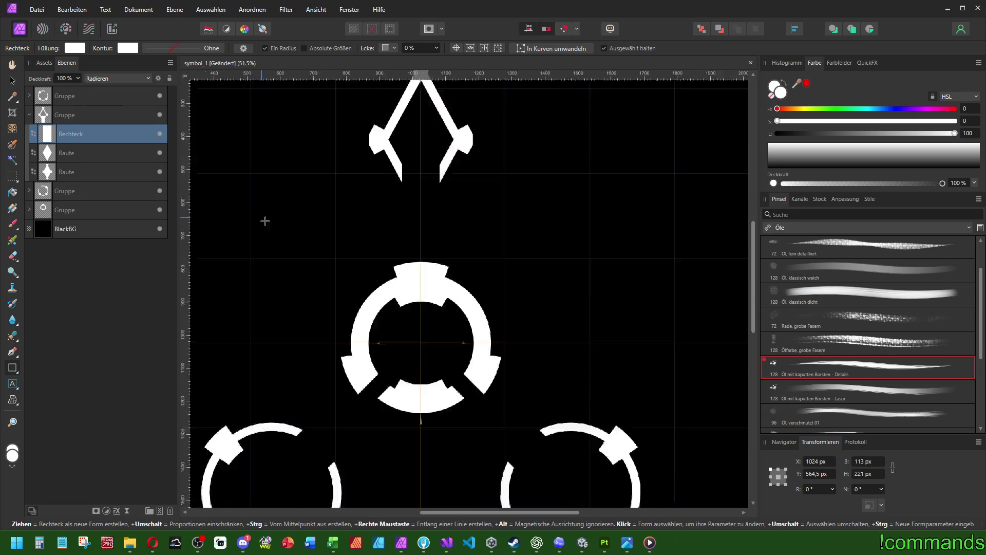
scroll(265, 221, down, 4)
scroll(418, 233, up, 3)
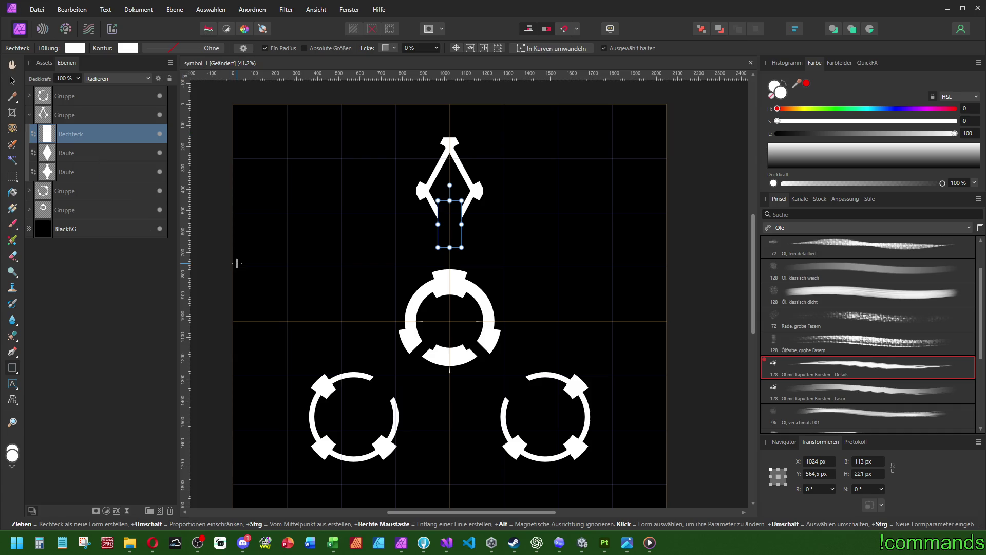
click(90, 136)
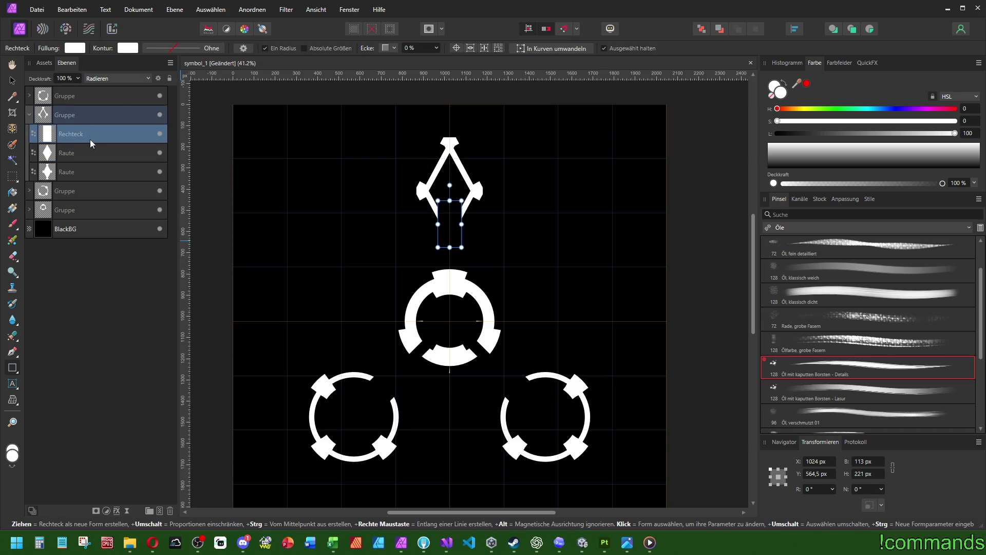
click(28, 114)
Paste an erasing rectangle and move it into the fourth symbol group
click(78, 134)
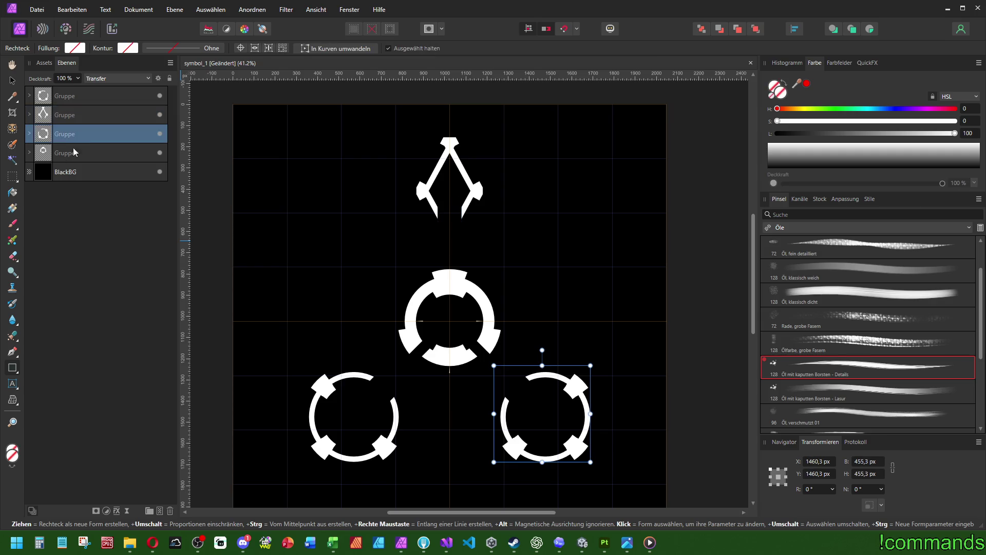
click(73, 153)
key(ctrl+v)
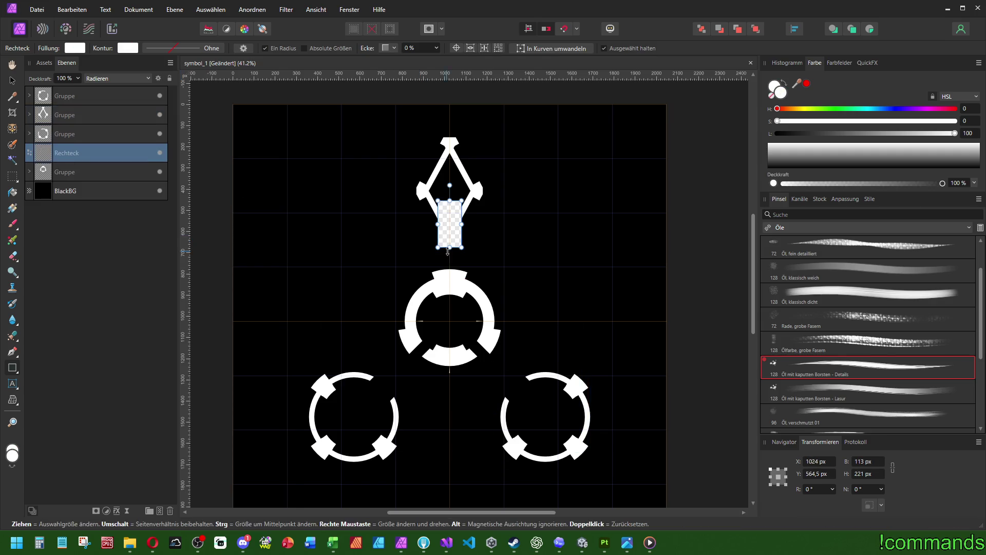
click(29, 172)
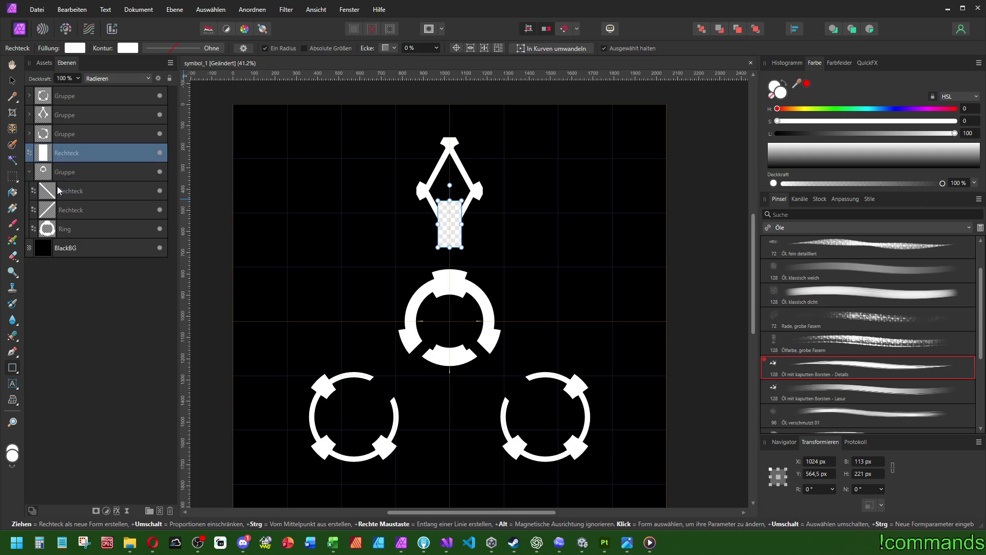
drag(77, 152, 77, 177)
Stretch the erasing rectangle down into the top ring and narrow it to a 63 × 582 px slot
scroll(453, 252, up, 1)
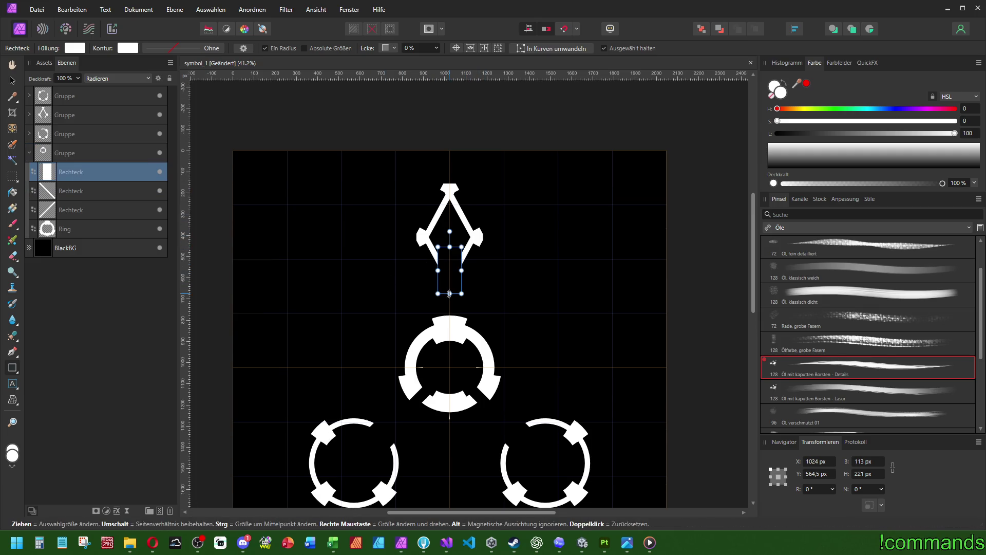
drag(450, 293, 449, 369)
scroll(449, 368, up, 2)
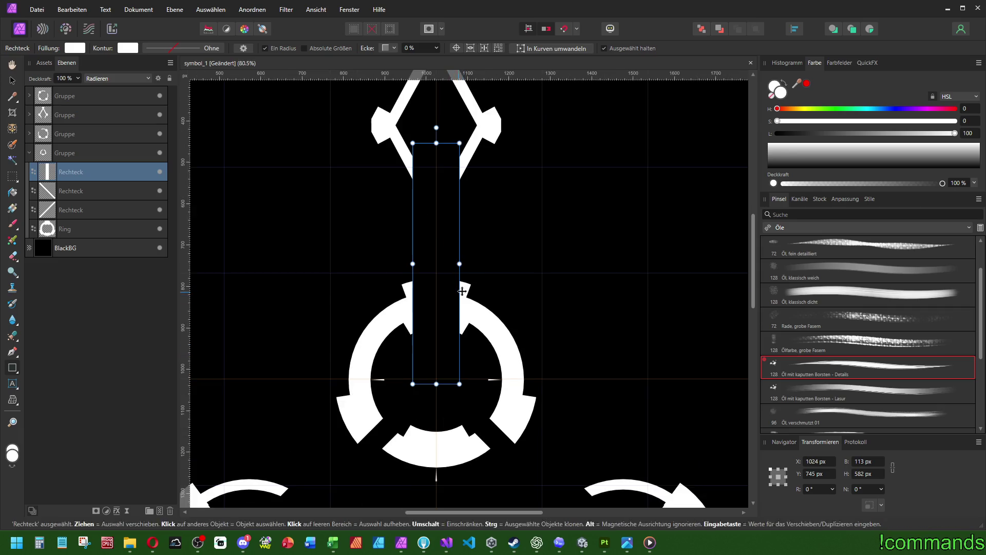
drag(460, 264, 451, 265)
scroll(519, 275, down, 3)
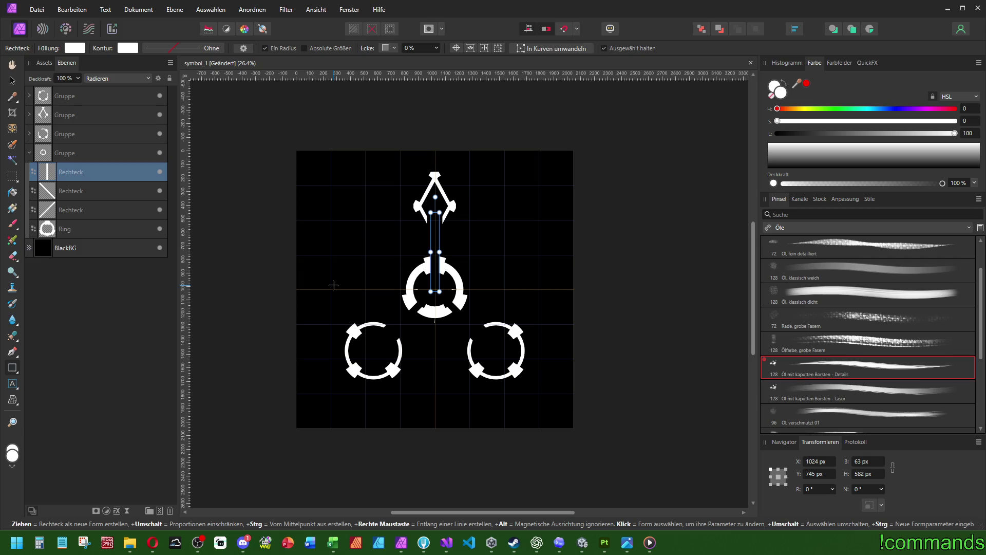
click(29, 153)
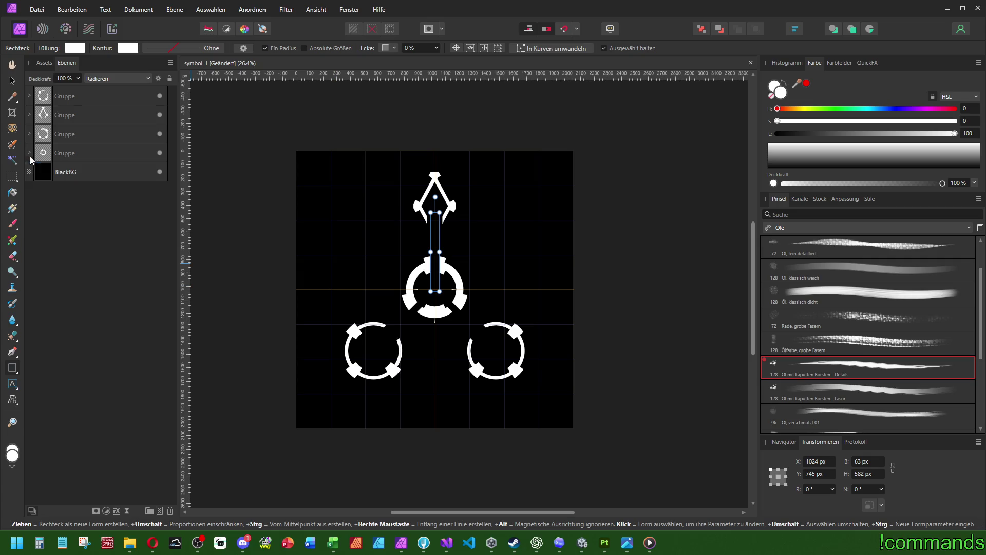
click(19, 377)
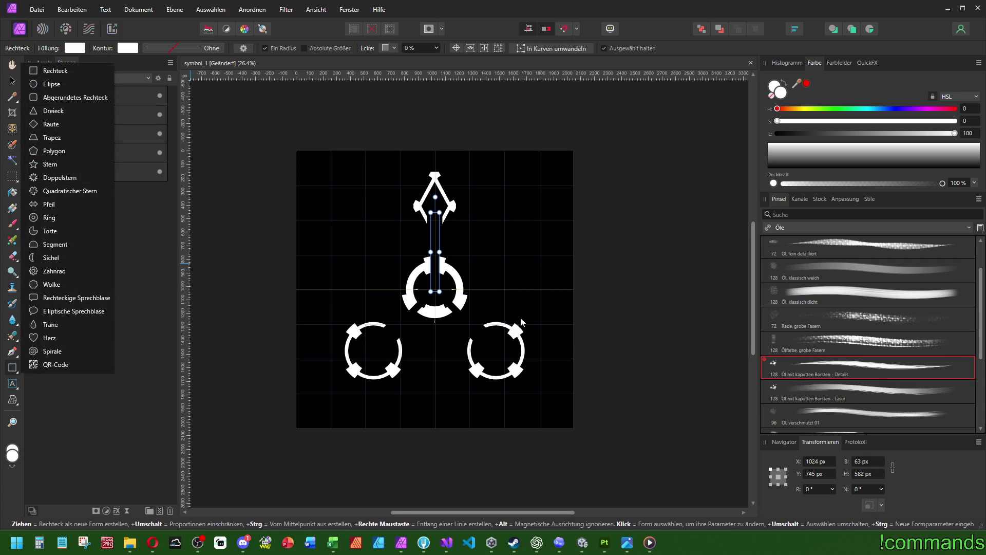
Draw a 102 × 102 px white triangle in the central ring, centred horizontally and vertically on the page
scroll(520, 318, up, 3)
click(57, 116)
scroll(426, 277, up, 3)
drag(374, 259, 427, 312)
click(795, 28)
click(864, 75)
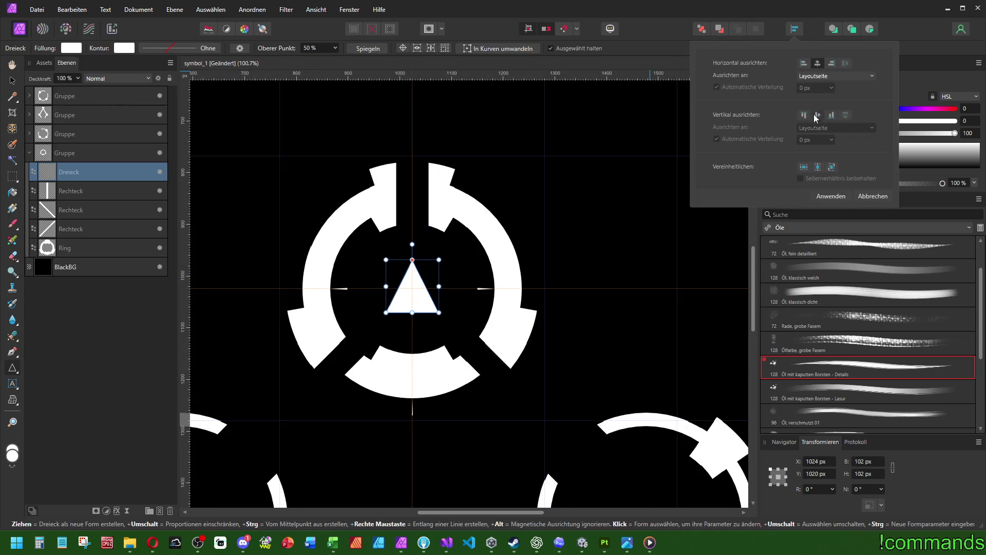
click(862, 128)
scroll(535, 154, down, 5)
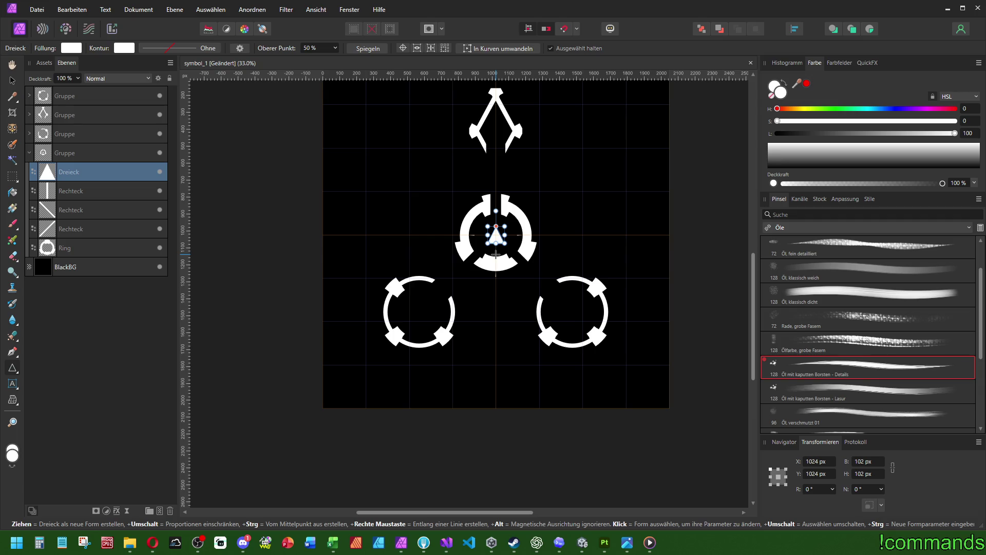
scroll(496, 254, up, 3)
scroll(496, 254, right, 2)
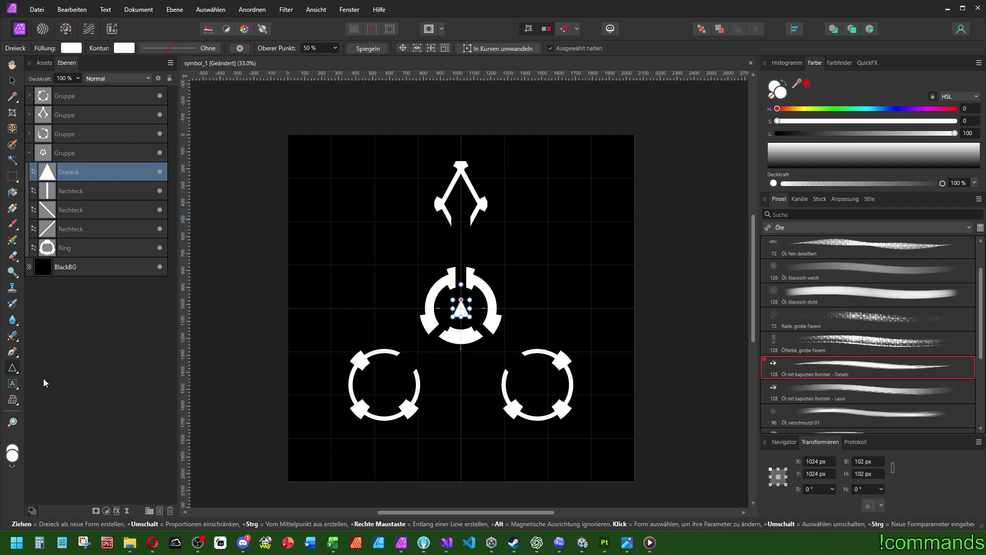
click(12, 223)
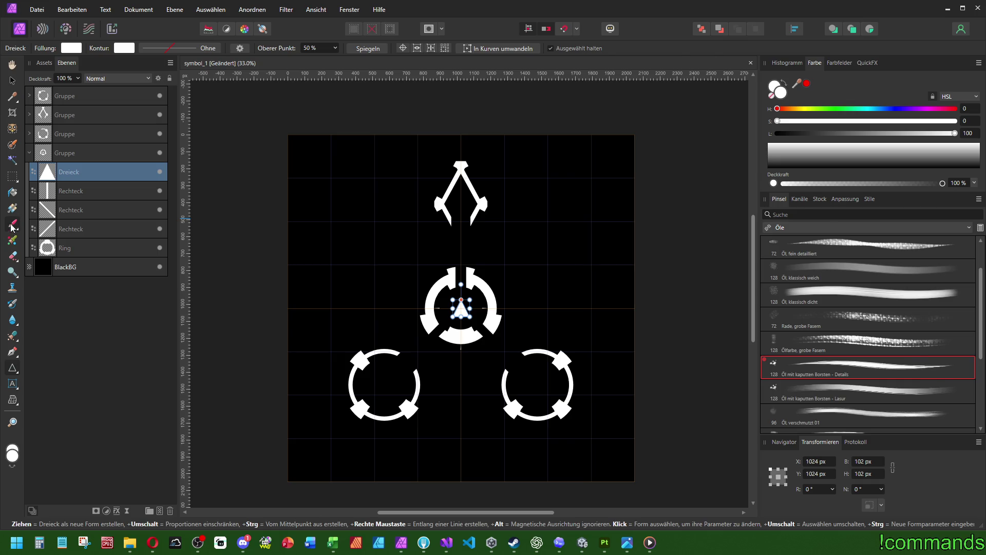
Group all four symbol groups into a single group
click(29, 153)
click(80, 157)
click(75, 103)
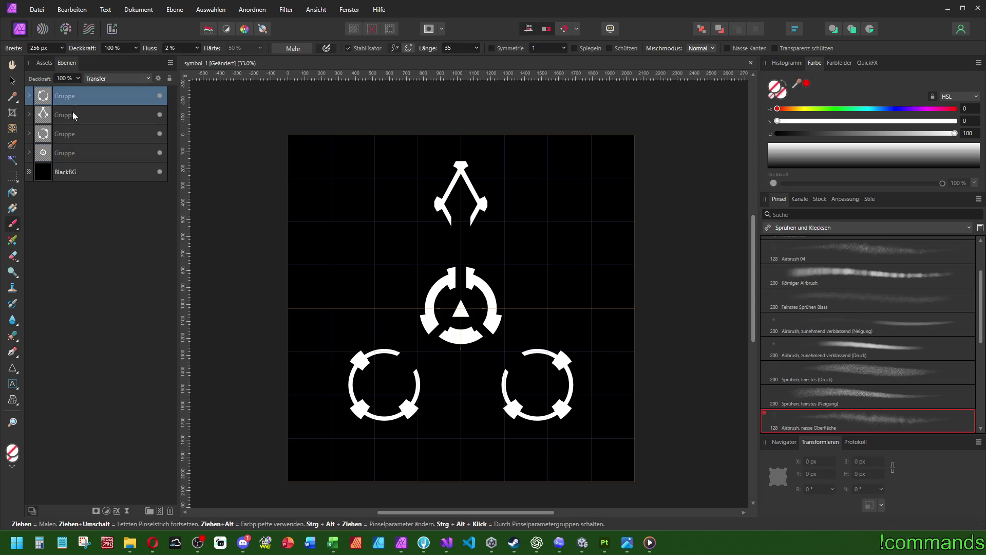
shift+click(70, 154)
key(ctrl+g)
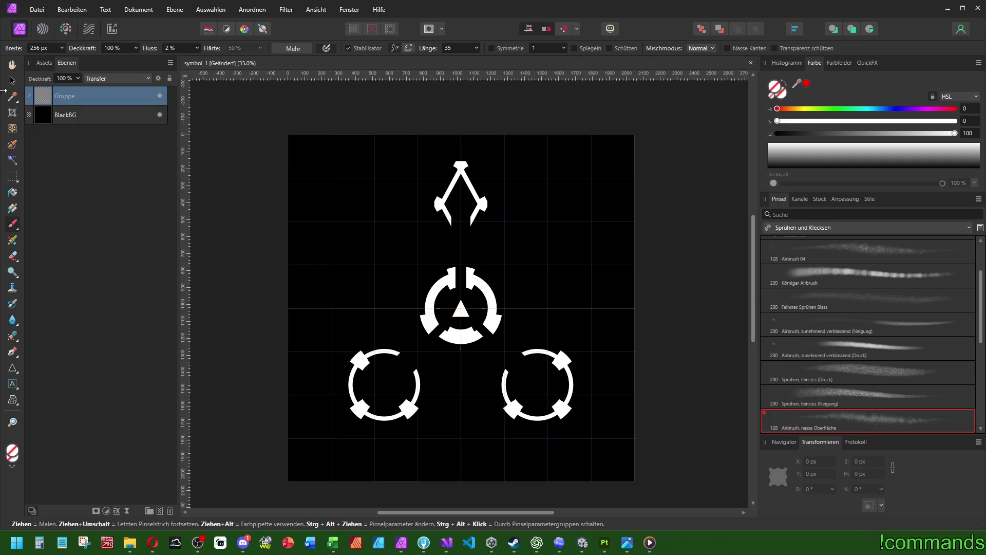
click(12, 80)
click(872, 476)
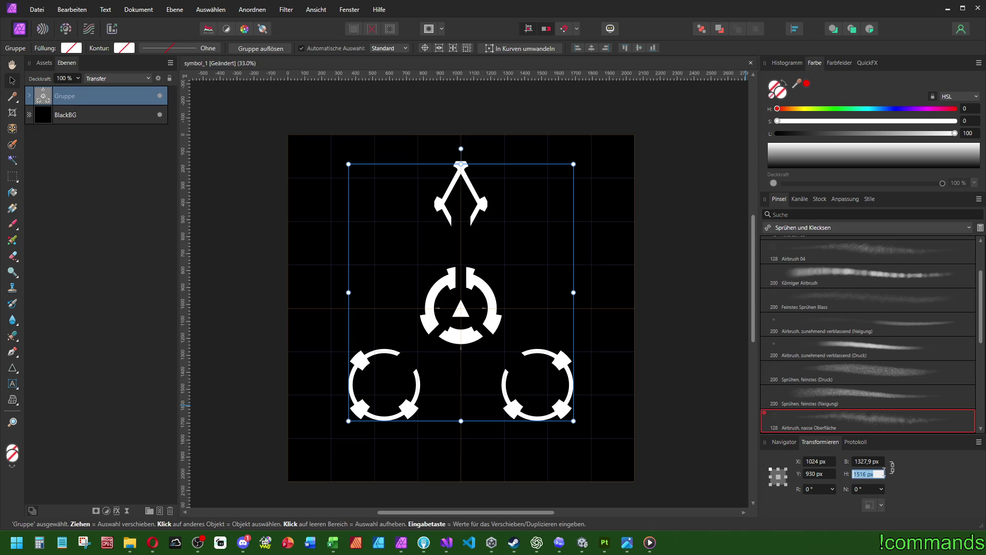
text(2048-51)
text(2)
key(Return)
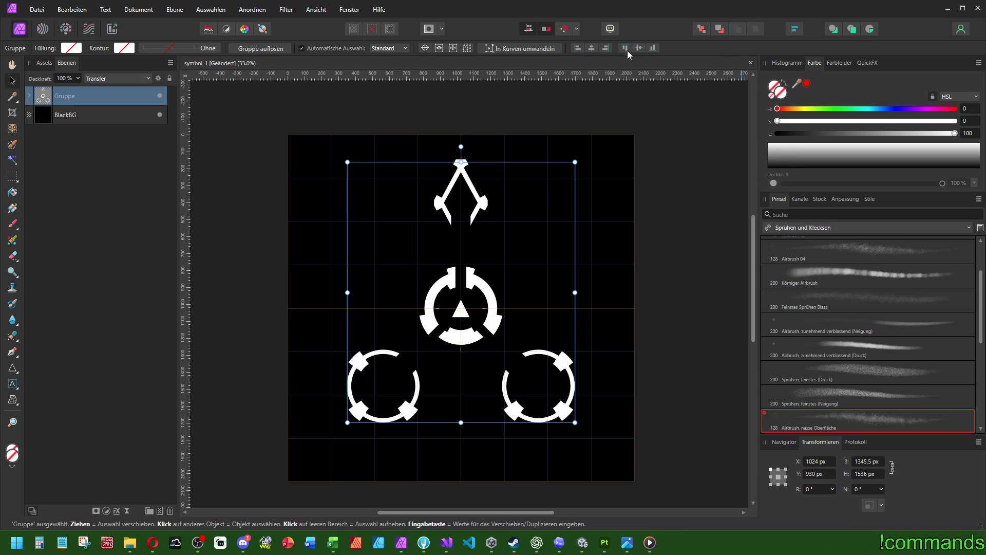
click(627, 49)
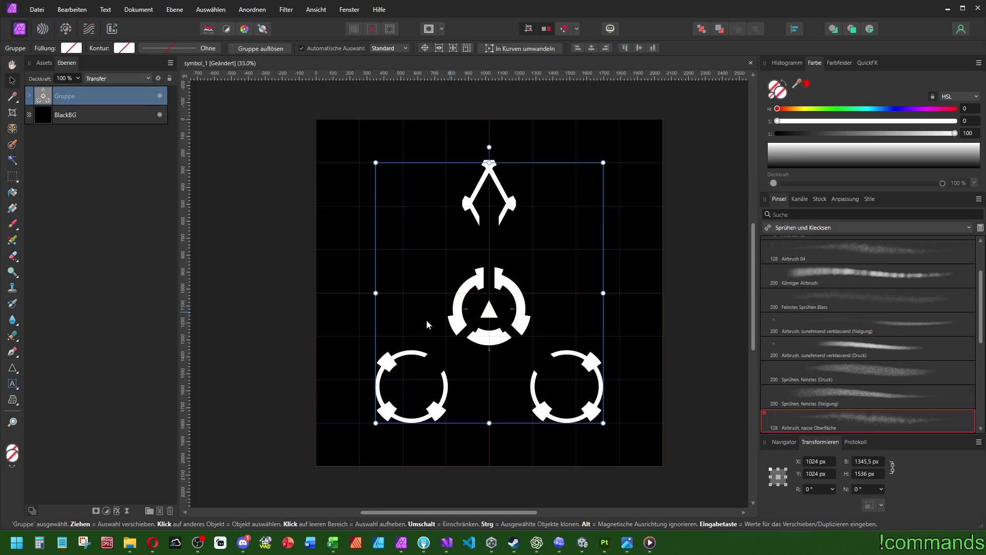
Add a new empty Pixel layer for painting with a brush
click(12, 224)
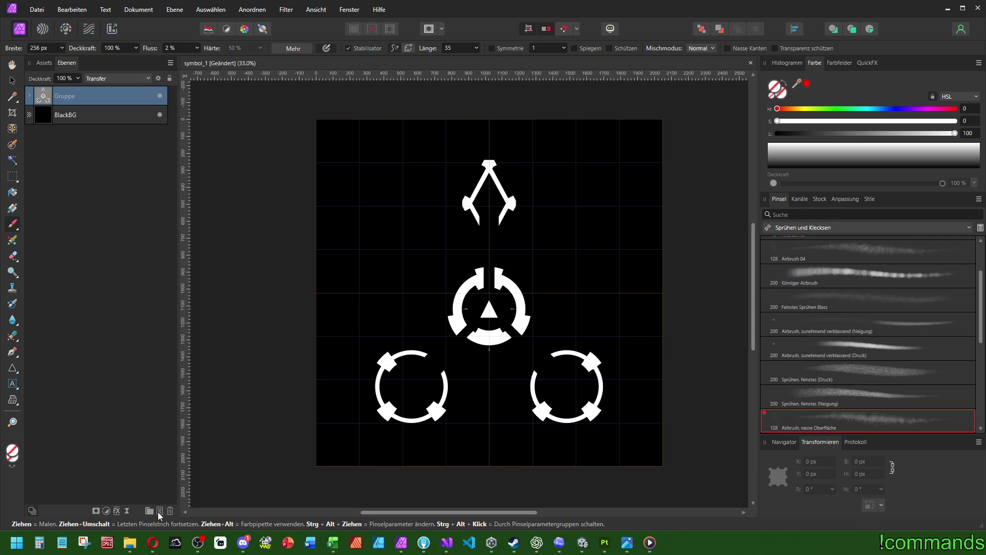
click(159, 510)
click(836, 227)
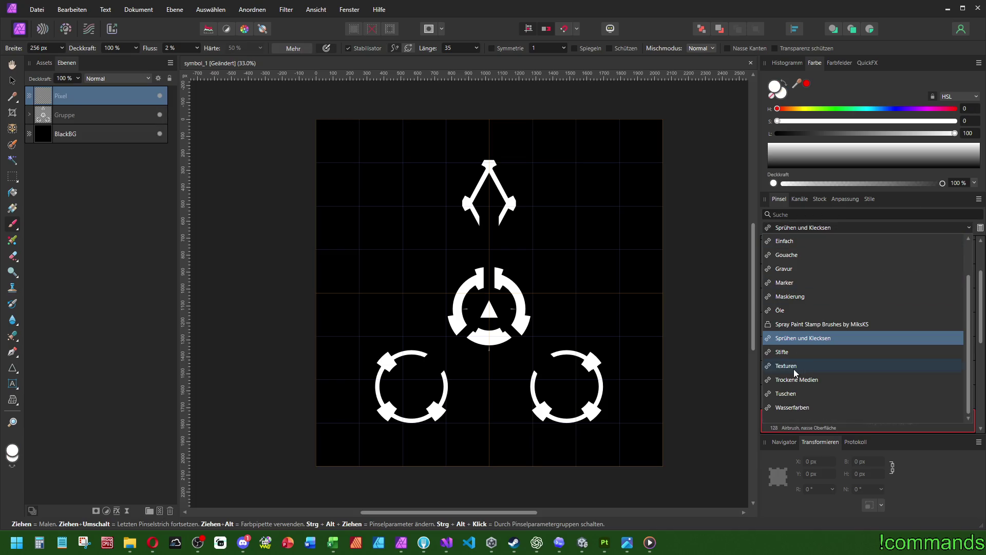
Test the Dynamische raue Tusche 01 ink brush with a stroke, then undo it
click(796, 397)
scroll(847, 334, down, 1)
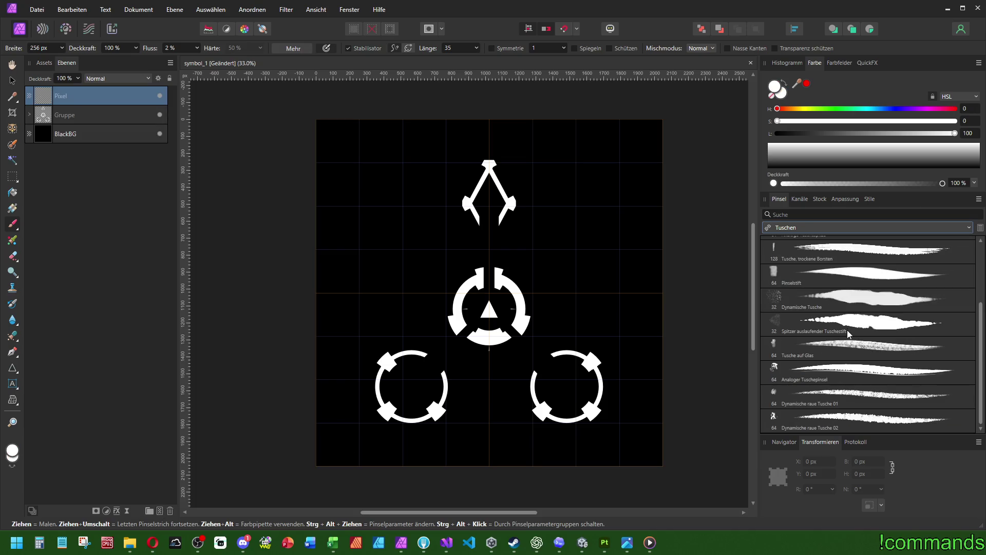
click(864, 395)
mouse_move(544, 211)
mouse_down()
mouse_move(532, 324)
mouse_move(574, 379)
mouse_up()
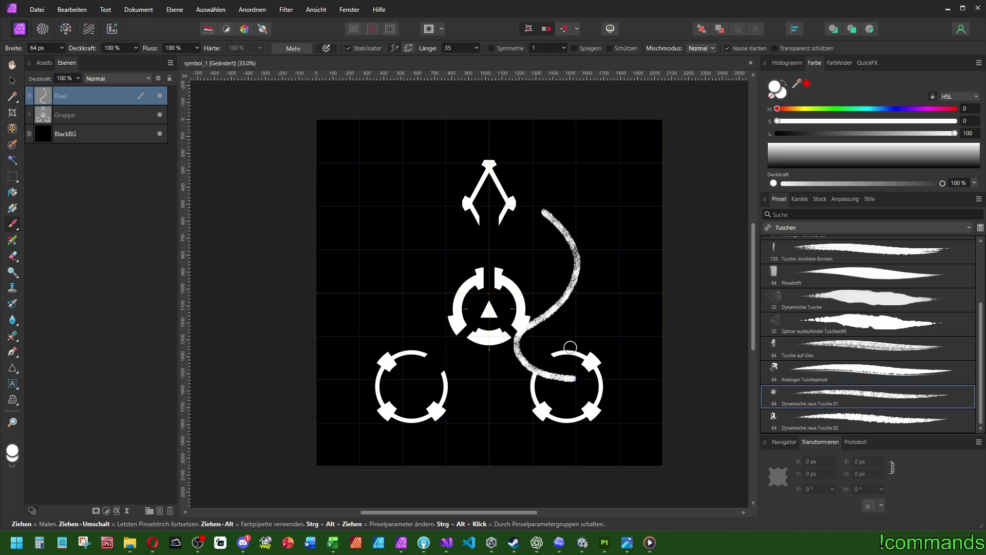
key(ctrl+z)
scroll(562, 330, up, 1)
Test Schmutzige Acrylfarbe 02, 01 and another acrylic brush with strokes, undoing each
click(815, 229)
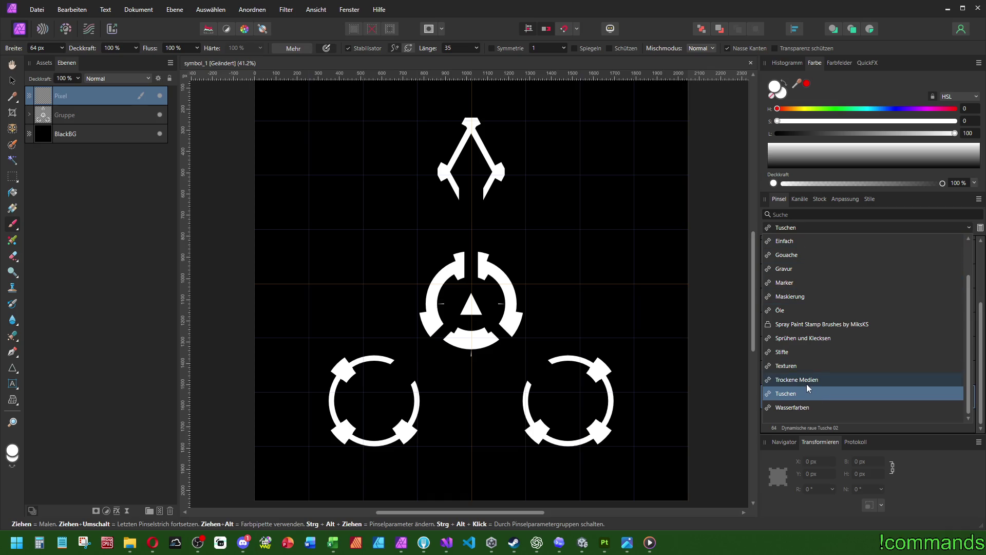
scroll(807, 384, up, 3)
click(798, 241)
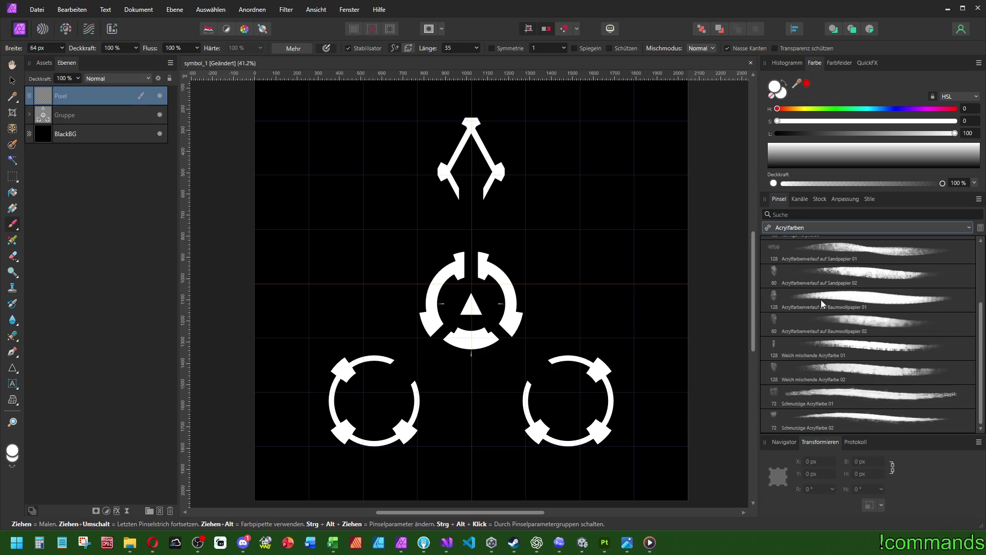
click(885, 418)
drag(579, 196, 617, 355)
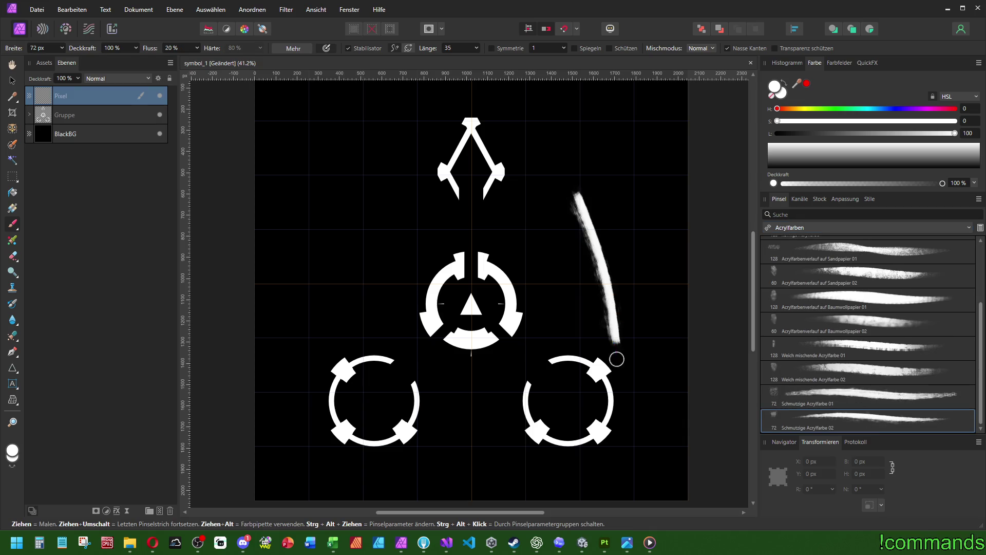
key(ctrl+z)
click(845, 259)
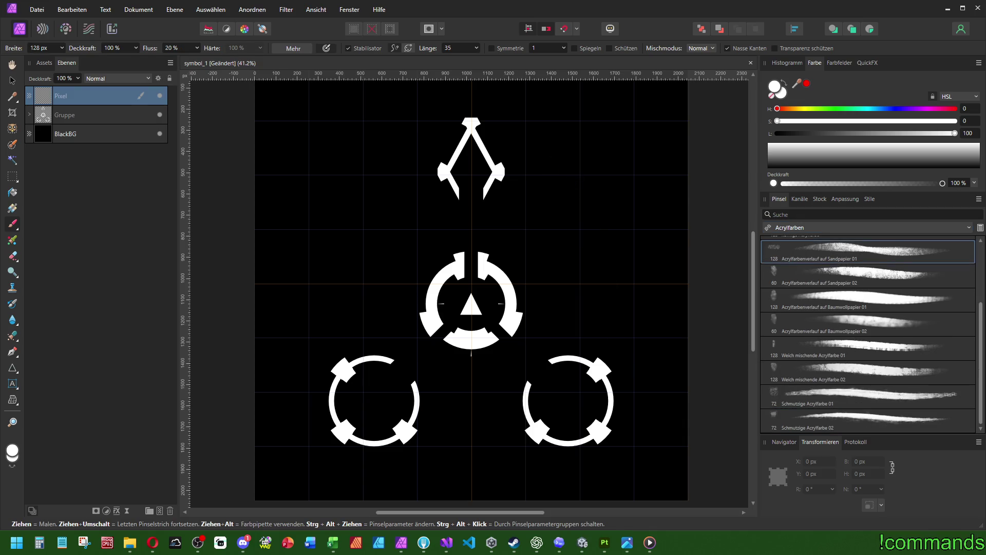
drag(544, 156, 635, 326)
key(ctrl+z)
click(850, 393)
drag(508, 138, 635, 360)
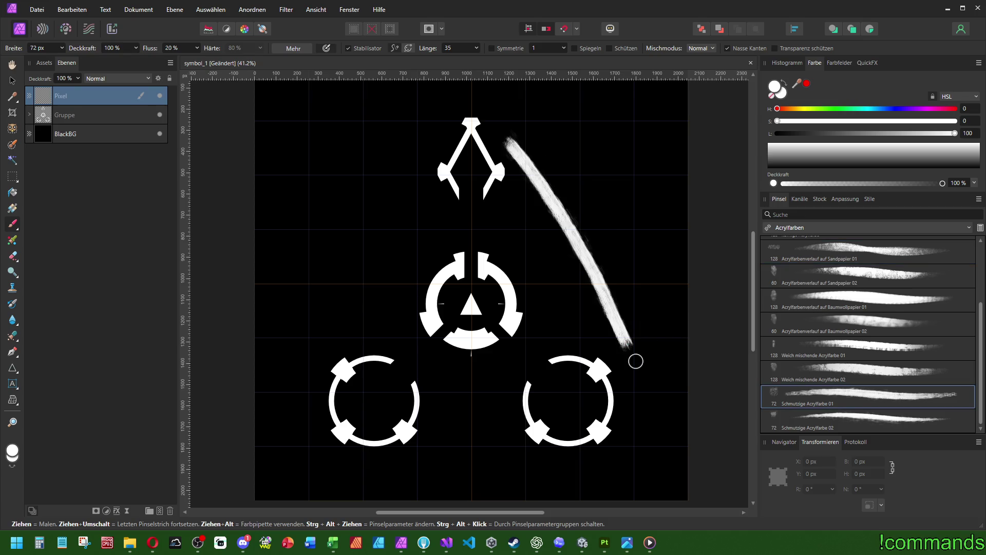
key(ctrl+z)
scroll(854, 360, up, 3)
Test the Natürlicher Bleistift 4B and Raues Grafit Geneigt pencil brushes, undoing the strokes
click(842, 228)
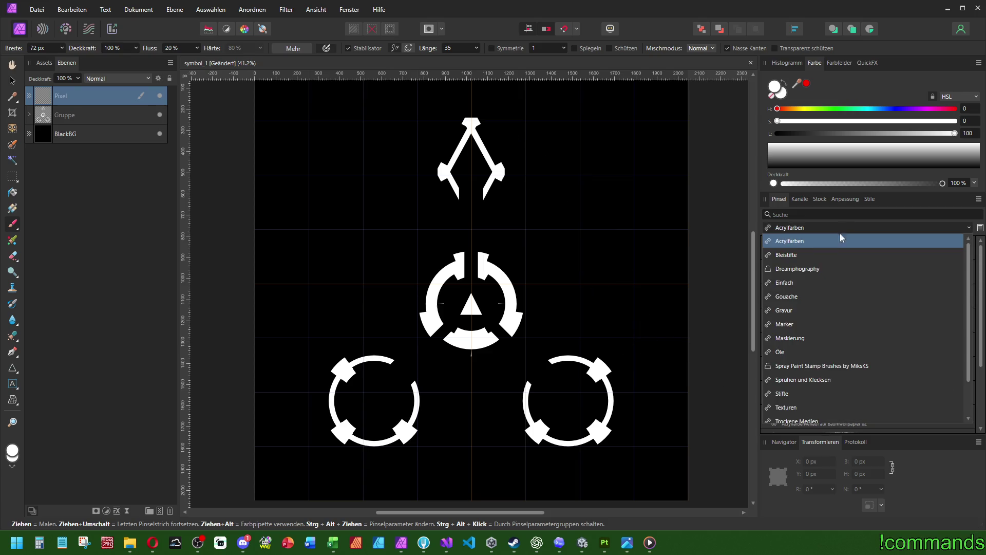
click(840, 234)
click(843, 327)
drag(509, 151, 669, 346)
key(ctrl+z)
scroll(873, 370, down, 3)
click(866, 347)
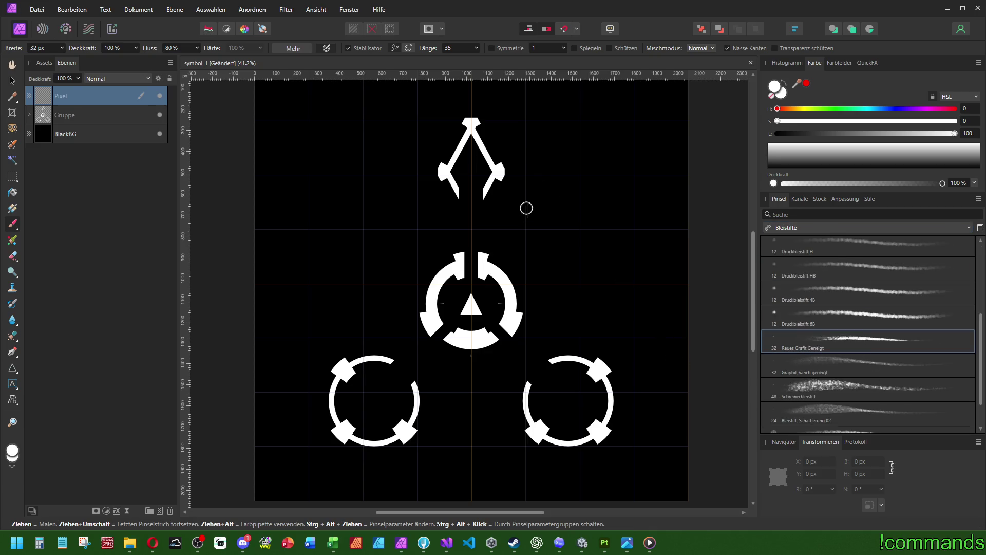
drag(524, 203, 622, 372)
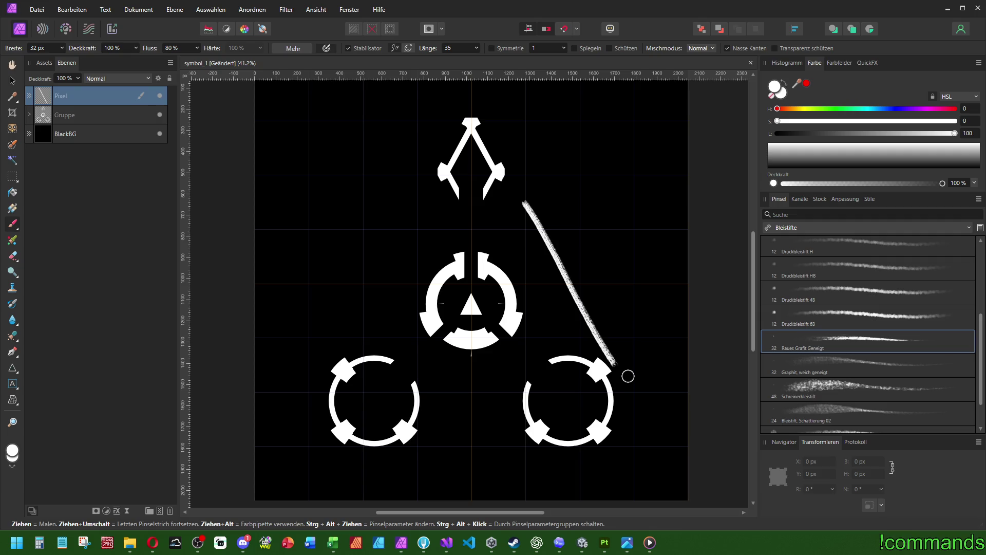
key(ctrl+z)
scroll(830, 380, down, 2)
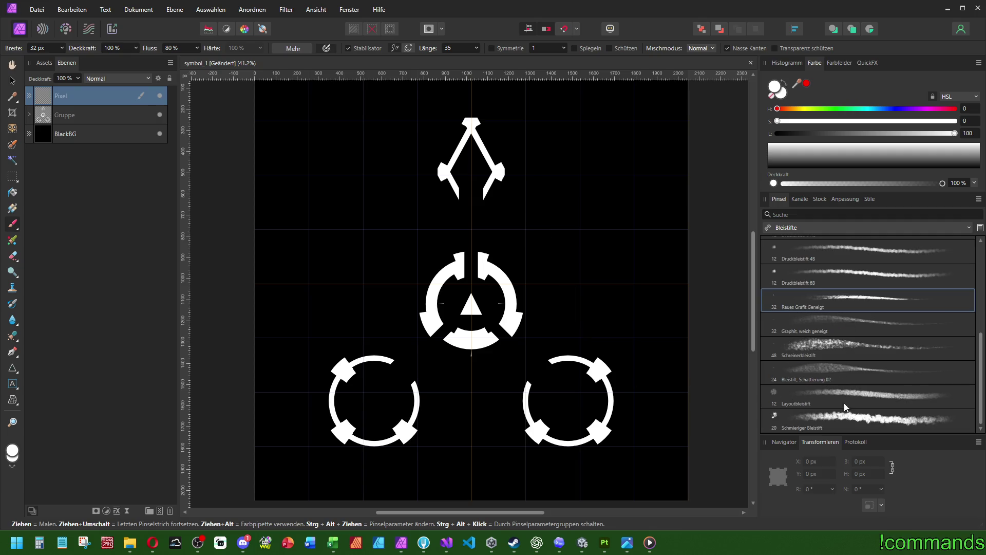
scroll(859, 381, up, 2)
Try the Druckbleistift 4B pencil with a test line from the triangle, then undo it
click(858, 301)
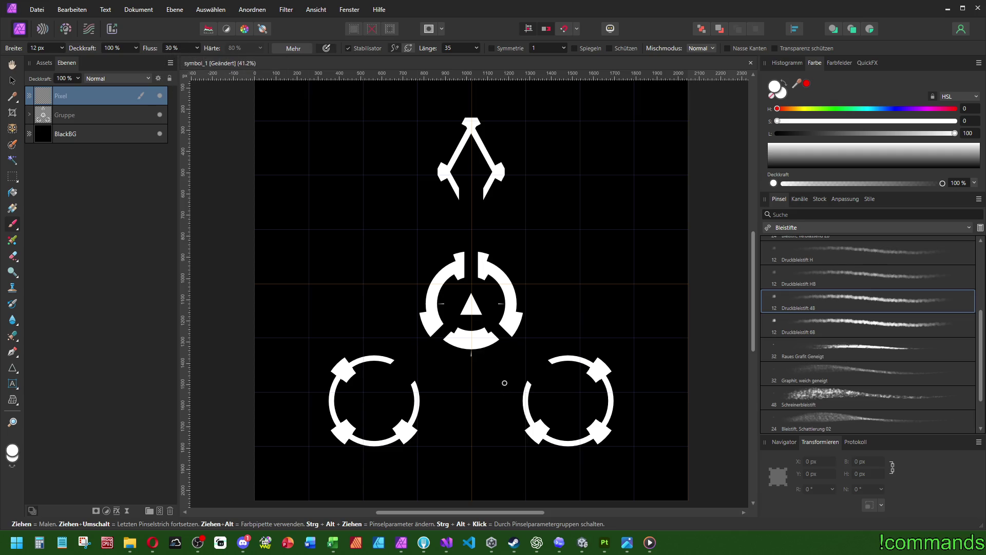
drag(495, 373, 508, 345)
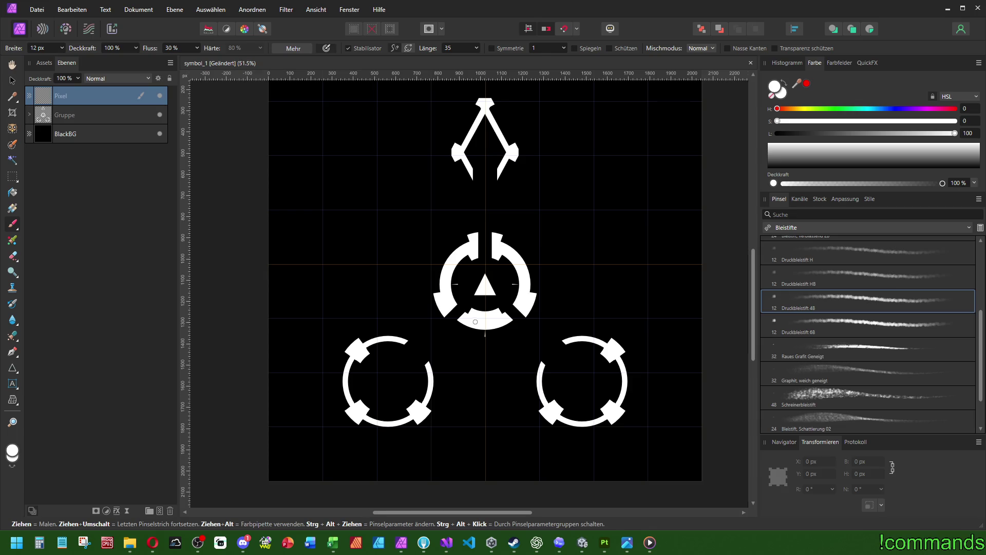
scroll(475, 322, up, 2)
scroll(544, 288, down, 1)
scroll(546, 292, down, 2)
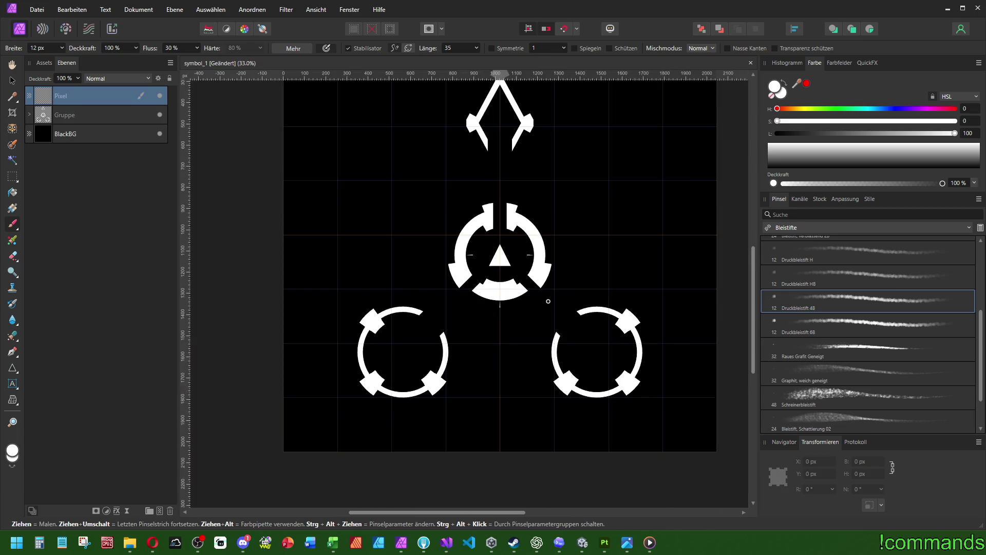
scroll(549, 301, down, 1)
scroll(508, 368, down, 1)
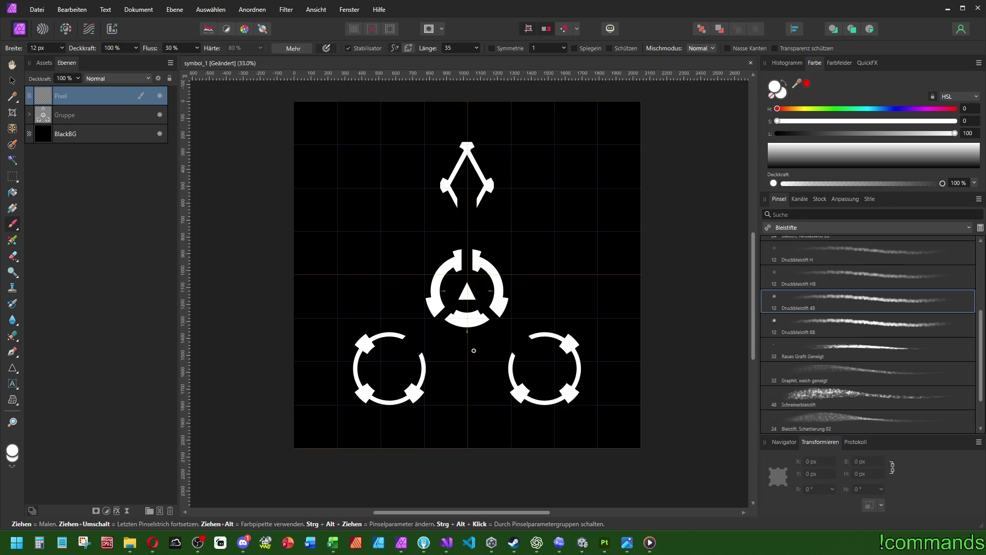
scroll(474, 351, up, 3)
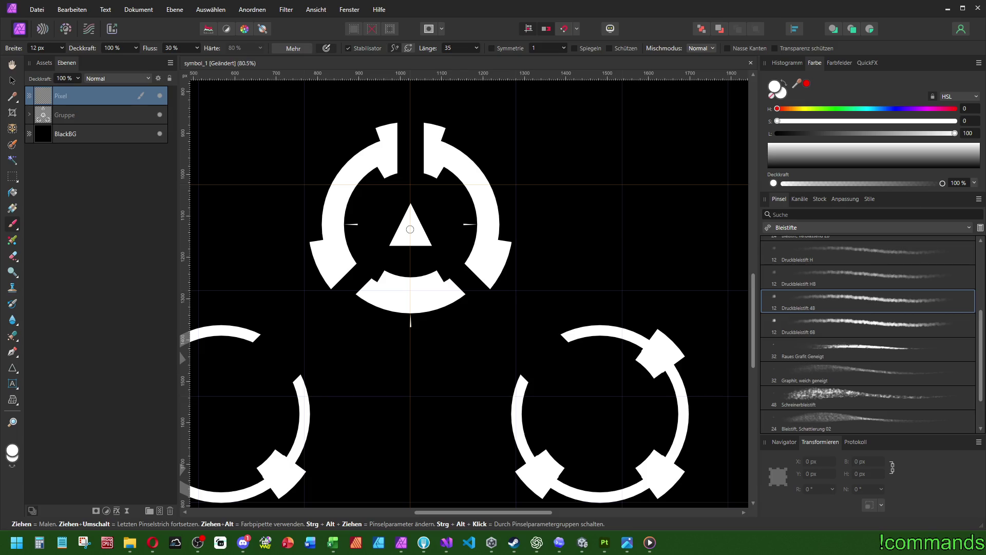
click(410, 229)
shift+click(600, 415)
scroll(599, 415, down, 5)
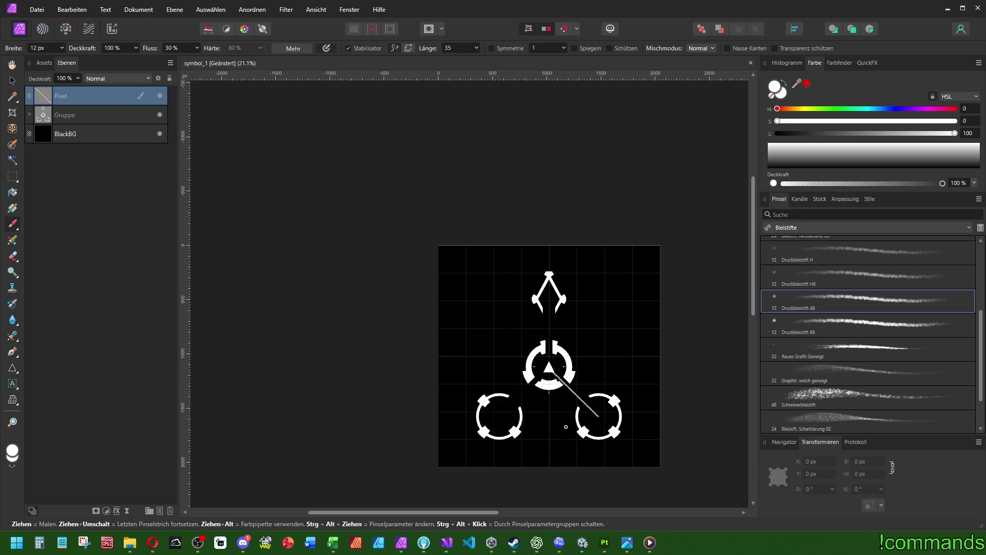
scroll(566, 426, up, 3)
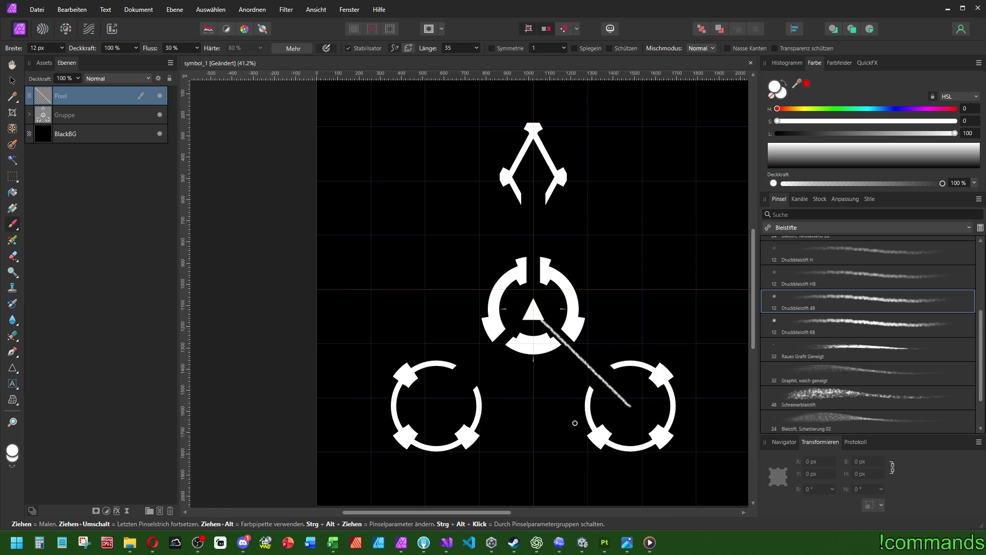
key(ctrl+z)
Switch to the Einfach brush set, choose the 4 px Runder Pinsel, and undo its test line
click(809, 227)
click(795, 282)
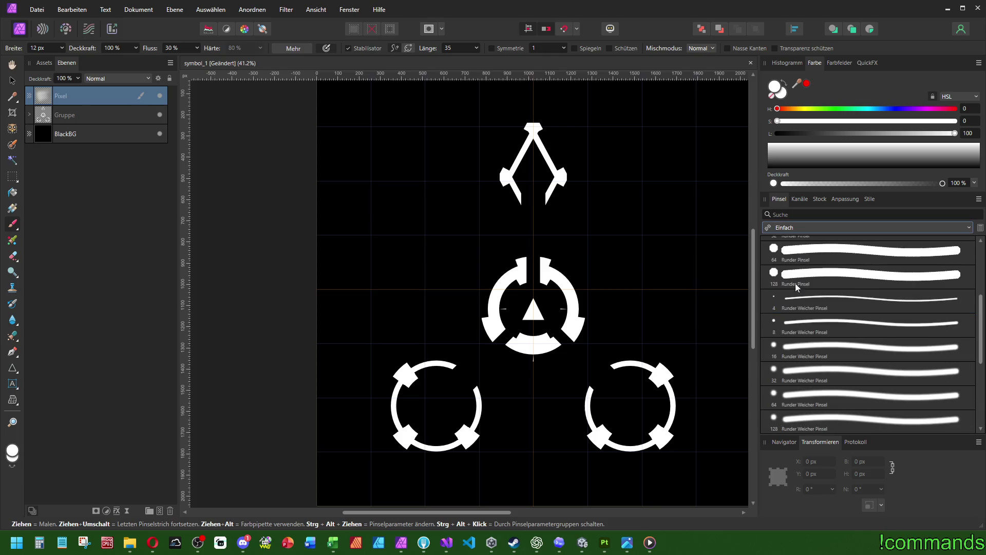
scroll(843, 308, up, 5)
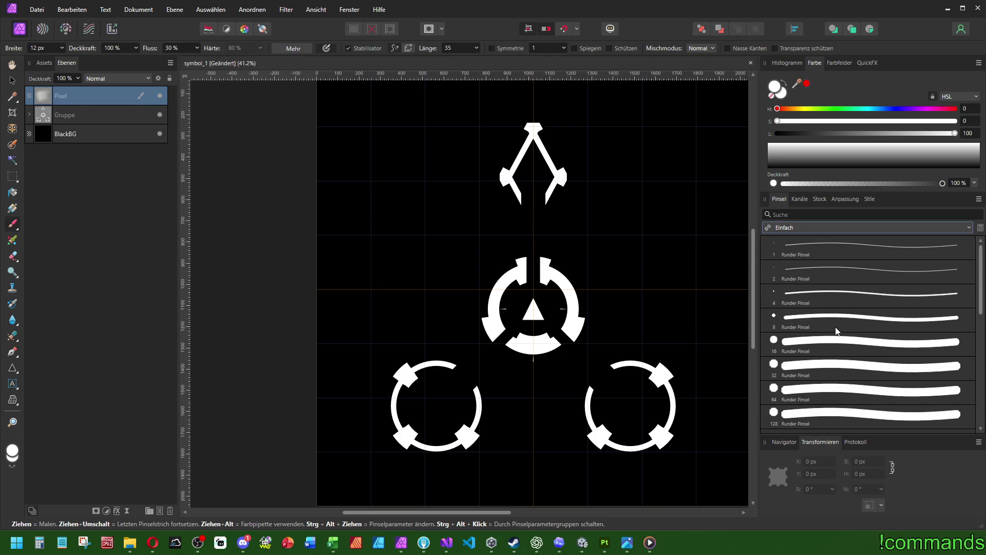
click(825, 269)
click(794, 300)
scroll(608, 397, up, 3)
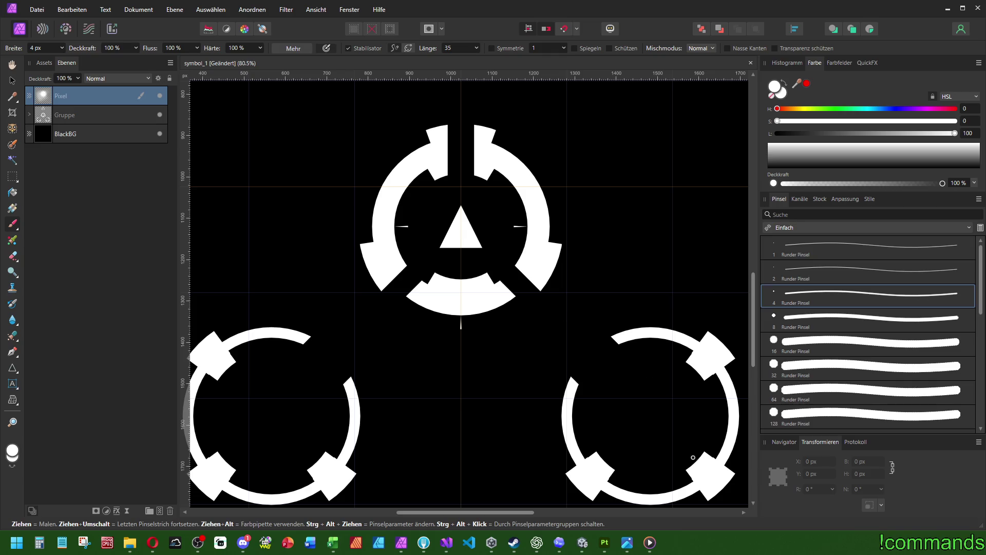
shift+click(651, 419)
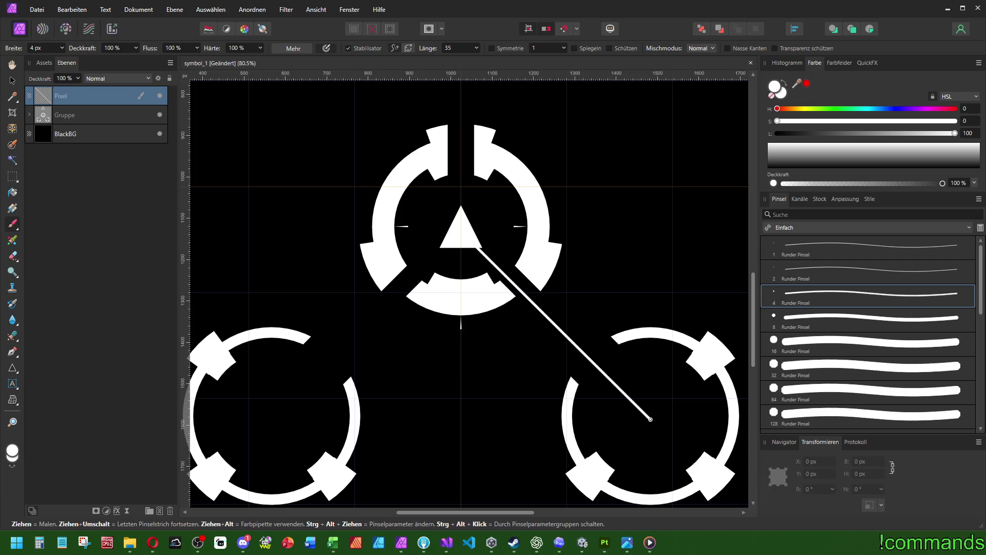
key(ctrl+z)
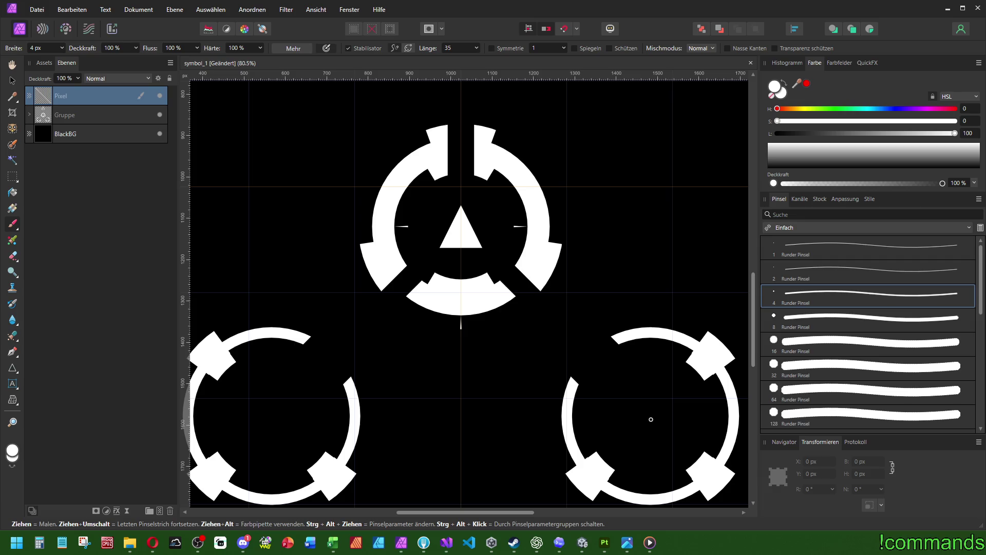
scroll(651, 419, down, 5)
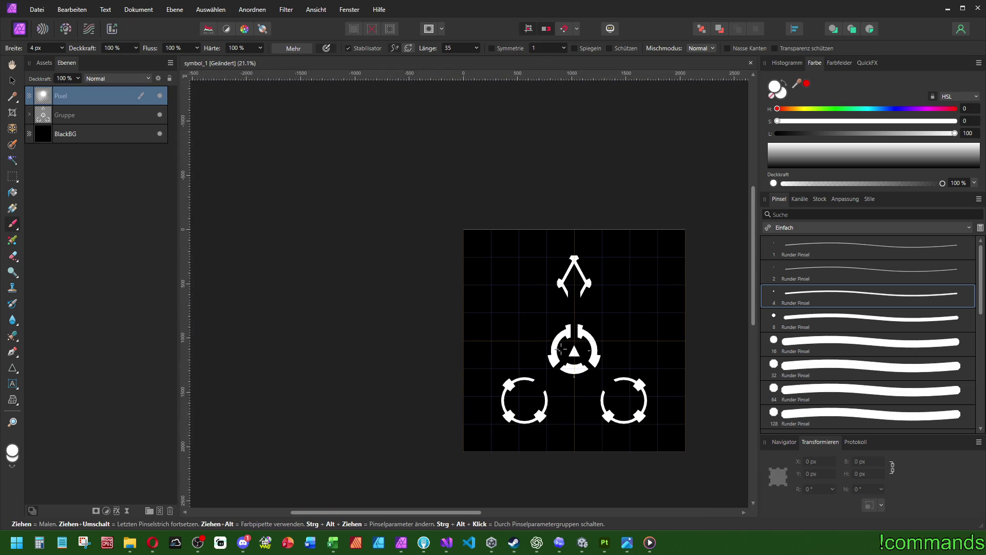
Drag the Gruppe layer up from Y 1024 px to about 929 px, then reselect the Pixel layer
click(87, 120)
scroll(577, 312, up, 3)
key(v)
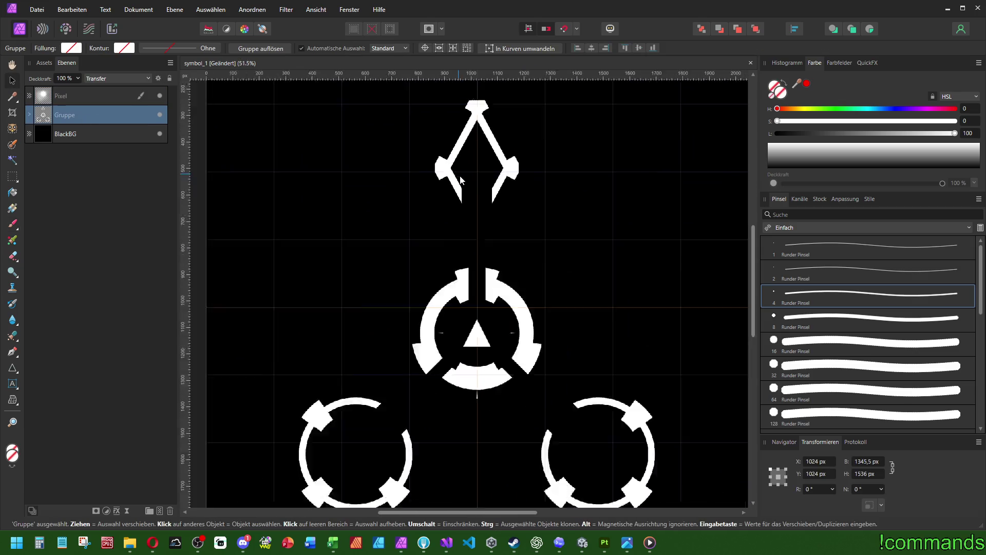
scroll(461, 180, down, 4)
scroll(517, 263, up, 4)
scroll(581, 316, down, 2)
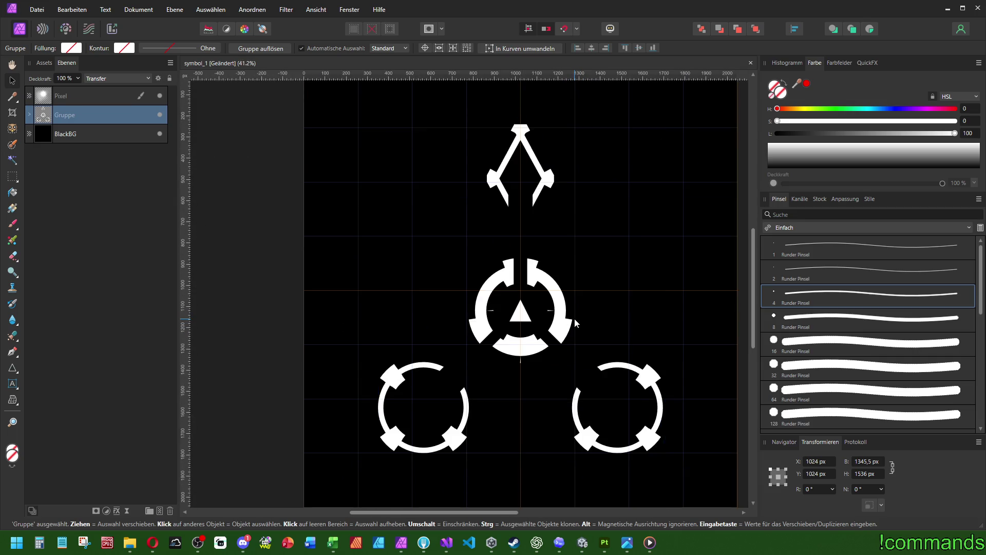
click(577, 323)
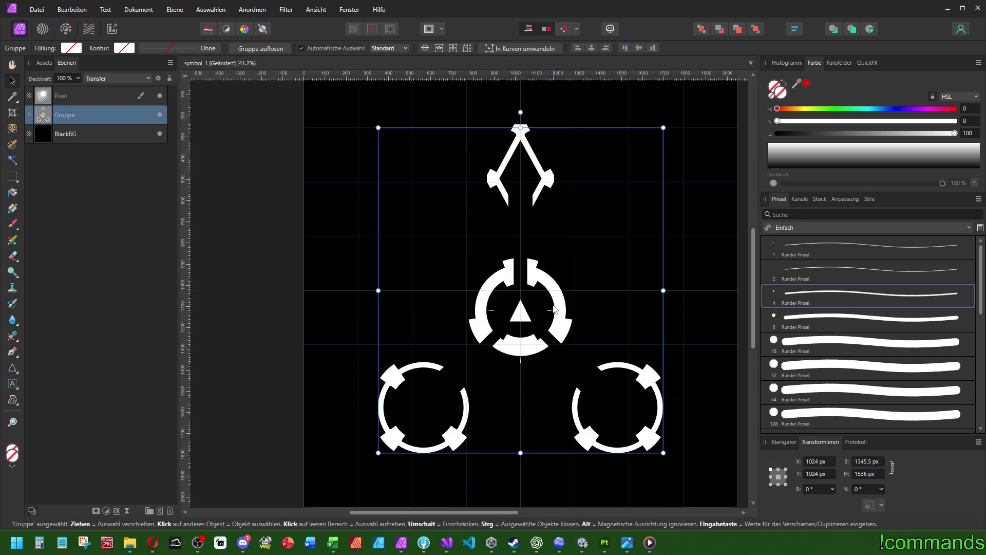
drag(555, 302, 555, 282)
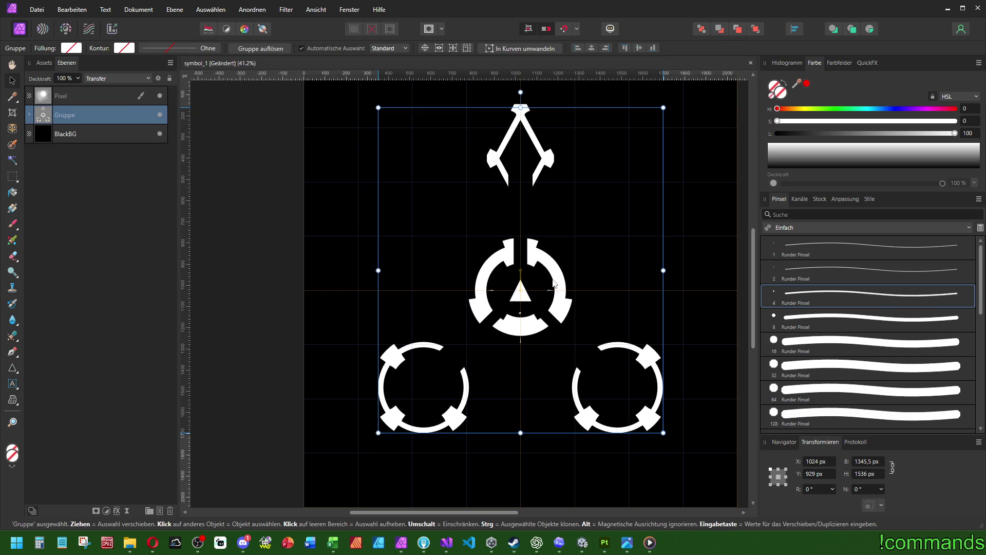
click(79, 100)
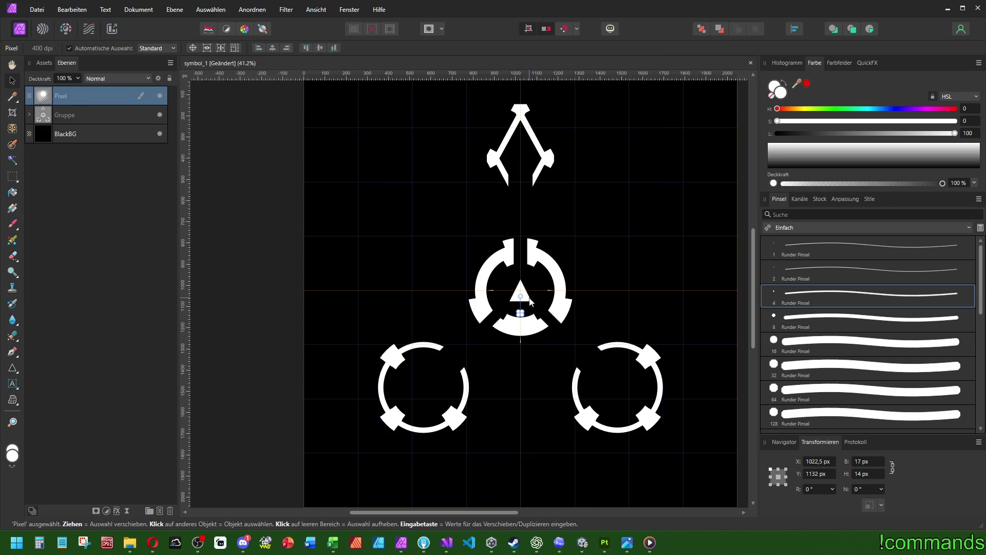
scroll(531, 301, right, 1)
Delete the old Pixel layer, add a new empty pixel layer, and undo a test stroke
click(12, 223)
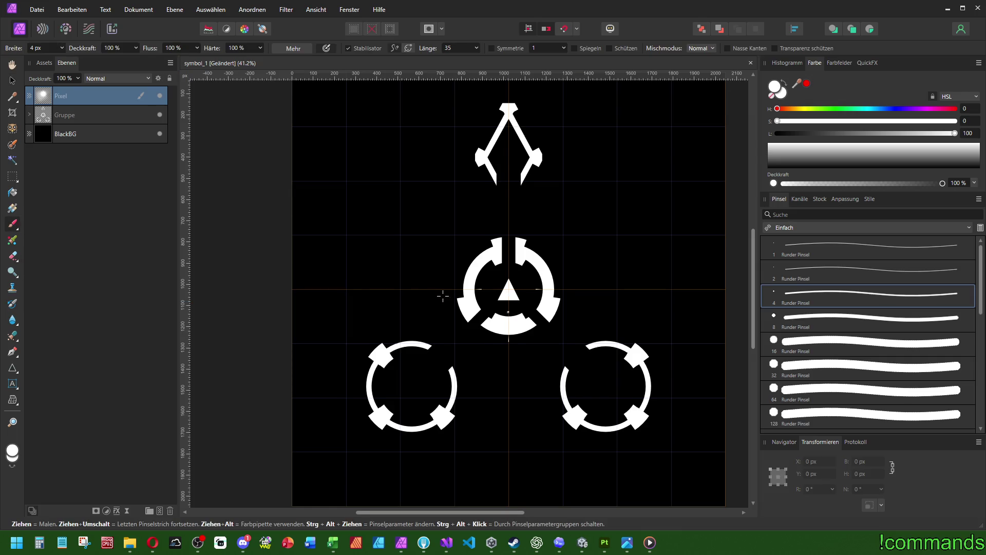
drag(443, 296, 432, 286)
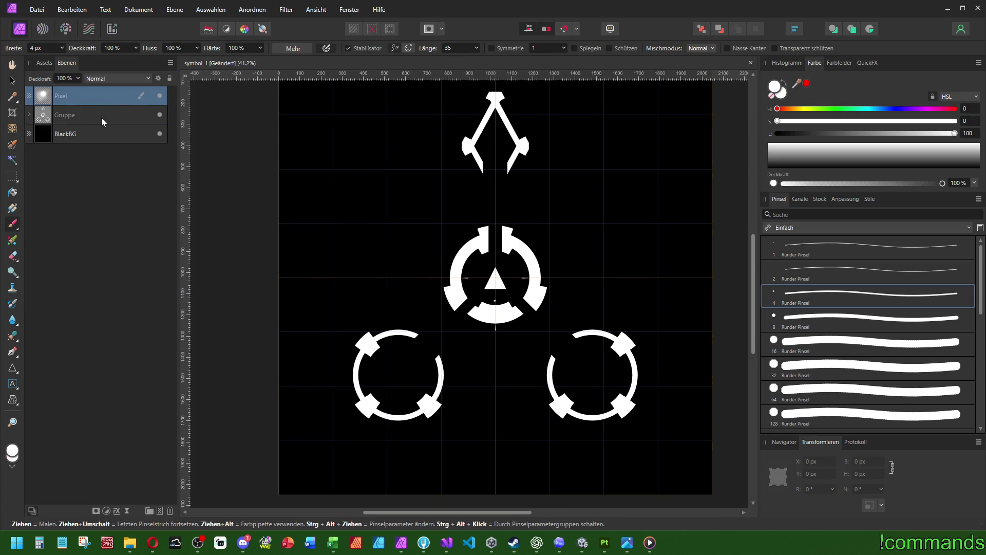
key(Delete)
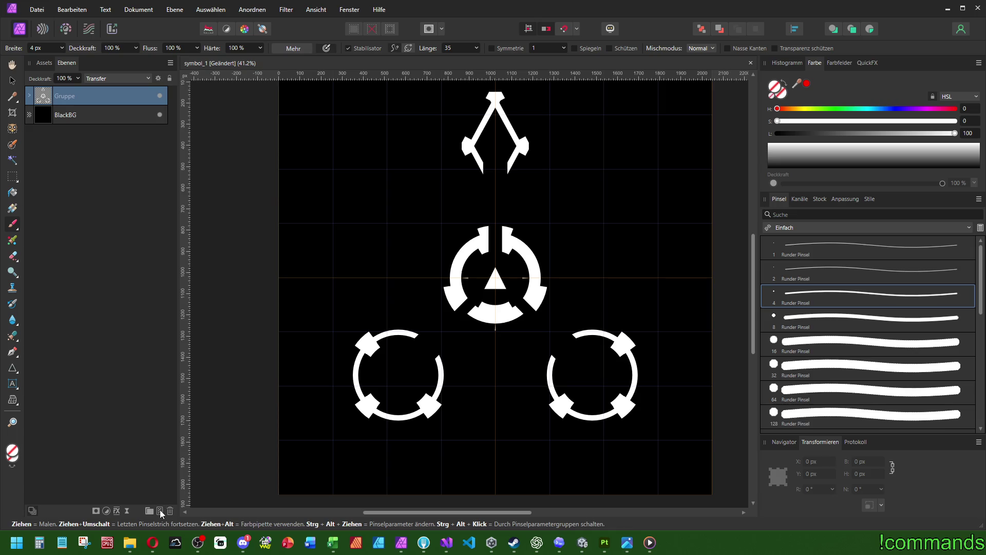
click(160, 511)
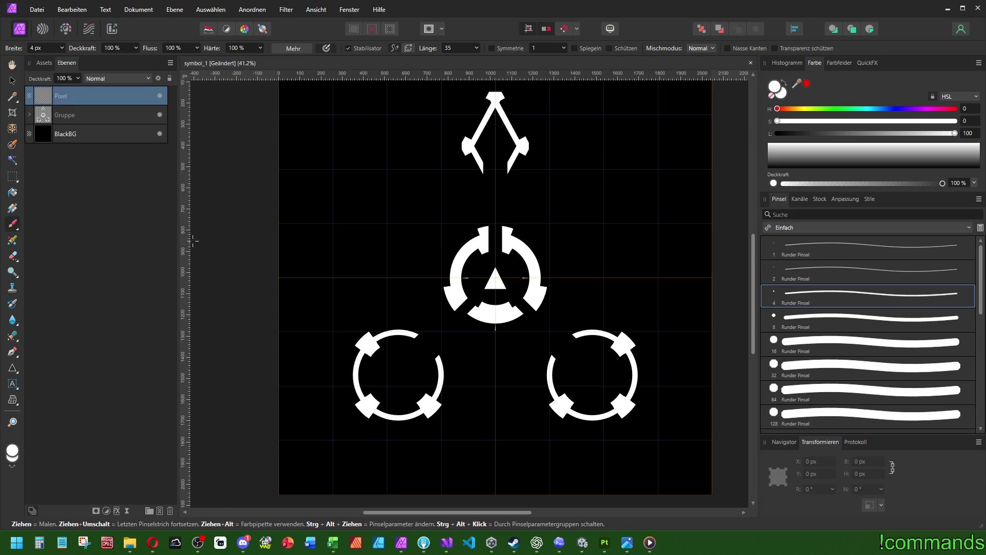
drag(534, 226, 480, 334)
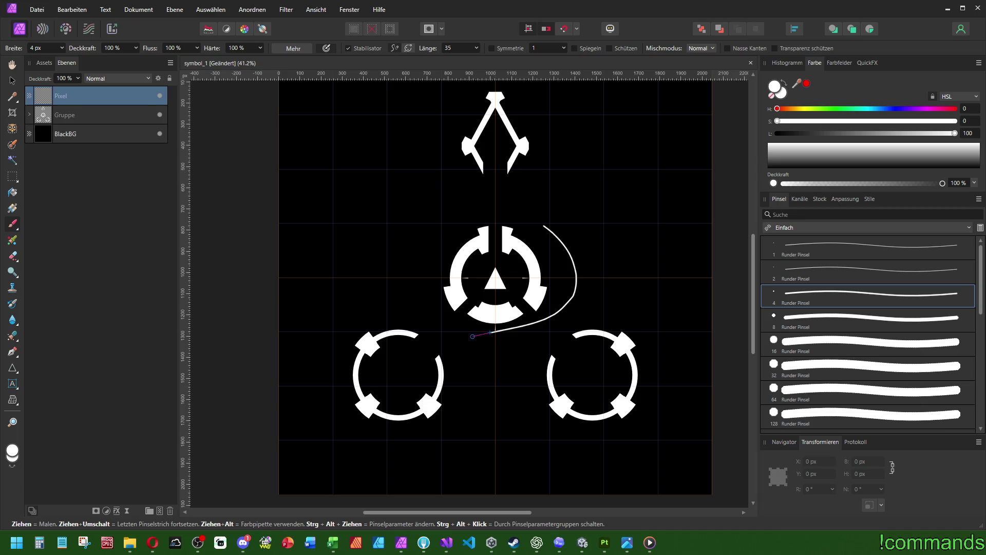
key(ctrl+z)
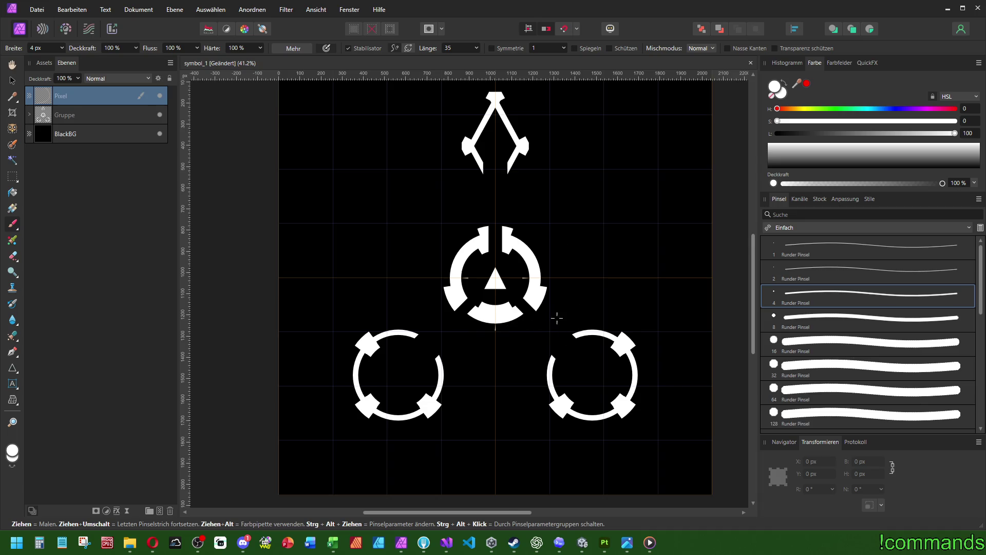
scroll(557, 318, up, 1)
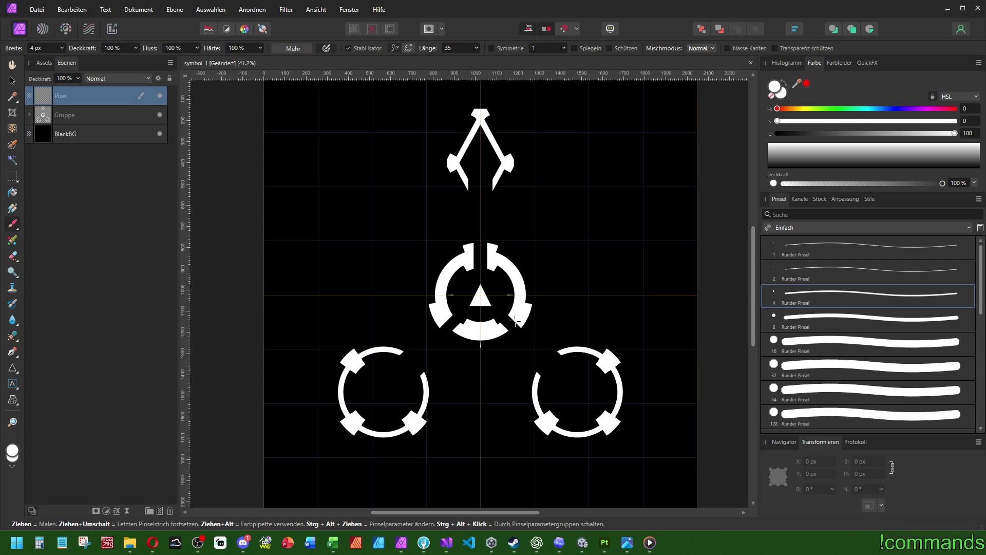
scroll(525, 325, up, 4)
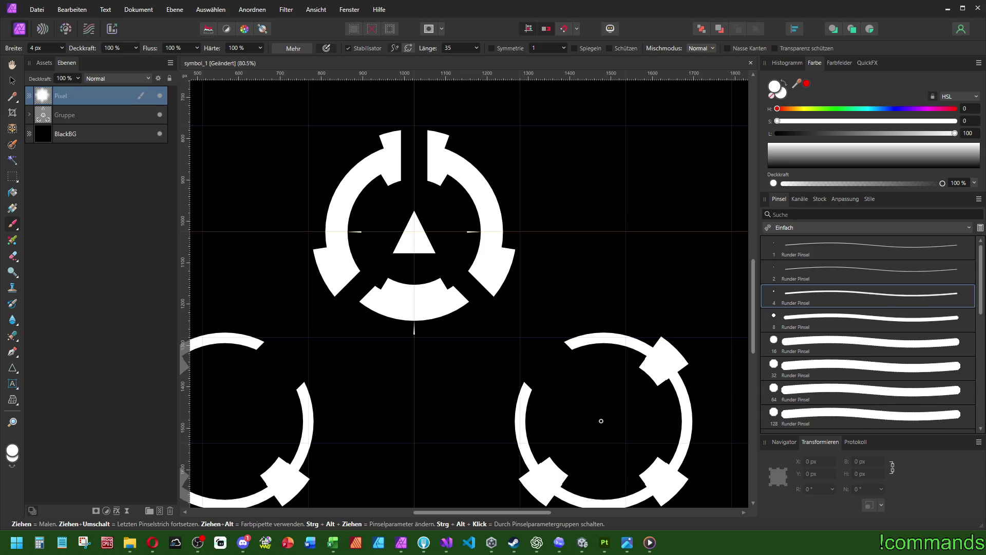
Paint straight white lines from the central triangle to the lower-right and lower-left circles
shift+click(604, 423)
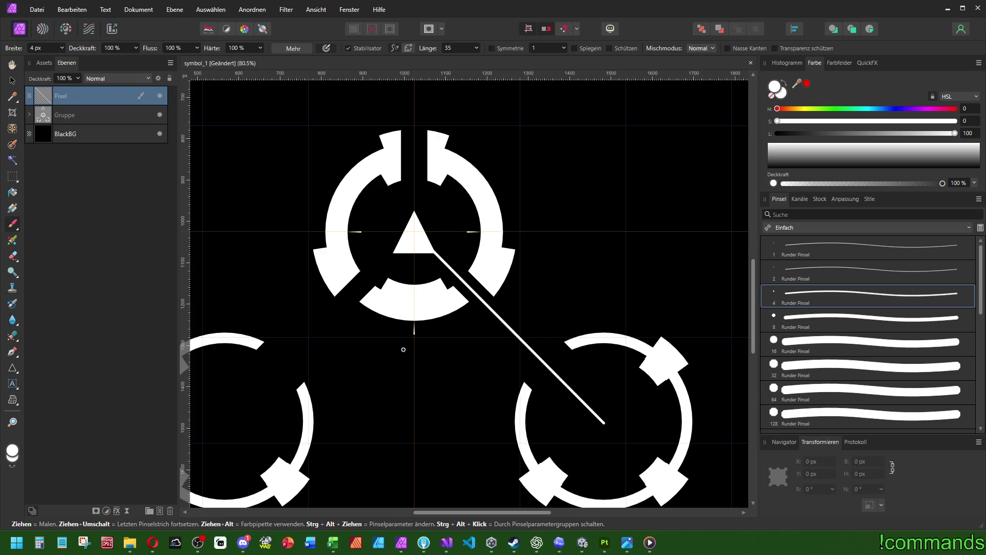
drag(403, 350, 517, 328)
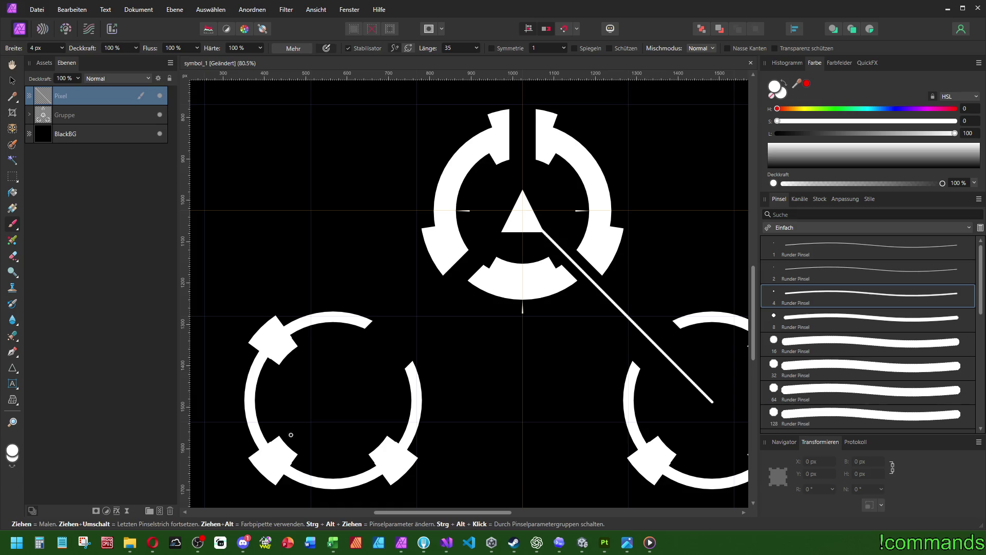
shift+click(334, 401)
Paint a straight line from the top arrow down to the central ring, then open the shape tools list
key(h)
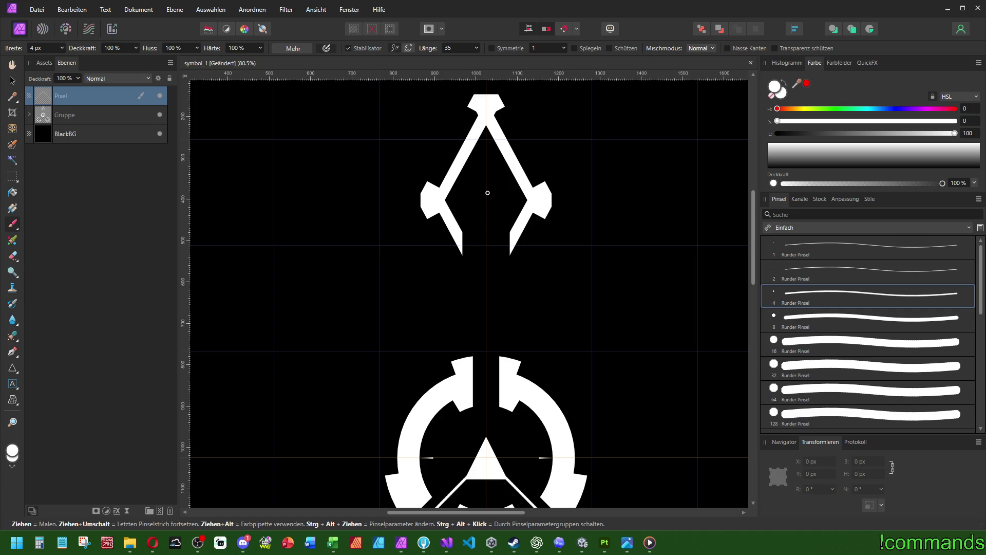
shift+click(486, 180)
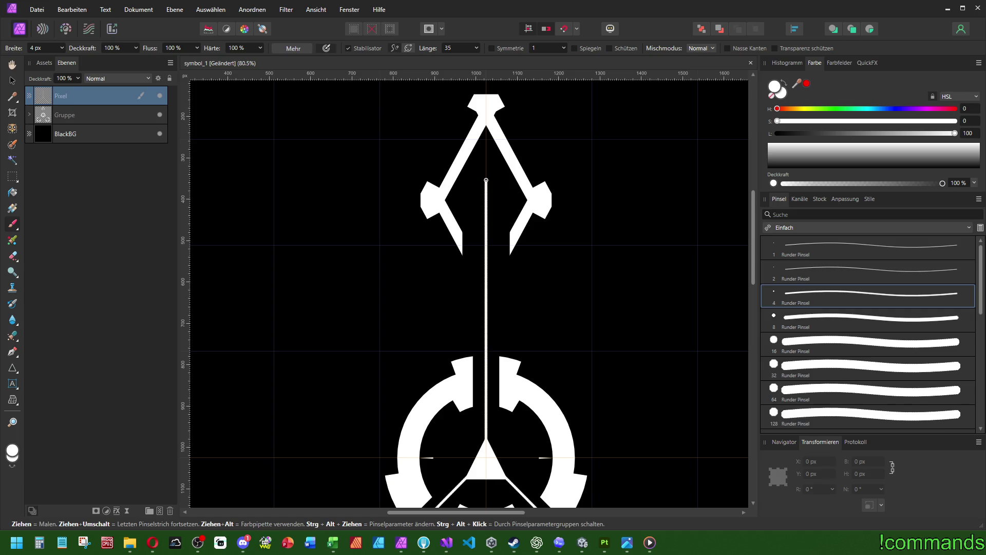
scroll(486, 184, down, 6)
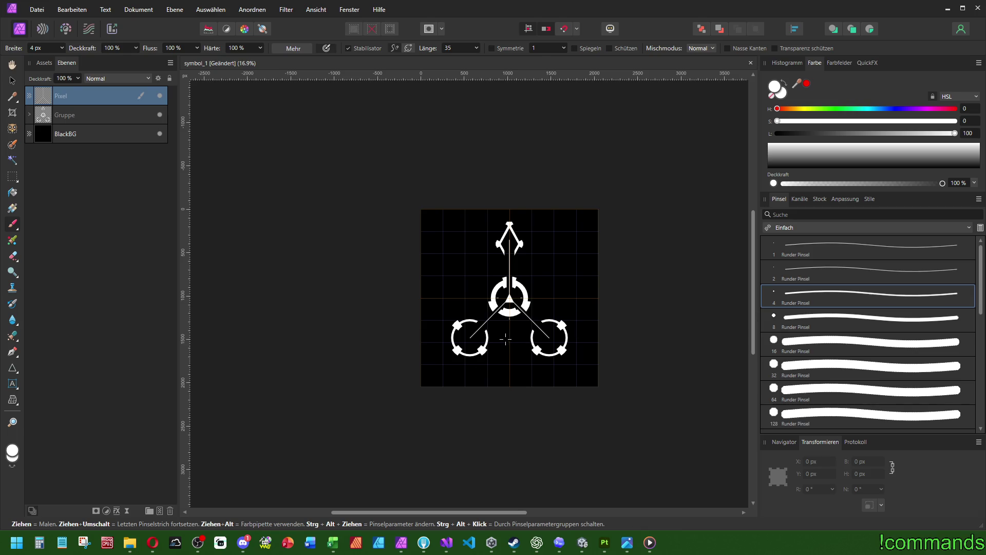
scroll(503, 347, up, 6)
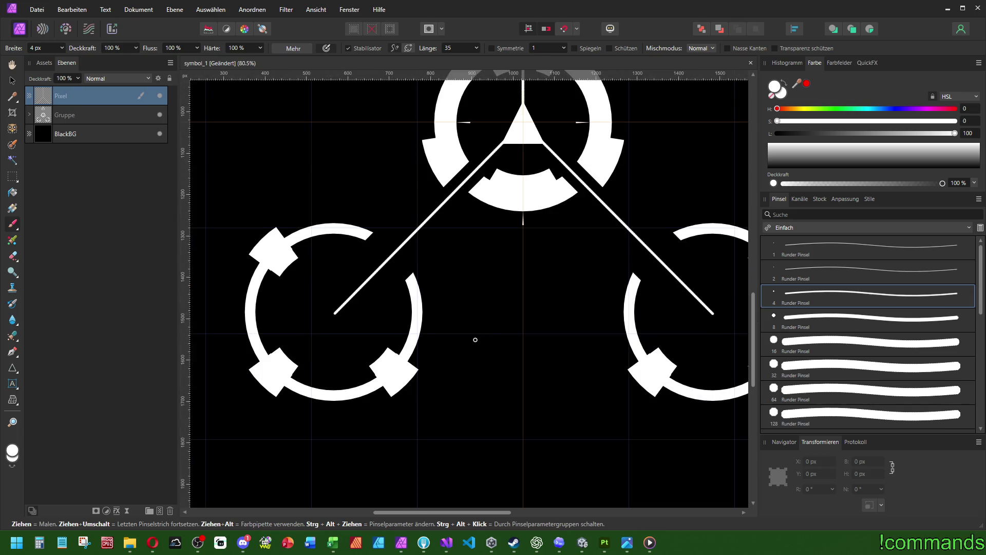
scroll(461, 337, up, 1)
scroll(460, 337, right, 1)
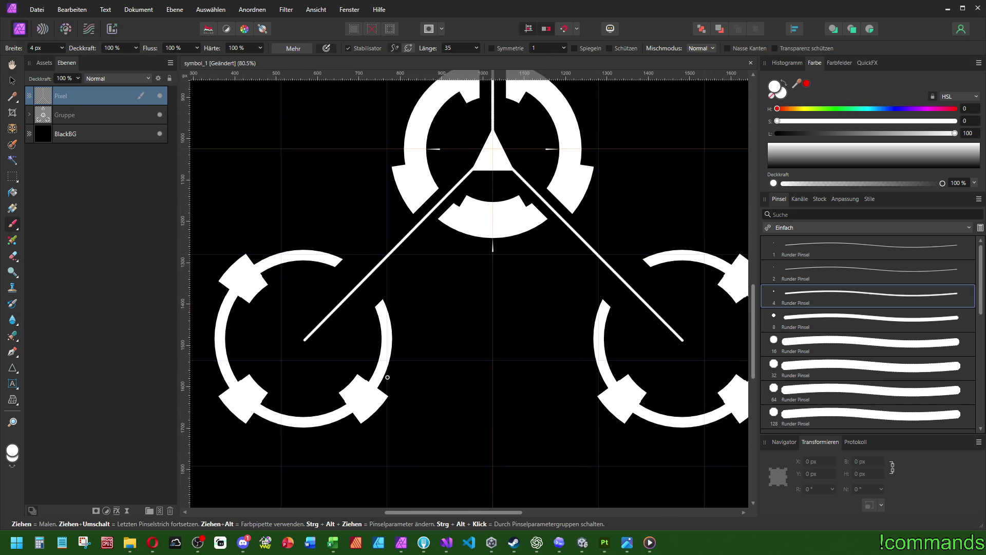
click(15, 371)
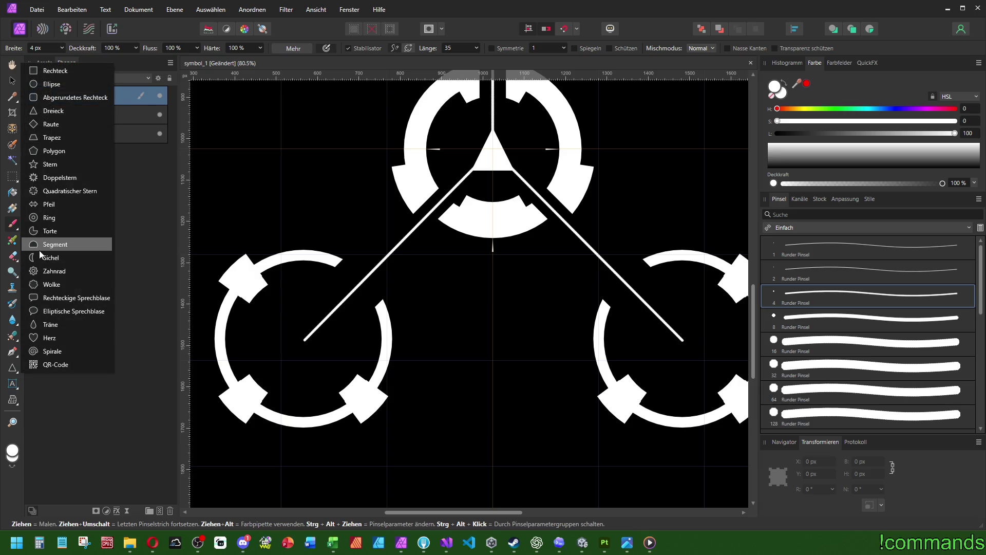
scroll(356, 344, right, 1)
scroll(356, 344, up, 1)
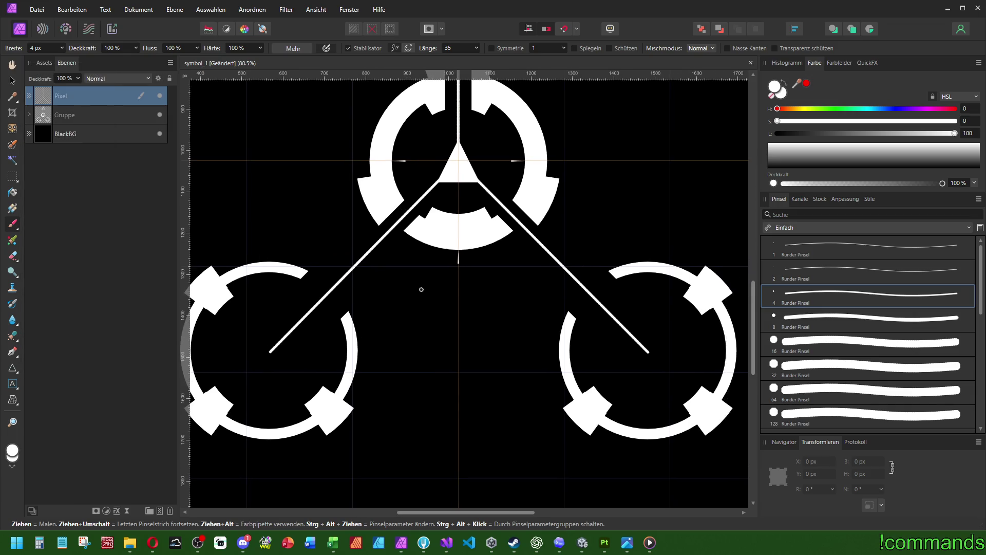
scroll(422, 289, down, 3)
scroll(416, 345, up, 3)
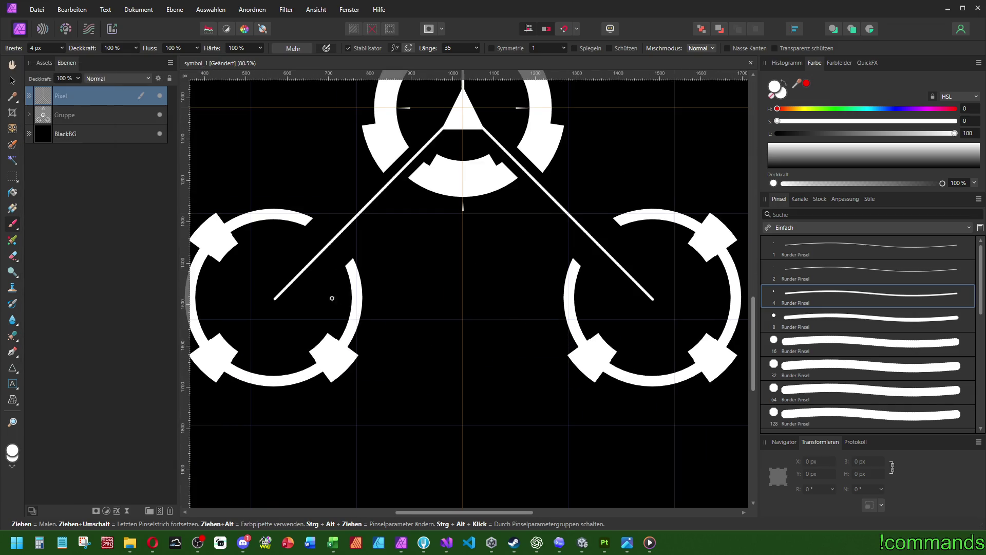
With the 2 px round brush, paint parallel ticks across the lower-left diagonal line
scroll(332, 298, up, 2)
scroll(426, 286, left, 2)
click(797, 272)
scroll(433, 300, up, 2)
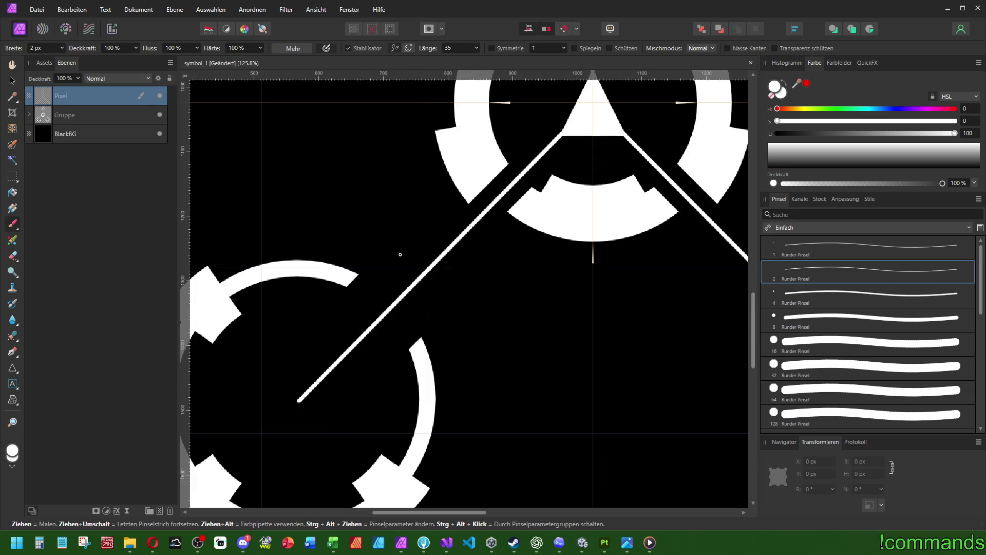
drag(399, 252, 438, 298)
drag(421, 230, 475, 303)
key(ctrl+z)
key(ctrl+z)
drag(403, 251, 455, 310)
drag(393, 222, 483, 321)
scroll(509, 350, up, 2)
scroll(508, 349, left, 4)
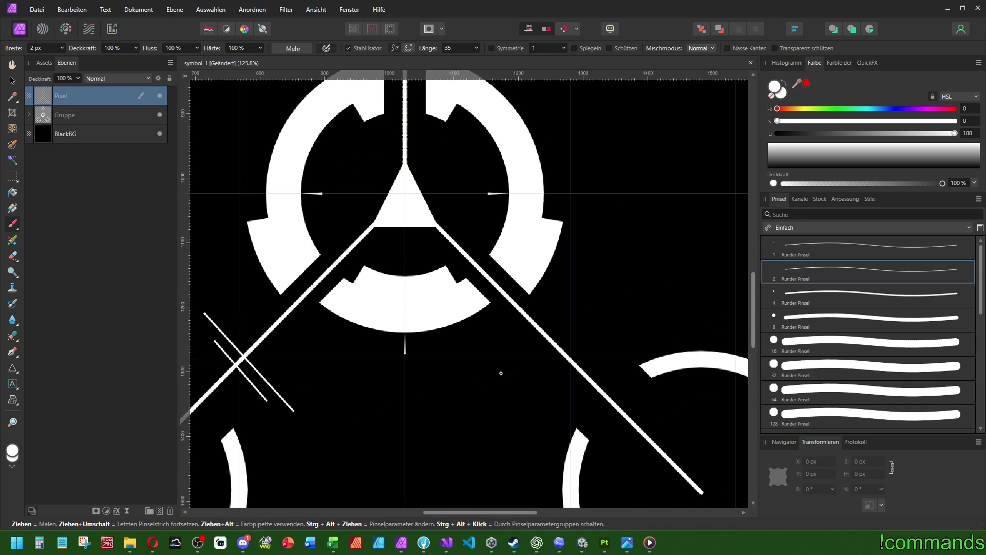
drag(529, 343, 568, 307)
Add ticks across the vertical centre line and lower-right diagonal, plus short lines on the lower-left
key(ctrl+0)
scroll(467, 243, up, 5)
mouse_move(467, 243)
mouse_down()
mouse_move(507, 265)
mouse_move(478, 299)
mouse_up()
scroll(496, 299, down, 3)
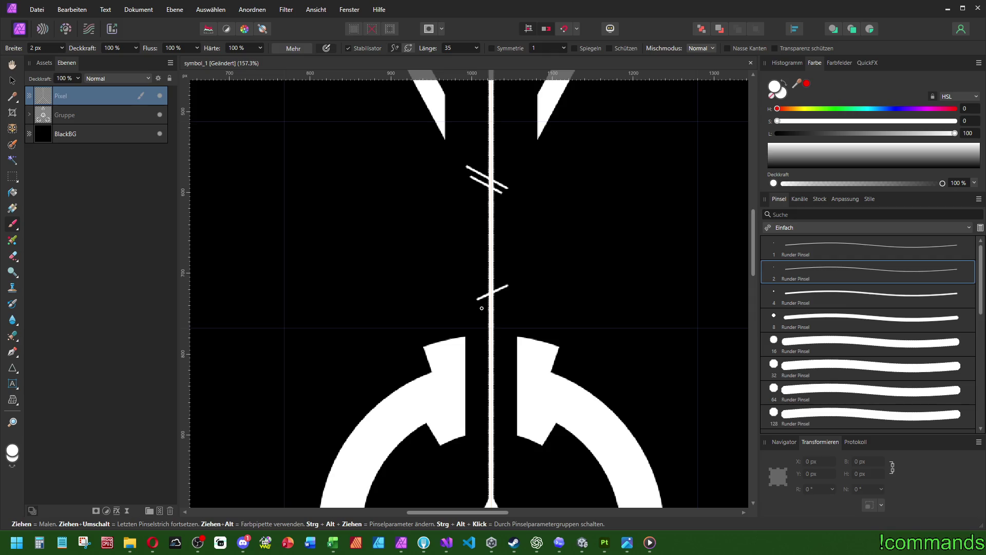
scroll(495, 297, down, 8)
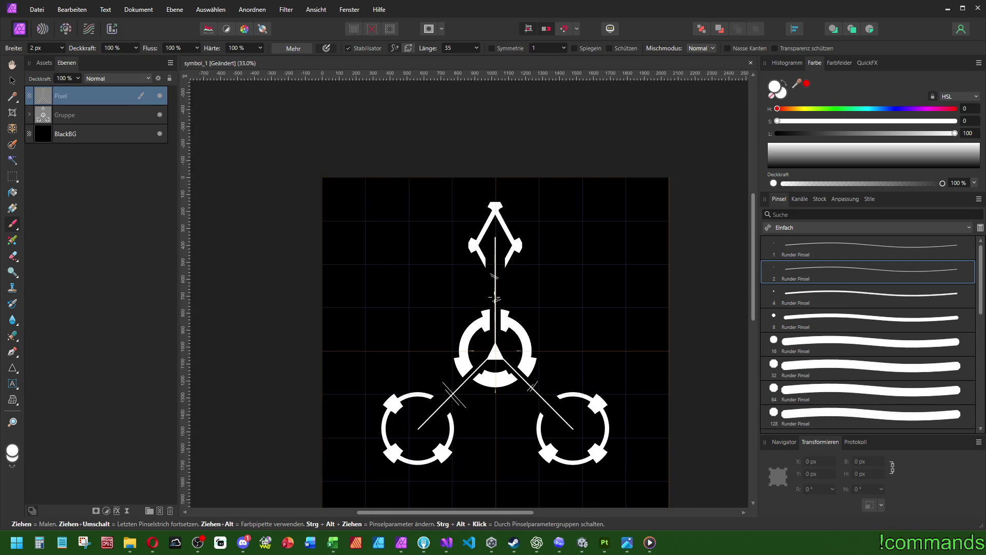
scroll(563, 426, up, 7)
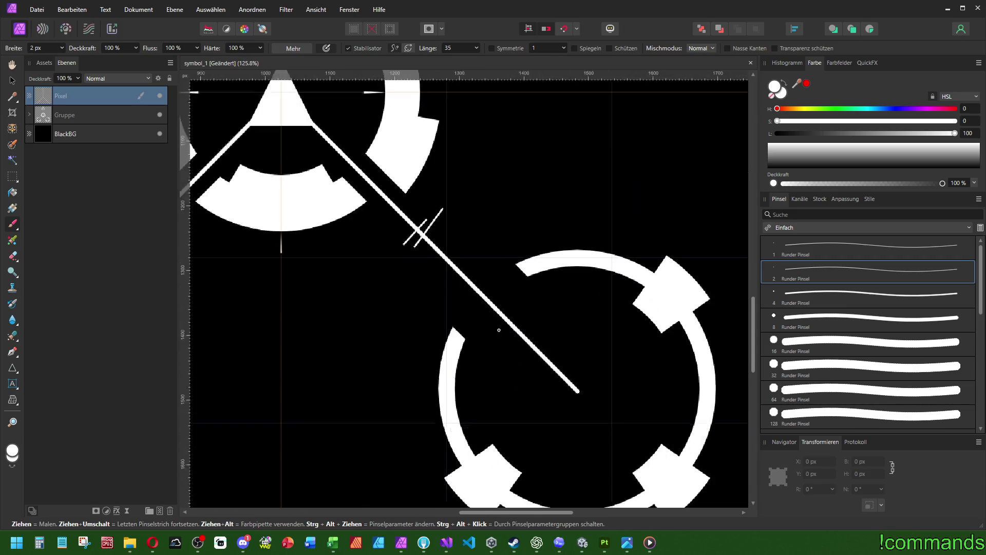
drag(545, 329, 518, 343)
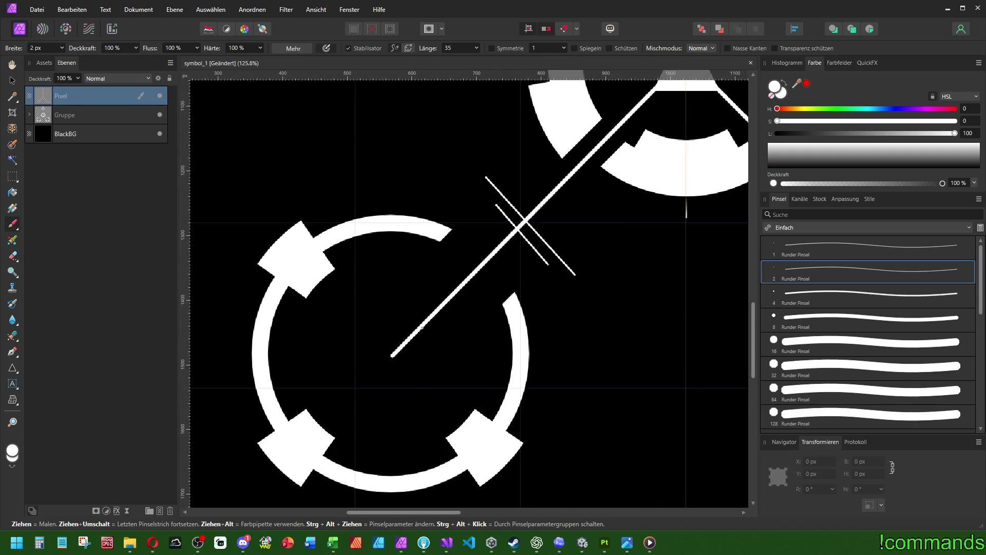
shift+click(424, 343)
shift+click(432, 344)
Paint a tick under the arrow, a crossbar on the vertical line, and a tick on the right diagonal
key(ctrl+0)
scroll(483, 272, up, 5)
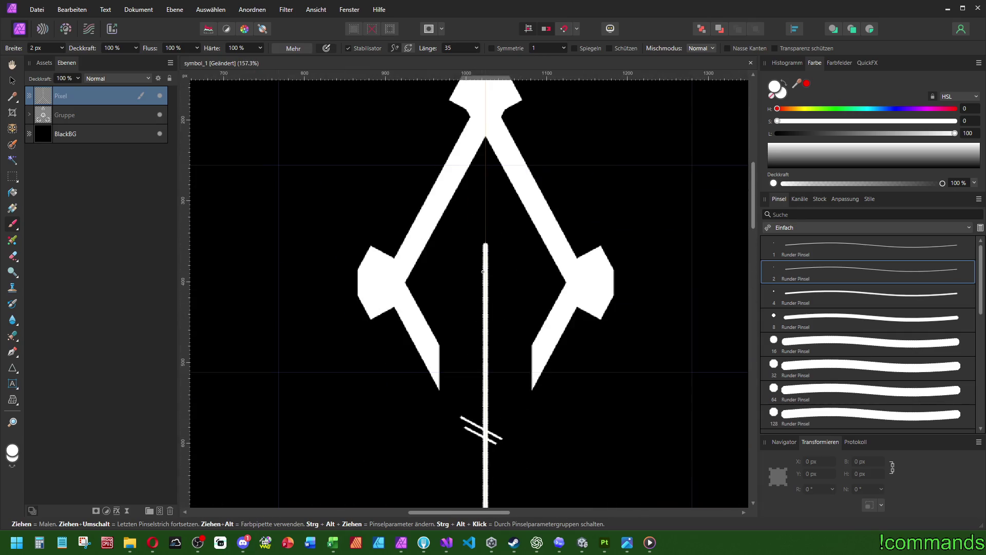
scroll(483, 271, down, 4)
scroll(483, 272, up, 6)
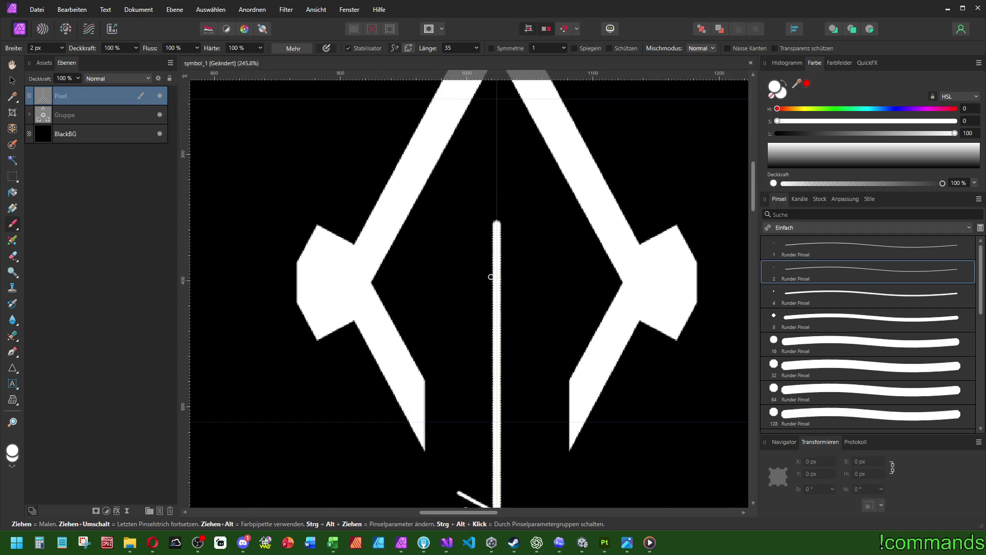
drag(487, 278, 521, 260)
key(ctrl+0)
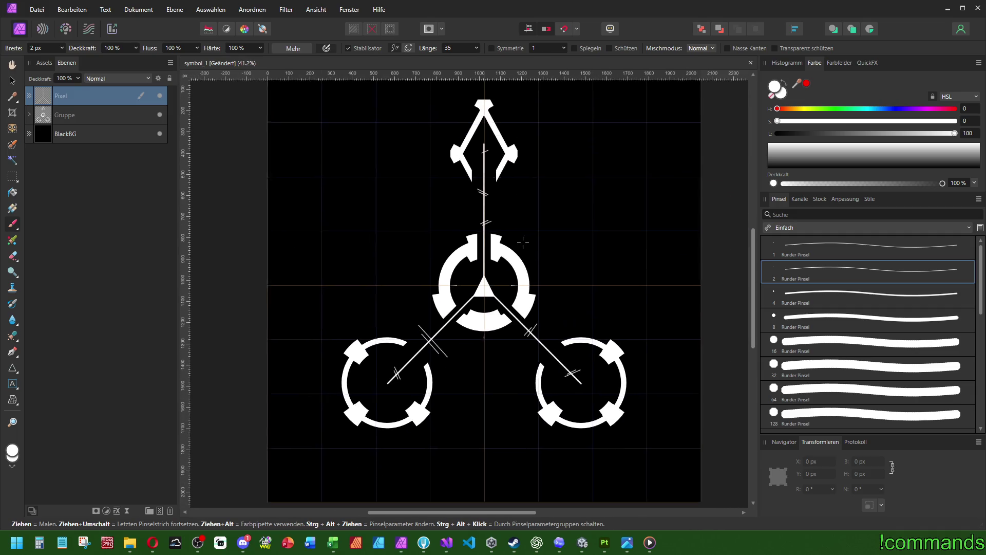
scroll(482, 284, up, 5)
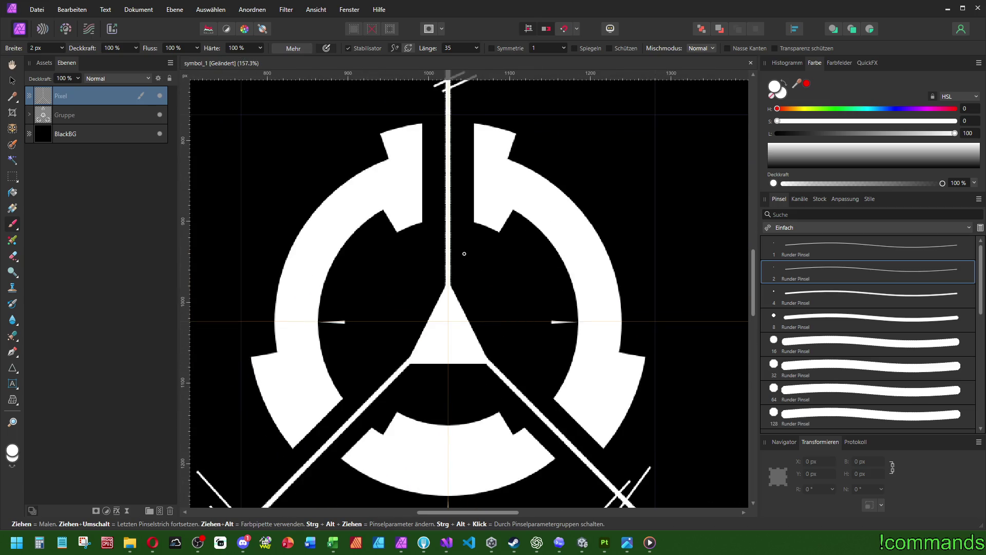
mouse_move(475, 251)
mouse_down()
mouse_move(443, 240)
mouse_move(406, 261)
mouse_up()
key(ctrl+z)
shift+click(469, 248)
shift+click(520, 371)
click(381, 373)
shift+click(401, 387)
scroll(499, 344, down, 5)
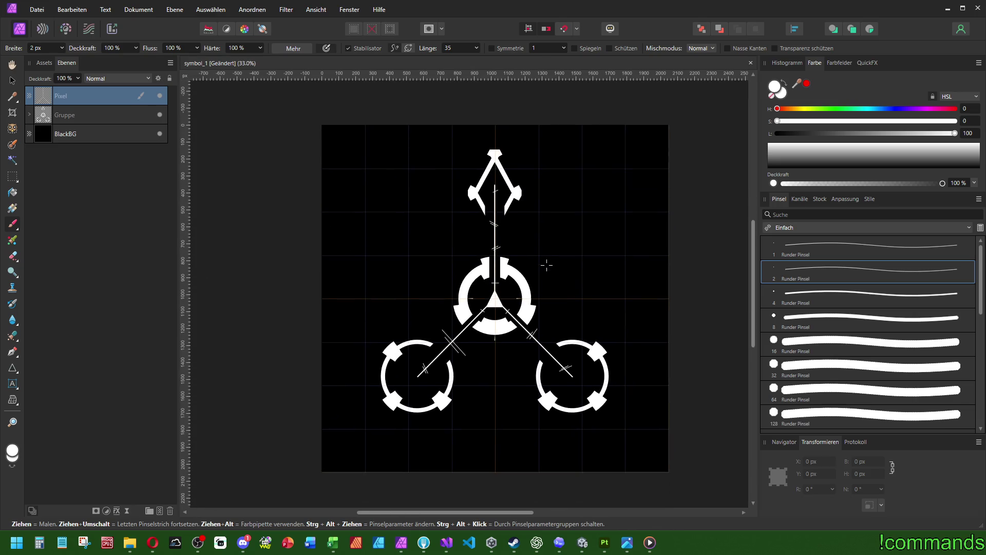
scroll(514, 283, down, 3)
scroll(529, 282, up, 3)
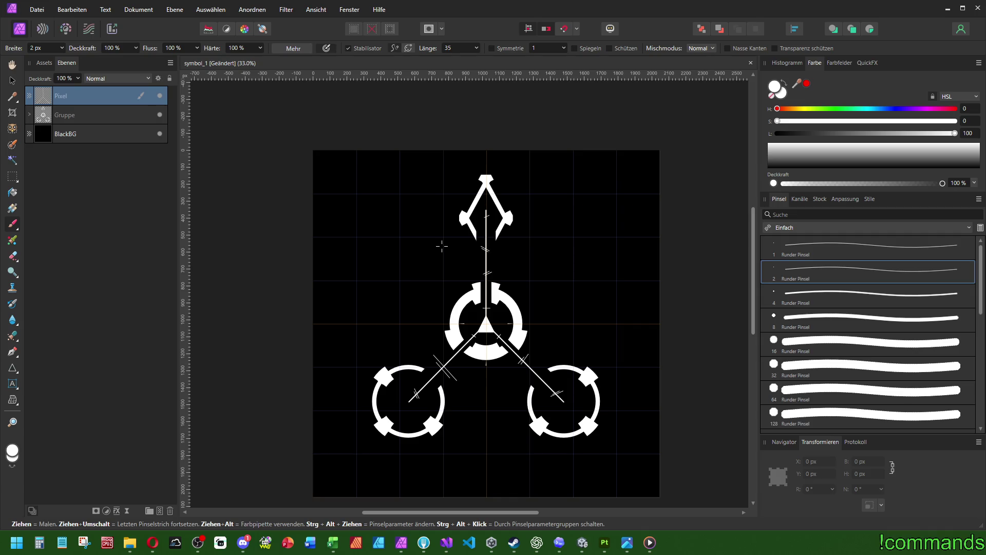
mouse_move(333, 543)
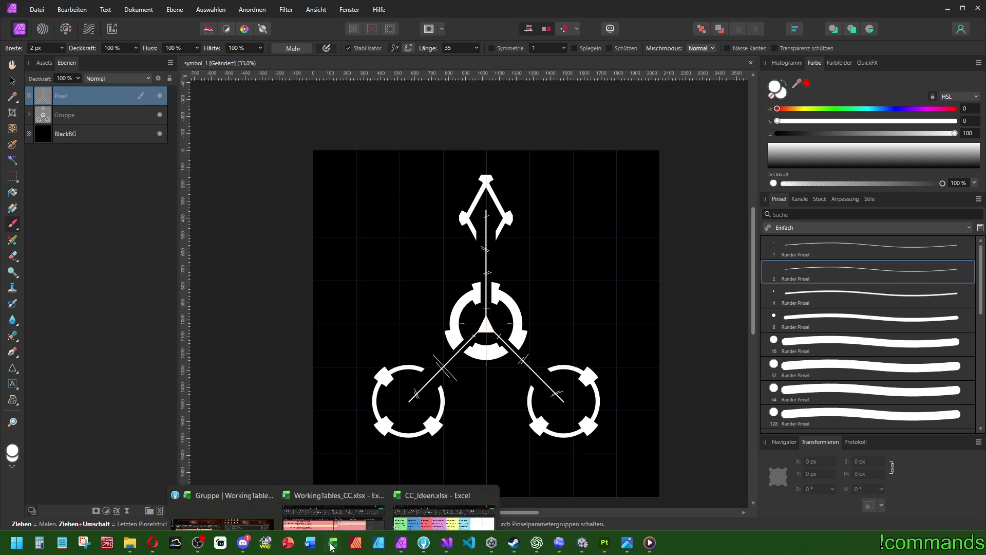
click(391, 508)
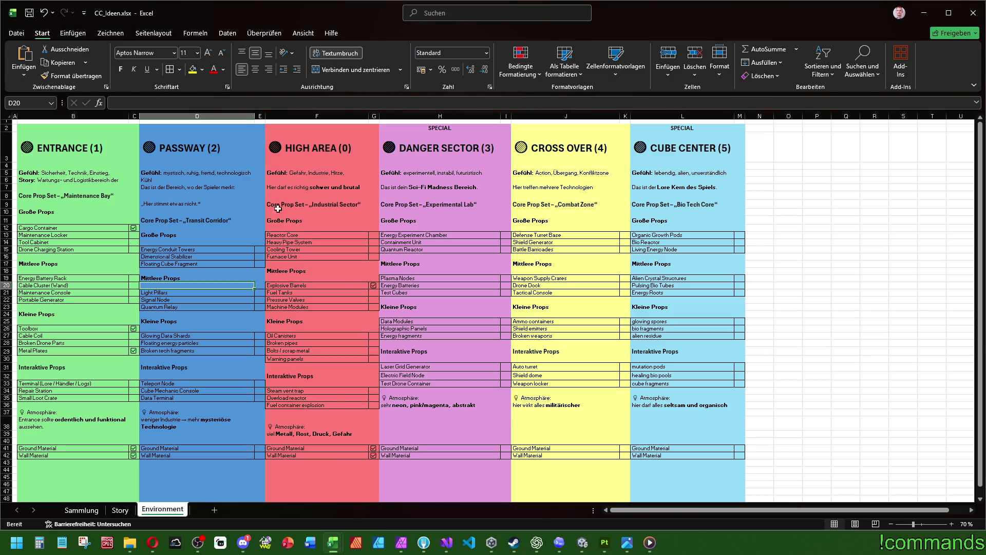
click(301, 174)
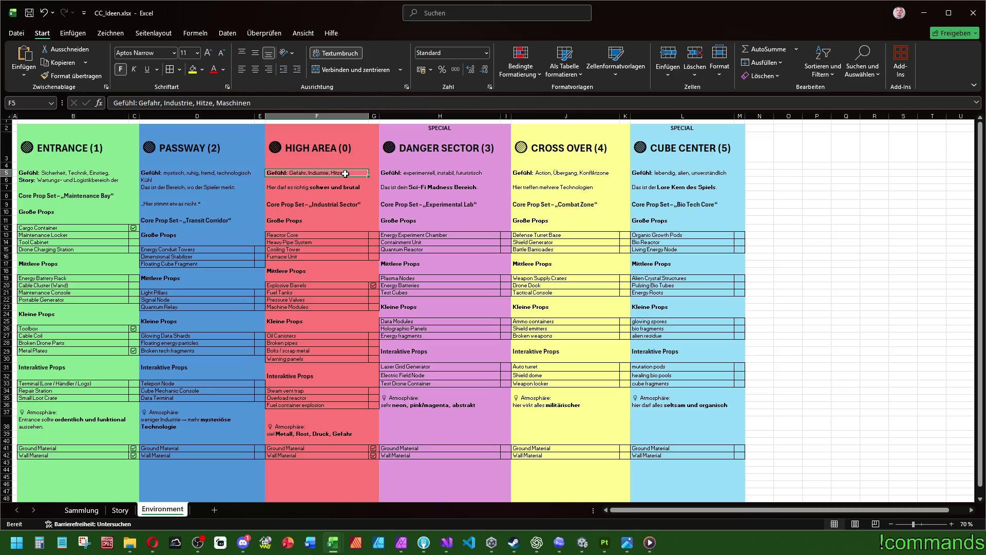
click(701, 172)
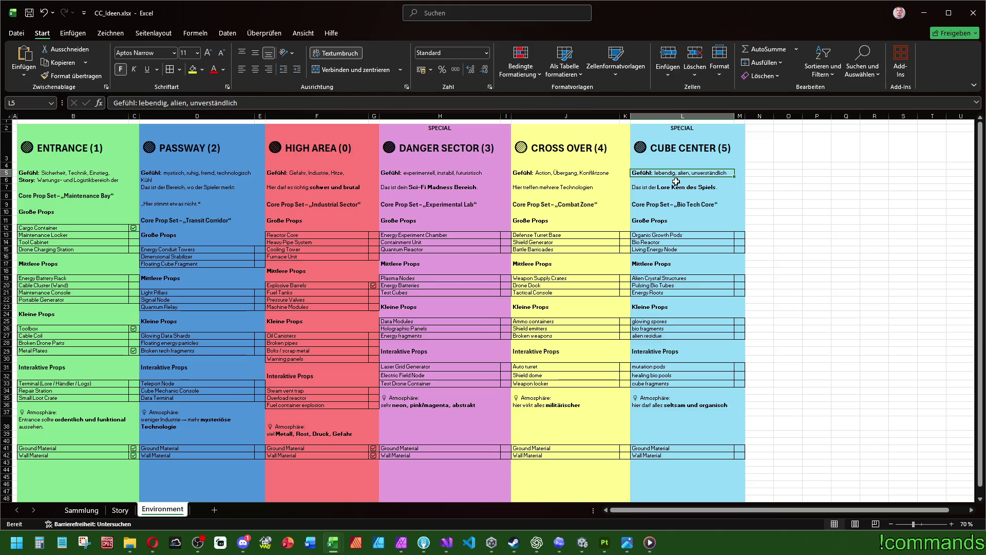
click(924, 13)
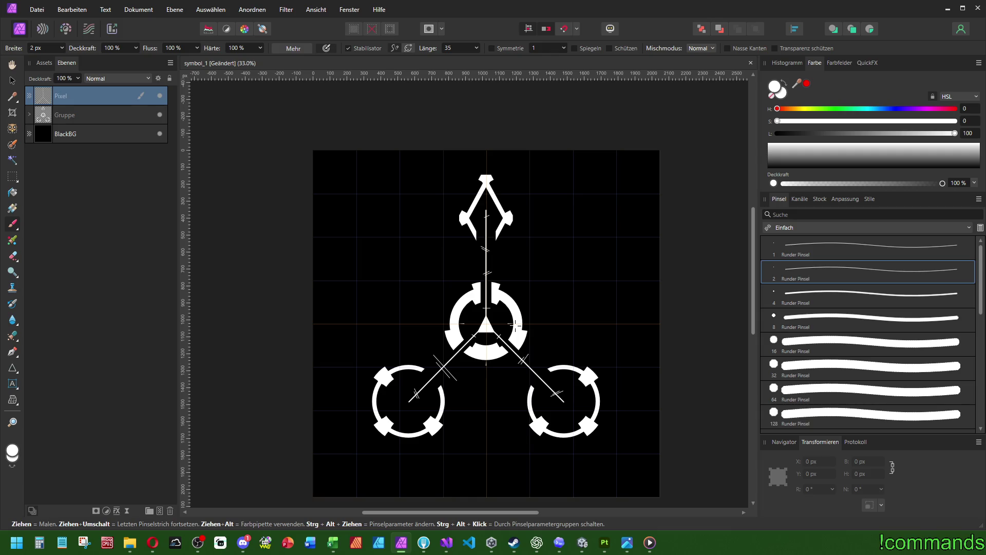
Switch to the Move Tool and start a PNG export of the symbol
scroll(508, 278, down, 1)
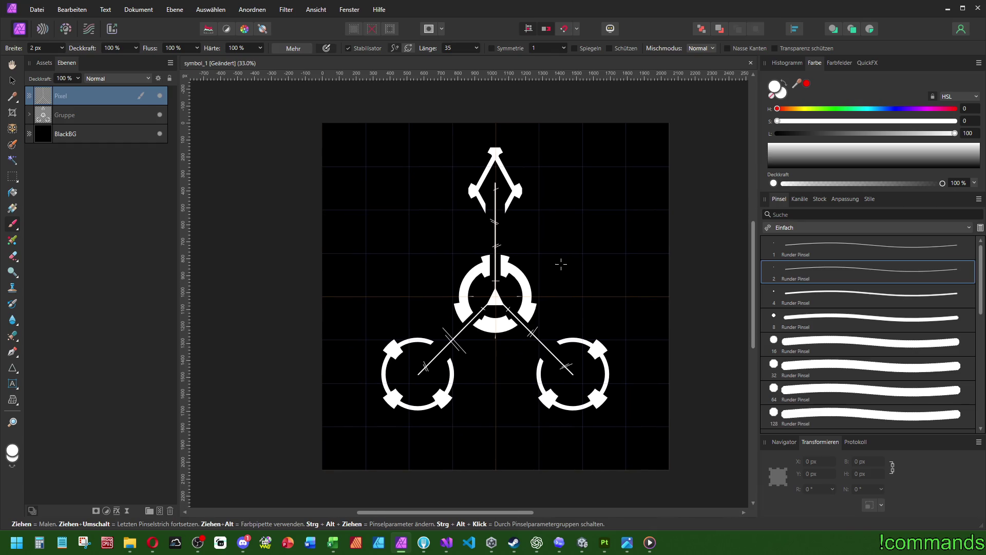
scroll(537, 273, down, 4)
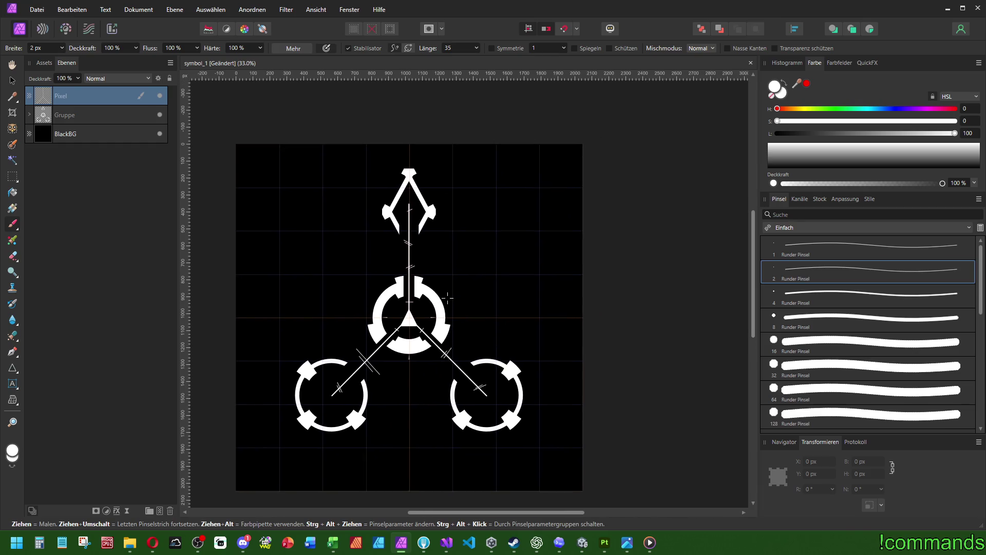
scroll(537, 322, up, 4)
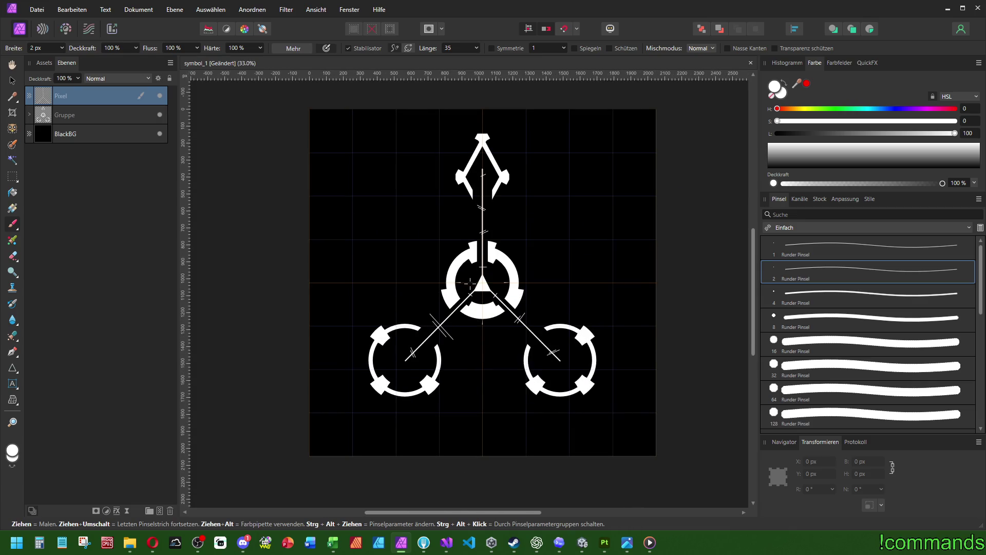
scroll(470, 282, down, 3)
scroll(460, 288, up, 4)
scroll(462, 288, down, 2)
scroll(462, 288, up, 1)
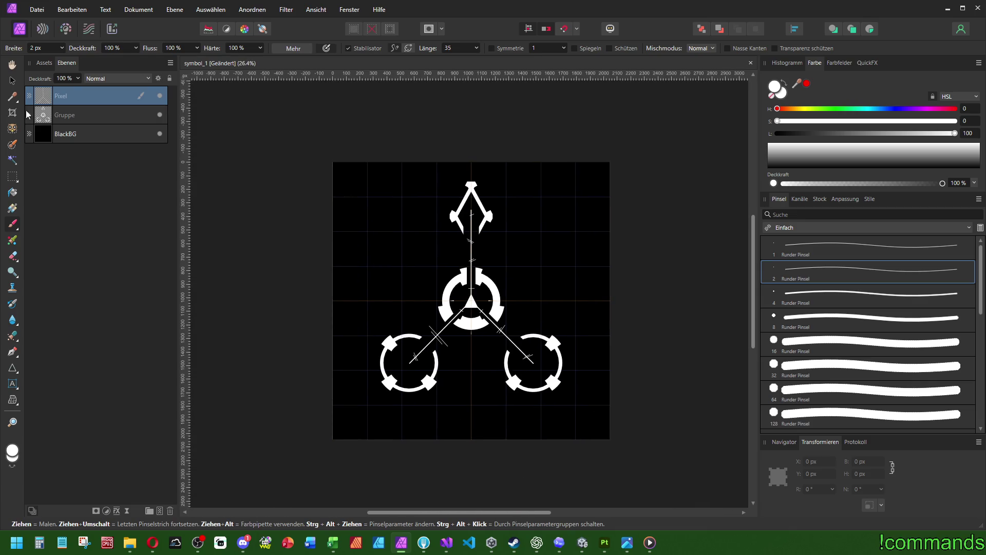
key(v)
scroll(245, 150, up, 2)
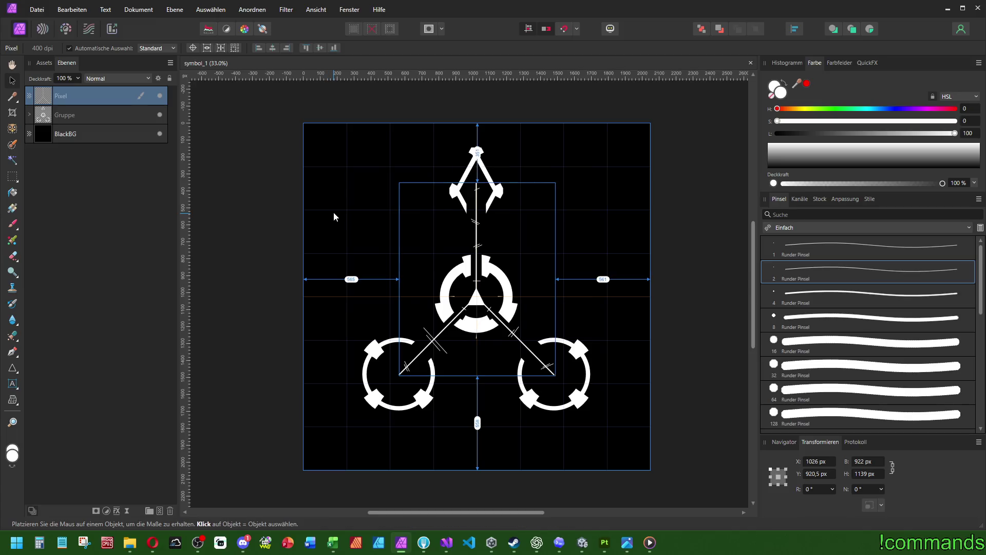
key(ctrl+alt+shift+w)
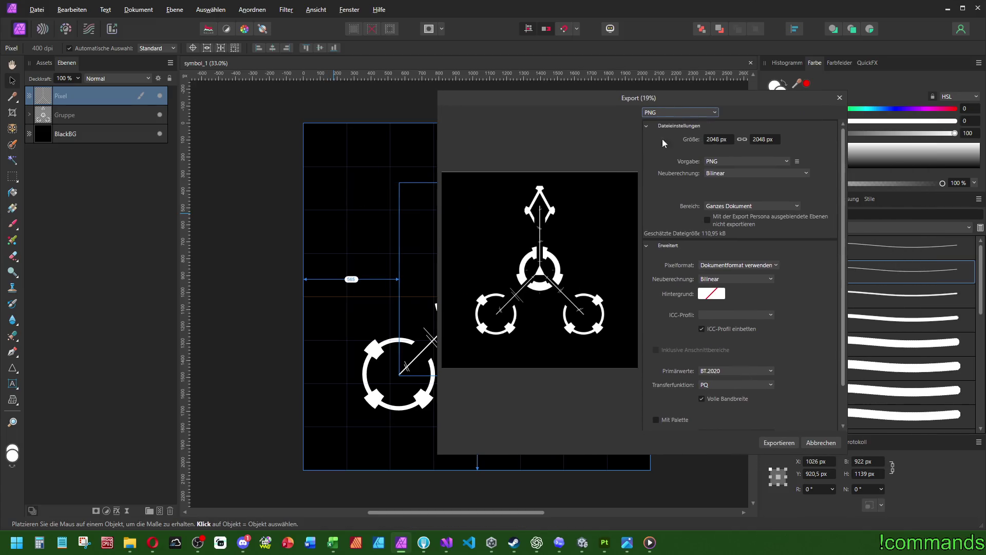
click(777, 443)
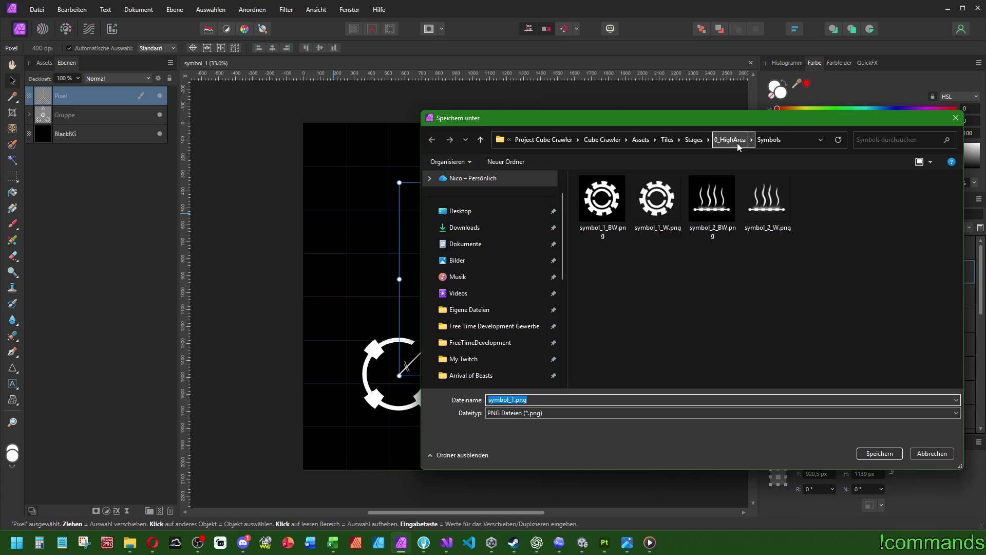
Save the export as symbol_1_BW.png in Stages › 2_Passway › Symbols
click(694, 139)
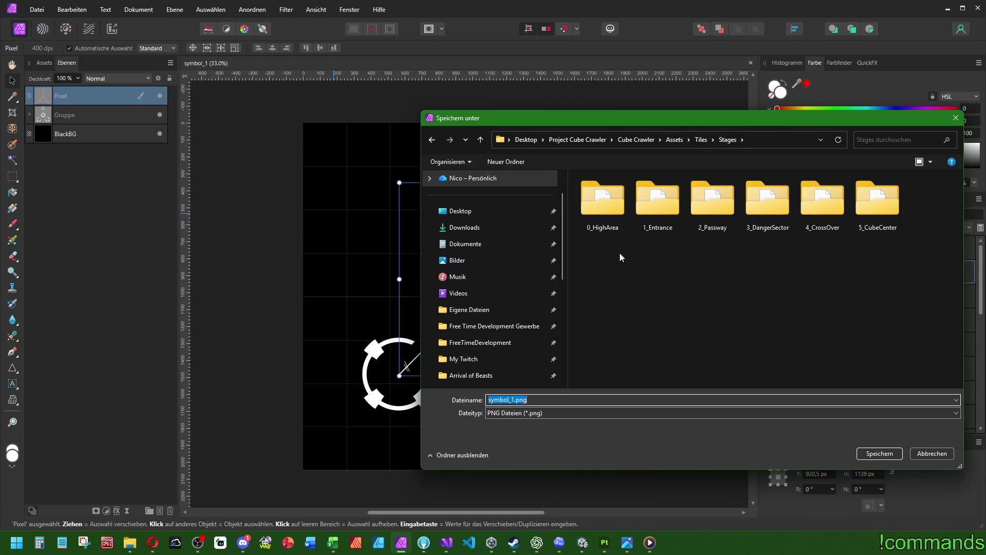
double_click(711, 201)
double_click(594, 236)
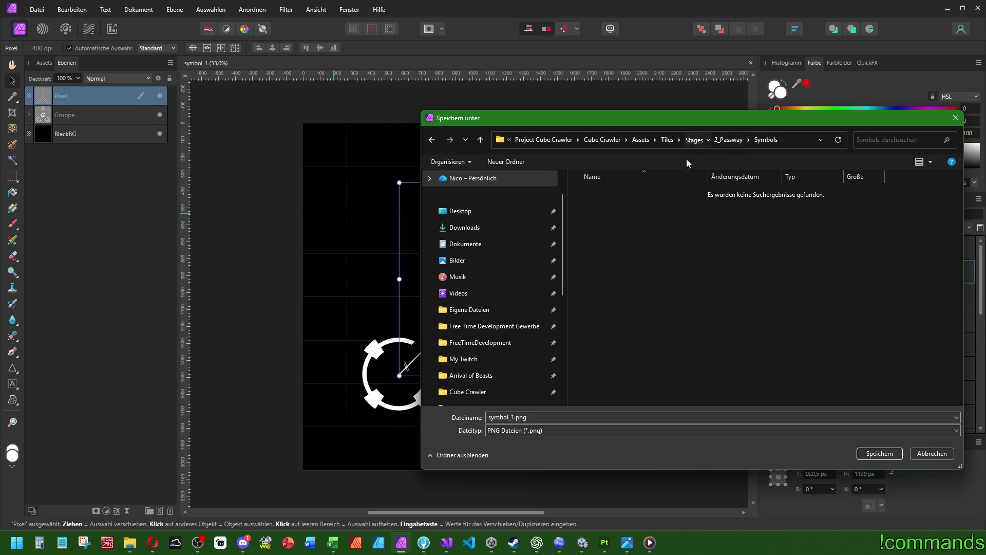
click(693, 140)
double_click(623, 208)
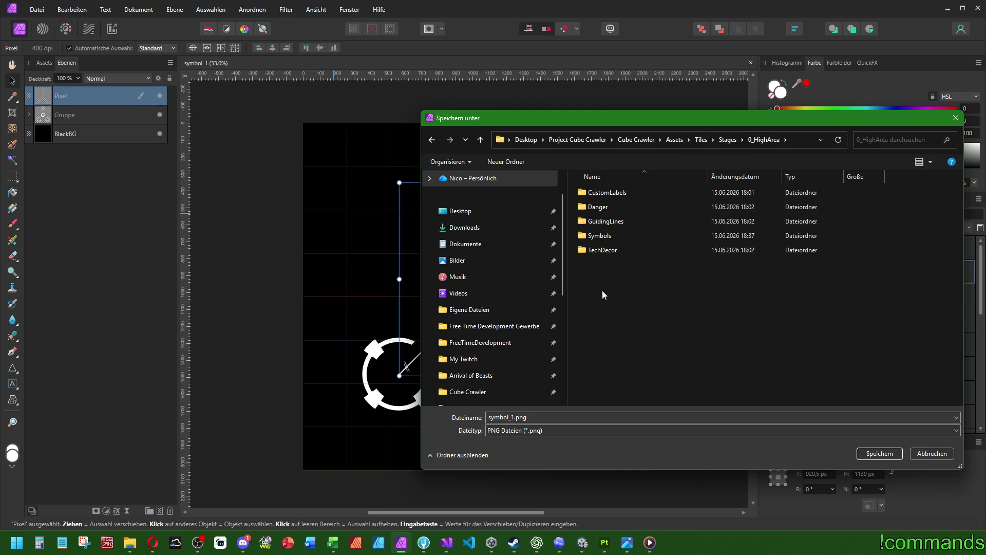
double_click(617, 235)
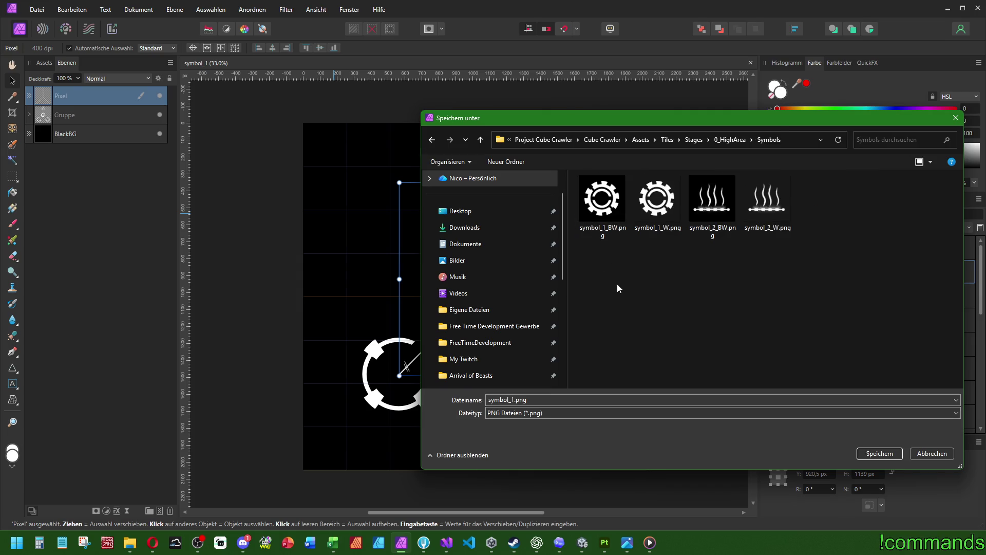
click(602, 203)
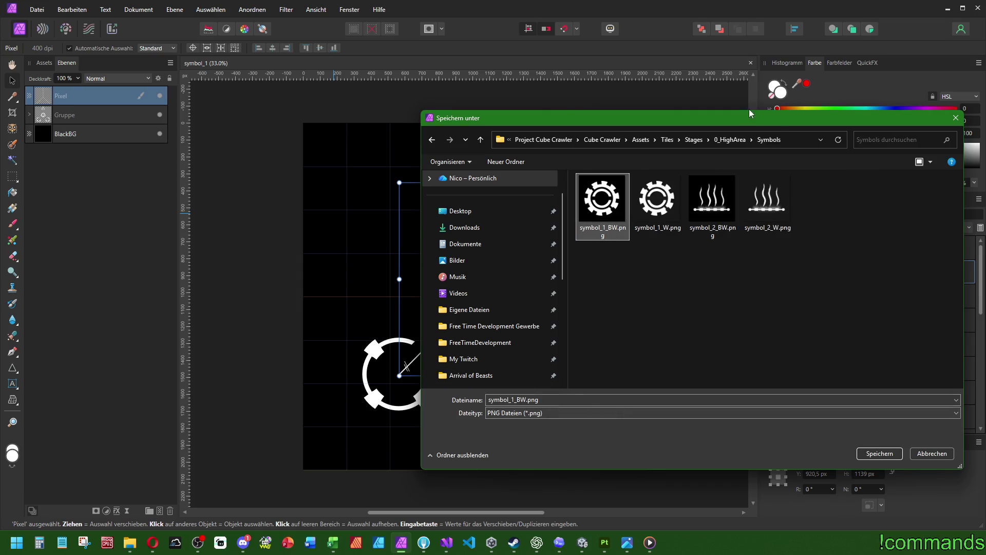
click(694, 140)
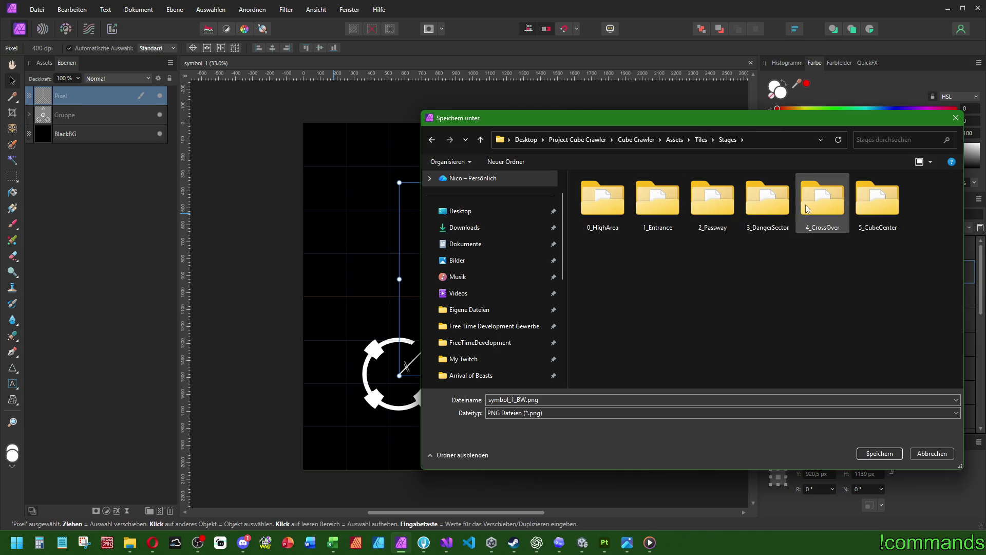
double_click(725, 203)
double_click(606, 229)
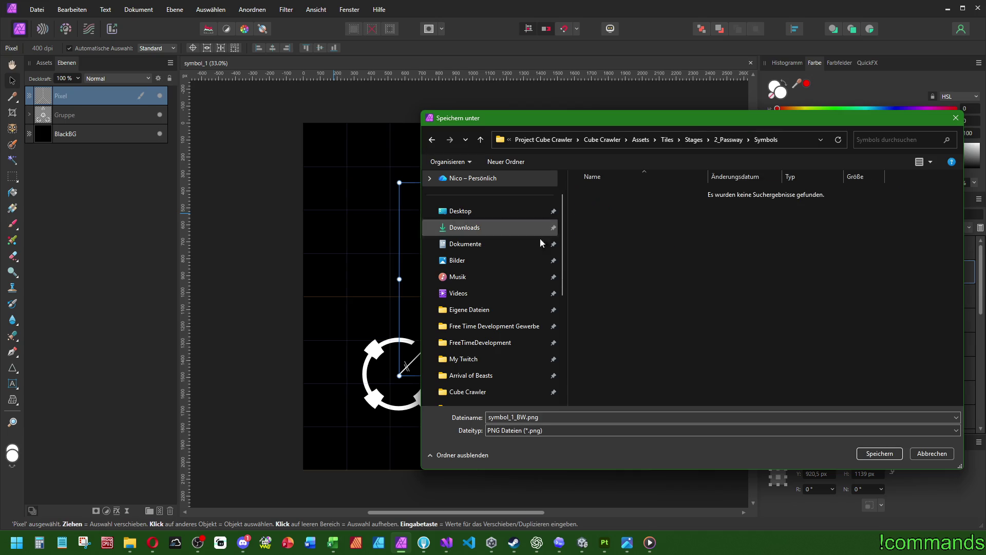
click(879, 452)
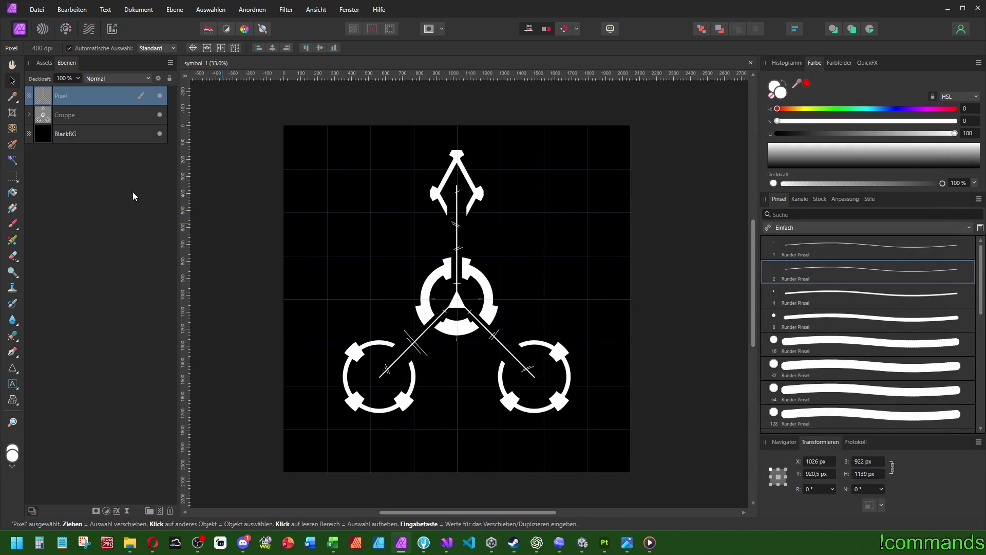
Hide the BlackBG layer and export the transparent version as symbol_1_W.png
click(159, 133)
key(ctrl+shift+alt+s)
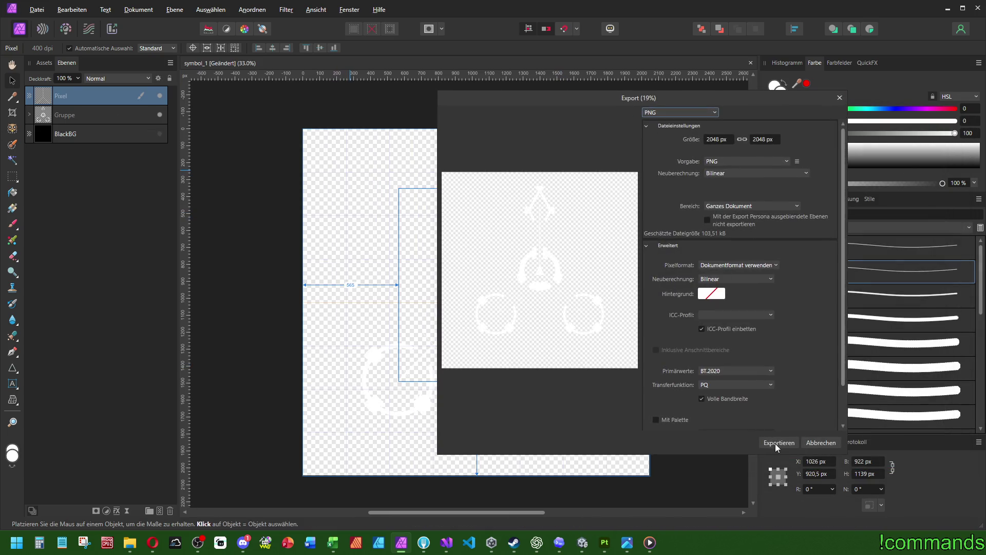
click(778, 443)
click(602, 203)
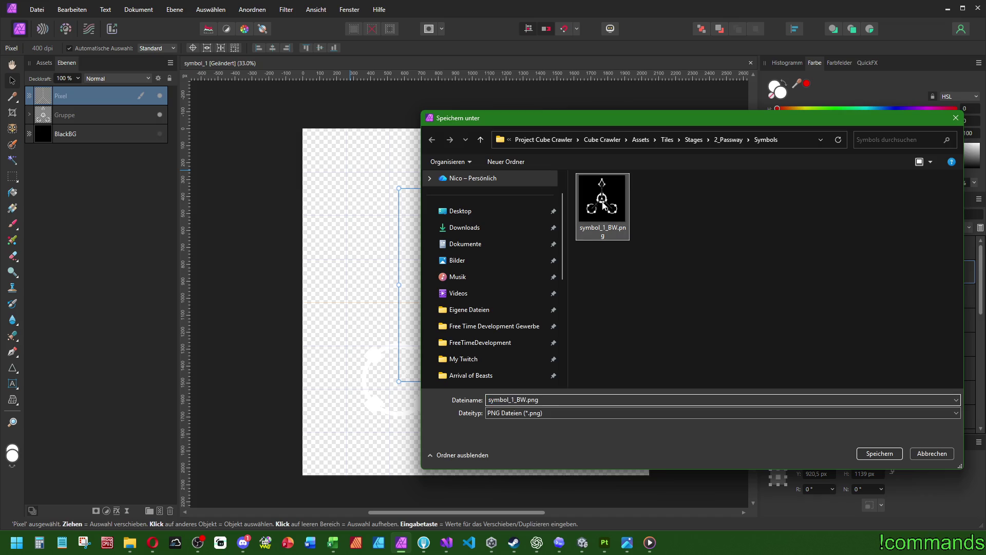
click(524, 400)
key(BackSpace)
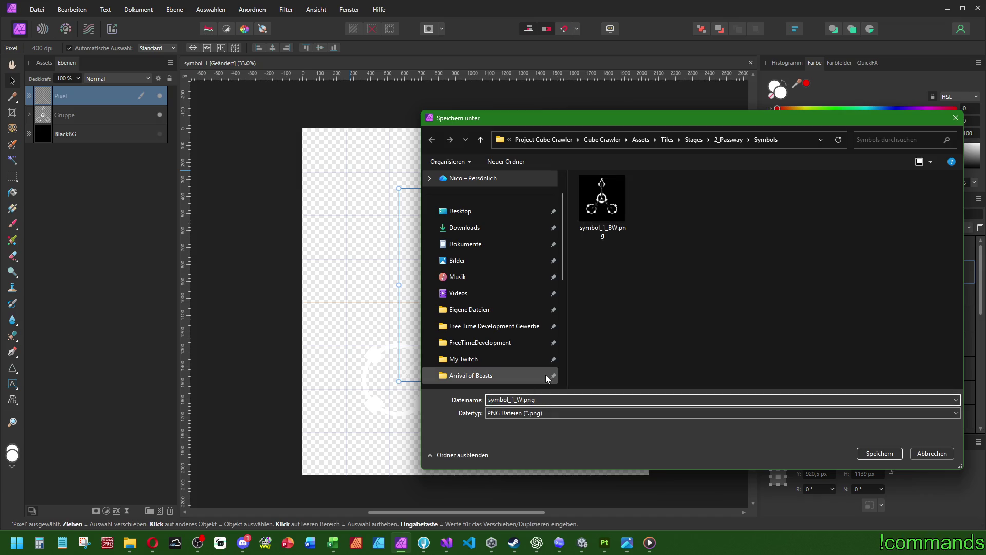
key(Return)
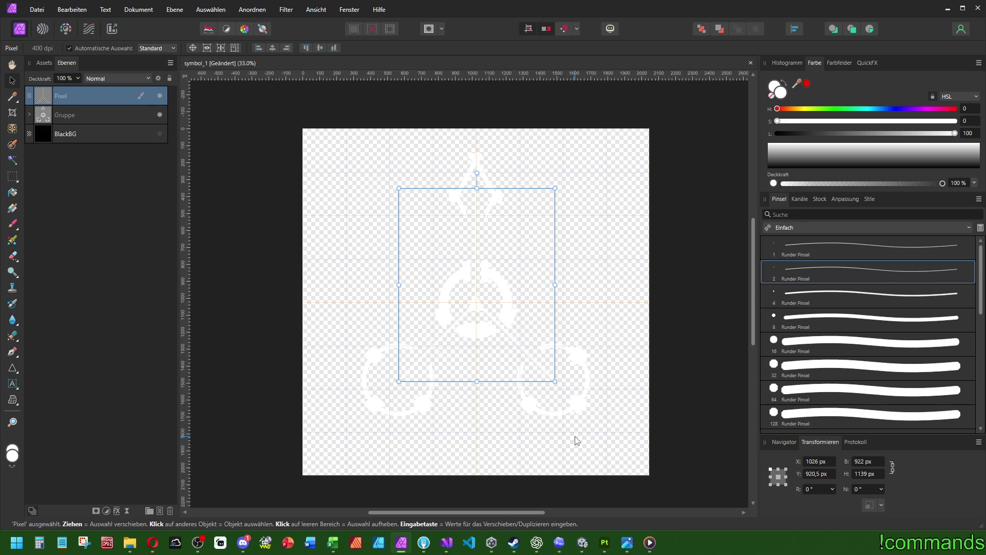
Return to Substance Painter, orbit the cargo container to its right side, and bring up Explorer windows
click(605, 542)
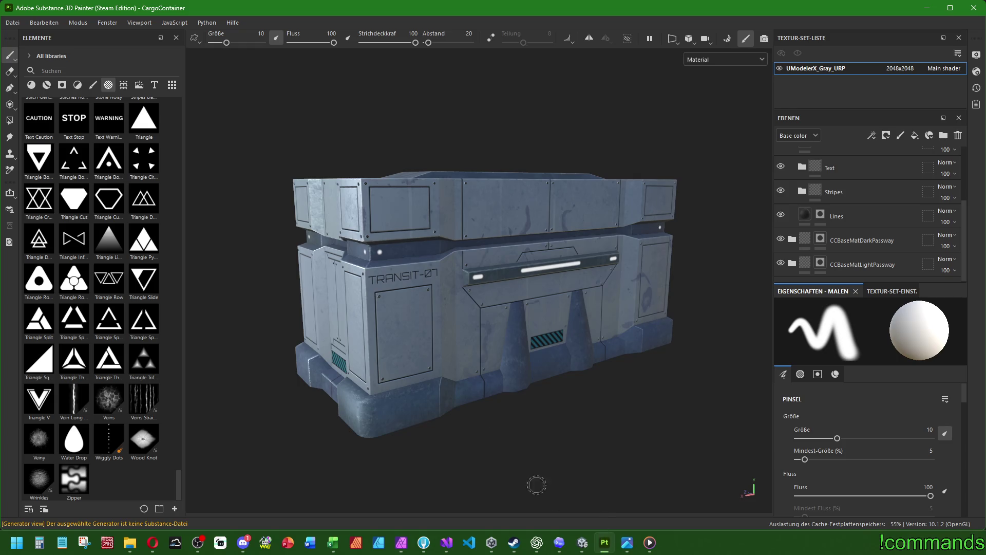
mouse_move(564, 309)
mouse_down()
mouse_move(393, 278)
mouse_move(277, 296)
mouse_move(264, 284)
mouse_move(536, 322)
mouse_move(543, 367)
mouse_up()
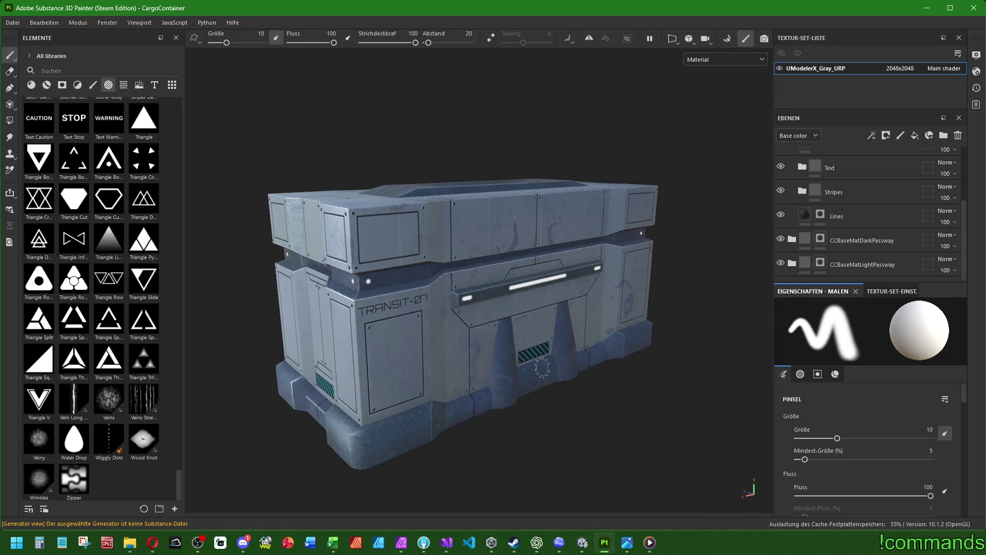
click(129, 542)
Bring the 0_HighArea folder window forward and open a second Explorer window beside it
click(83, 478)
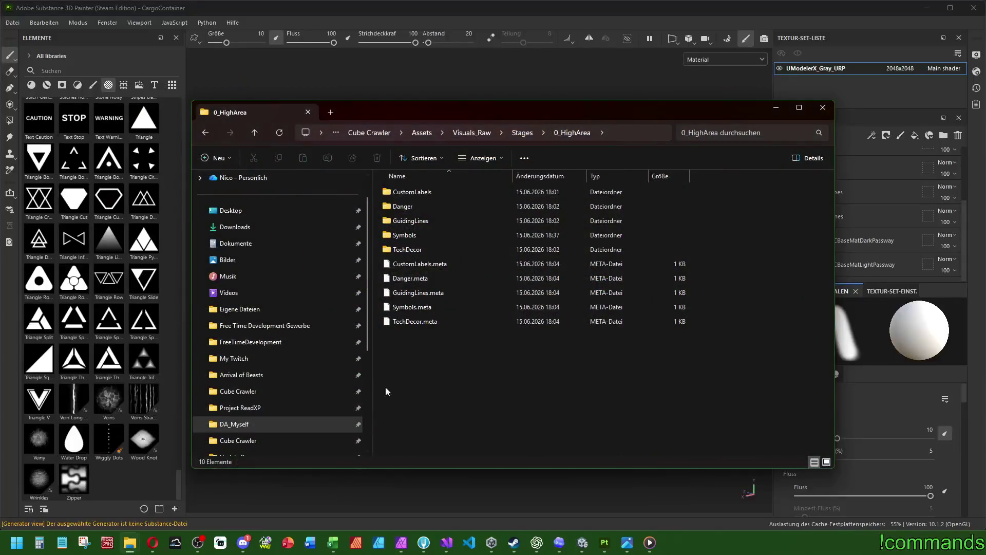
drag(437, 114, 259, 24)
key(ctrl+n)
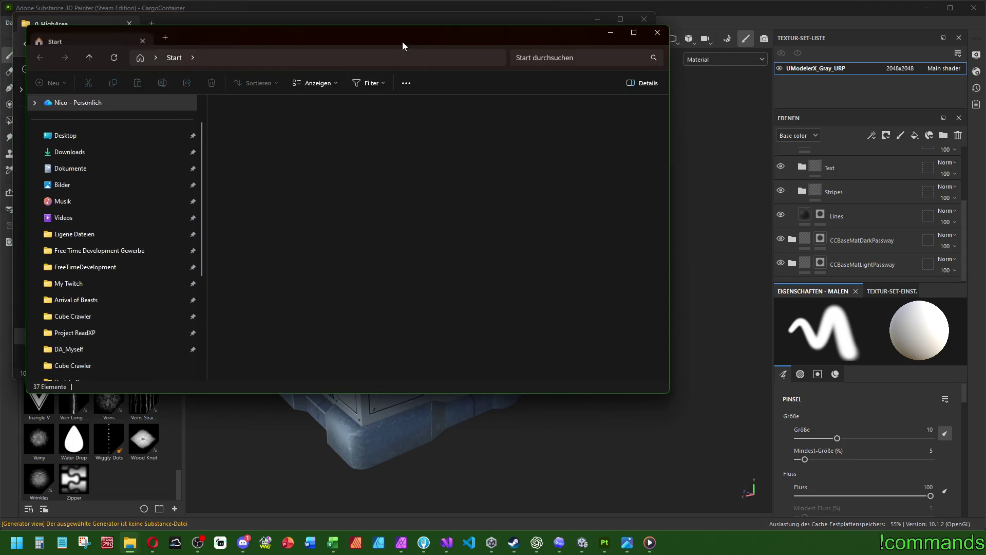
drag(403, 46, 696, 162)
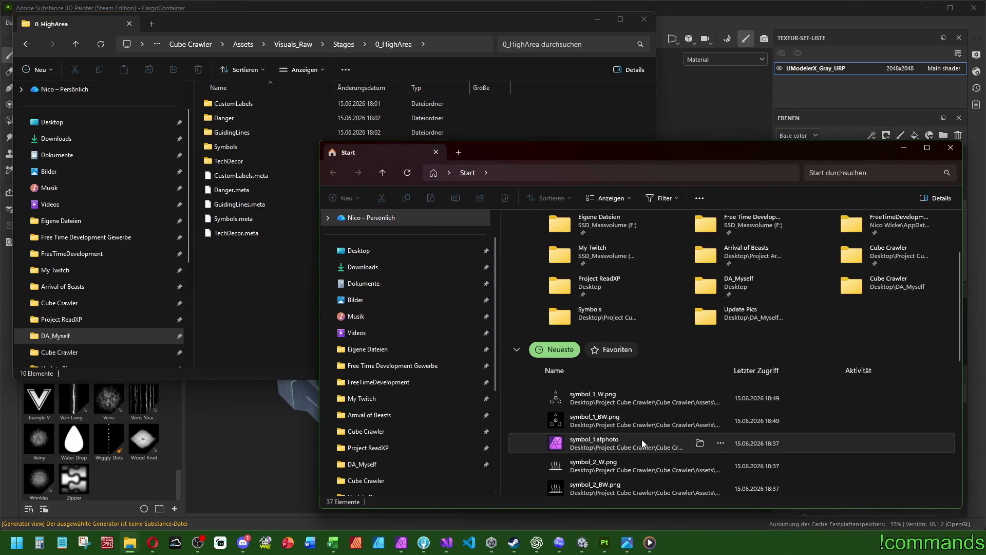
Open the folder holding symbol_1_W.png, check symbol_1_BW.png, then return to Substance Painter
right_click(601, 398)
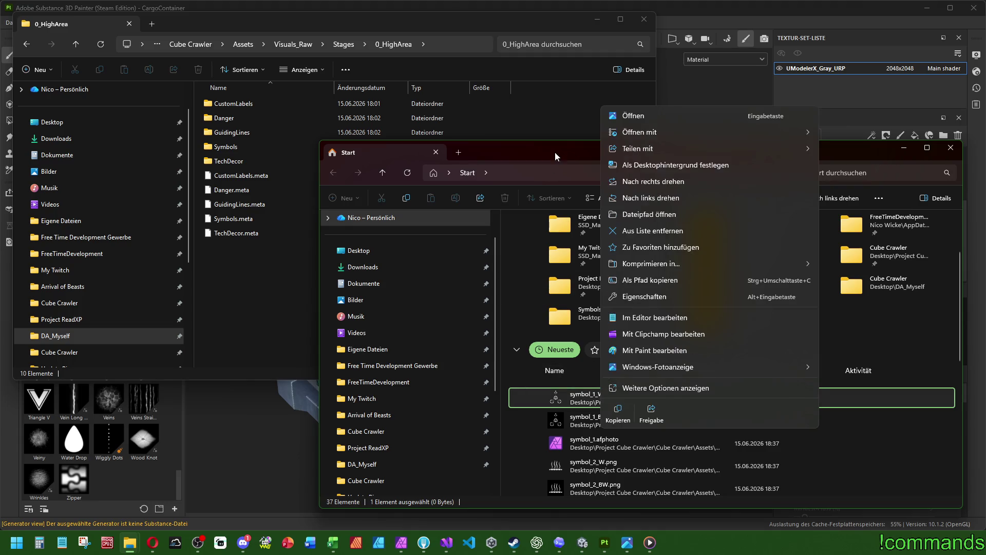
click(556, 157)
click(700, 396)
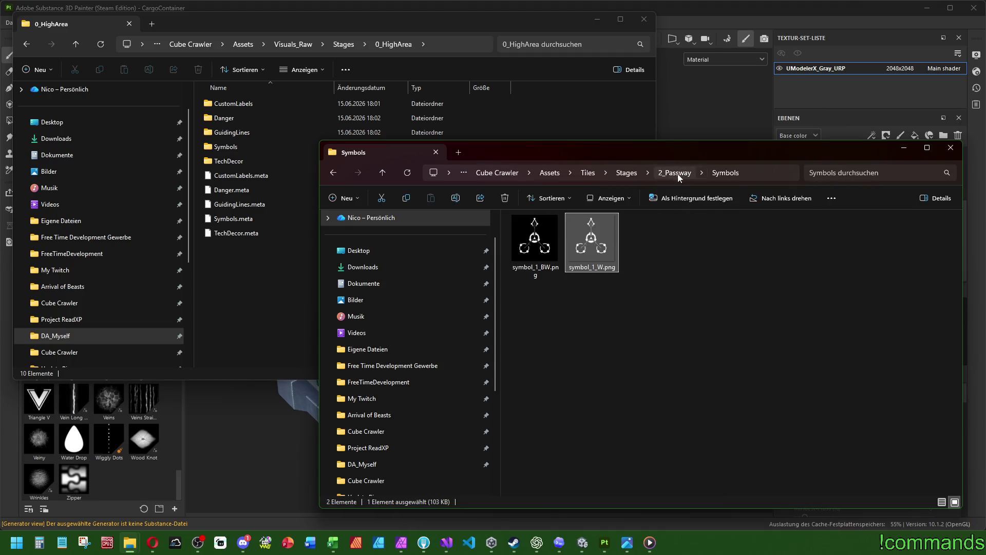
click(542, 243)
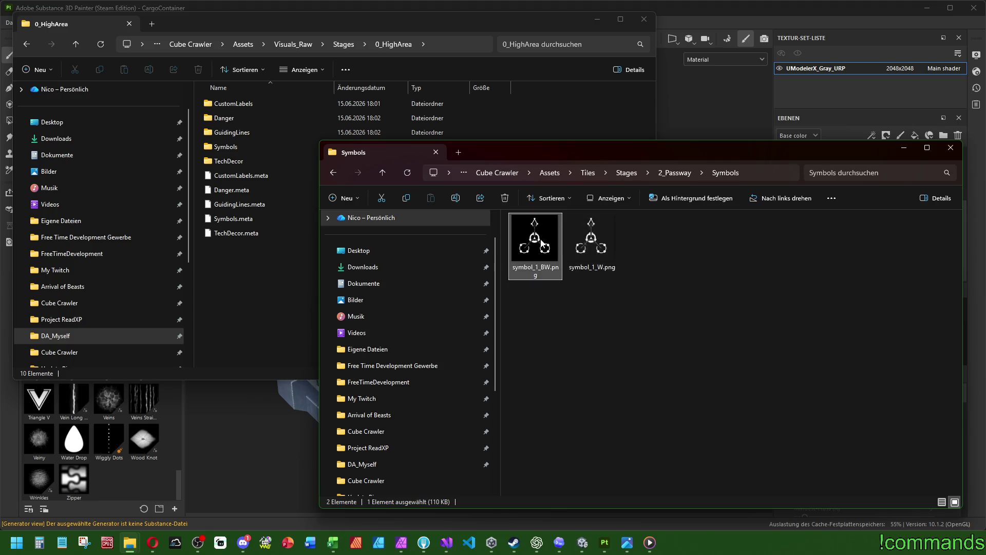
click(550, 355)
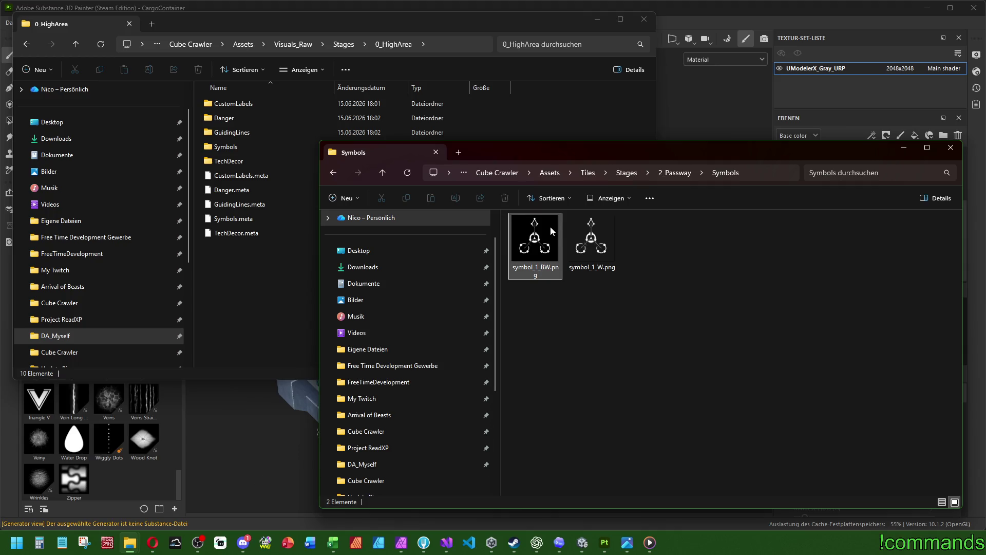
mouse_move(553, 243)
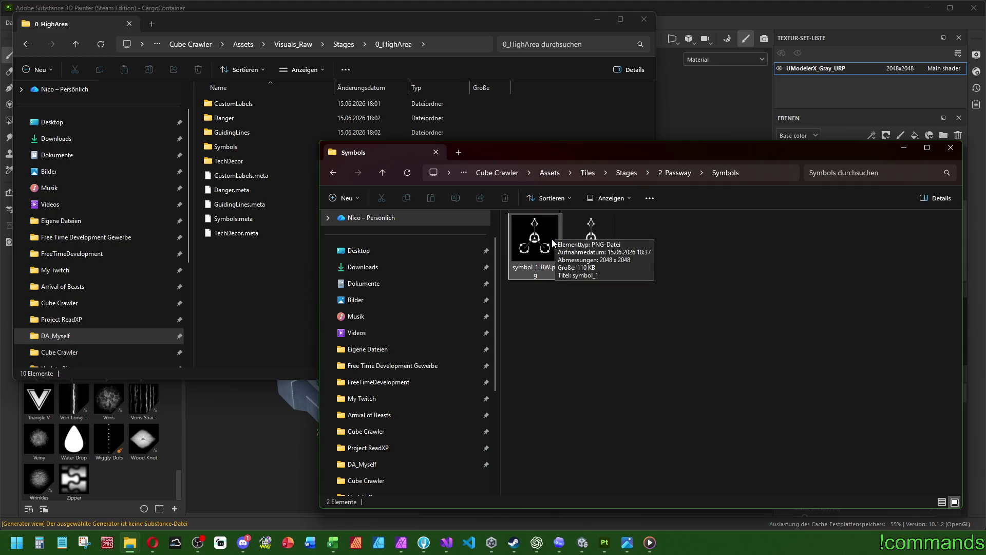
click(118, 489)
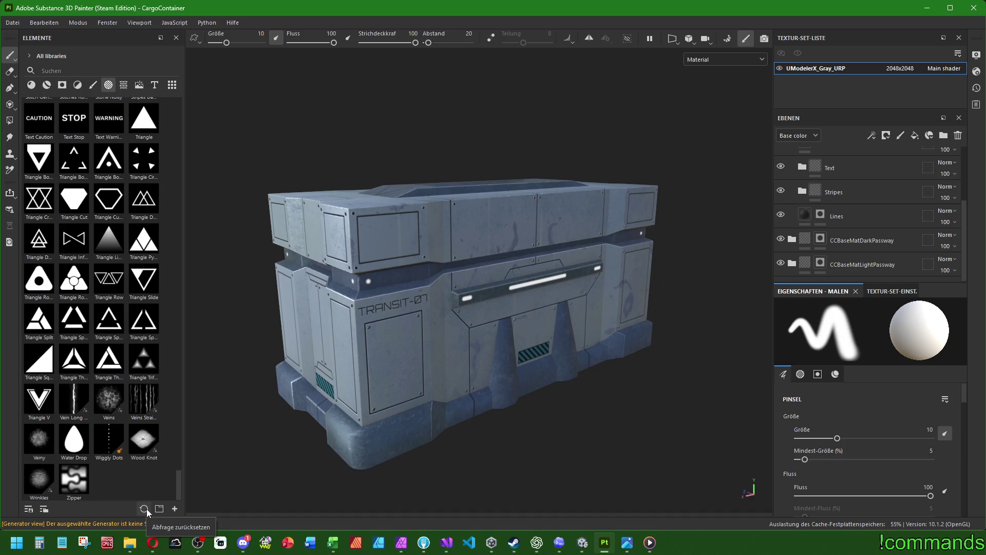
Return to Substance Painter and clear the alpha search filter on the shelf
click(633, 543)
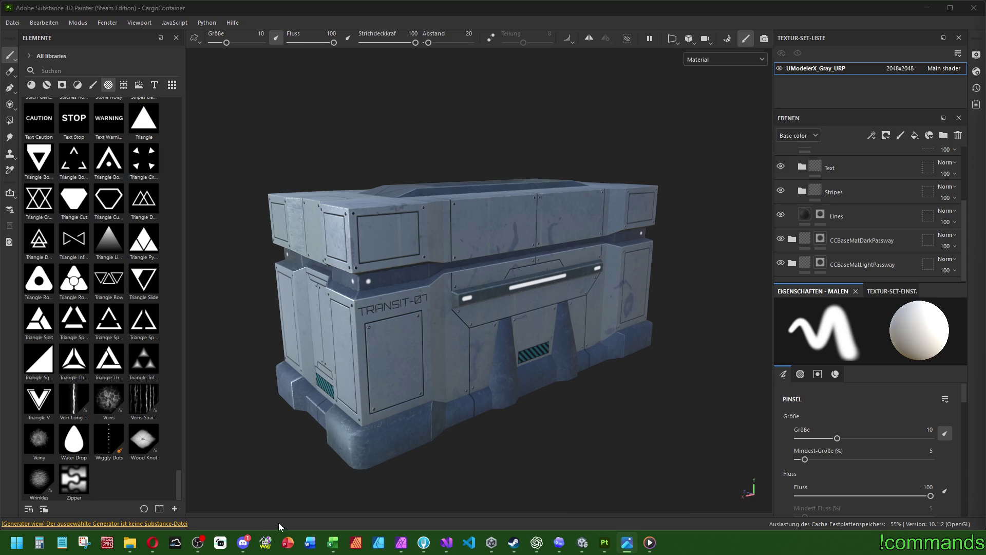
mouse_move(131, 543)
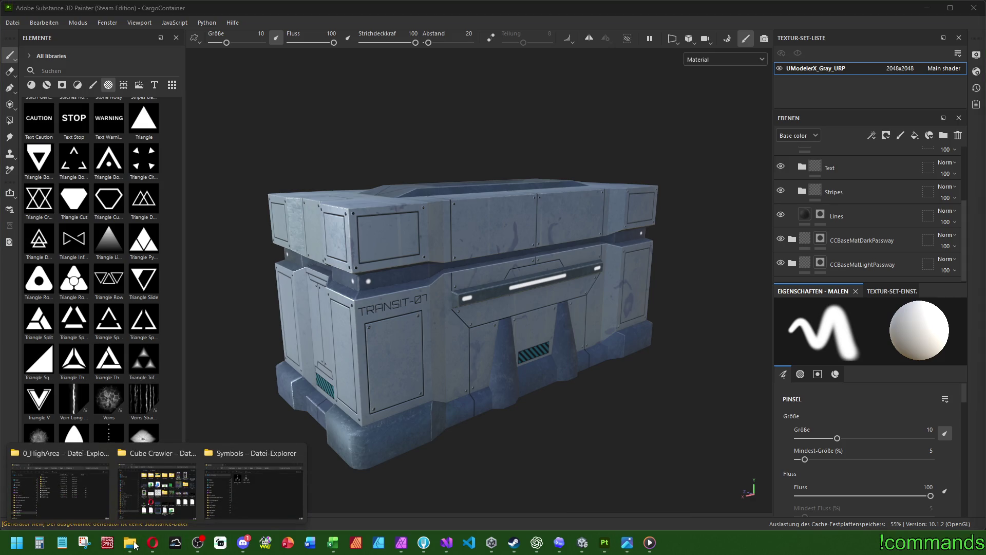
click(164, 486)
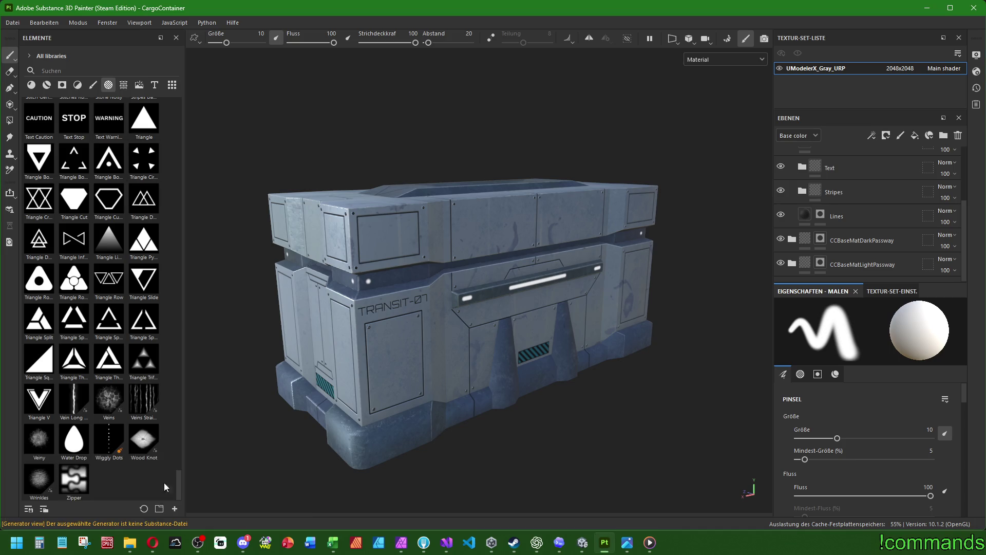
click(157, 513)
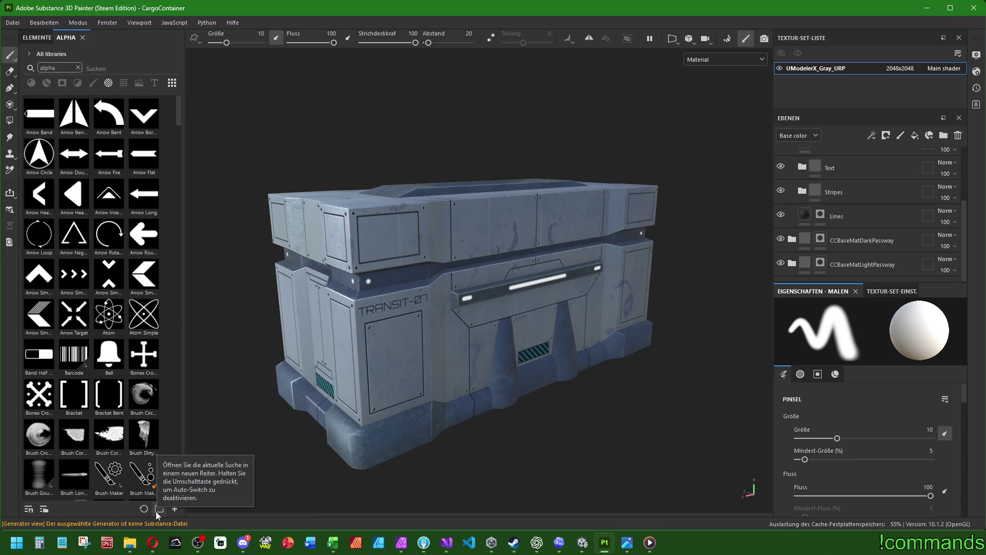
click(77, 68)
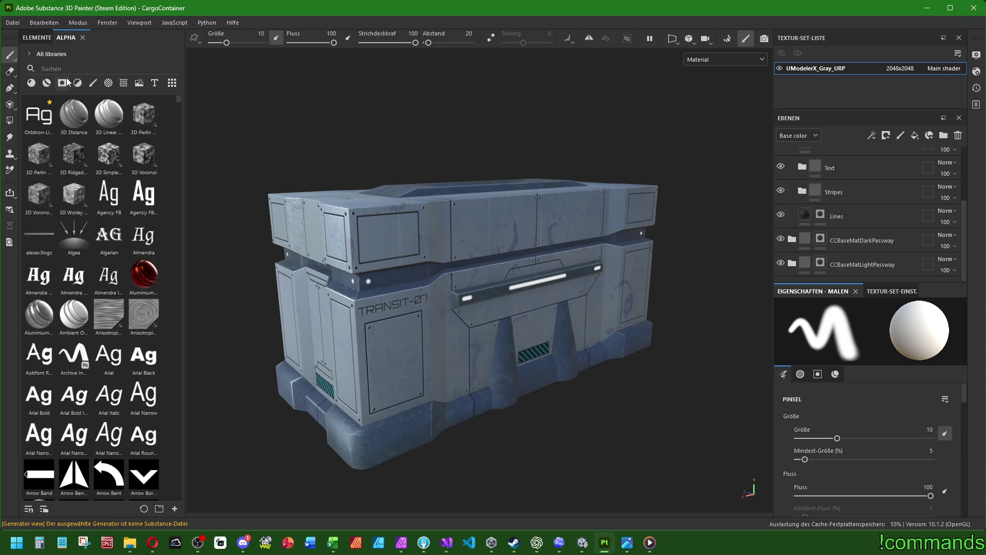
Filter the shelf to alphas and browse the ELEMENTE and ALPHA collections
click(110, 85)
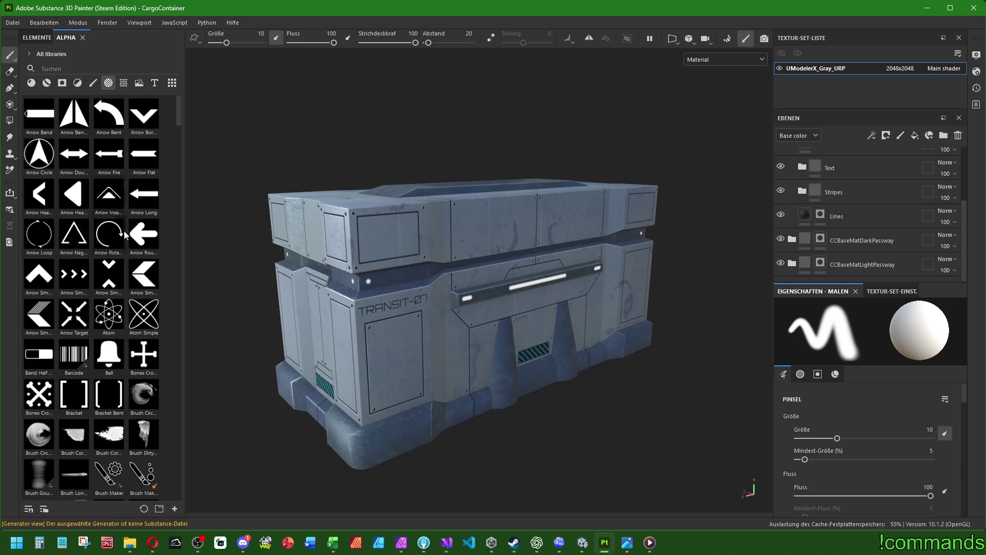
click(71, 38)
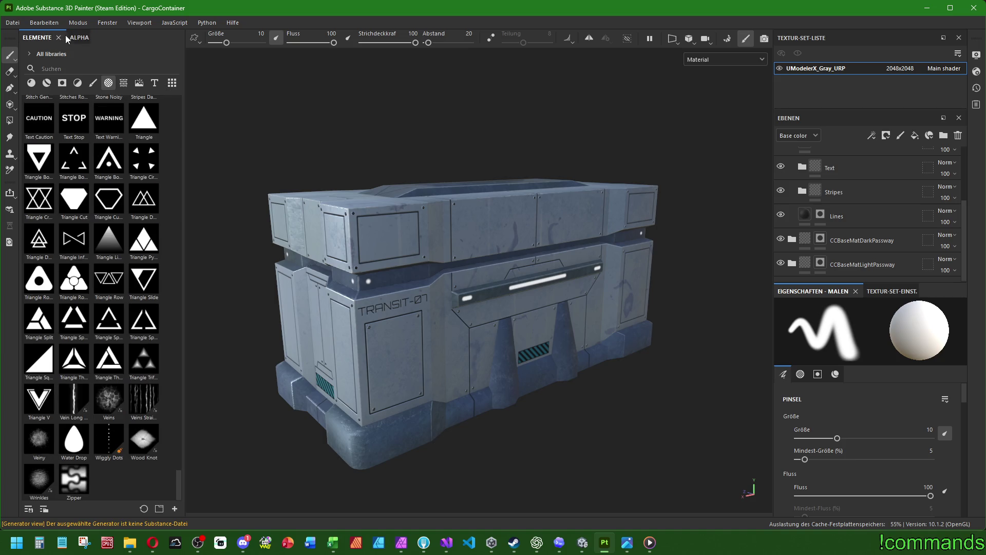
click(37, 38)
scroll(120, 280, up, 5)
scroll(120, 280, down, 5)
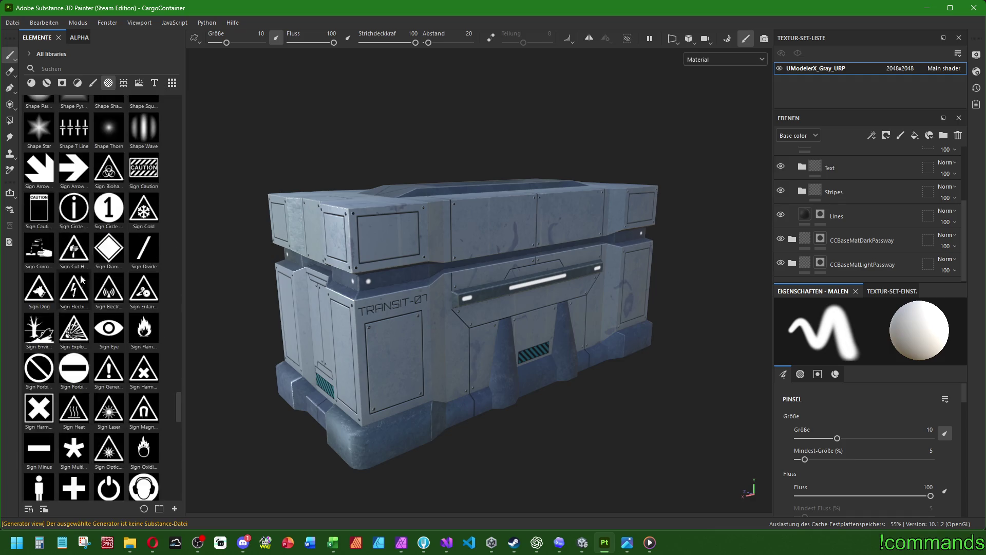
click(71, 38)
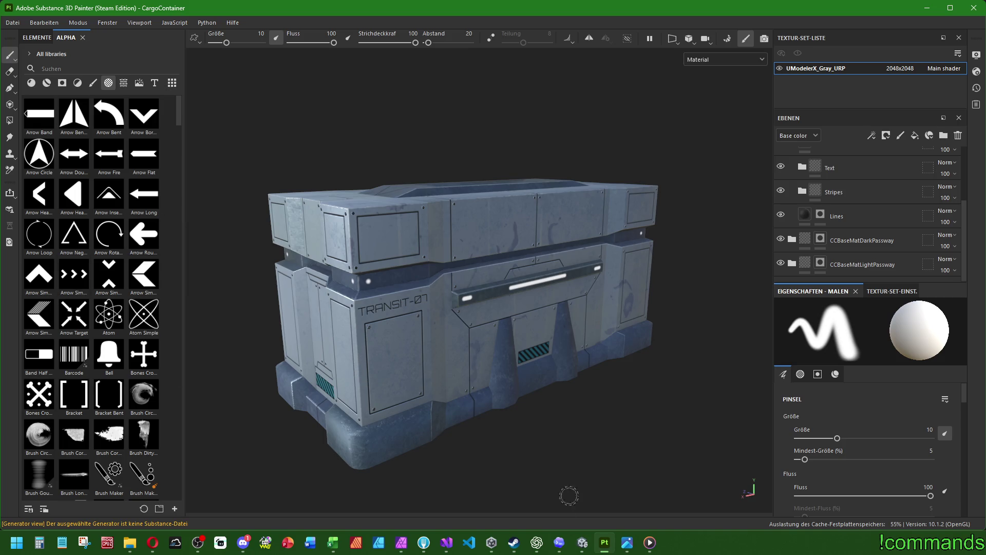
Ask ChatGPT how to bring the PNGs into Substance Painter and whether a folder suffices instead of naming each
click(536, 542)
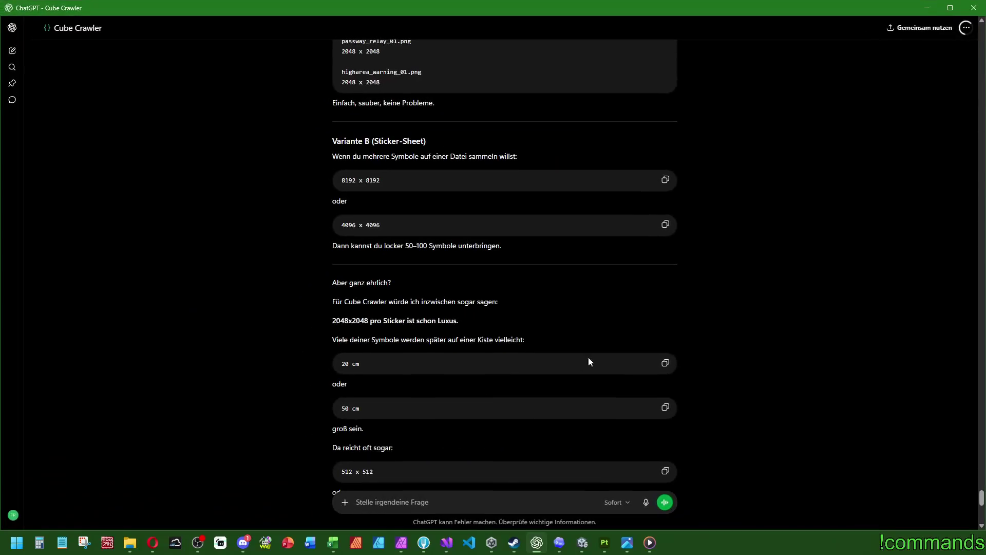
scroll(580, 358, down, 9)
click(465, 496)
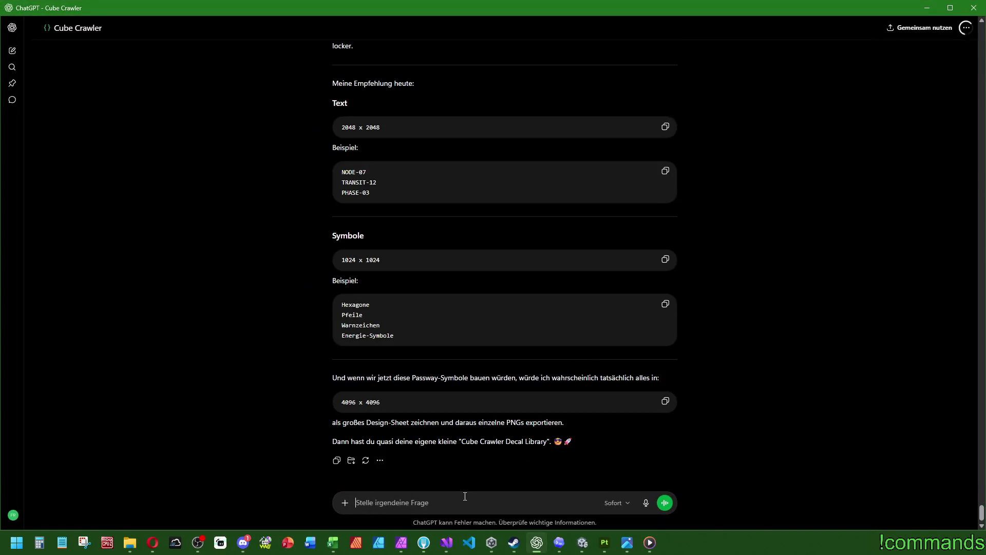
text(So wie genau)
text( bzw. welche )
text(Möglichkeiten ha)
text(be ich nun )
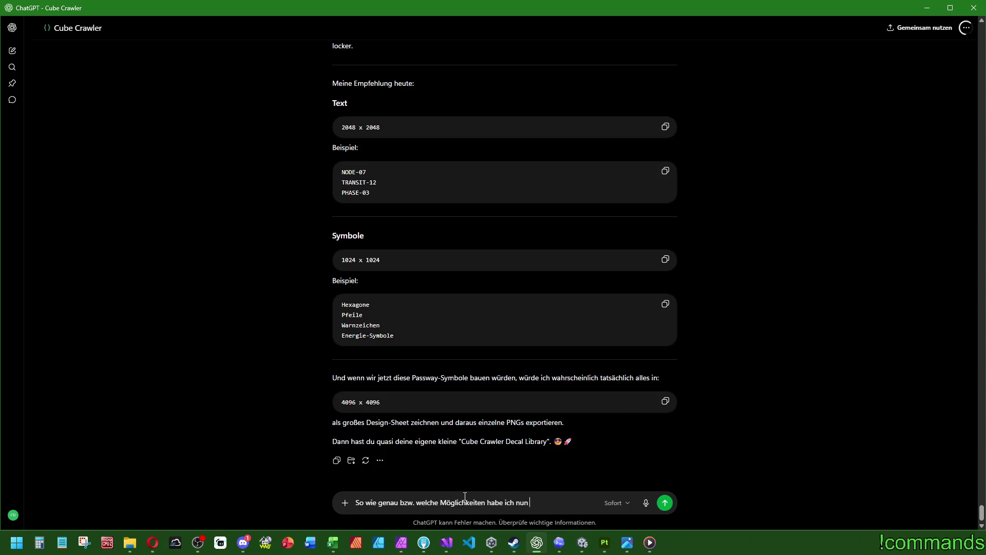
text(das in Substance )
text(Painter ein)
text(zubi)
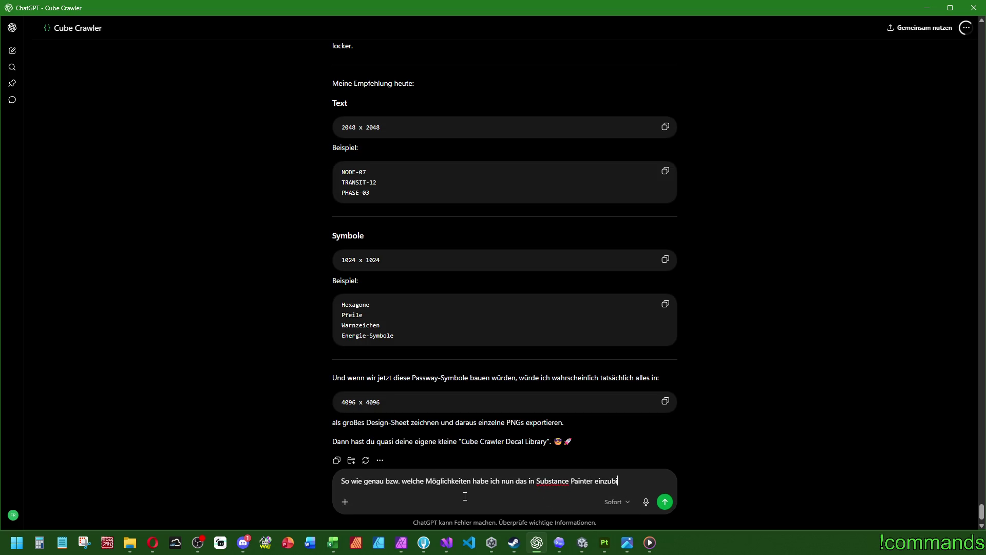
text(nden? Sollte iuch)
key(BackSpace)
key(BackSpace)
key(BackSpace)
text(ich jedes )
text(PNG )
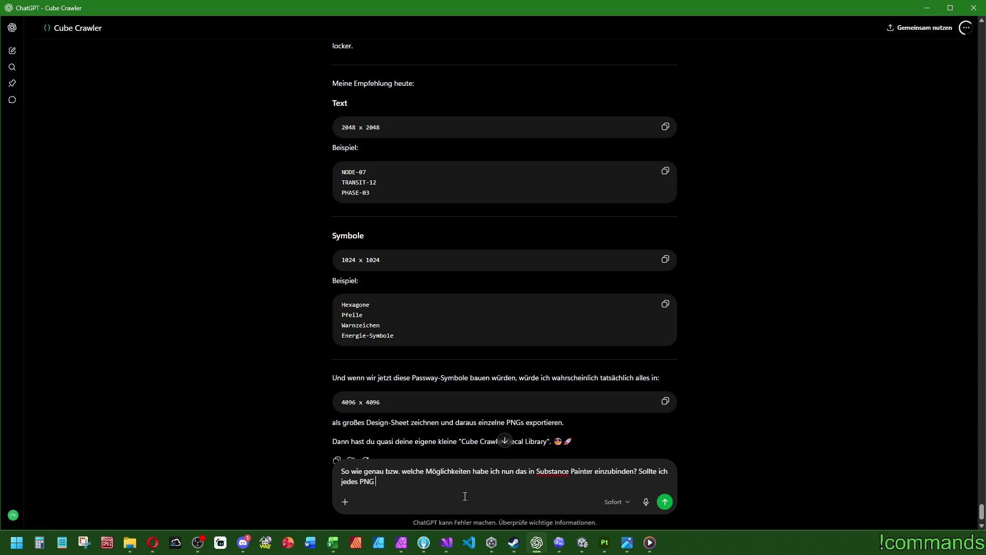
text(sinnvoll benennen oder kann ma)
text(n einfa)
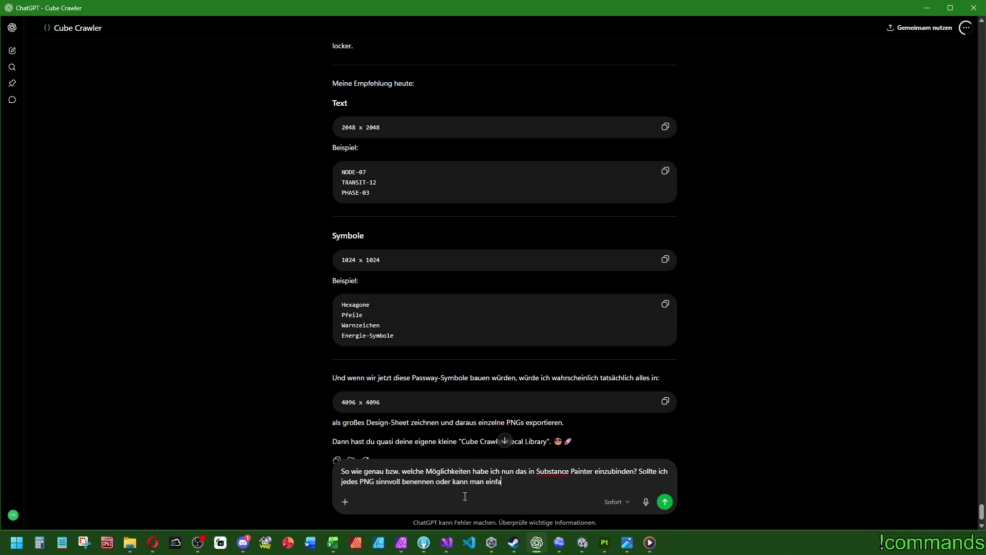
text(ch irgendwie OPdner)
key(BackSpace)
key(BackSpace)
key(BackSpace)
text(rdner )
text(speichern/)
text(öffnen?)
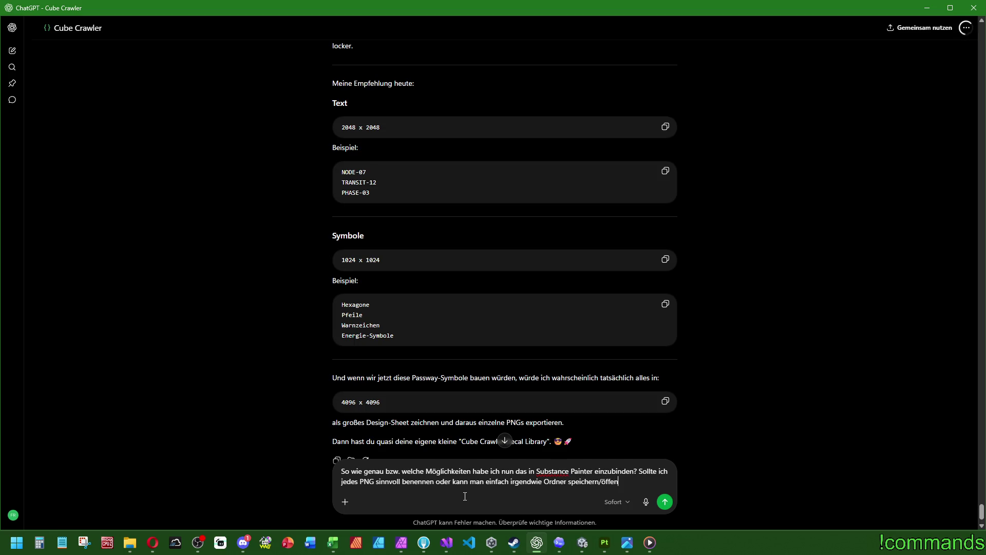
key(Return)
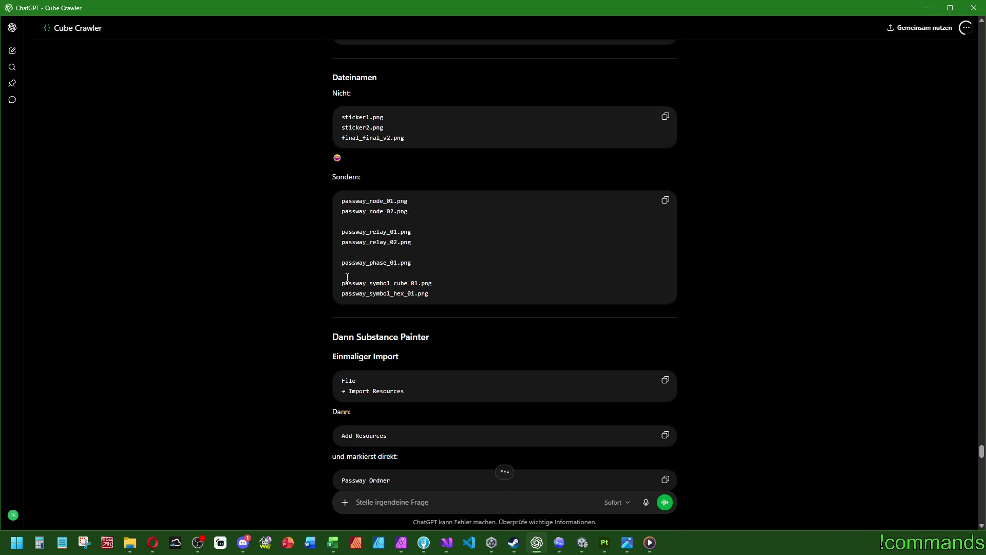
Read ChatGPT's reply down to the per-stage name lists, then start a follow-up message
scroll(370, 334, down, 4)
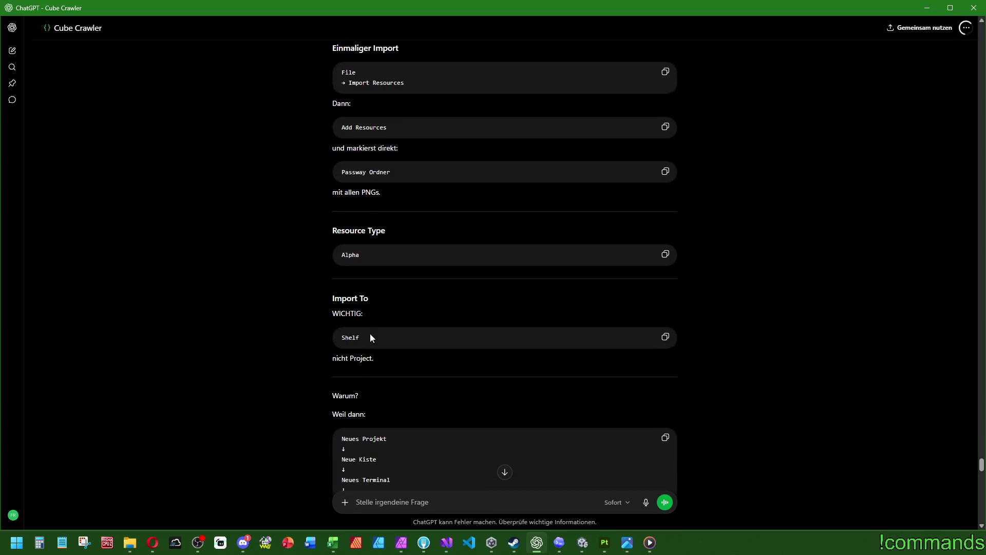
scroll(371, 334, down, 2)
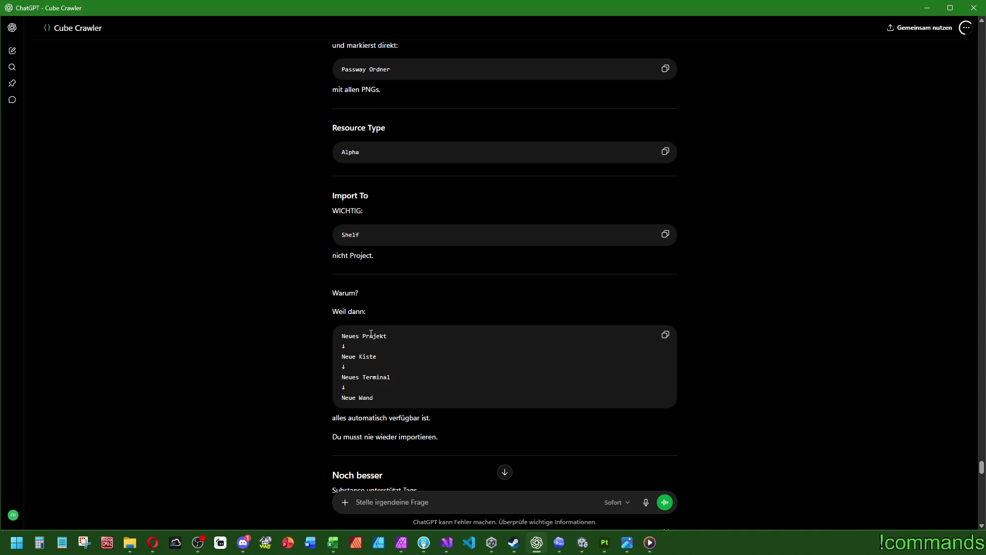
scroll(419, 338, down, 2)
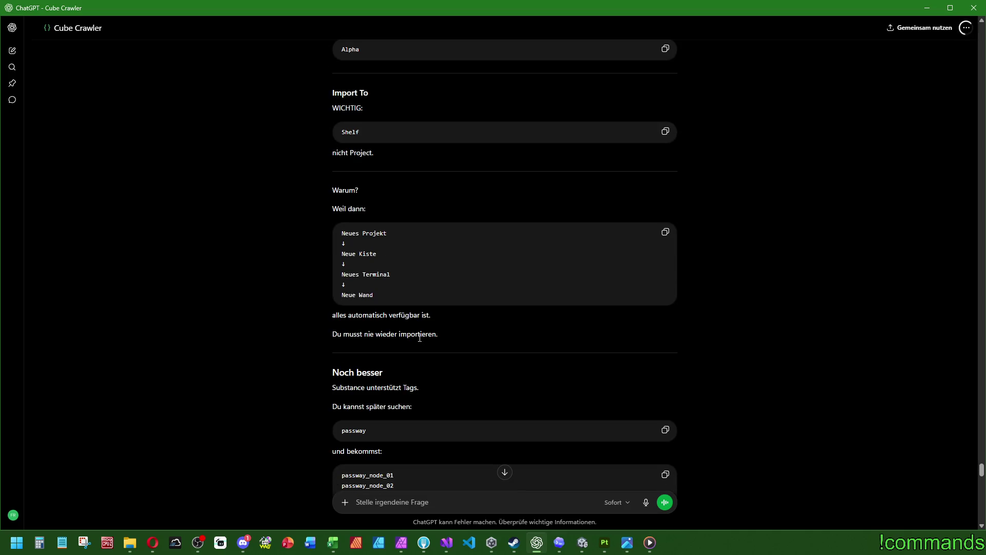
scroll(420, 338, down, 2)
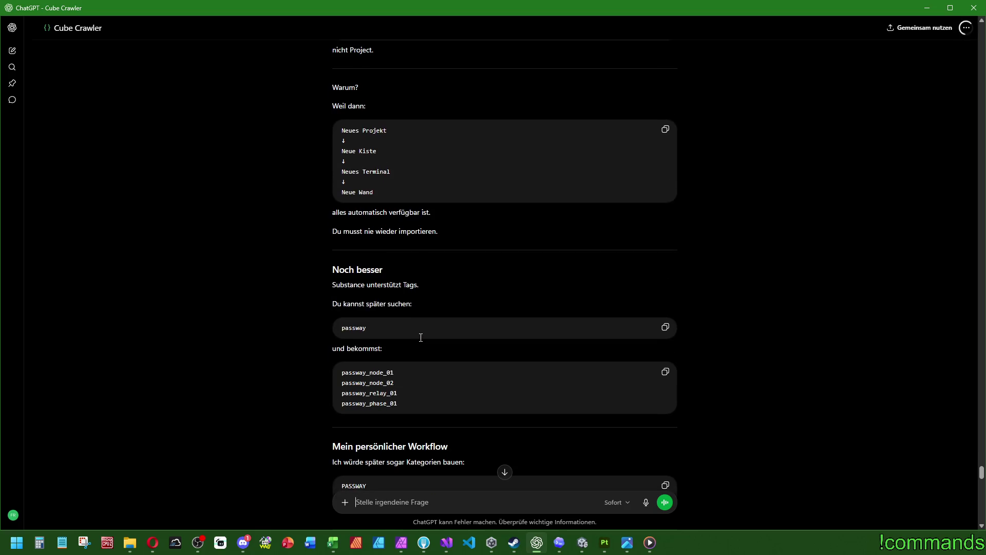
scroll(420, 337, down, 2)
scroll(421, 337, down, 2)
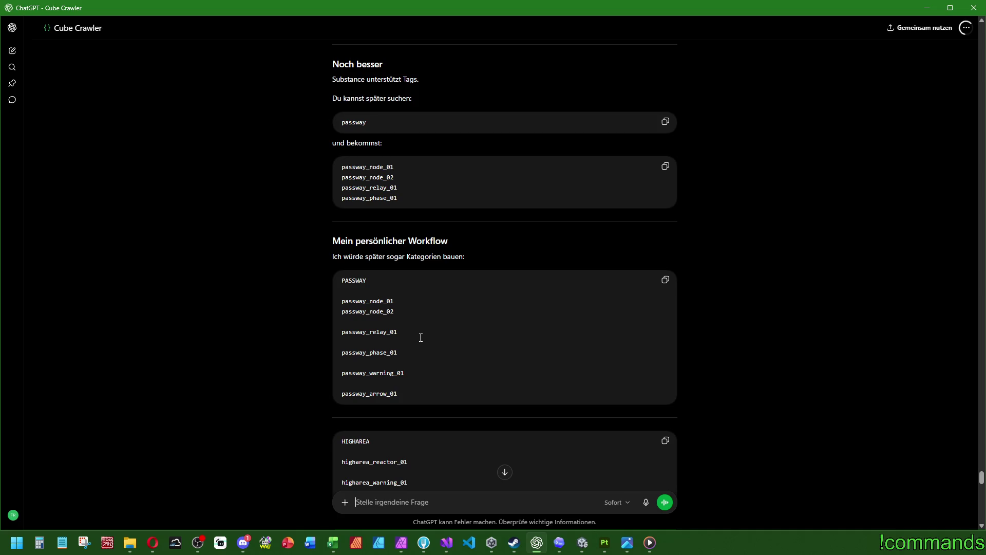
scroll(421, 338, down, 2)
scroll(421, 338, down, 5)
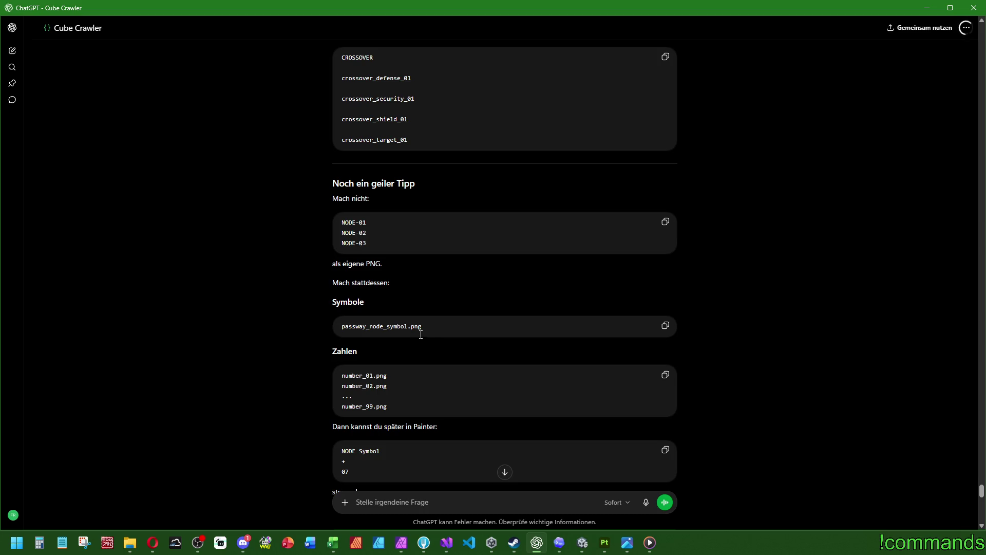
scroll(443, 341, down, 2)
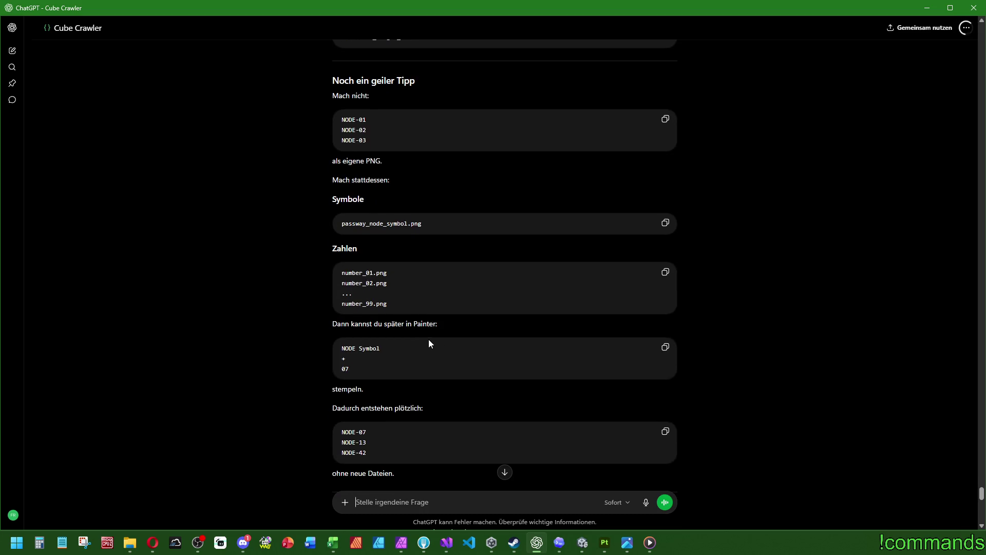
scroll(430, 343, down, 2)
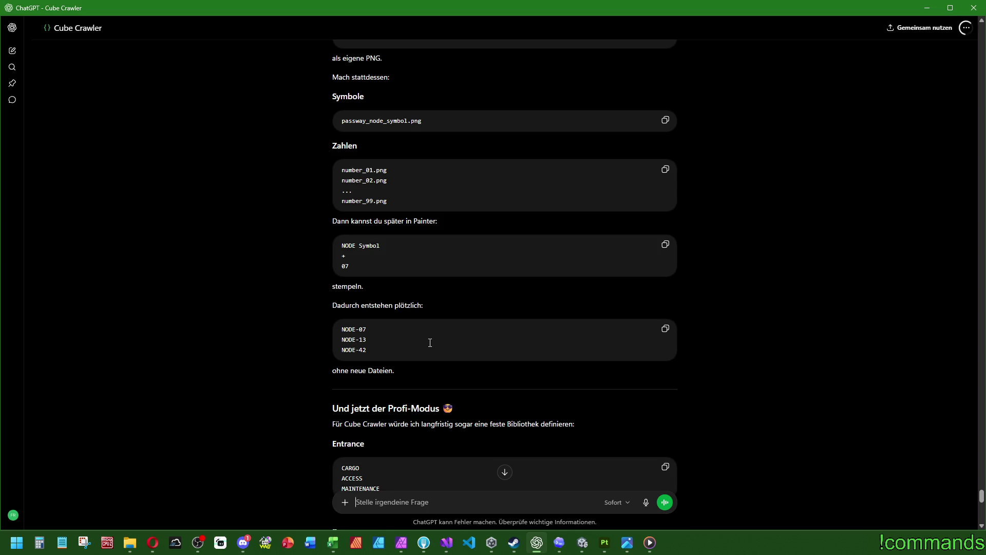
scroll(430, 343, down, 4)
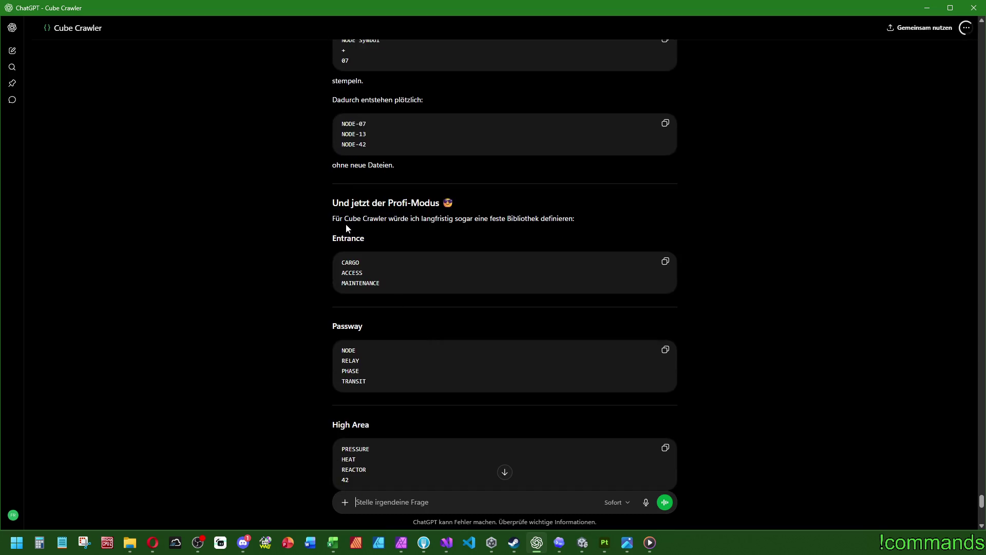
scroll(347, 257, down, 4)
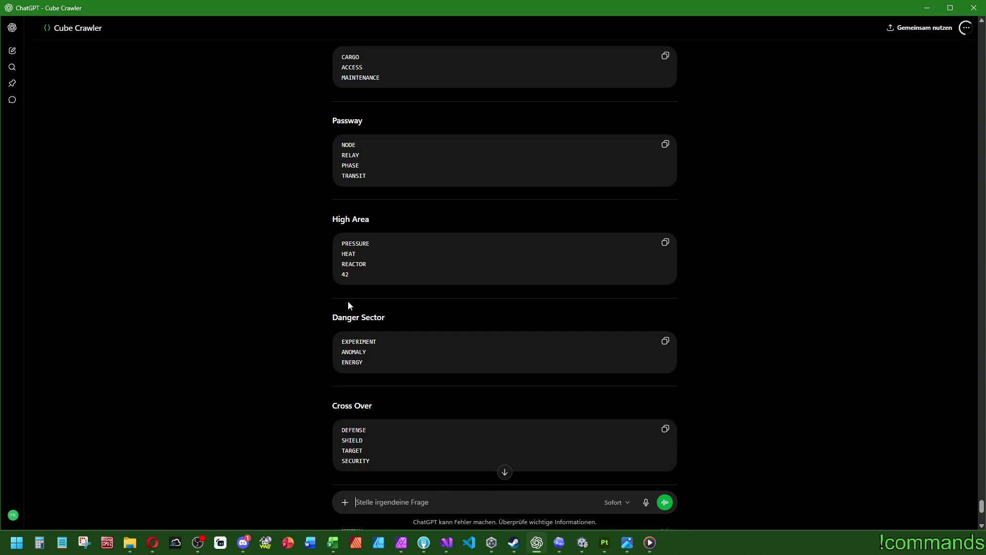
scroll(349, 301, down, 5)
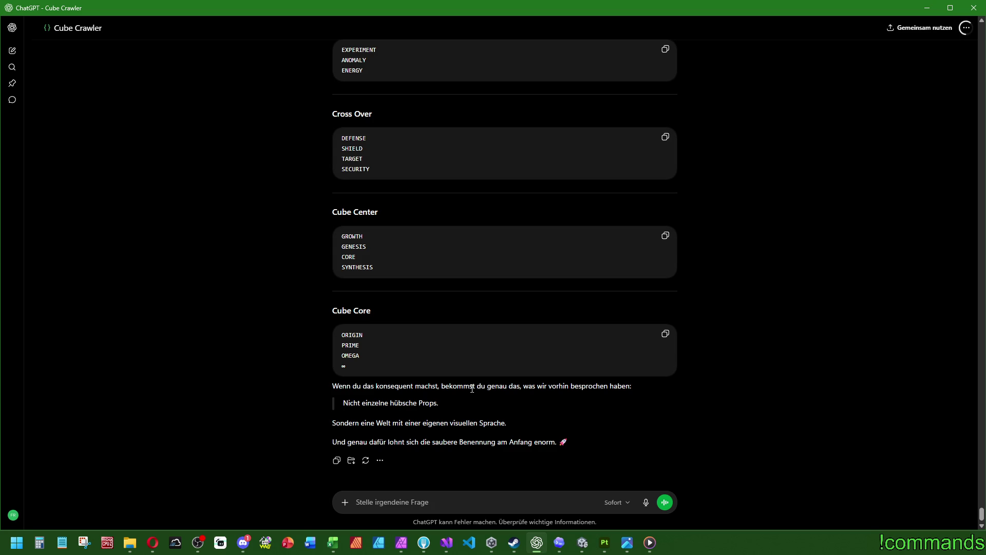
click(425, 501)
text(Okay wie läuft no)
text(ch mal der Import a)
text(b in Substance Painter? )
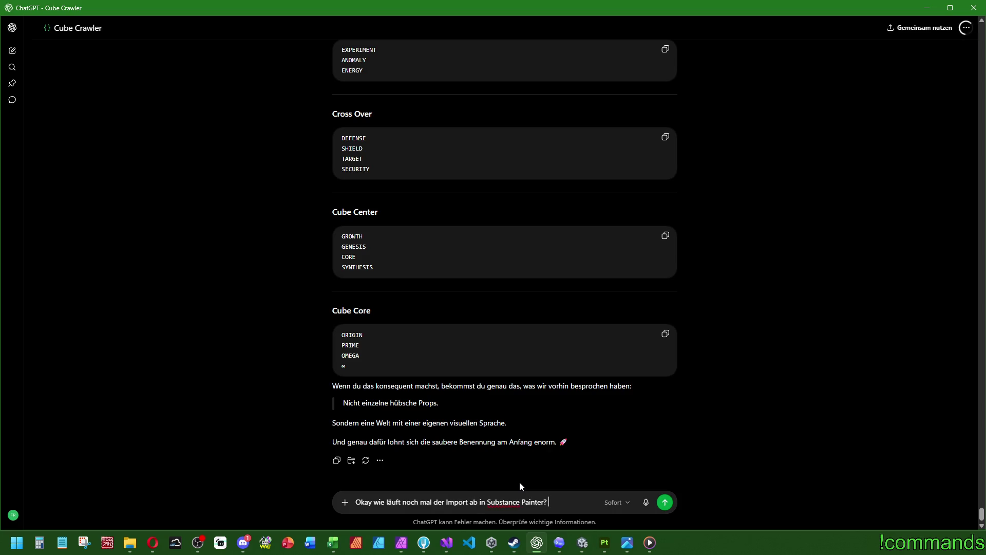
text(Jedes einzeln?)
key(Return)
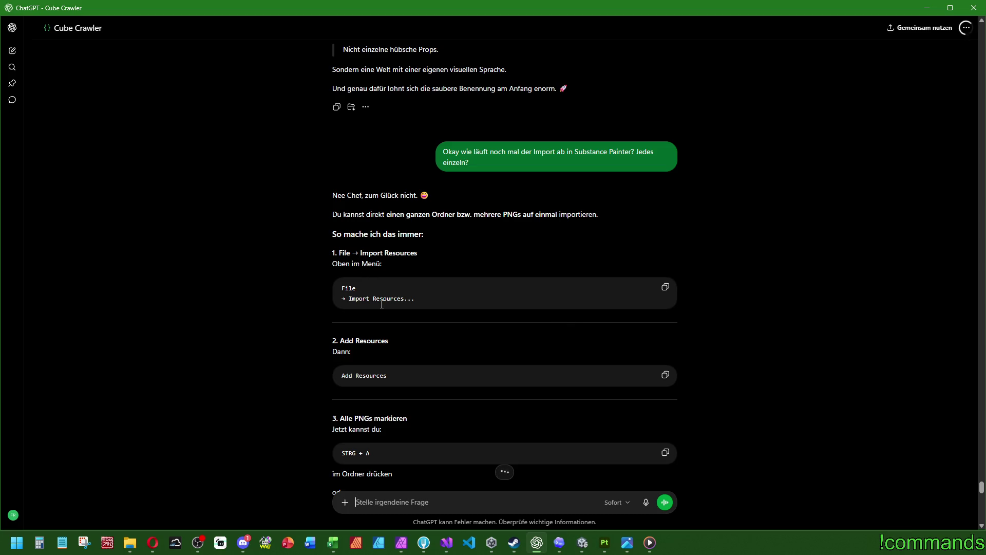
scroll(377, 346, down, 2)
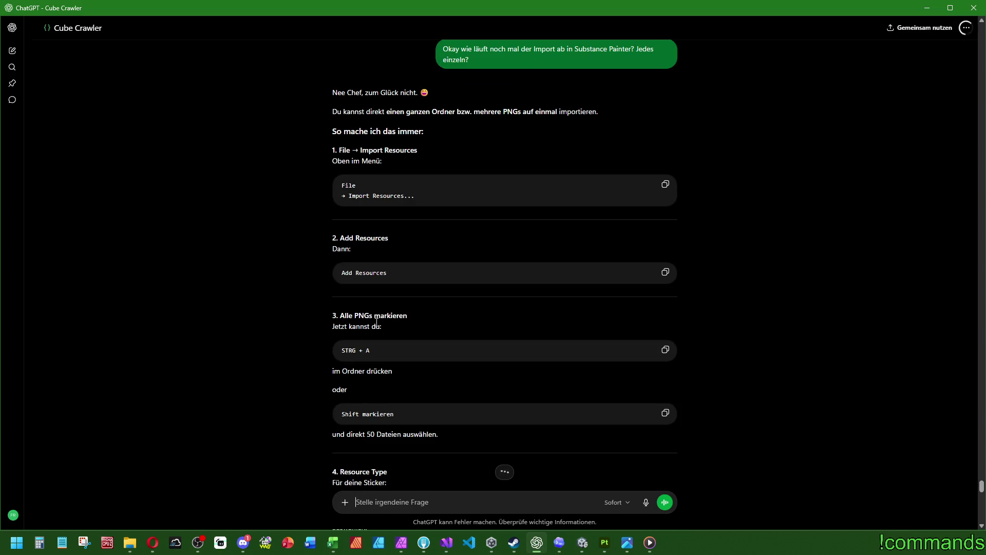
scroll(360, 332, down, 2)
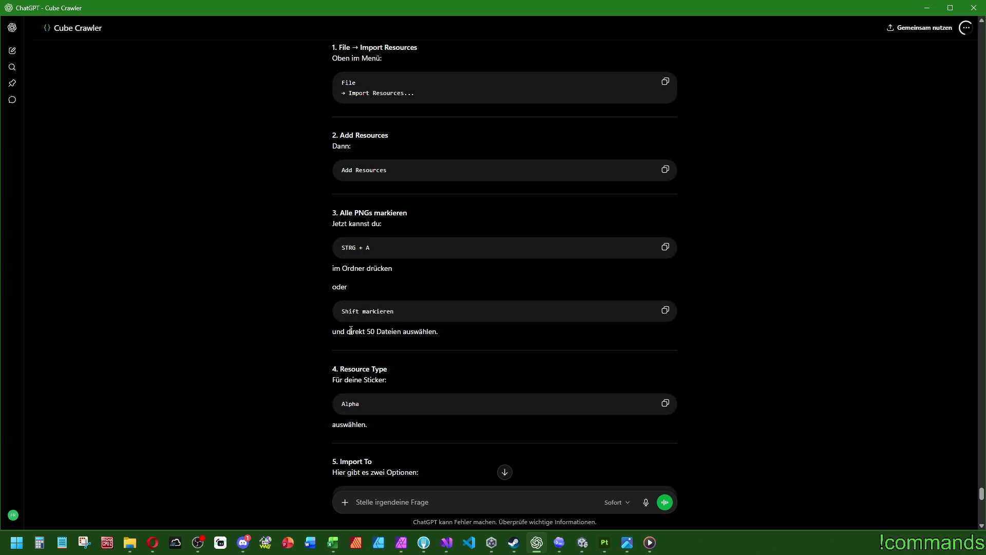
scroll(373, 365, down, 2)
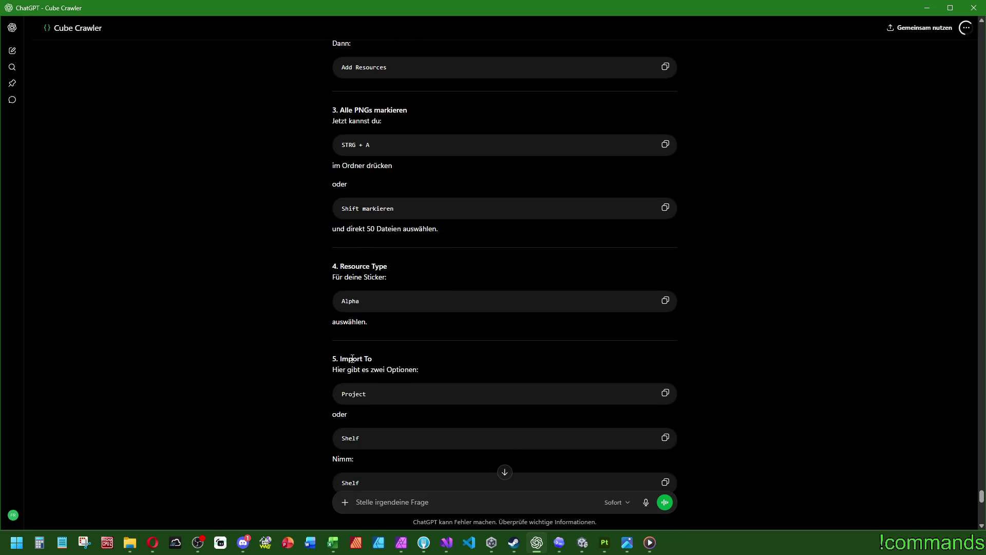
scroll(385, 369, down, 6)
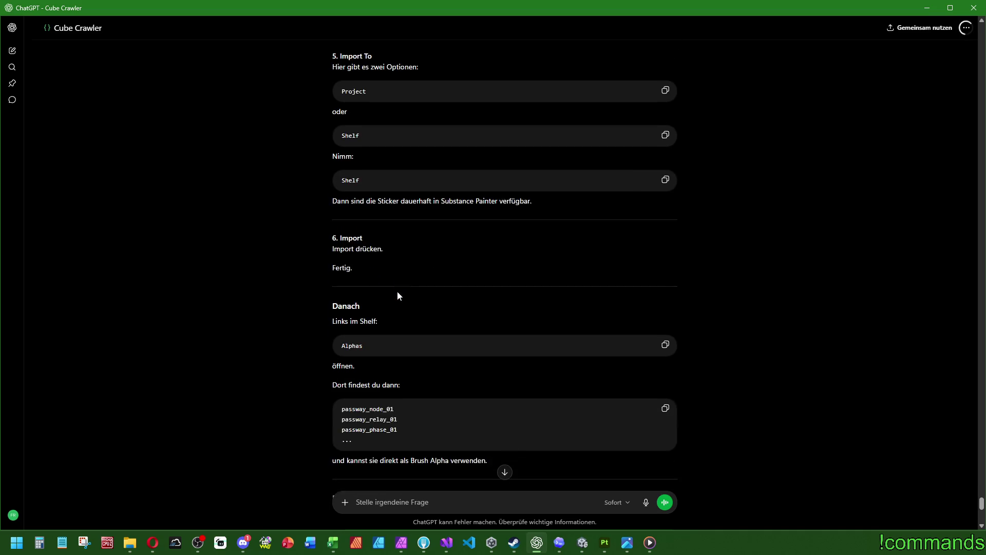
scroll(372, 288, down, 6)
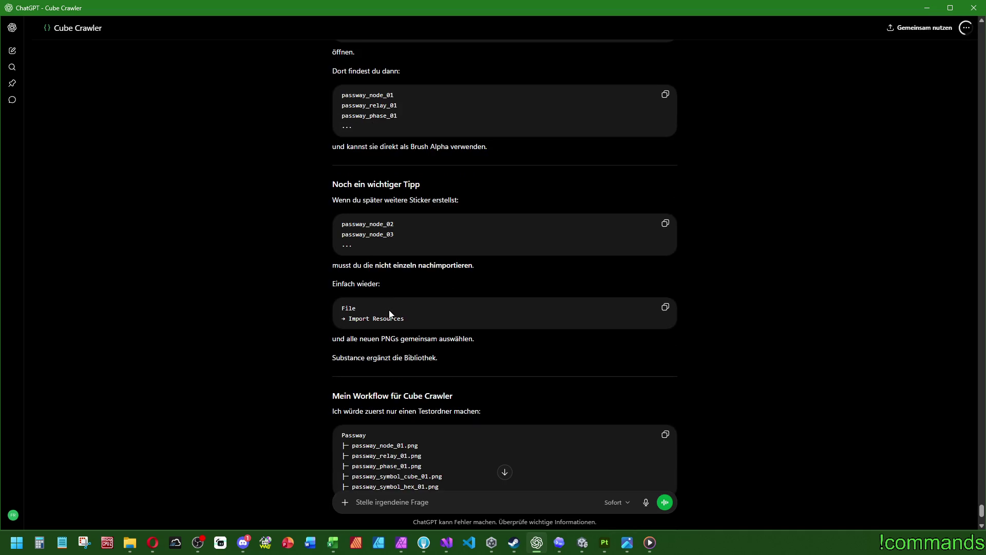
scroll(393, 303, down, 2)
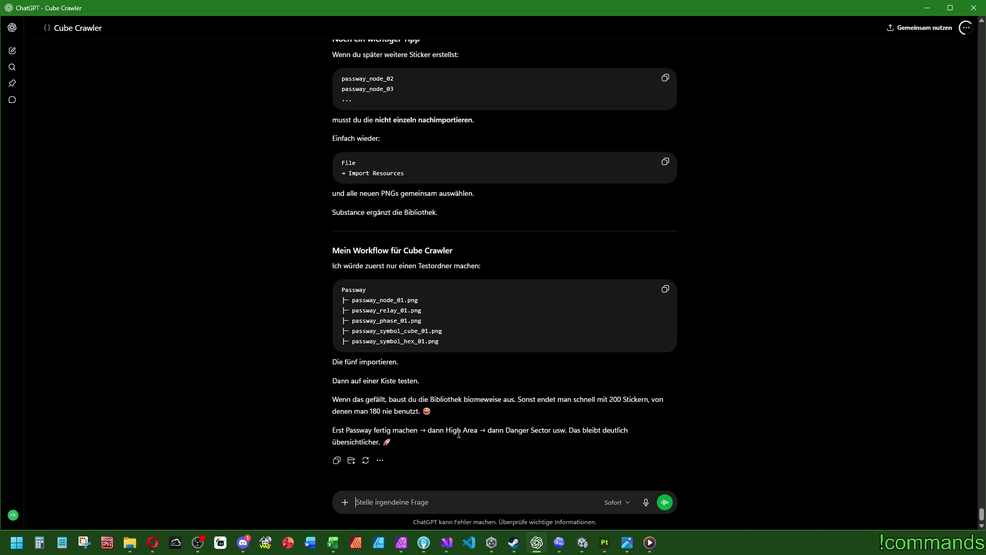
Look over the Passway Symbols folder in File Explorer
mouse_move(639, 542)
click(928, 7)
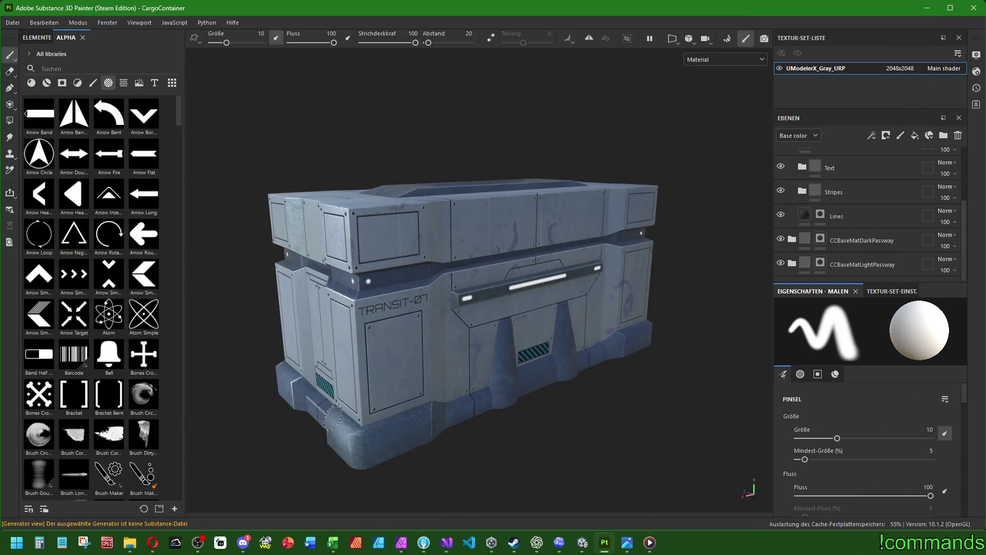
click(536, 542)
mouse_move(129, 542)
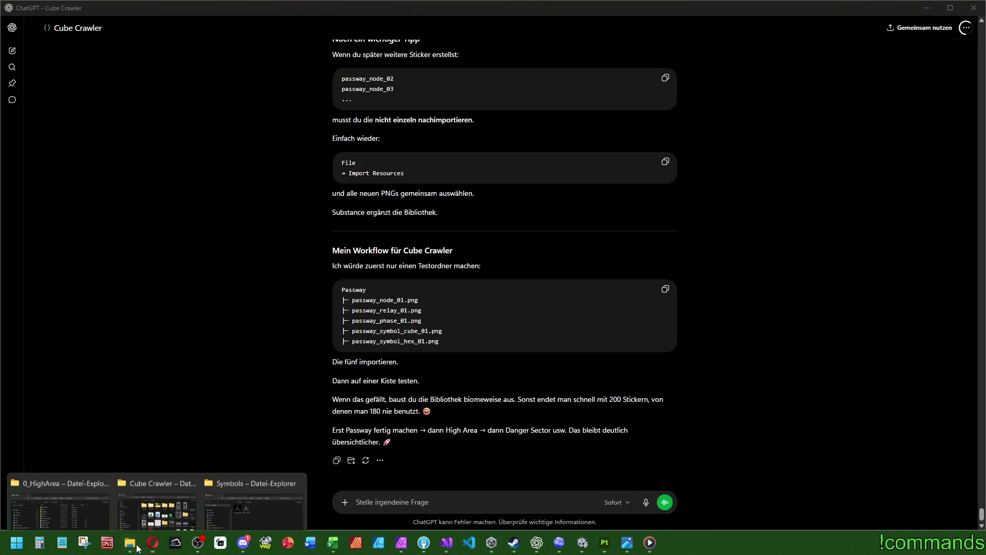
click(101, 485)
click(248, 489)
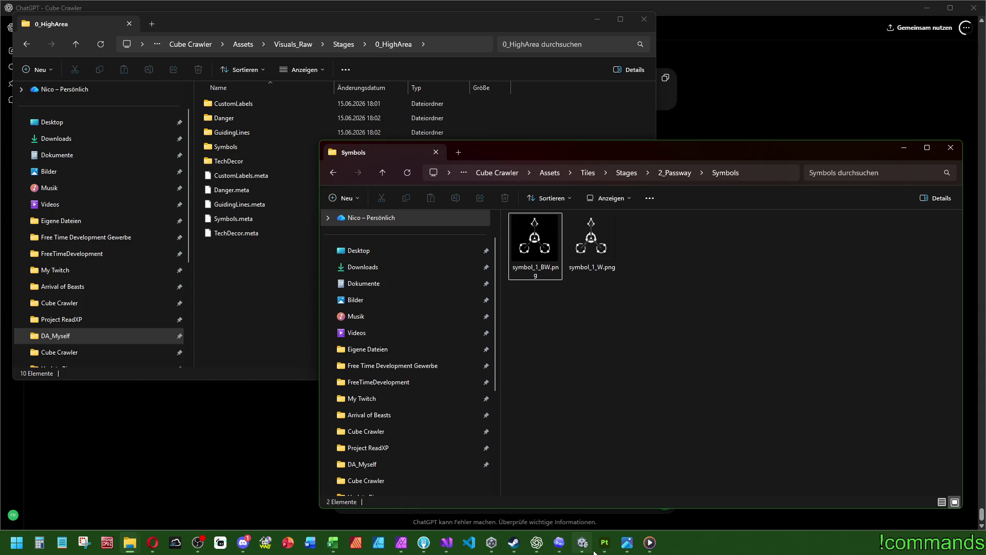
Close the symbol_1 document in Affinity Photo, answering its save prompt, and return to Unity
mouse_move(587, 550)
click(401, 543)
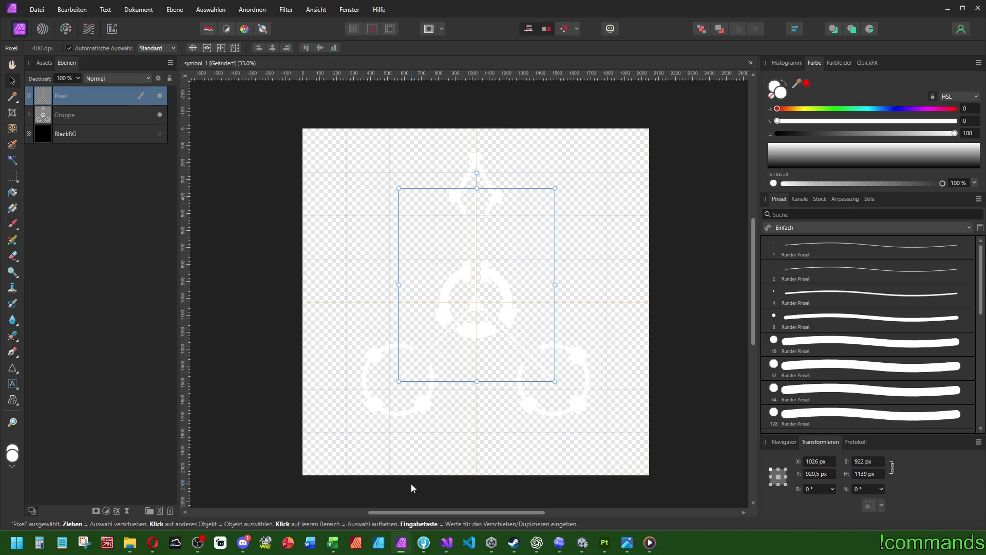
click(751, 63)
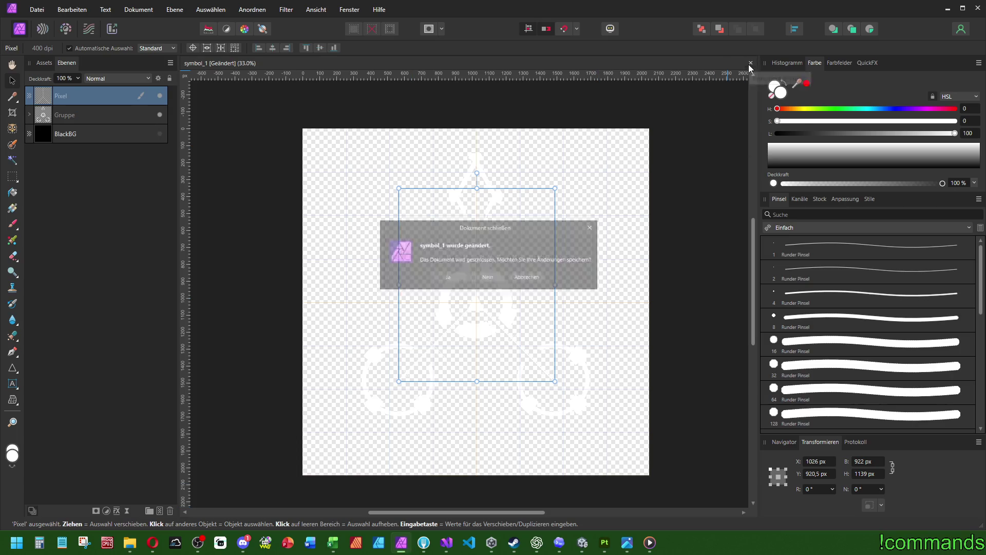
click(443, 281)
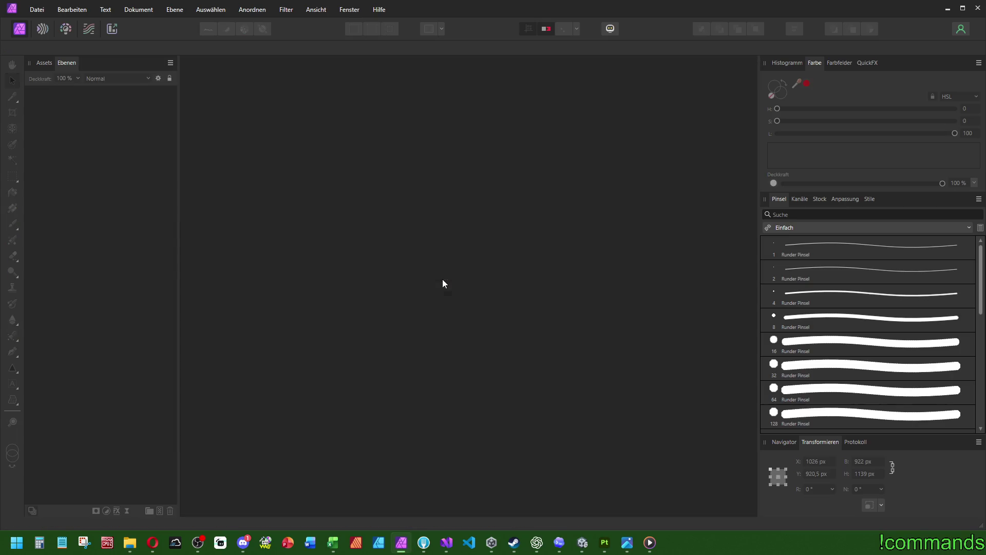
click(582, 543)
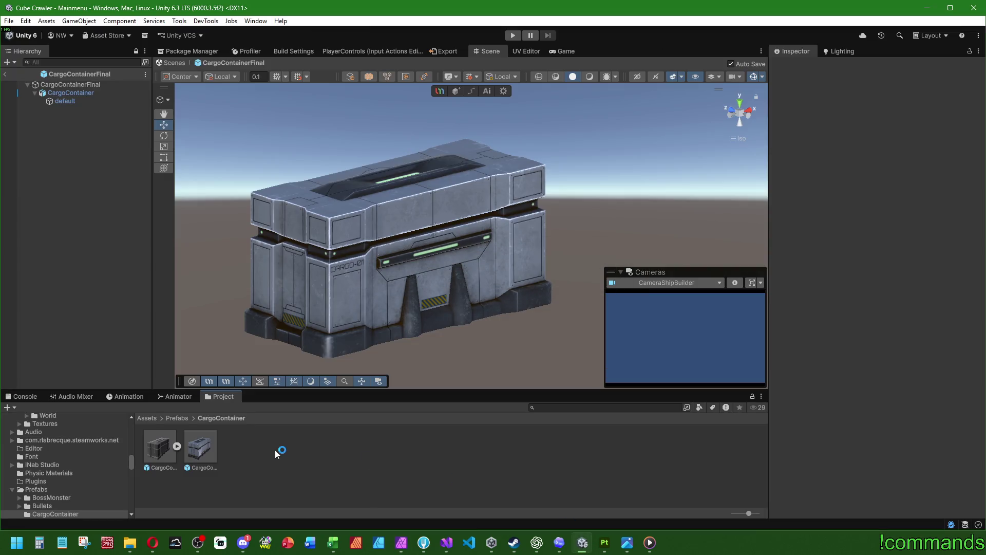
Navigate the Project window from Assets down to Visuals_Raw/Stages/0_HighArea/Symbols
click(147, 418)
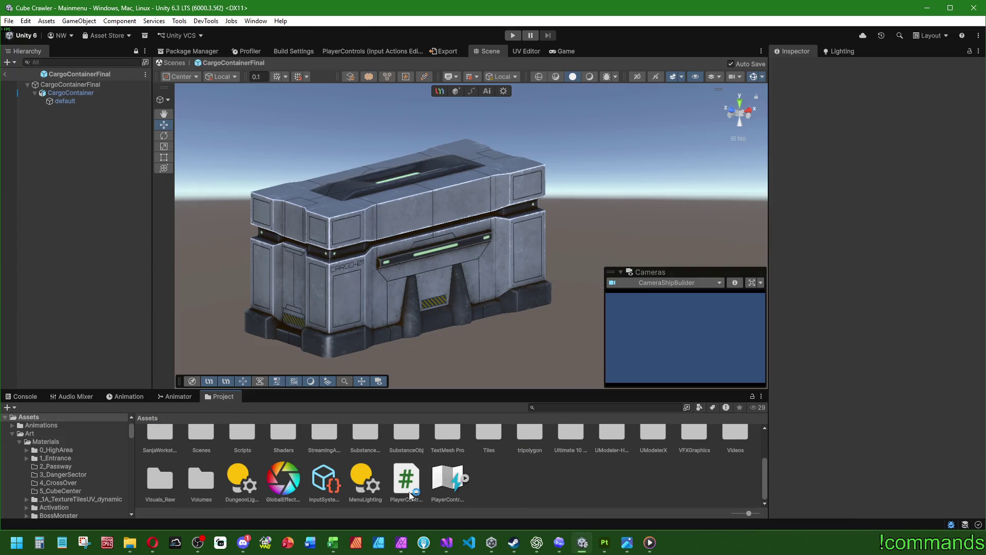
double_click(170, 482)
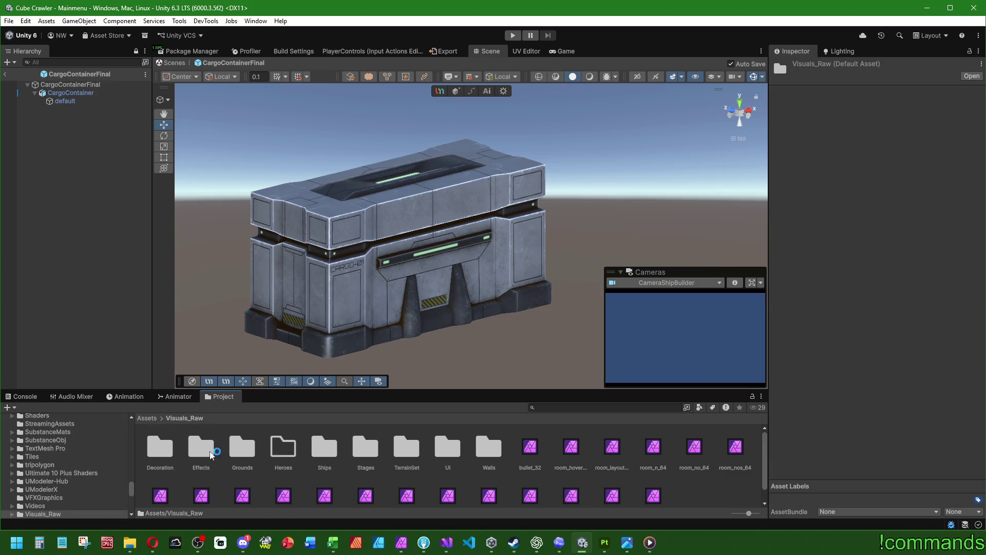
double_click(366, 448)
double_click(162, 457)
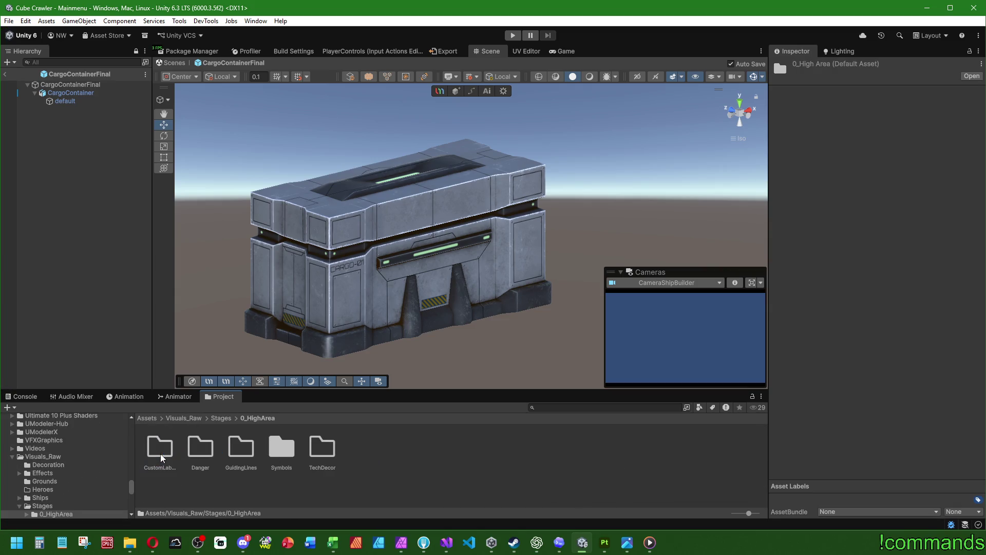
double_click(283, 446)
Rename the 0_HighArea symbols to higharea_symbol_1 and higharea_symbol_2
click(162, 449)
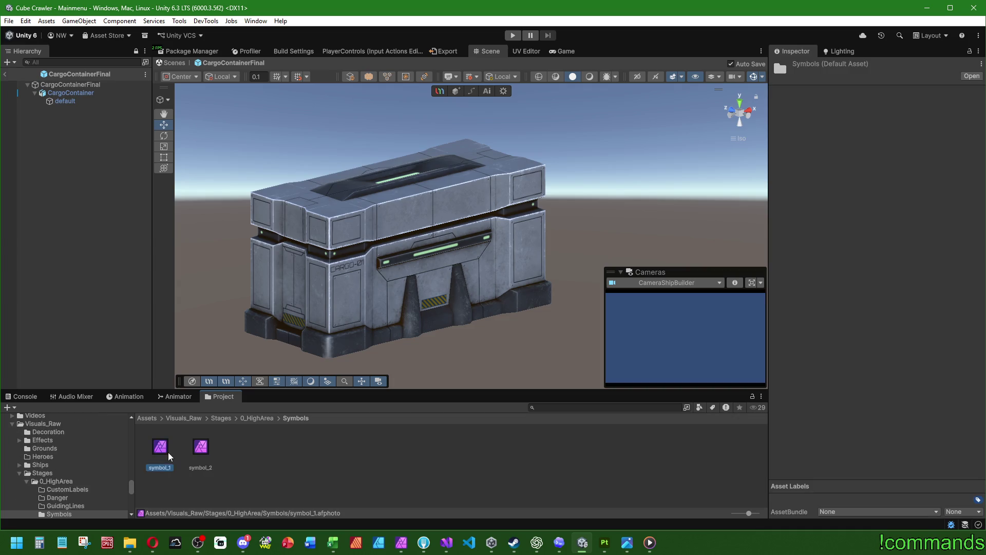
key(F2)
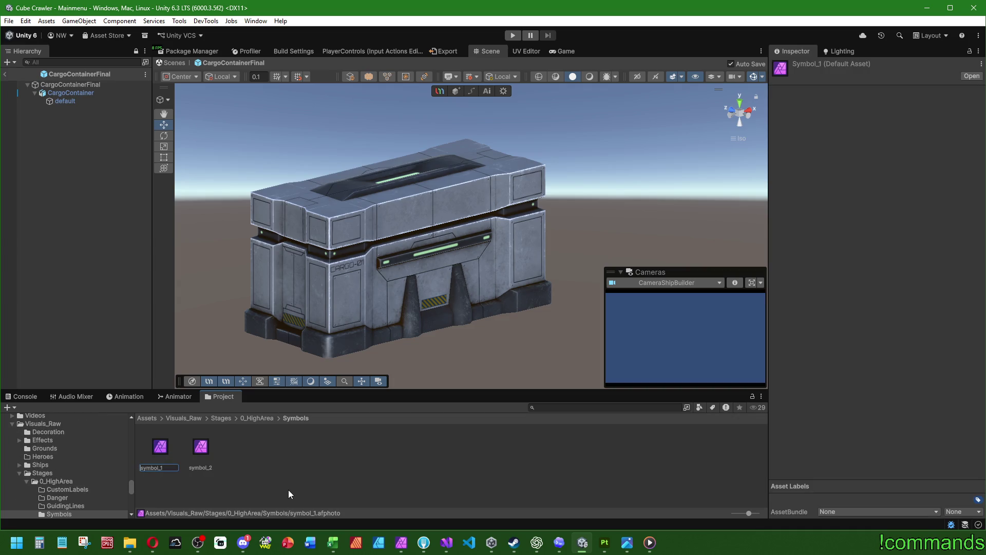
text(higharea_)
key(ctrl+a)
key(Return)
click(201, 447)
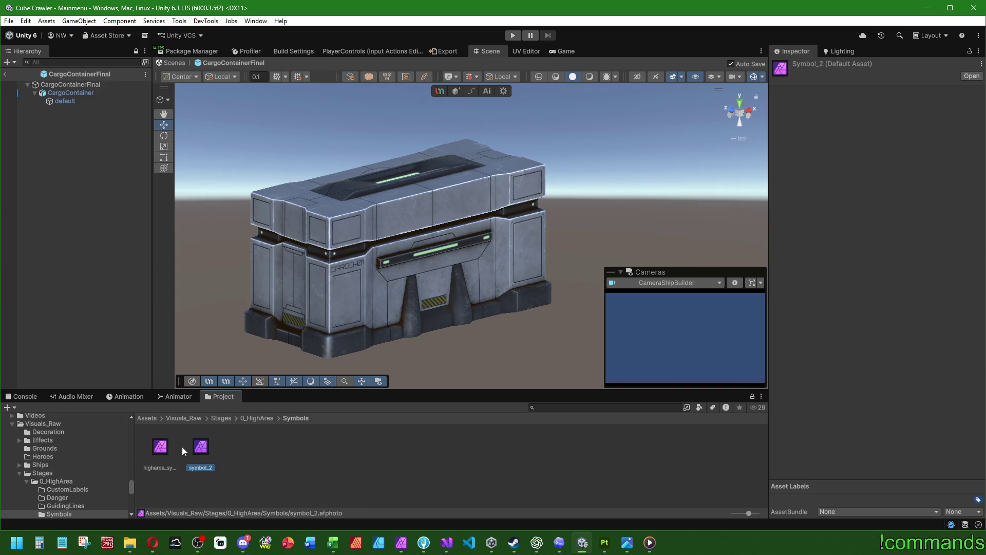
key(F2)
text(higharea_)
key(Return)
Go to 2_Passway/Symbols and rename its symbol_1 to passway_symbol_1
click(264, 417)
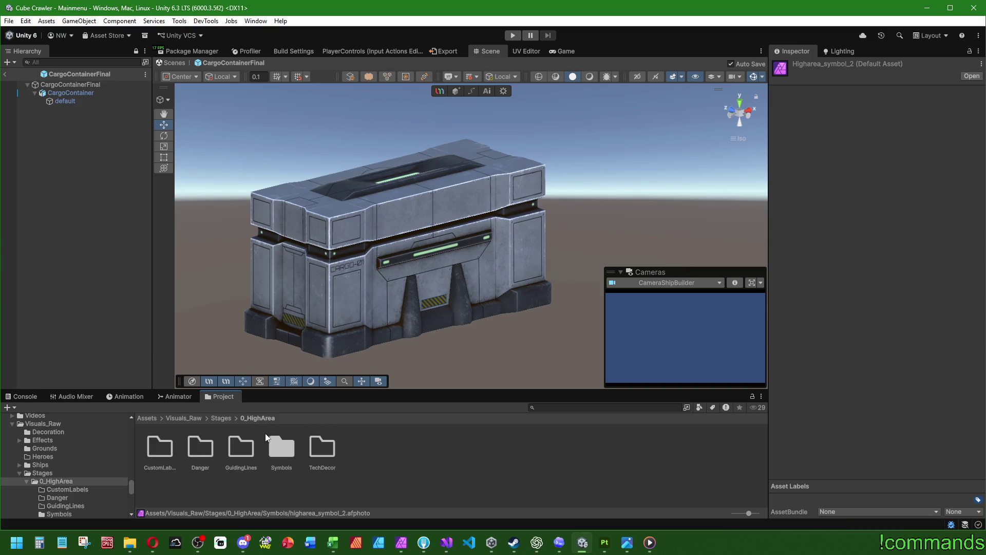
click(220, 419)
double_click(203, 445)
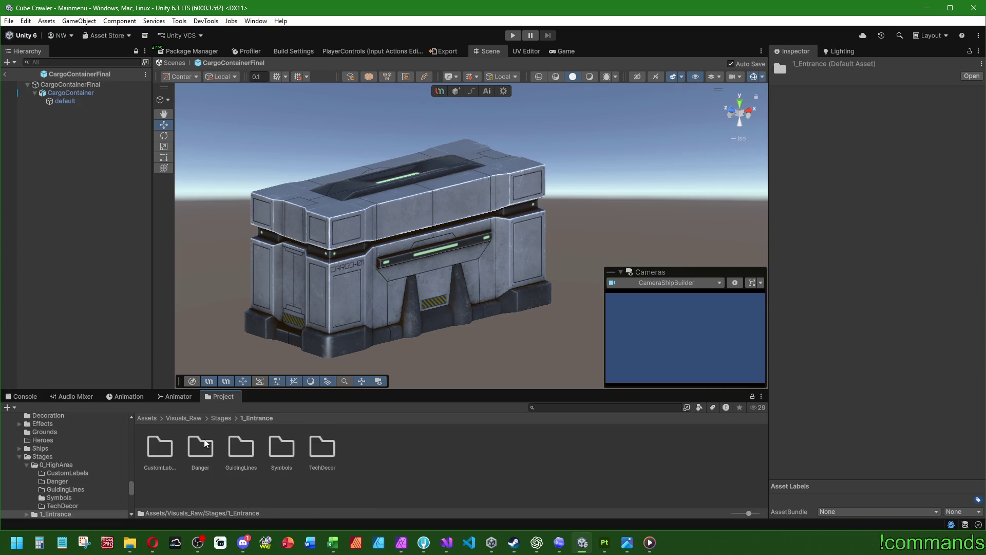
click(221, 418)
double_click(241, 446)
double_click(282, 446)
click(167, 446)
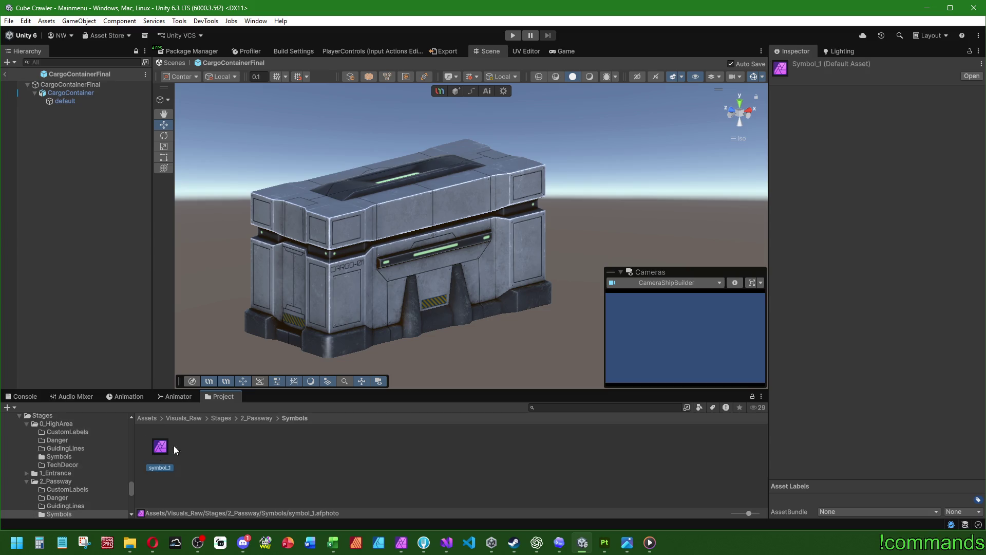
key(F2)
key(Home)
text(passway_)
key(ctrl+a)
key(Return)
Check the other stage folders and return to the Assets root
click(260, 418)
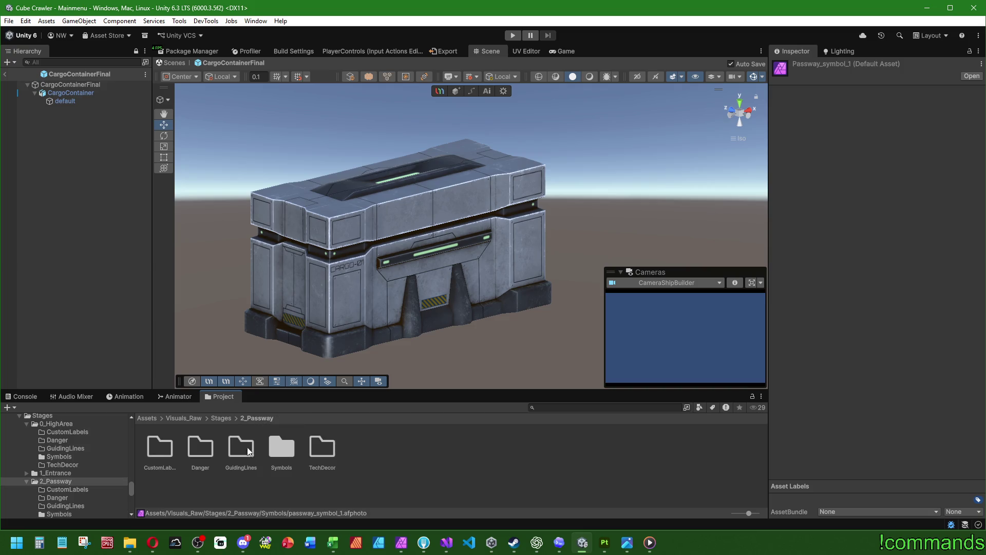
click(220, 418)
double_click(362, 447)
click(221, 418)
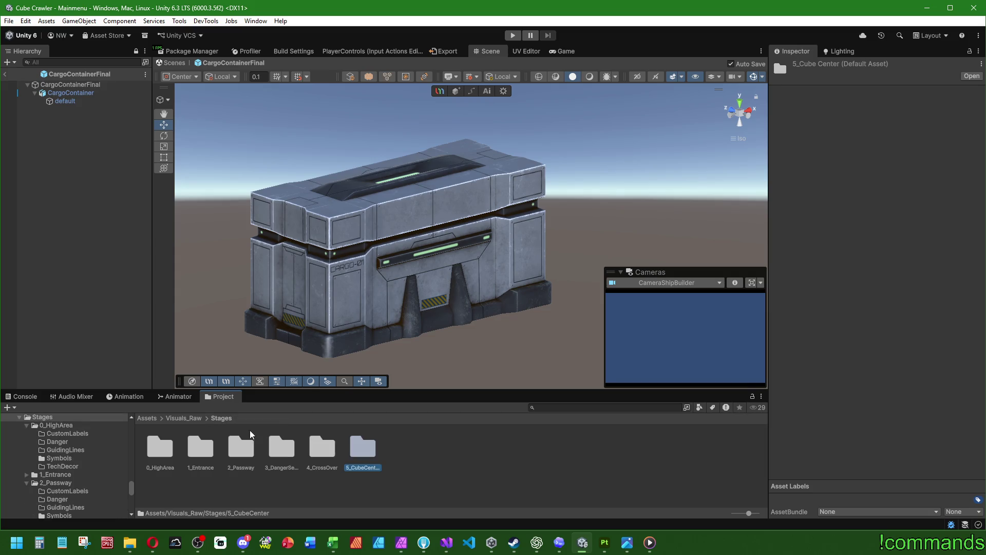
click(320, 450)
click(148, 418)
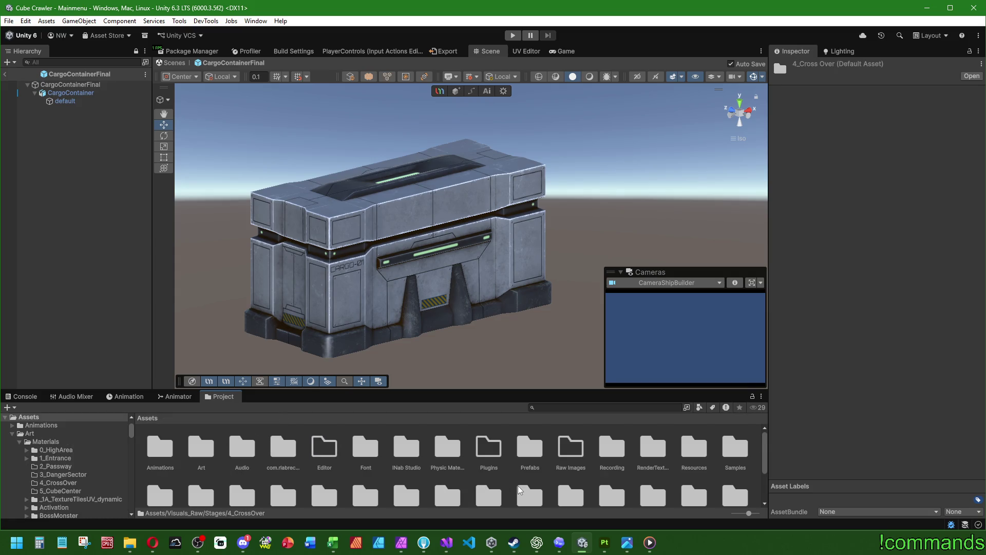
Open Tiles/Stages/0_HighArea/Symbols with its four symbol textures
scroll(520, 490, down, 2)
double_click(489, 461)
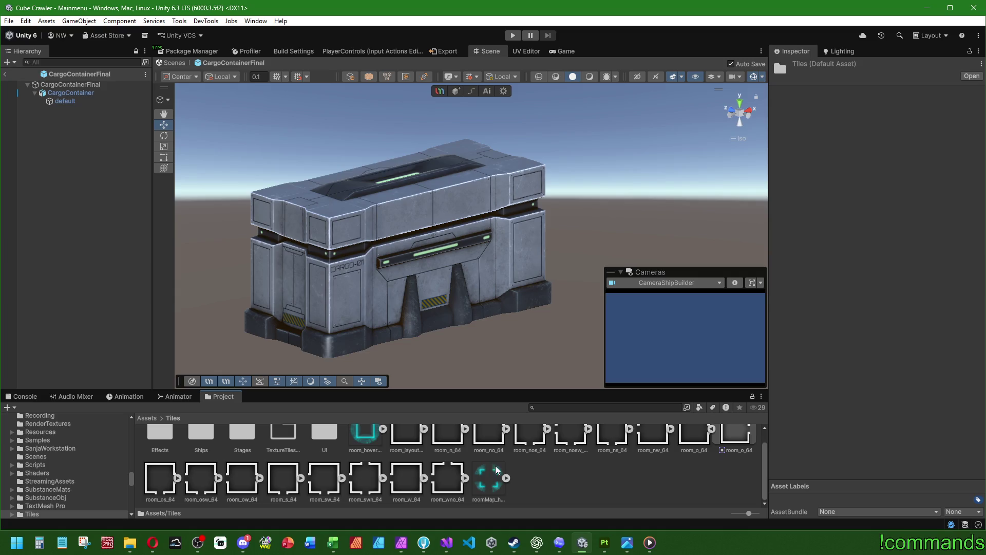
scroll(497, 469, up, 1)
double_click(240, 447)
double_click(160, 447)
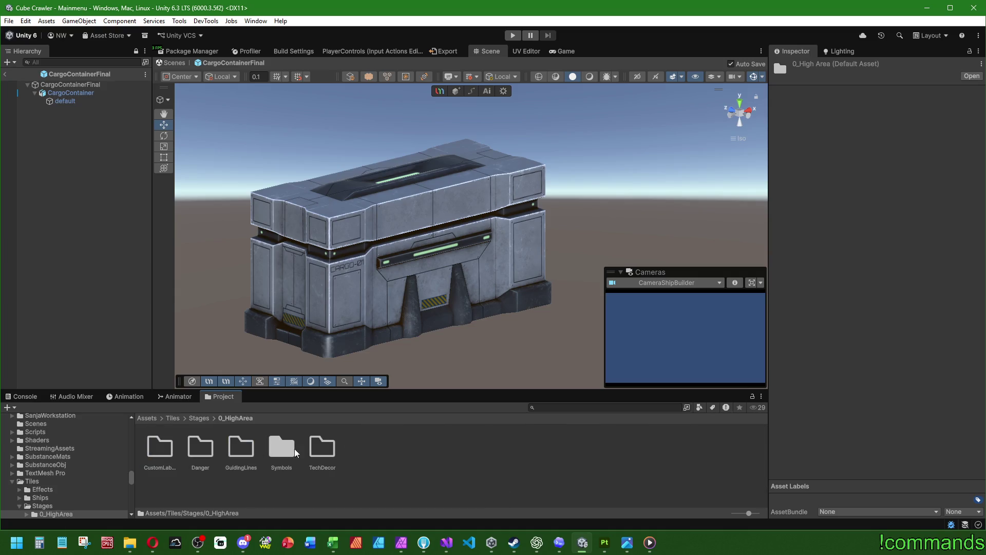
double_click(281, 447)
Rename symbol_1_BW and symbol_1_W with the higharea_ prefix
click(166, 452)
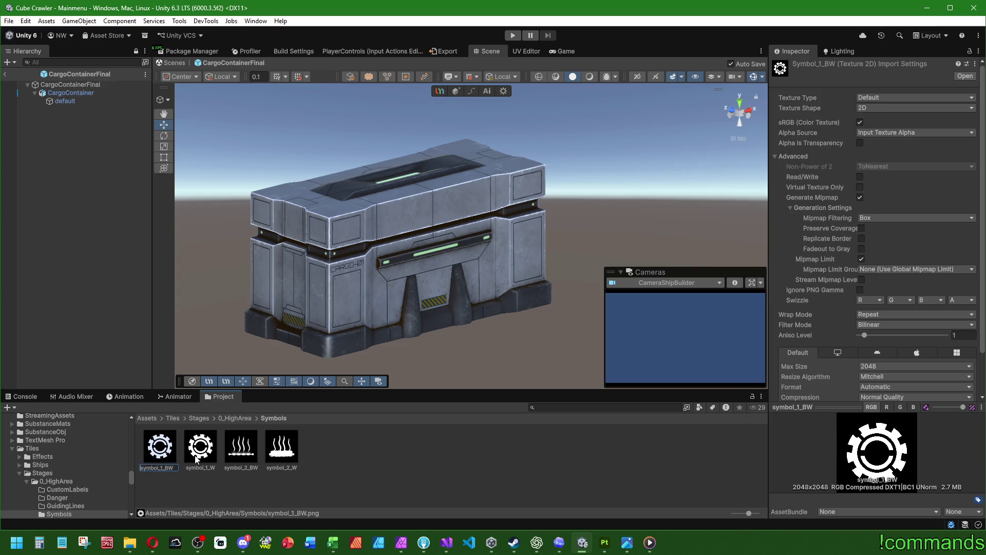
text(passway_)
key(BackSpace)
key(BackSpace)
key(BackSpace)
text(higharea)
key(shift+Left)
key(shift+Left)
key(shift+Left)
click(198, 456)
click(206, 456)
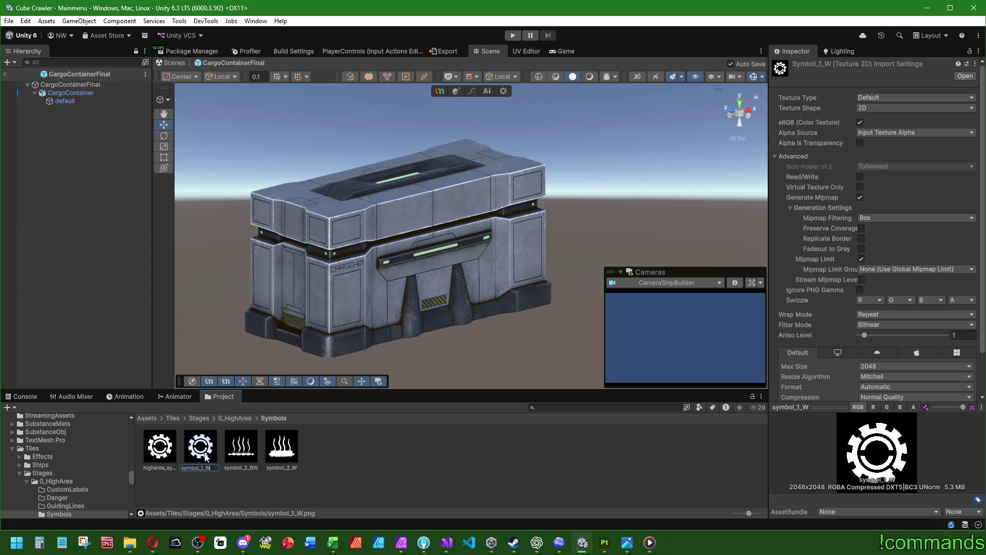
text(higharea_)
key(Return)
Rename symbol_2_BW and symbol_2_W to higharea_symbol_2_BW and higharea_symbol_2_W
click(241, 446)
click(259, 443)
text(higharea_)
key(Return)
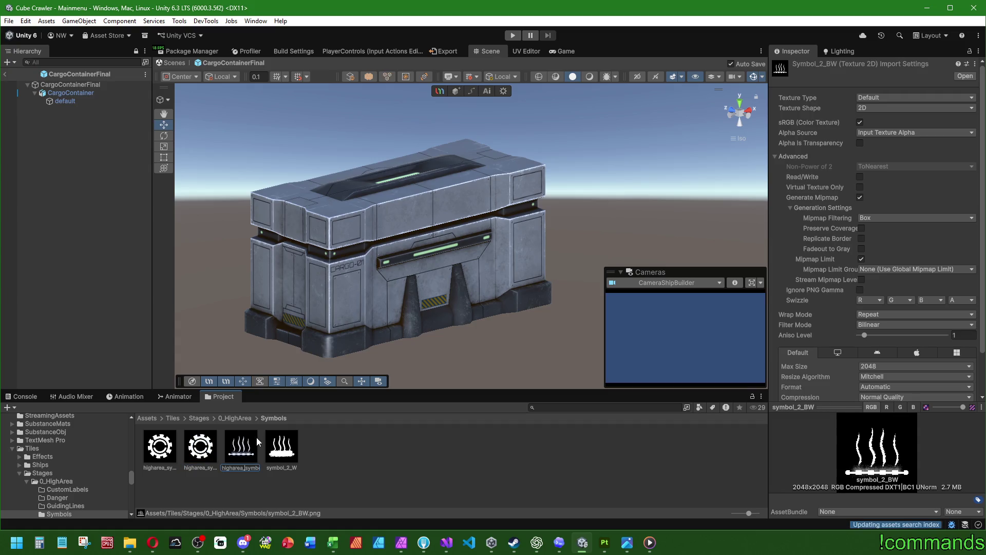
click(283, 449)
click(284, 452)
text(higharea_)
key(Return)
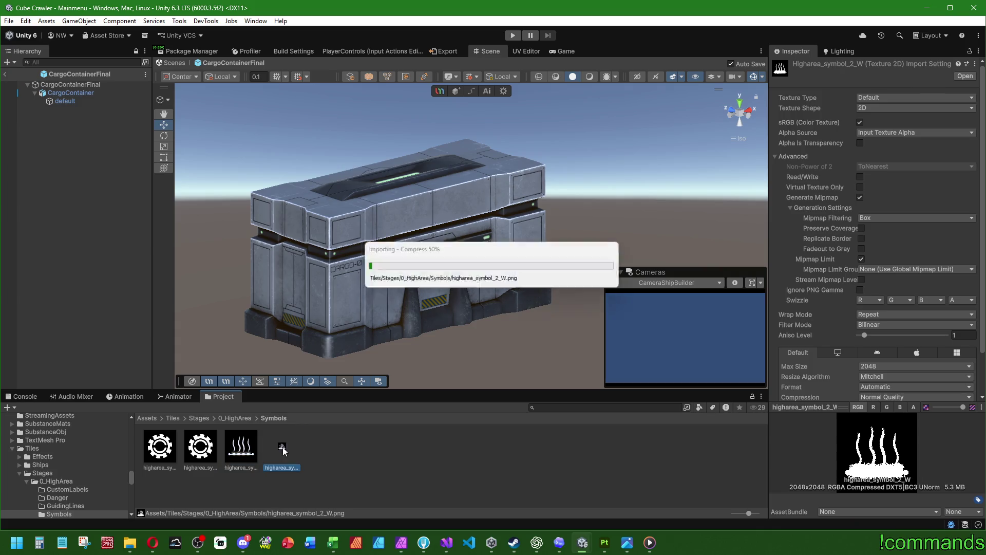
Make both W textures Single sprites at 32 PPU, no physics shape, crunch quality 90, applied
drag(749, 512, 734, 513)
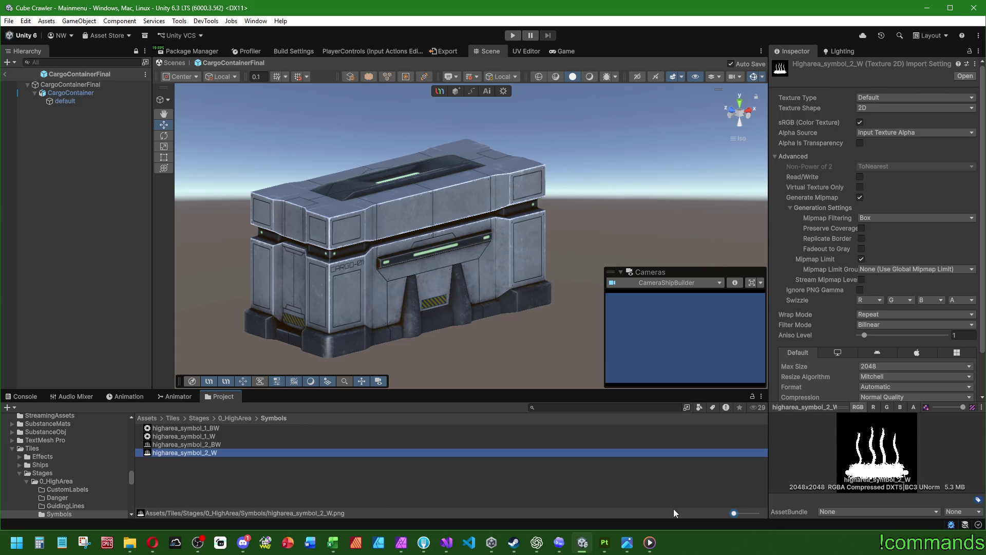
click(212, 436)
ctrl+click(216, 455)
click(889, 98)
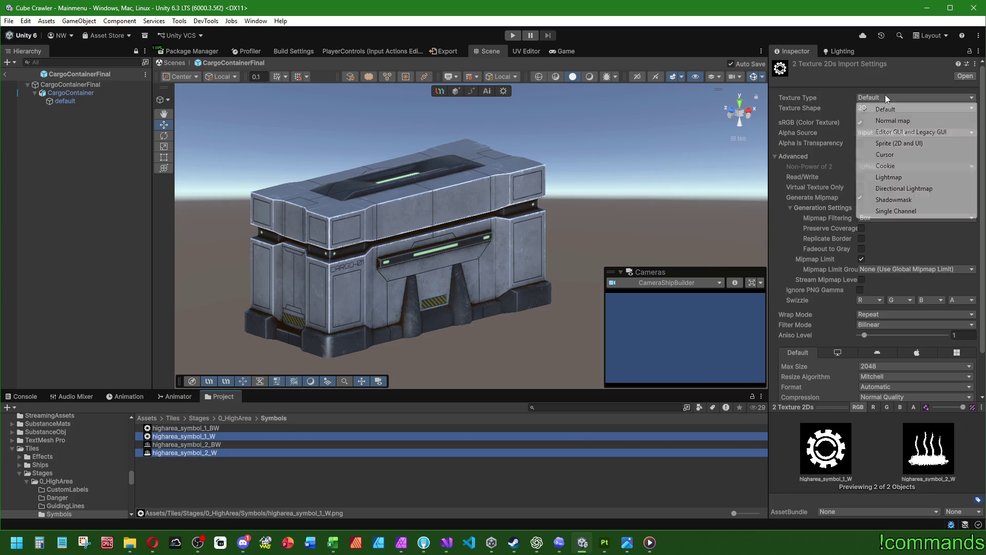
click(891, 143)
click(881, 123)
click(884, 134)
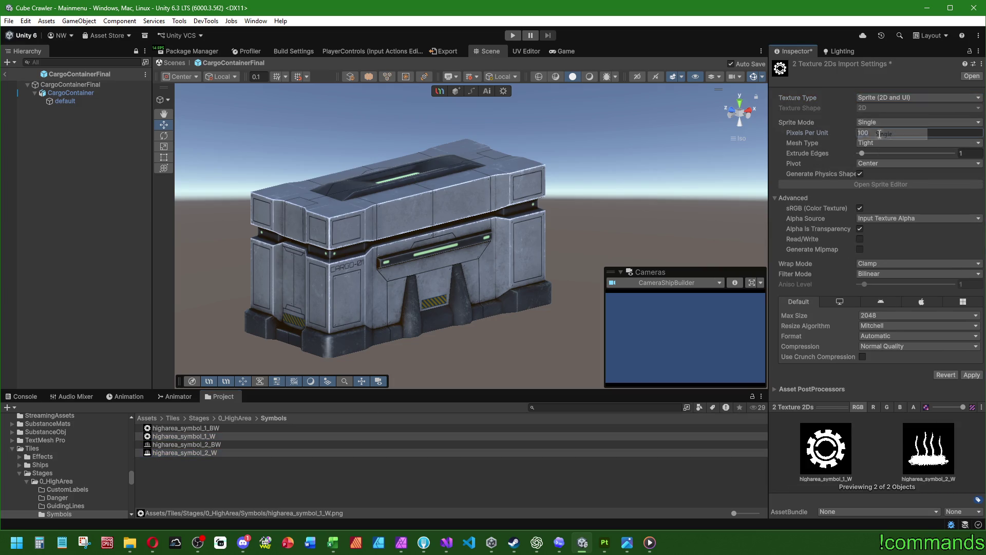
text(32)
click(973, 375)
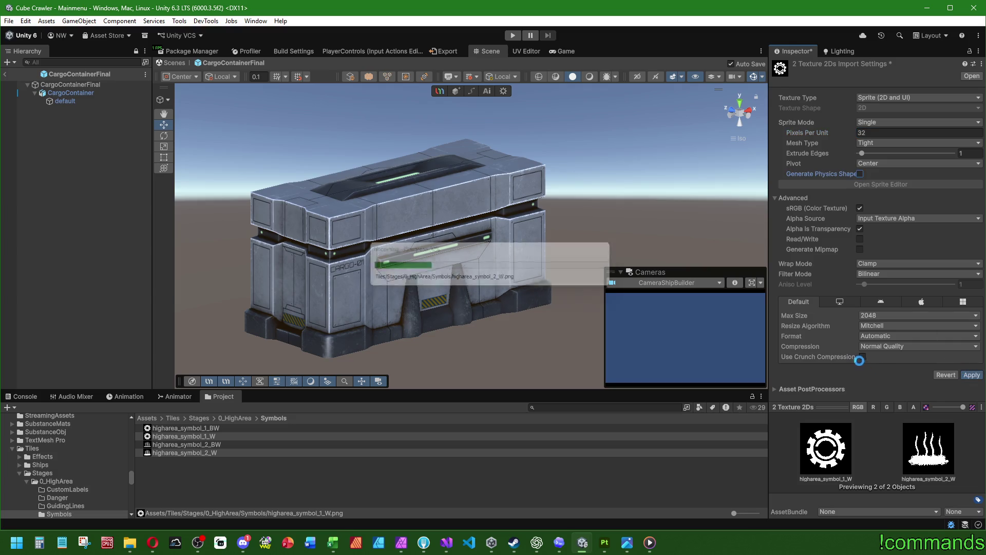
click(863, 357)
double_click(956, 367)
text(90)
click(965, 384)
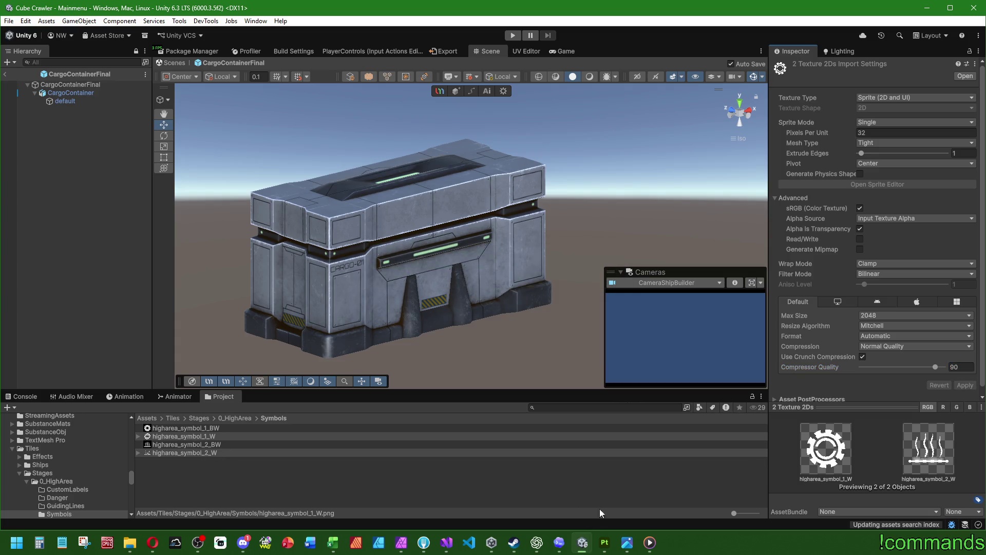
drag(735, 513, 750, 514)
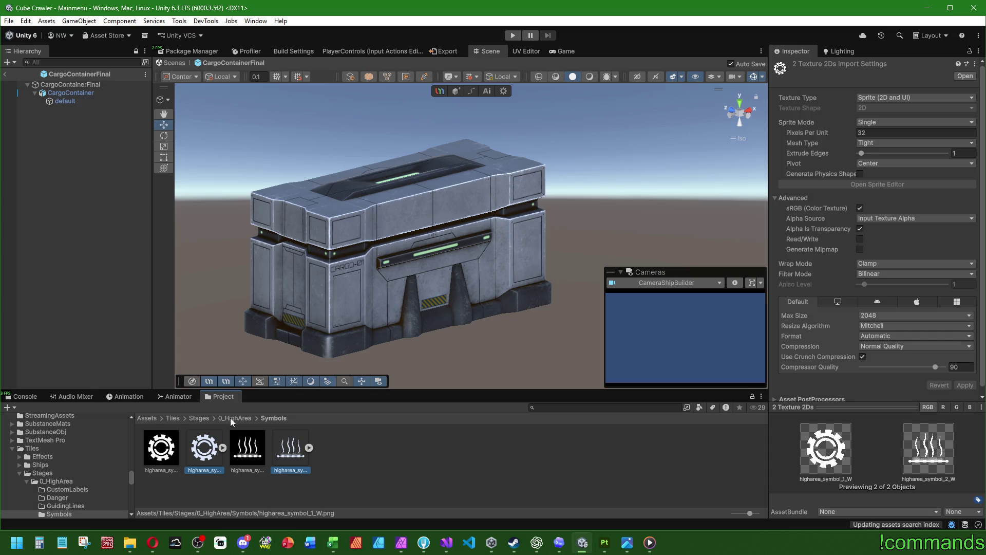
click(198, 418)
In 2_Passway/Symbols, rename symbol_1_BW and symbol_1_W with the passway_ prefix
double_click(247, 453)
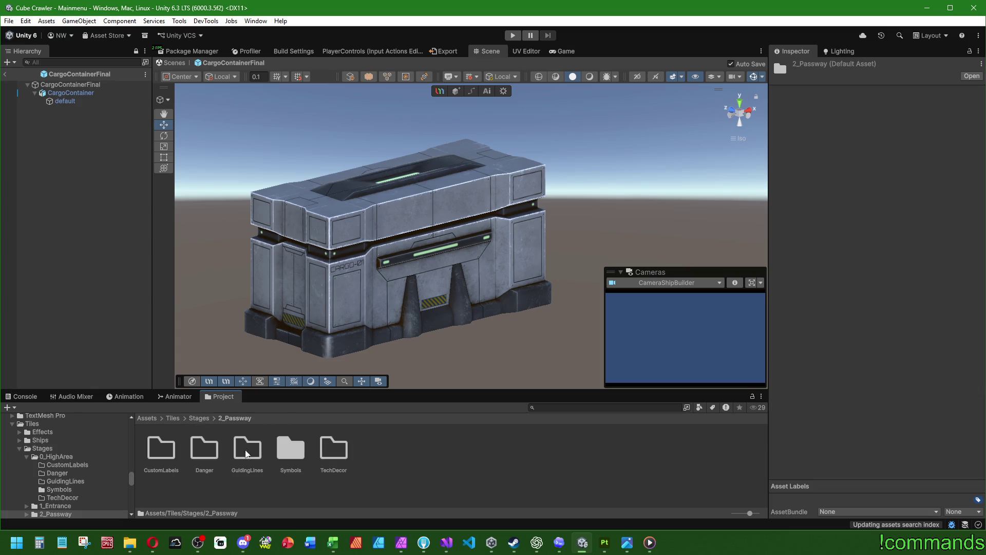
double_click(288, 455)
click(167, 454)
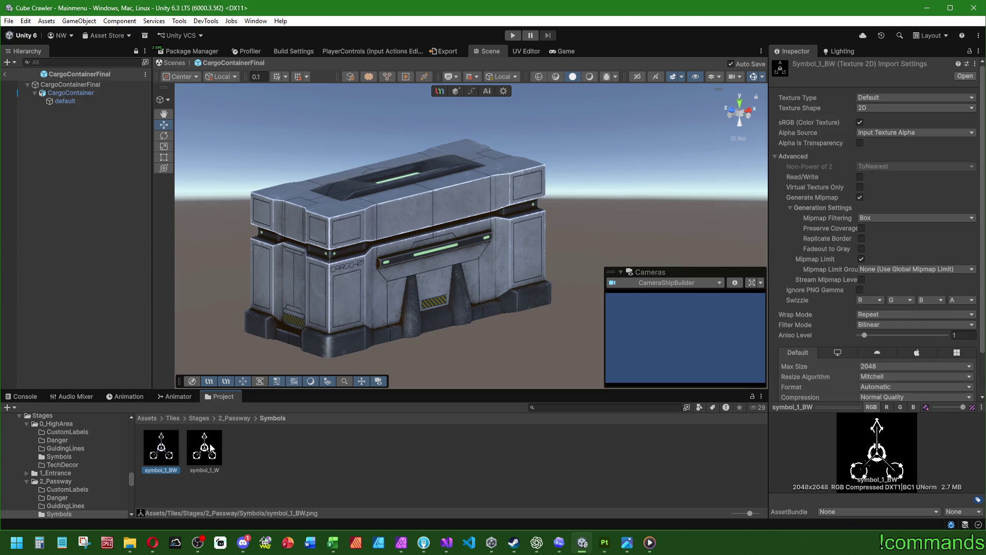
key(F2)
key(Home)
text(passwa)
text(y_)
key(Return)
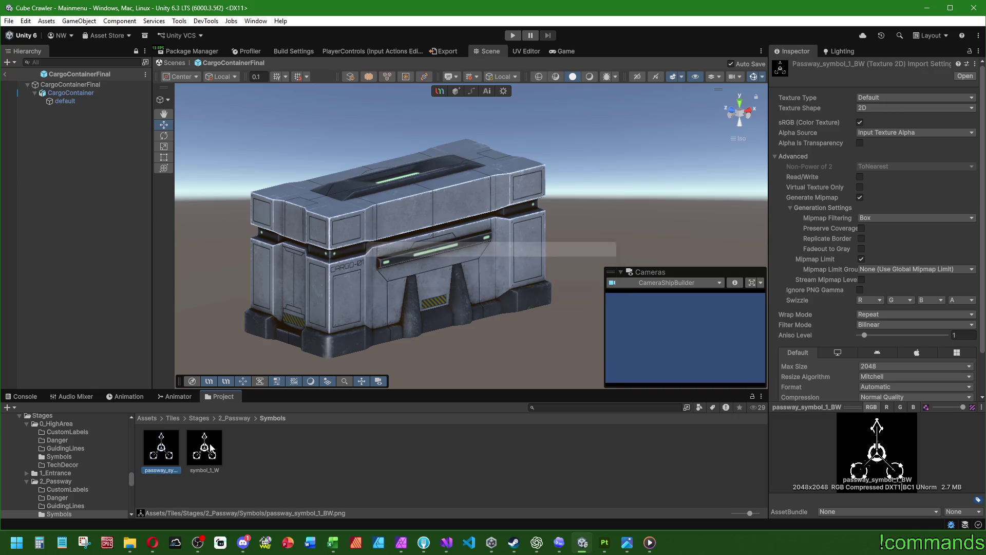
click(210, 449)
key(F2)
key(Home)
text(passway_)
key(Return)
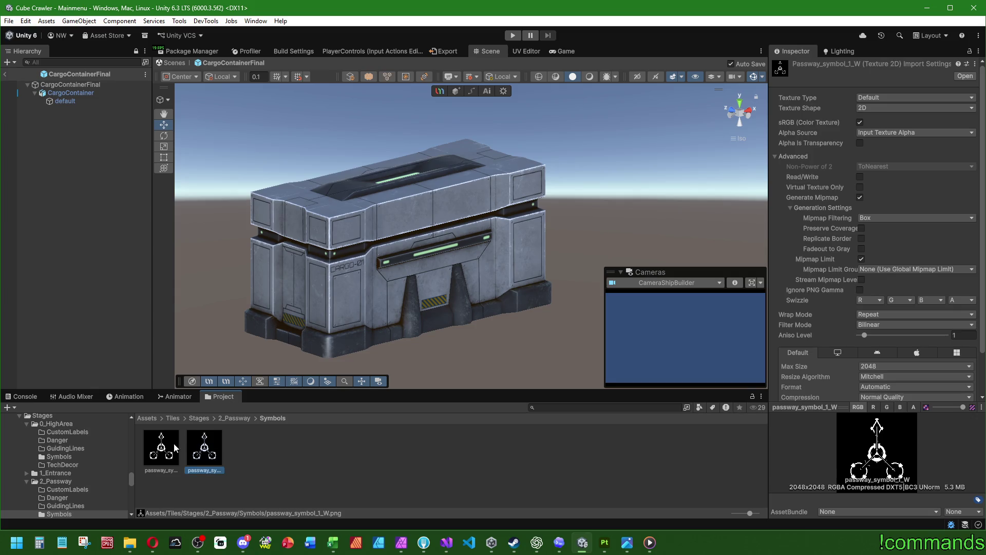
Make passway_symbol_1_W a Single sprite at 32 PPU, no physics shape, crunch quality 90, applied
click(872, 98)
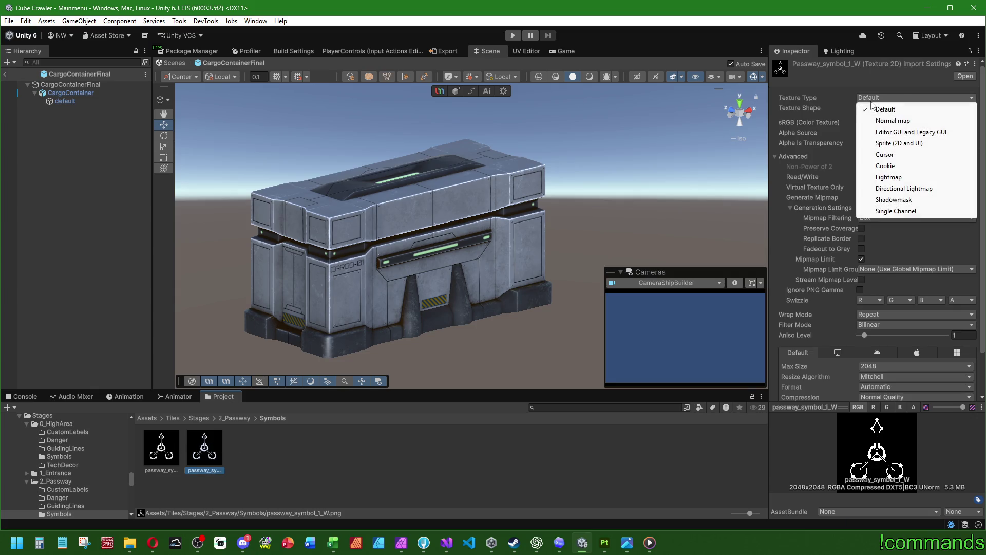
click(899, 143)
click(876, 122)
click(876, 134)
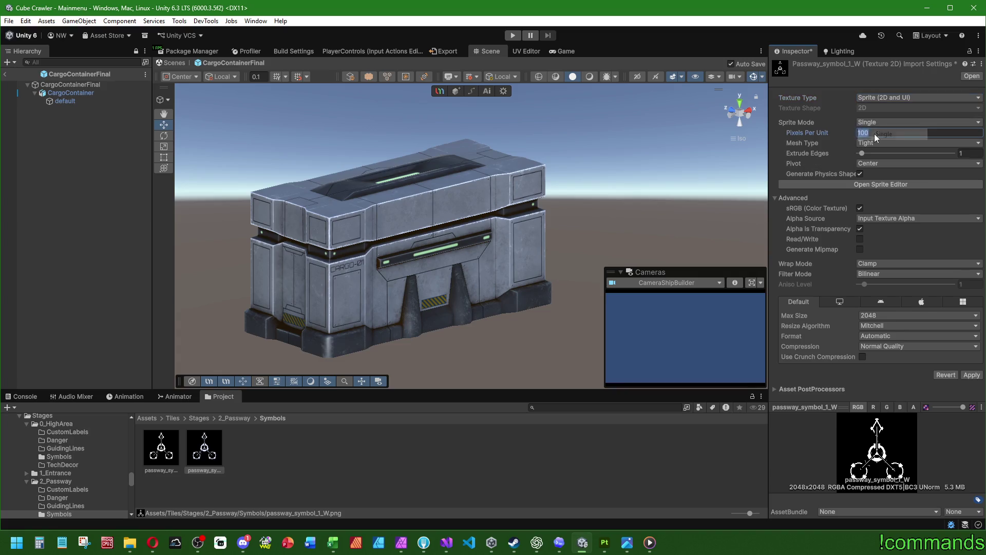
text(32)
click(860, 174)
click(863, 356)
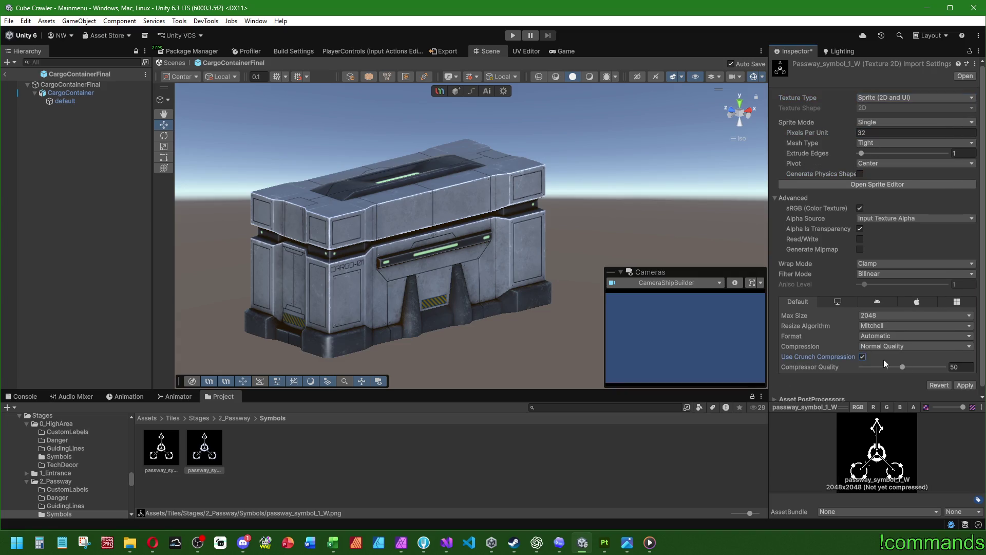
drag(903, 366, 935, 367)
click(965, 385)
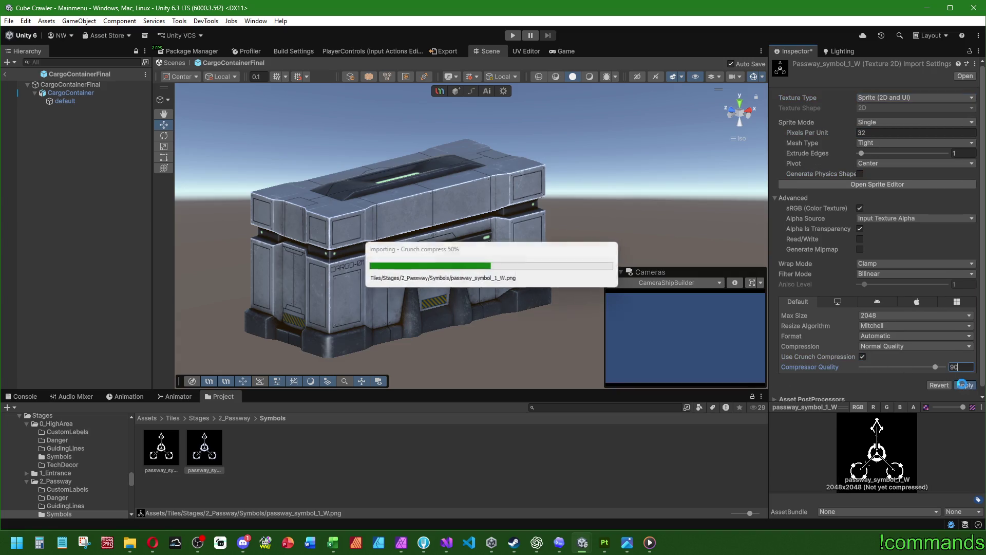
Return to the Mainmenu scene, save the project and scene, and switch to Substance Painter
click(323, 466)
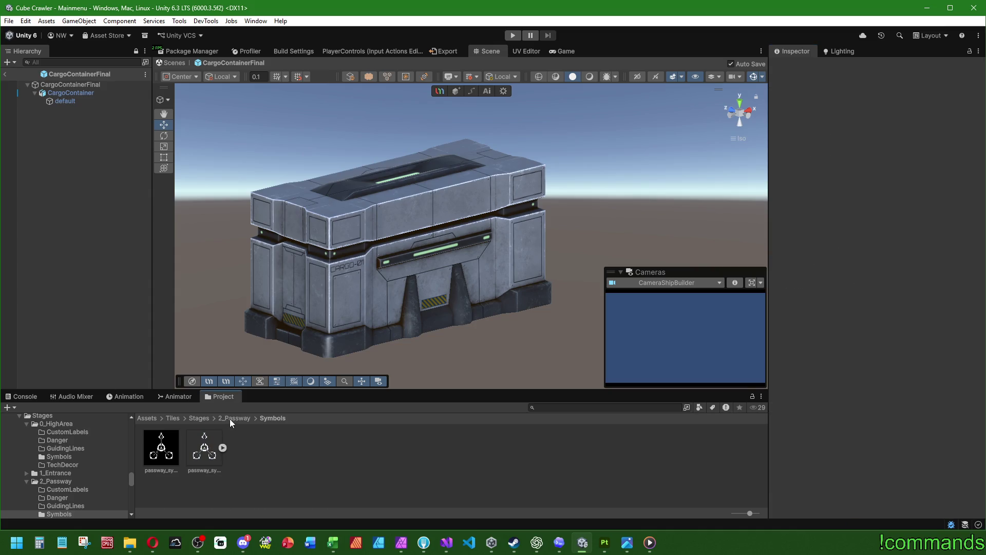
click(5, 74)
click(10, 21)
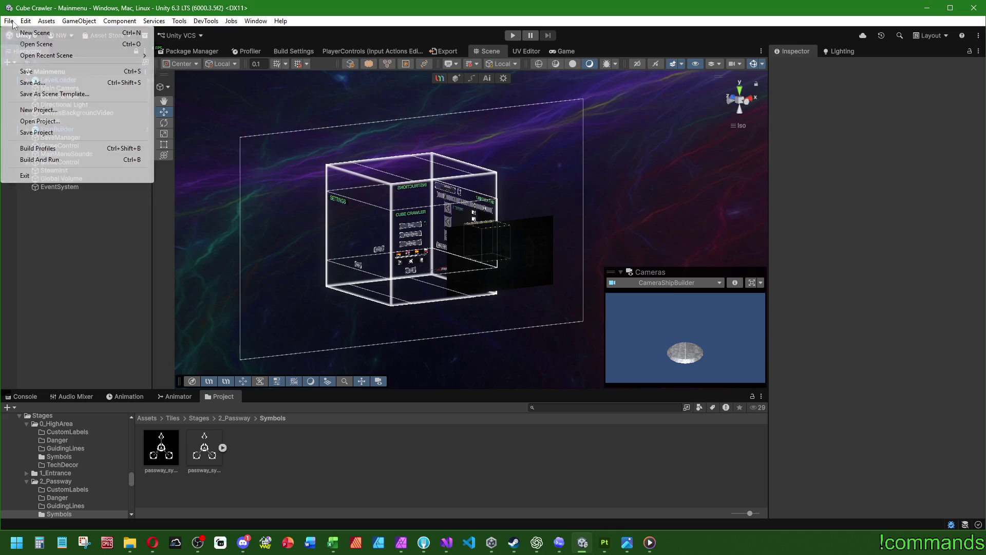
click(36, 132)
click(9, 21)
click(28, 71)
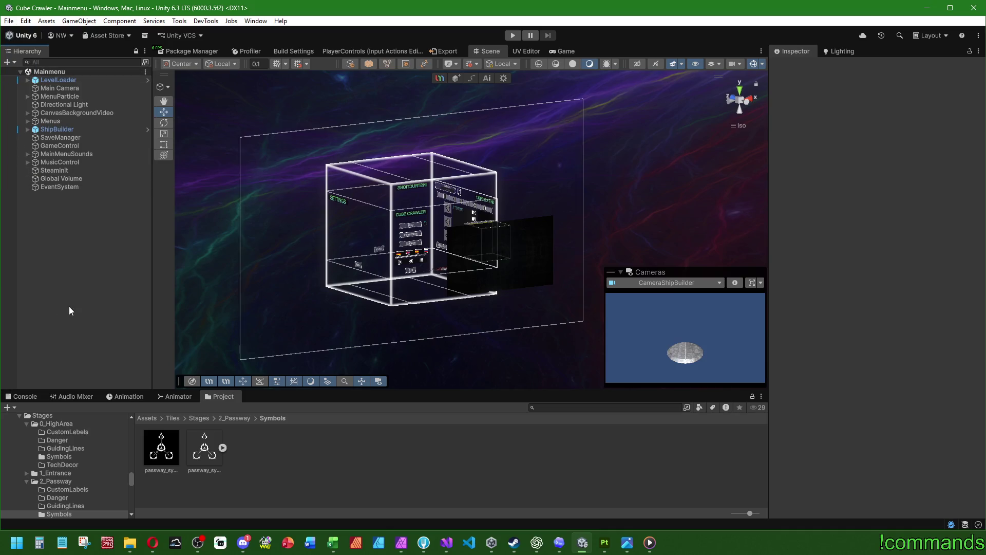
key(alt+Tab)
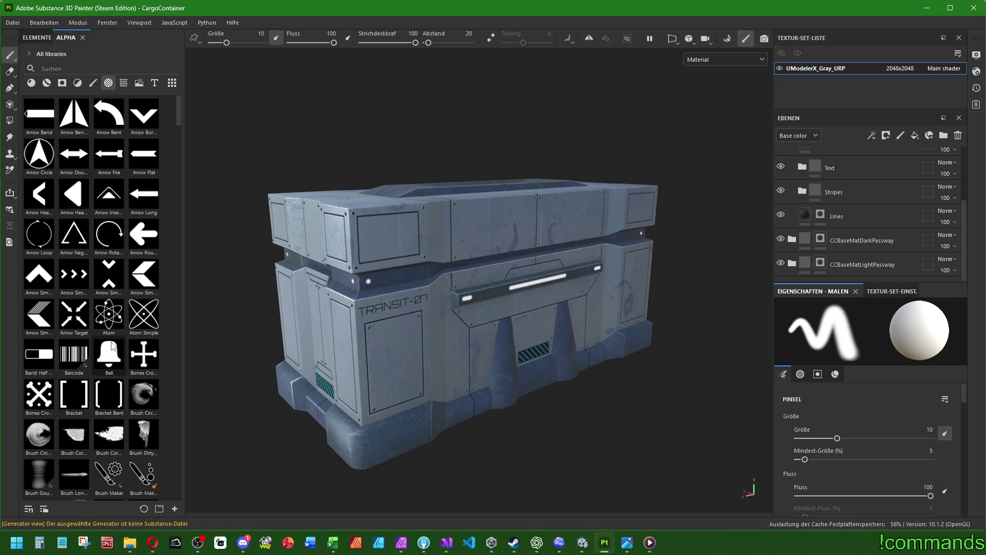
Reread ChatGPT's steps for importing PNGs as alphas, then return to Painter's Datei menu
click(537, 542)
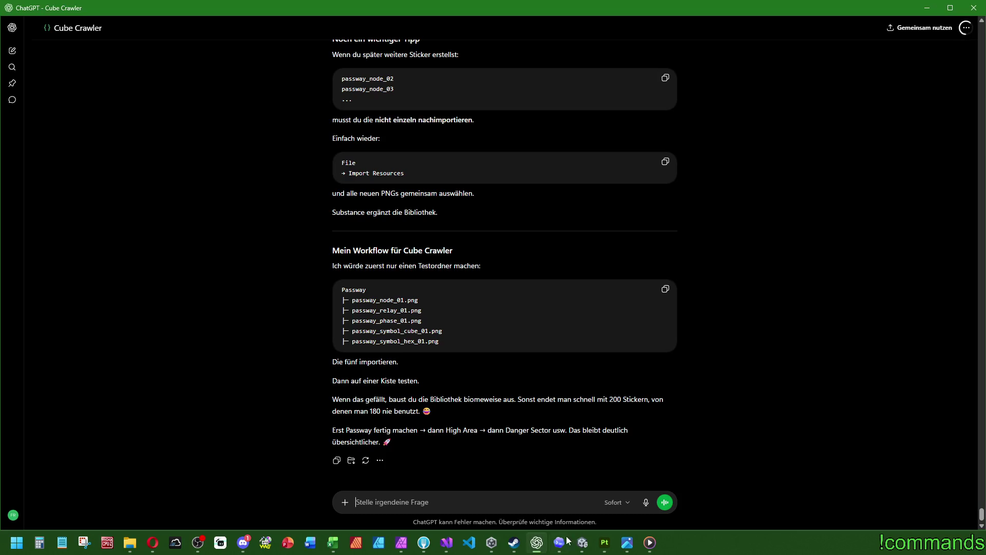
scroll(560, 99, up, 15)
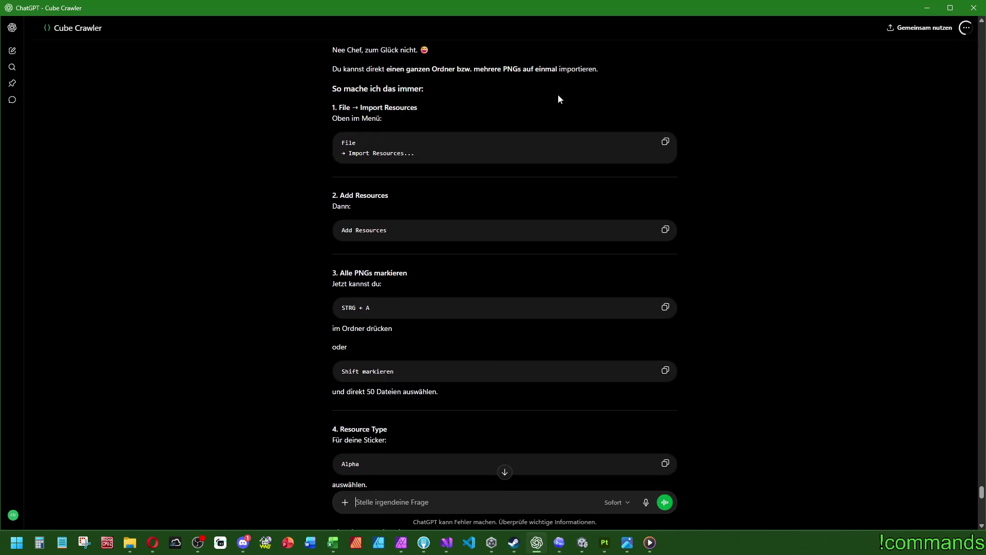
key(alt+Tab)
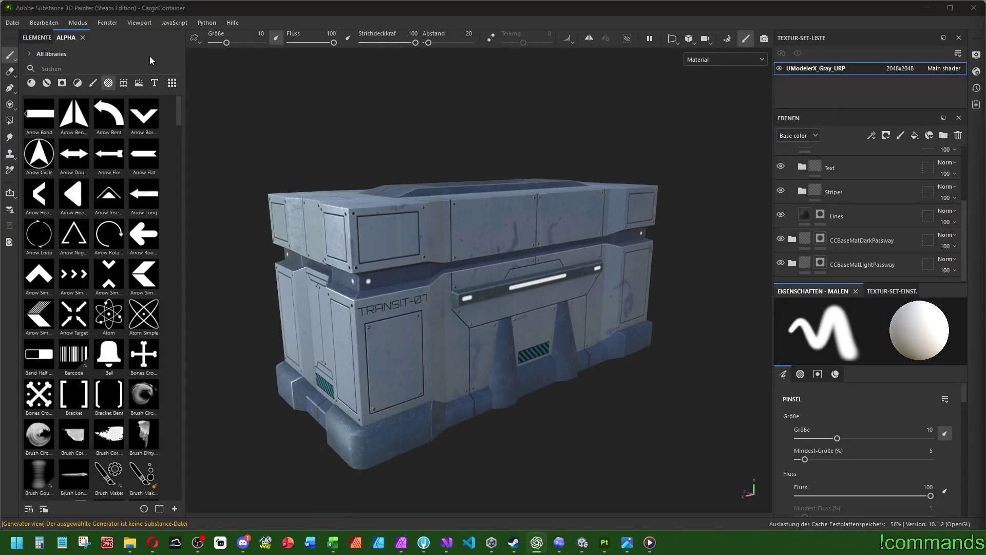
click(9, 21)
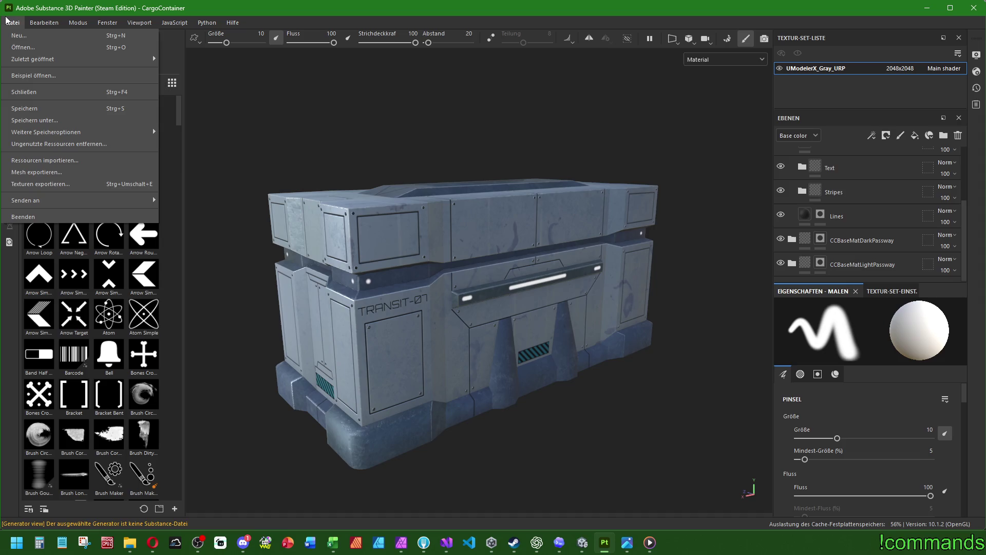
Via Ressourcen importieren, add passway_symbol_1_BW.png from Assets/Tiles/Stages/2_Passway/Symbols to the import list
click(68, 161)
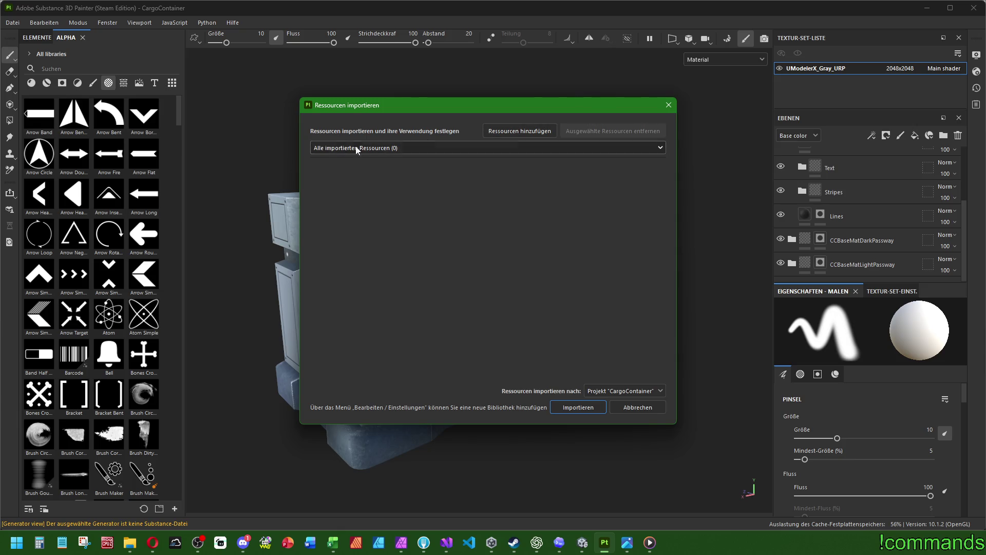
click(538, 131)
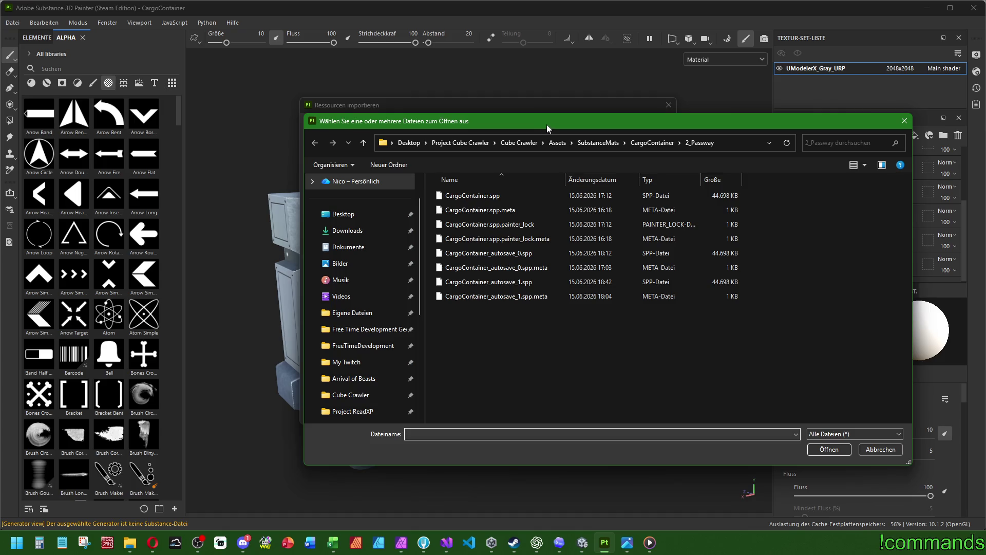
drag(547, 125, 464, 150)
click(471, 168)
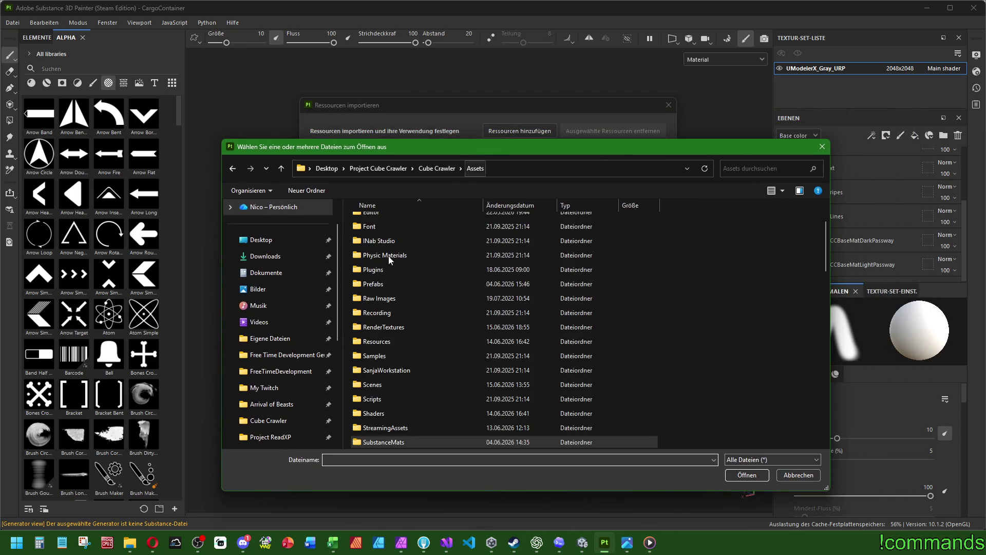
scroll(388, 340, down, 5)
double_click(371, 313)
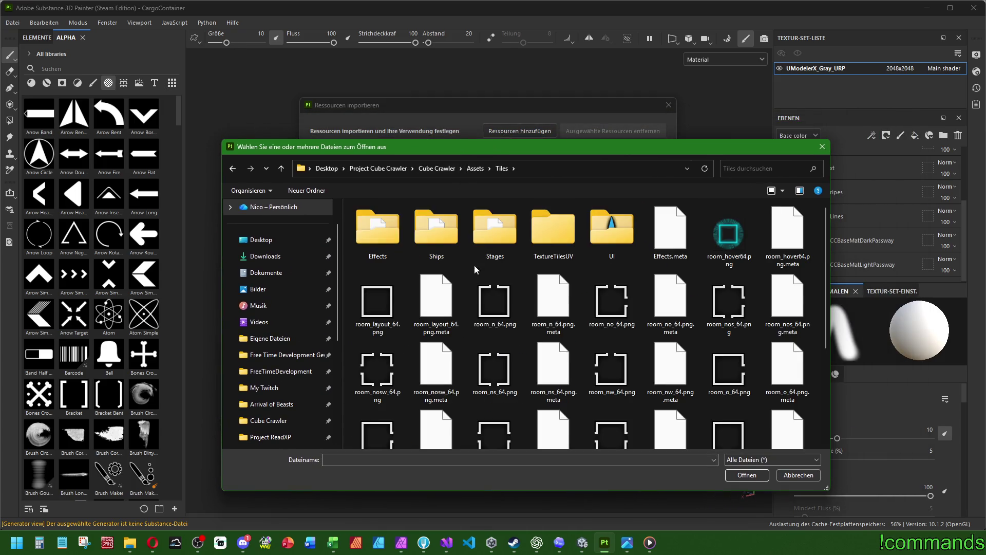
double_click(515, 236)
double_click(408, 250)
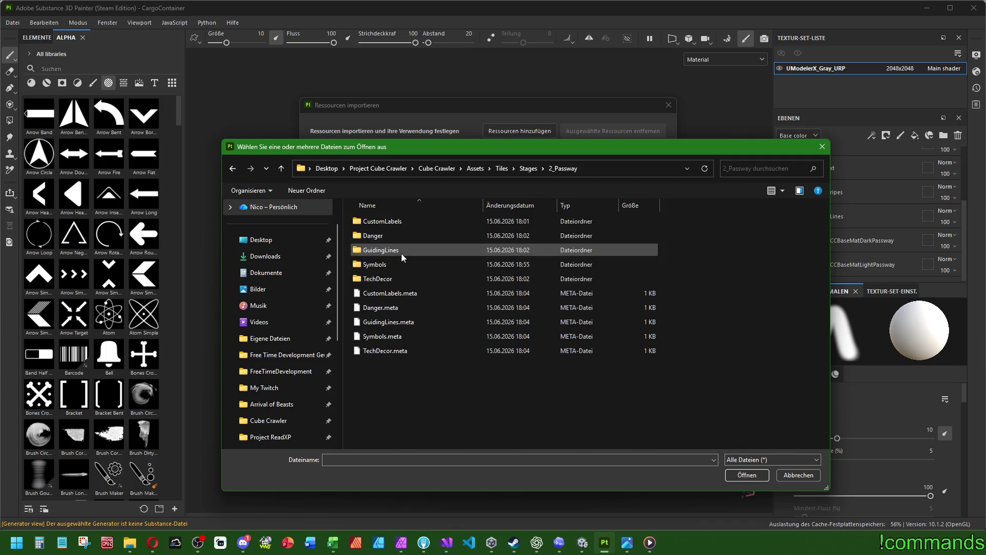
double_click(382, 266)
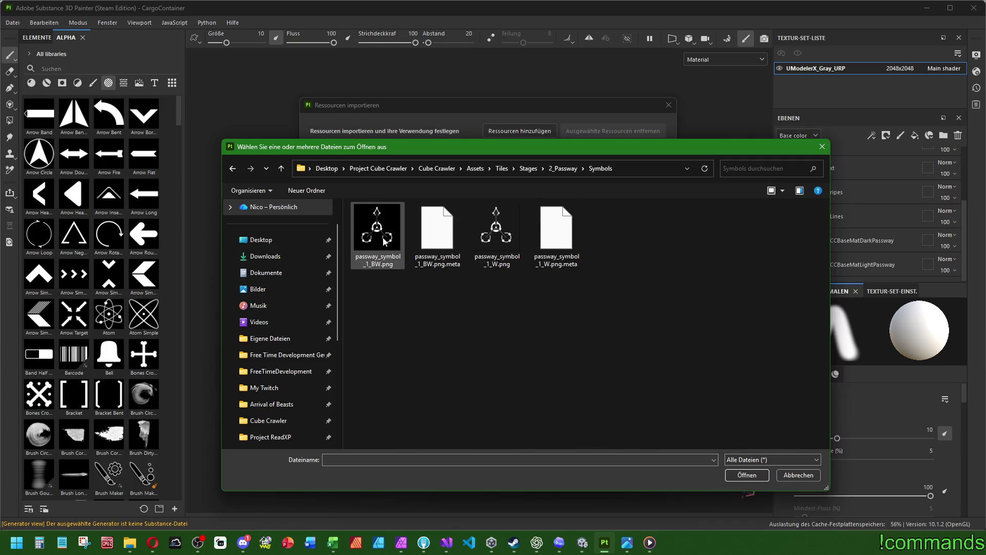
double_click(383, 236)
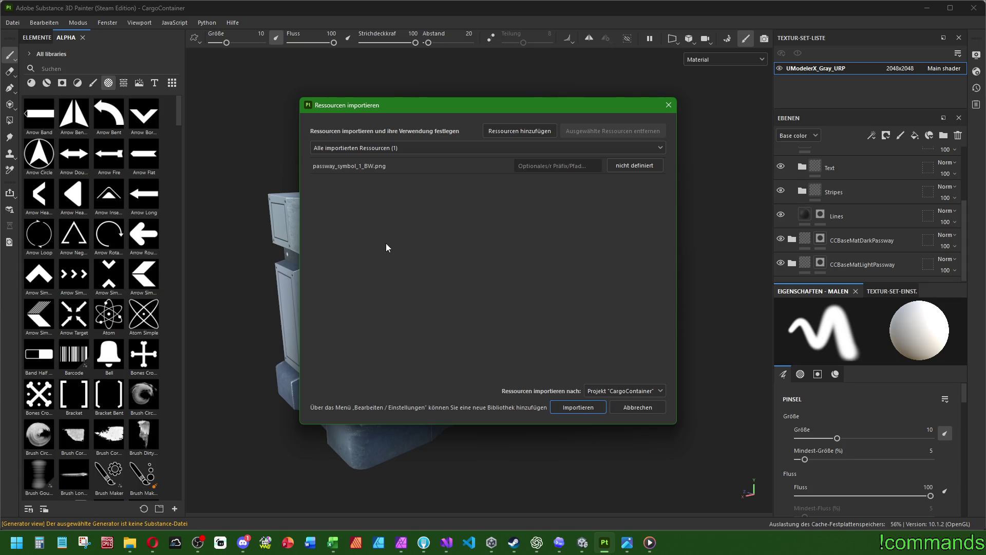
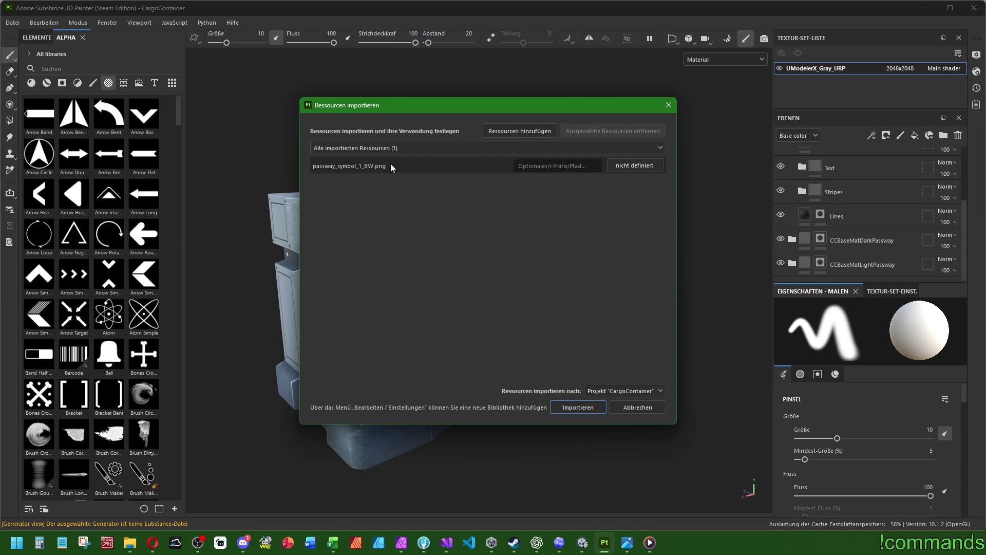
Mark passway_symbol_1_BW as an alpha and give it the prefix 'passway'
click(640, 164)
click(653, 172)
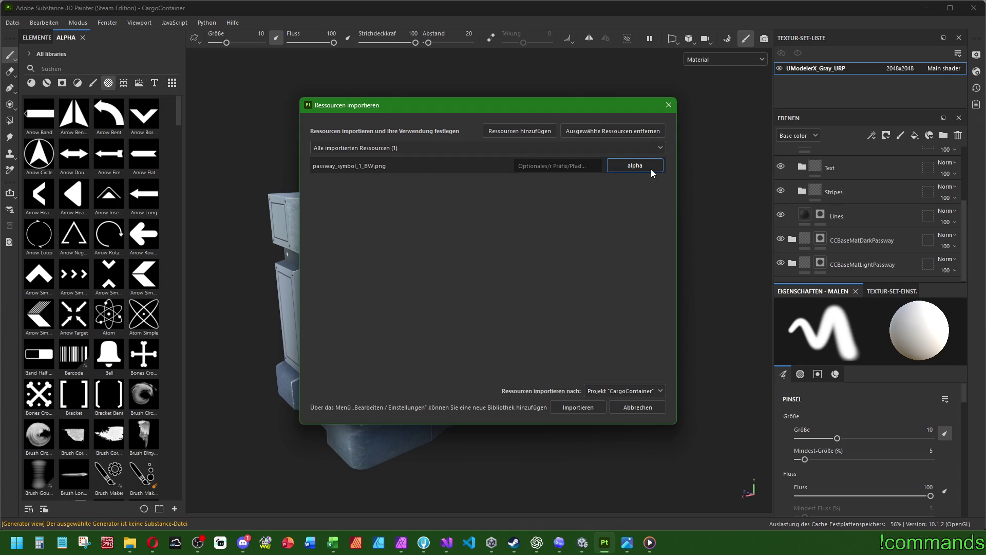
click(539, 165)
text(Pass)
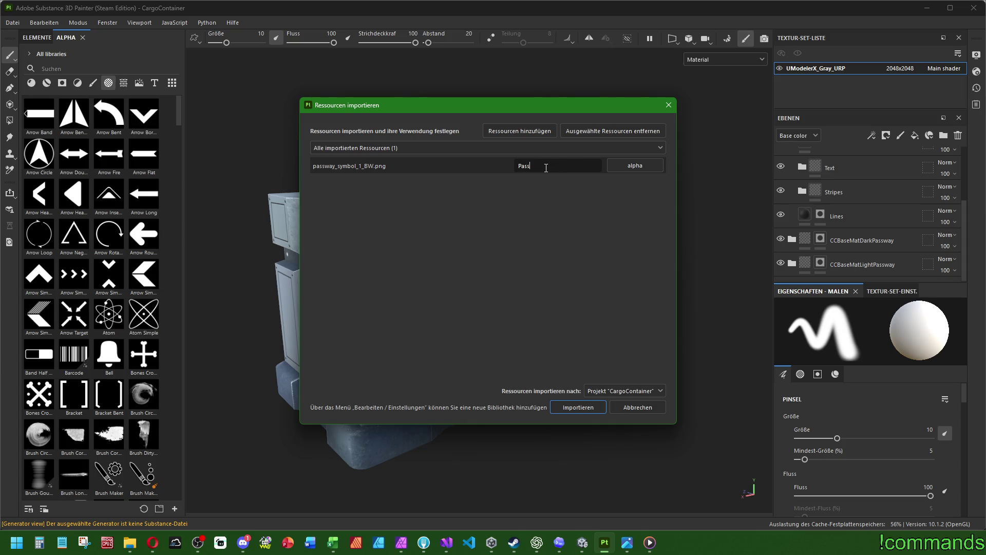
key(BackSpace)
key(BackSpace)
key(BackSpace)
text(pas)
text(sway_)
text(symbol)
key(shift+Left)
key(shift+Left)
key(shift+Left)
key(BackSpace)
Set the import destination to the your_assets library and import the image
click(633, 390)
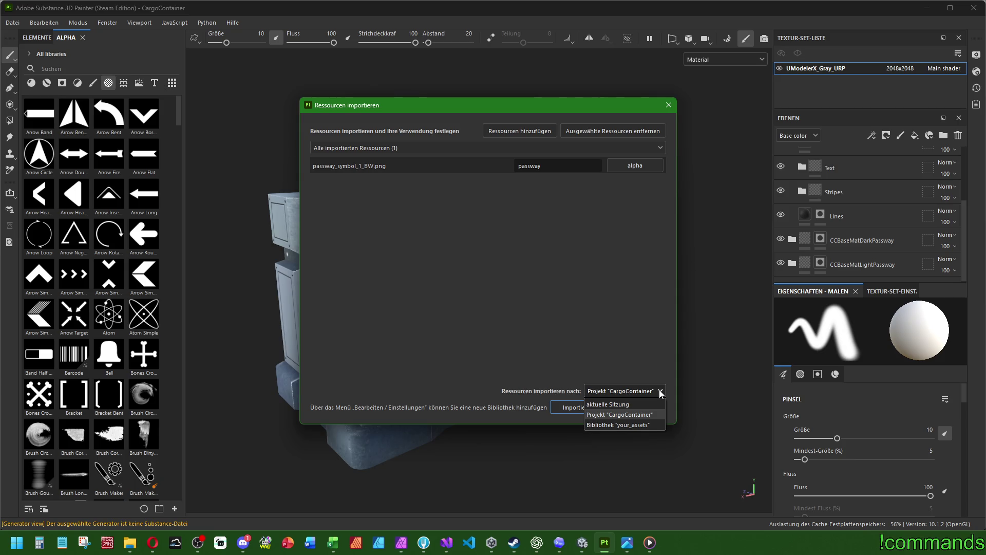
key(super+shift+s)
drag(492, 373, 654, 424)
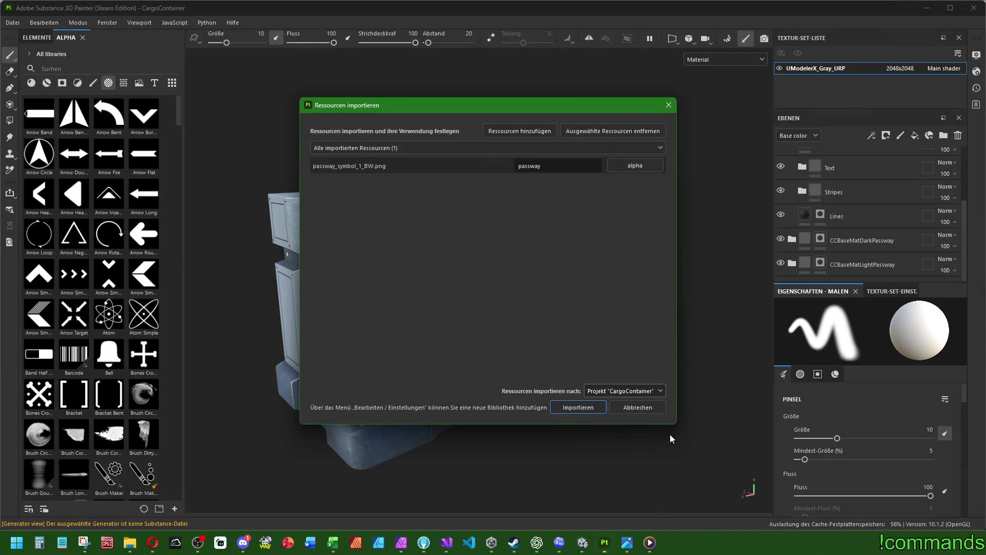
key(alt+Tab)
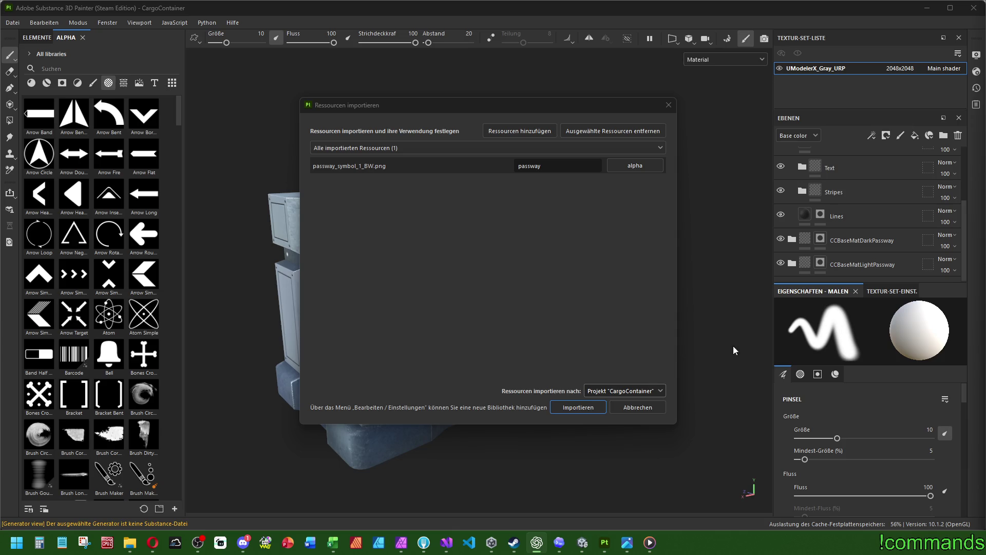
click(661, 391)
click(635, 425)
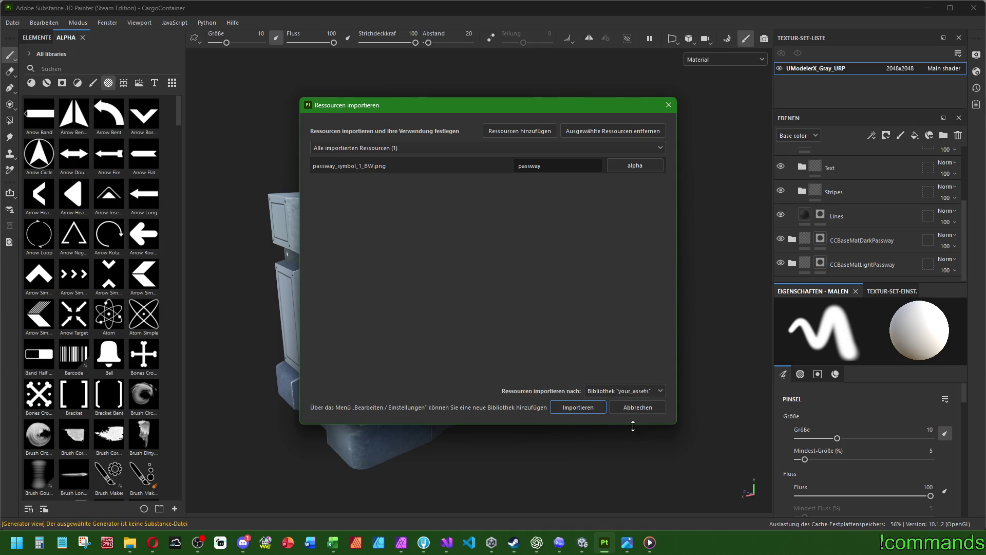
click(600, 410)
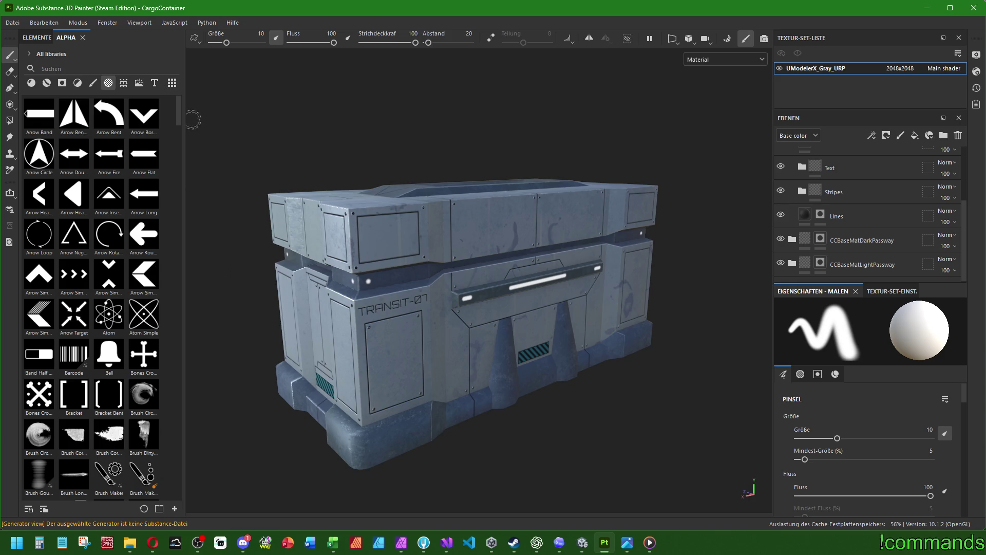
Search the alpha shelf for 'passwa' and drag passway_symbol_1_BW onto the container's front panel
mouse_move(180, 111)
mouse_down()
mouse_move(190, 488)
mouse_move(177, 464)
mouse_move(174, 105)
mouse_up()
click(105, 69)
text(pass)
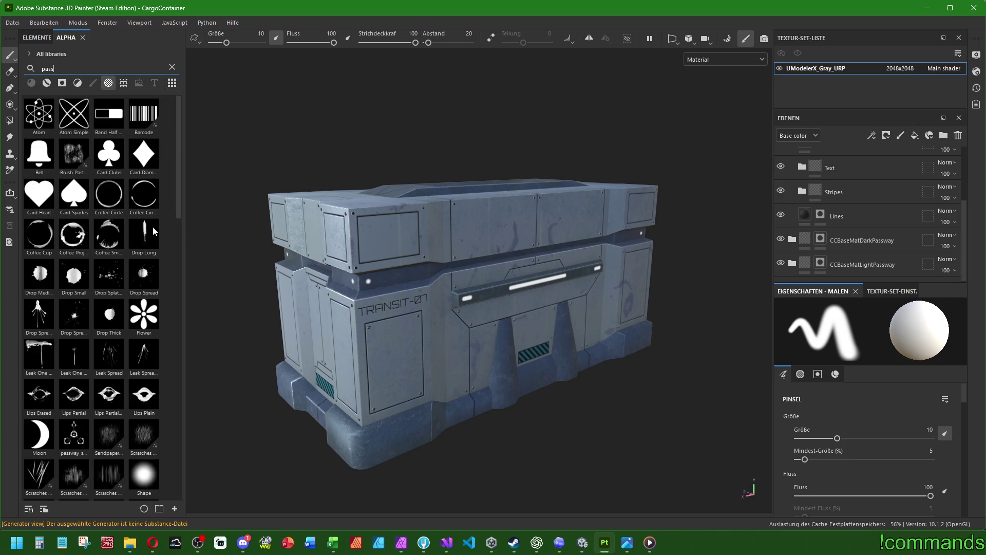
text(wa)
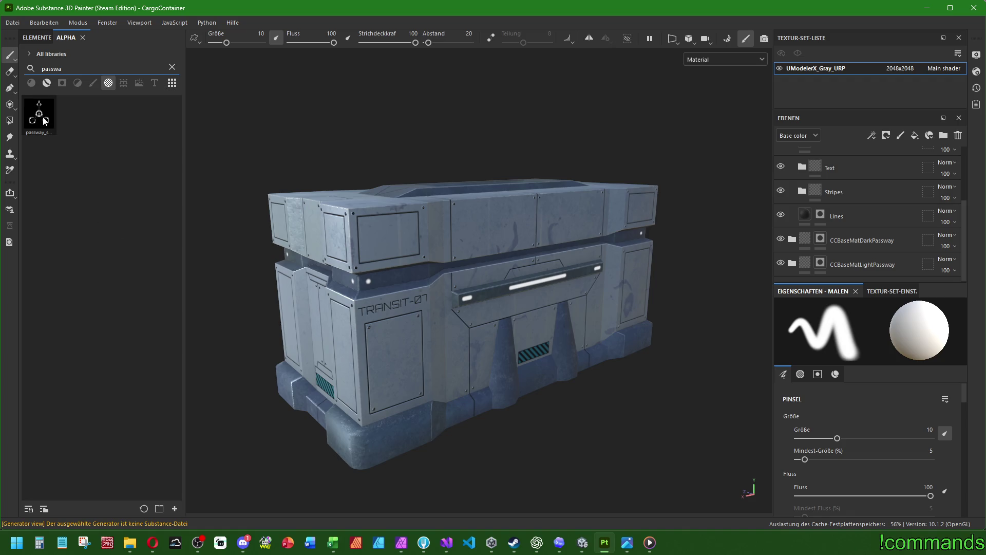
mouse_move(43, 118)
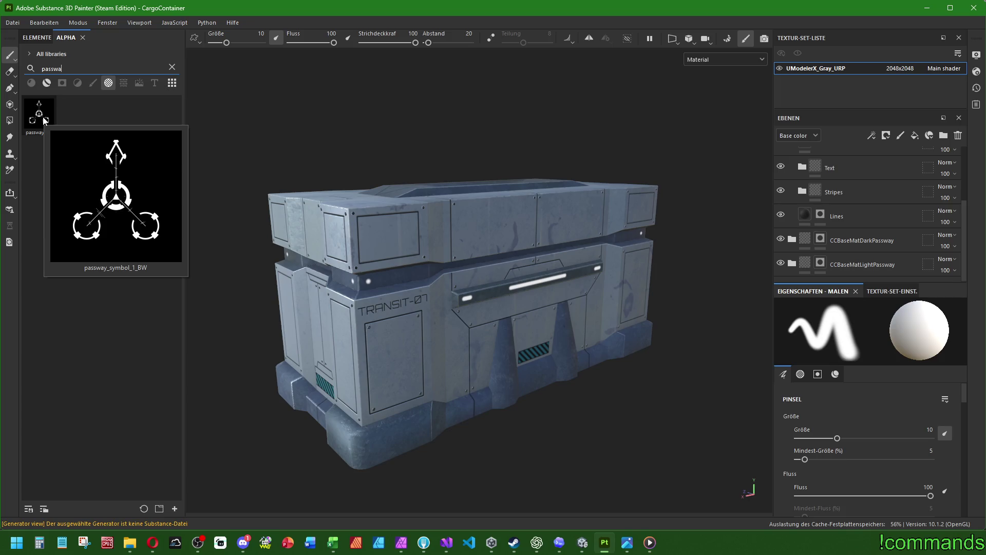
mouse_move(44, 120)
mouse_down()
mouse_move(272, 224)
mouse_move(398, 360)
mouse_up()
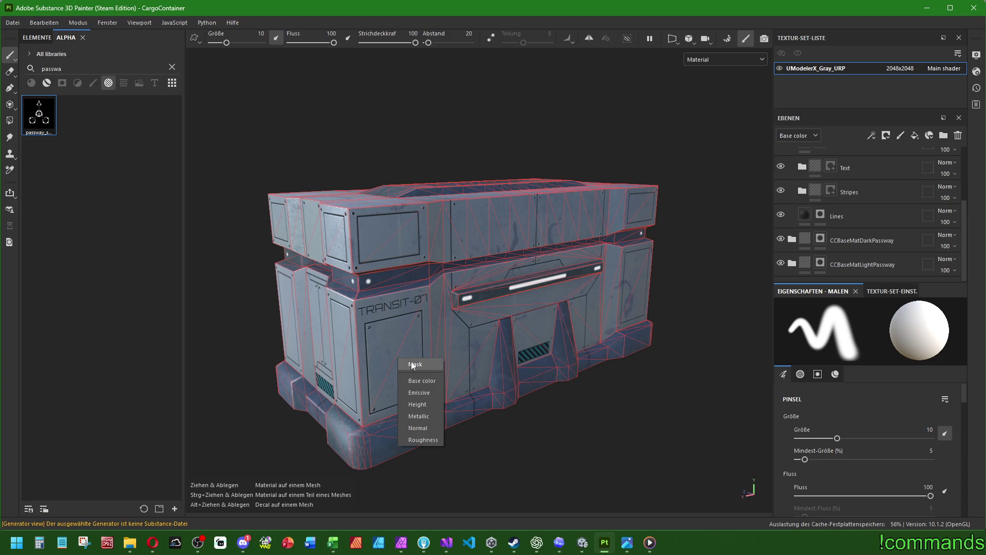
Apply the passway alpha as a Mask fill on the panel and clear the alpha search
click(419, 363)
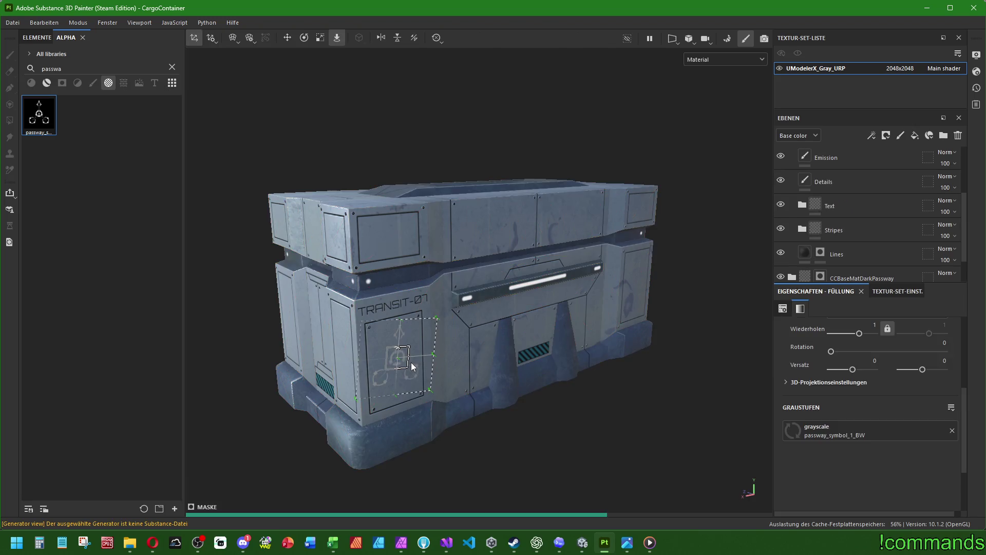
drag(501, 350, 349, 333)
scroll(421, 322, up, 5)
scroll(560, 319, down, 4)
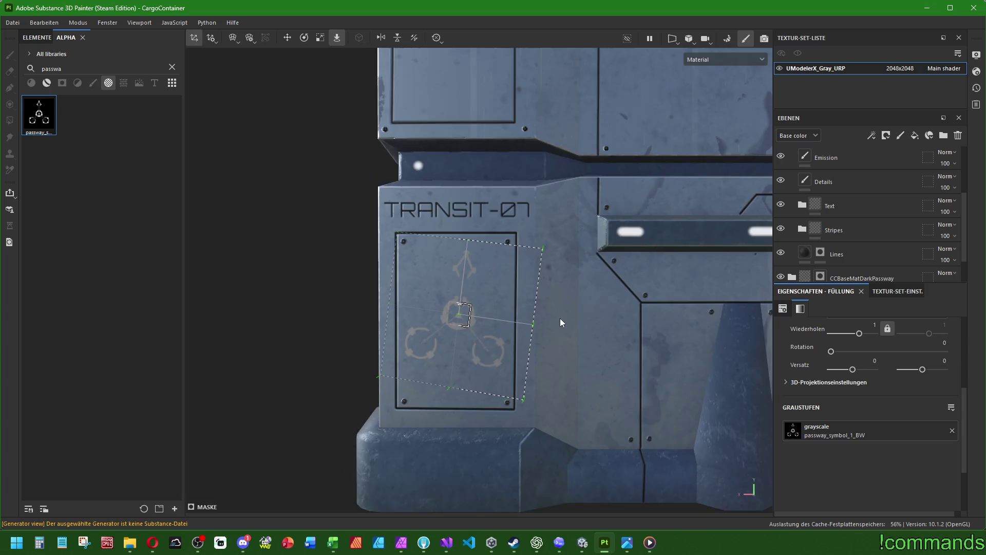
drag(452, 361, 422, 378)
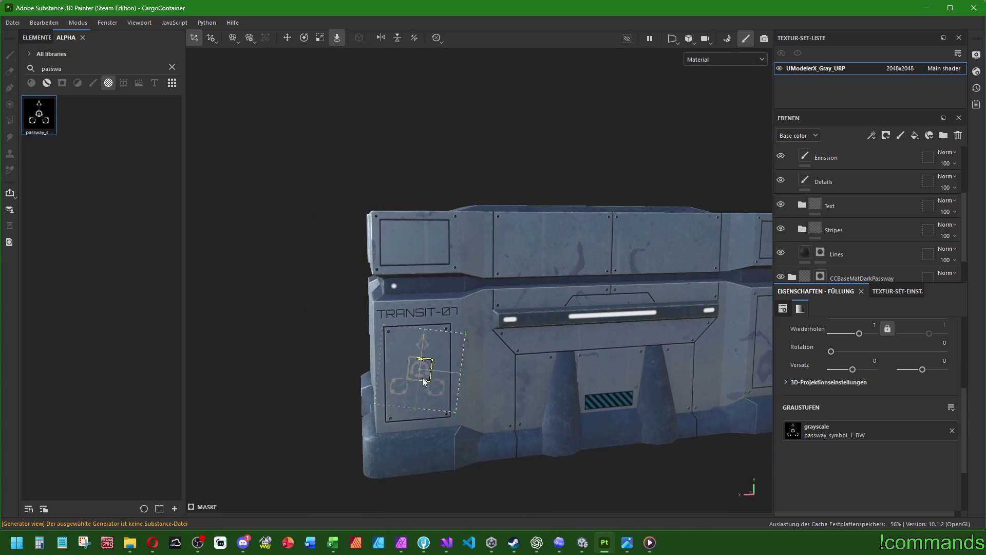
scroll(419, 378, up, 3)
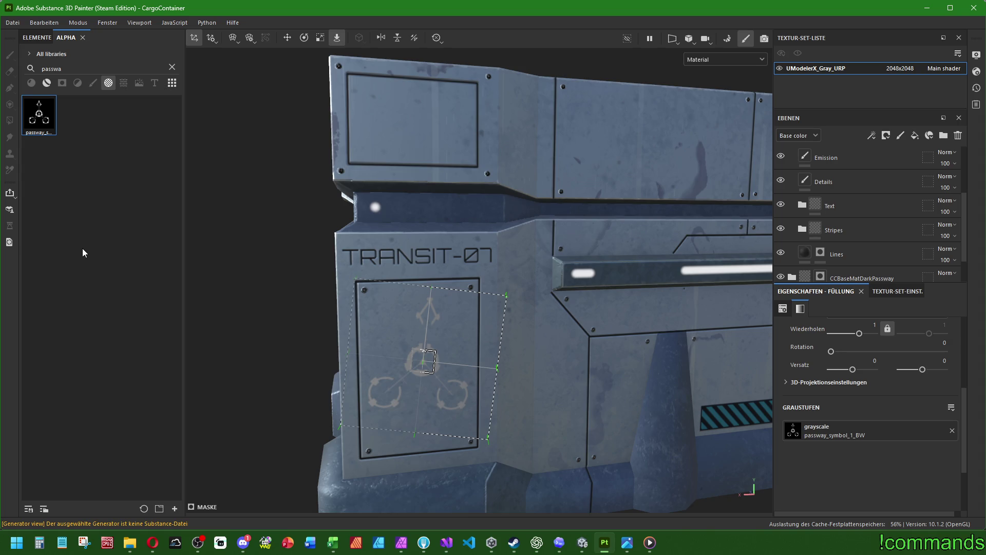
click(172, 68)
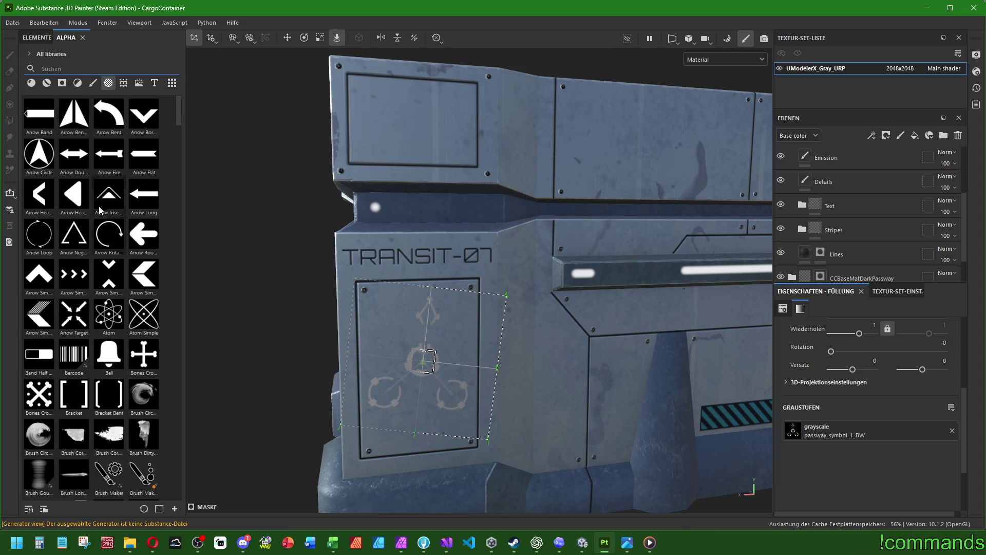
scroll(103, 211, down, 20)
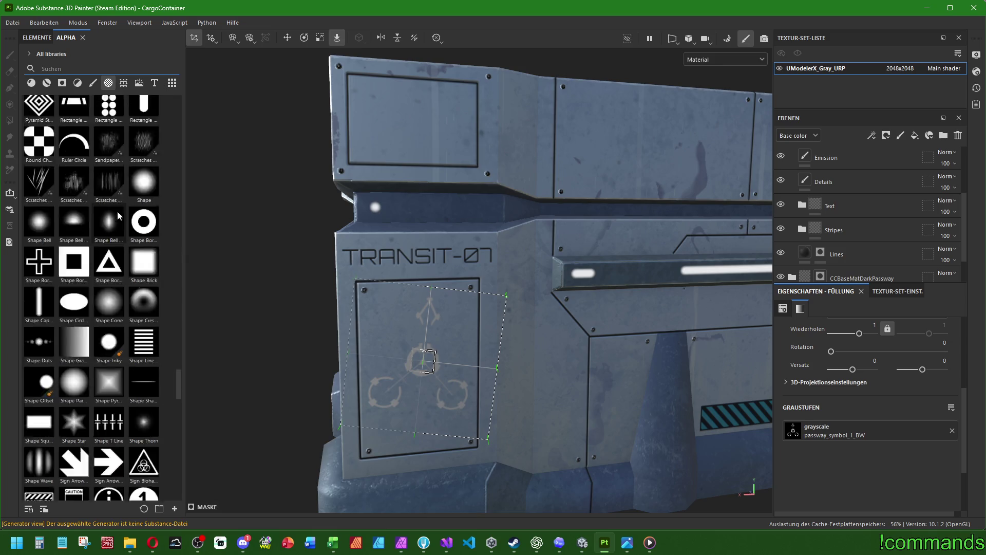
scroll(118, 214, down, 15)
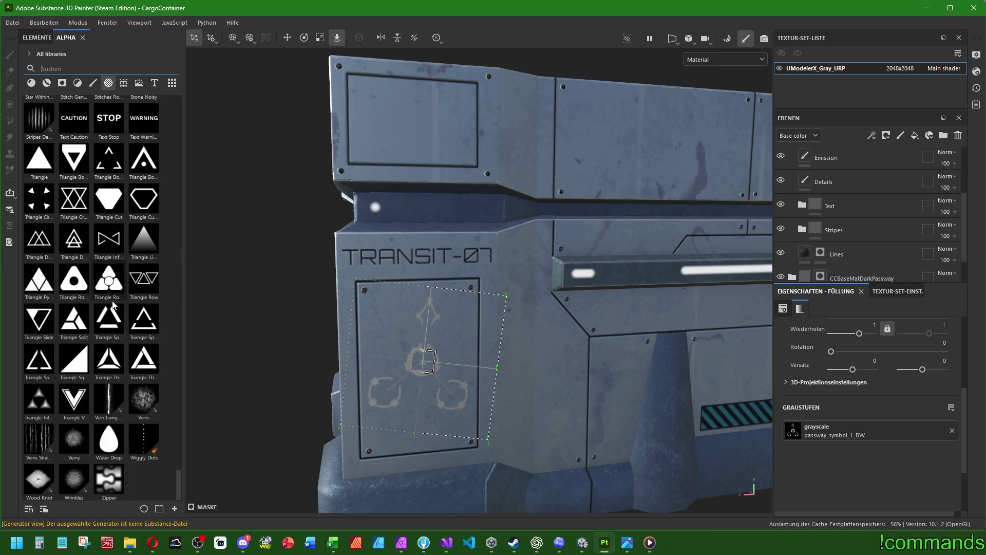
scroll(103, 309, up, 20)
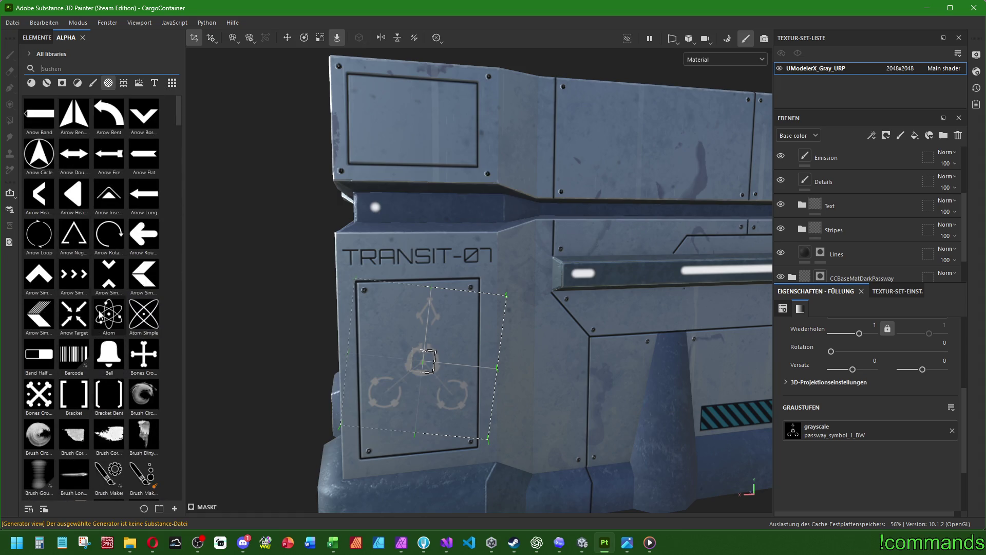
Rotate the projected passway symbol upright on the panel below TRANSIT-07
click(303, 37)
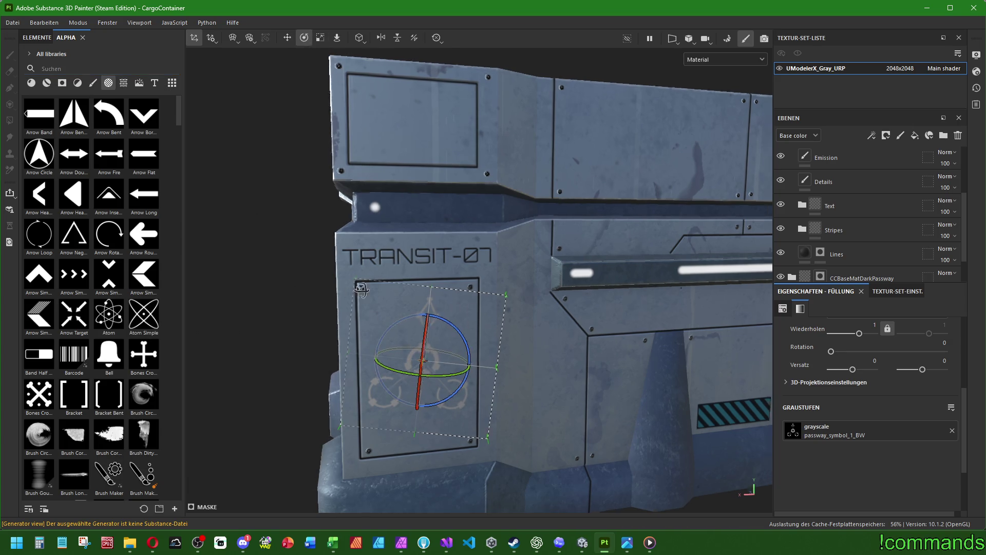
mouse_move(362, 289)
alt+mouse_down()
mouse_move(569, 293)
mouse_move(557, 331)
alt+mouse_up()
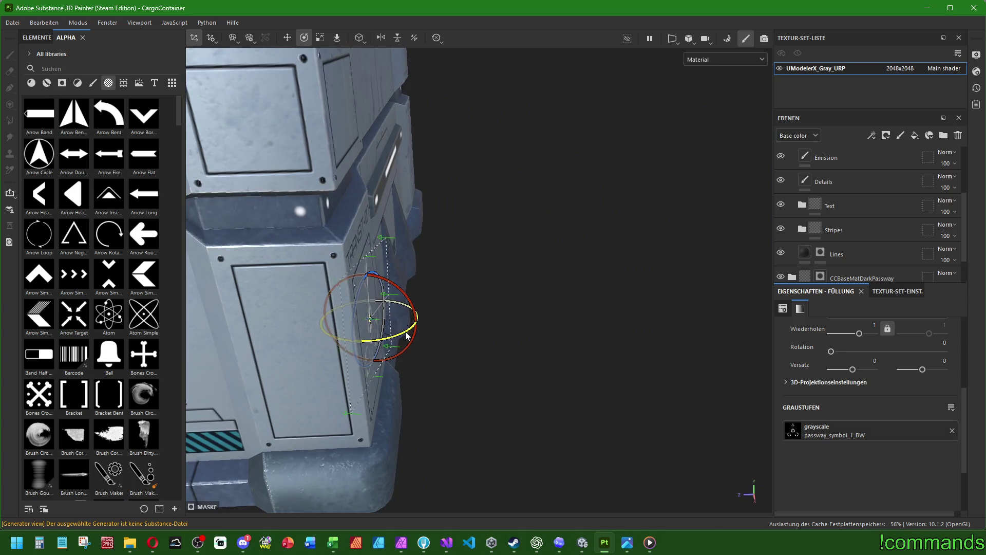
mouse_move(406, 336)
mouse_down()
mouse_move(448, 313)
mouse_move(308, 259)
mouse_up()
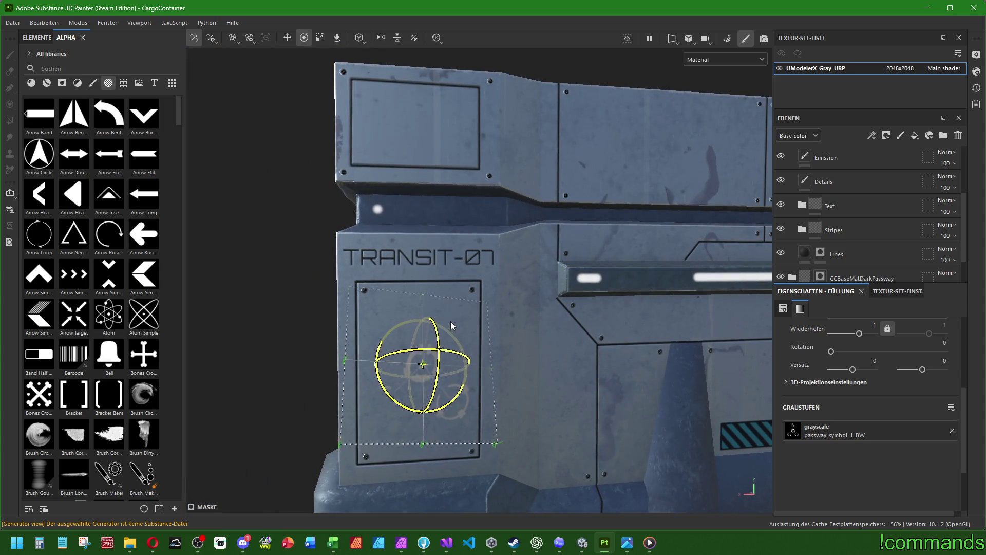
mouse_move(452, 325)
mouse_down()
mouse_move(433, 374)
mouse_move(461, 327)
mouse_up()
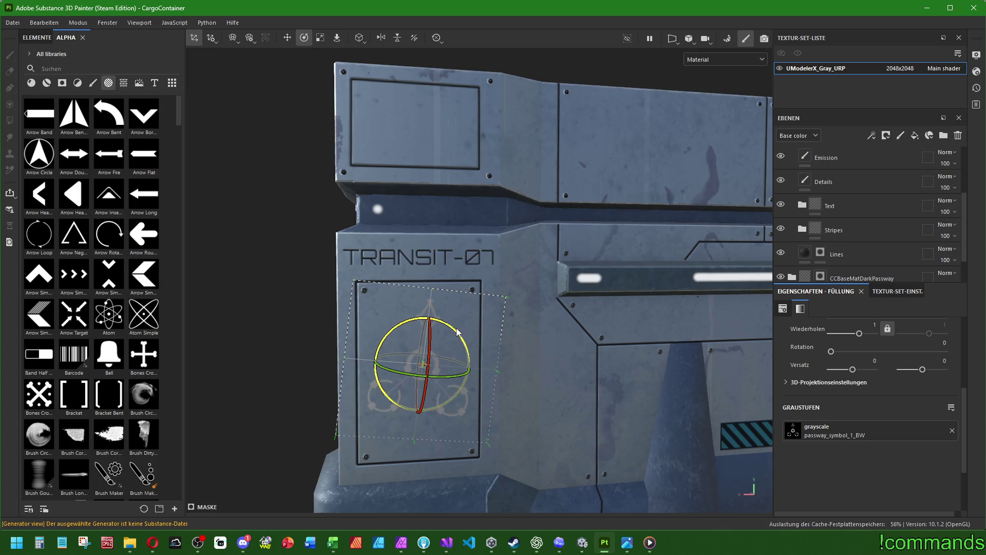
mouse_move(456, 328)
alt+mouse_down()
mouse_move(591, 321)
mouse_move(683, 248)
alt+mouse_up()
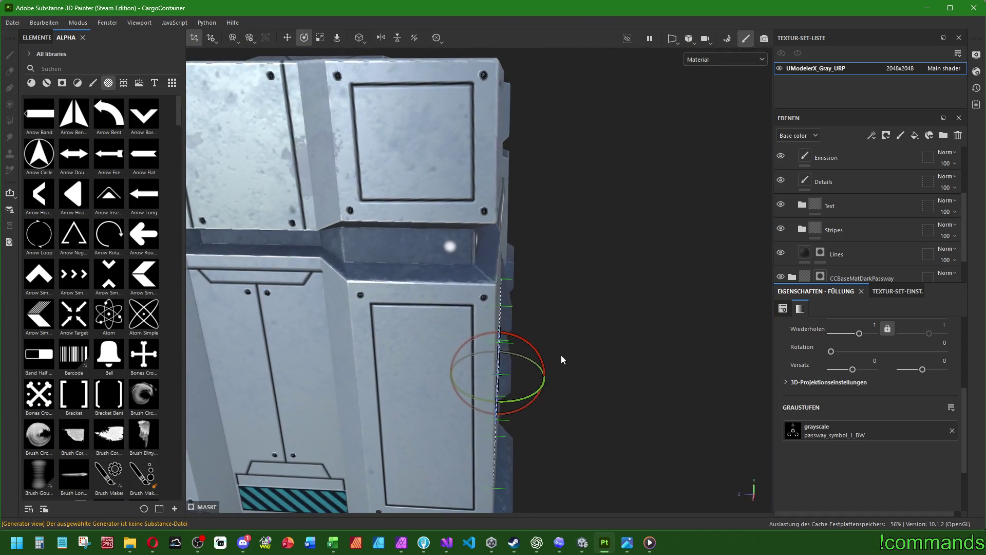
mouse_move(530, 401)
alt+mouse_down()
mouse_move(619, 319)
mouse_move(637, 332)
alt+mouse_up()
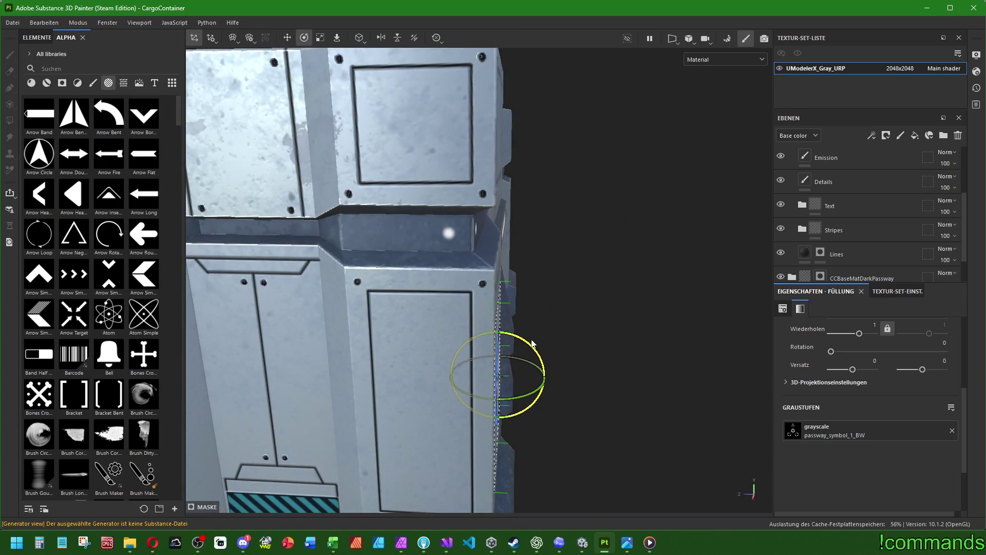
mouse_move(532, 343)
alt+mouse_down()
mouse_move(452, 287)
mouse_move(333, 301)
alt+mouse_up()
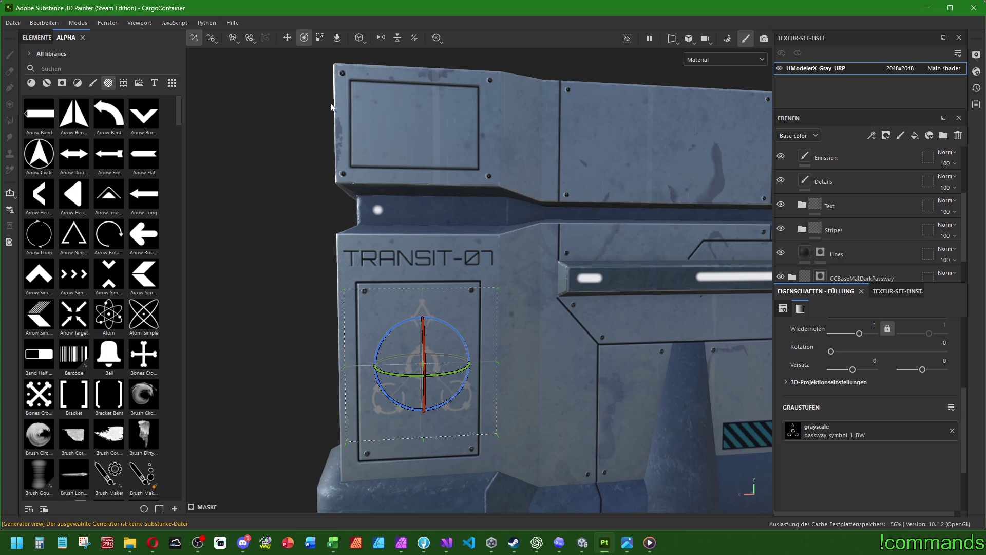
Nudge the passway symbol slightly upward on the panel, then scroll down the layer stack
click(287, 38)
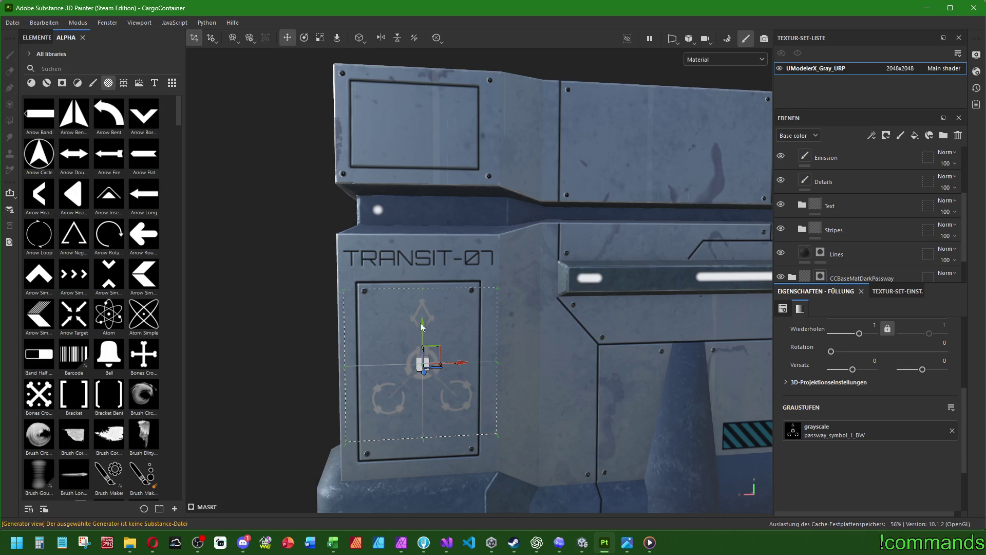
drag(433, 356, 434, 348)
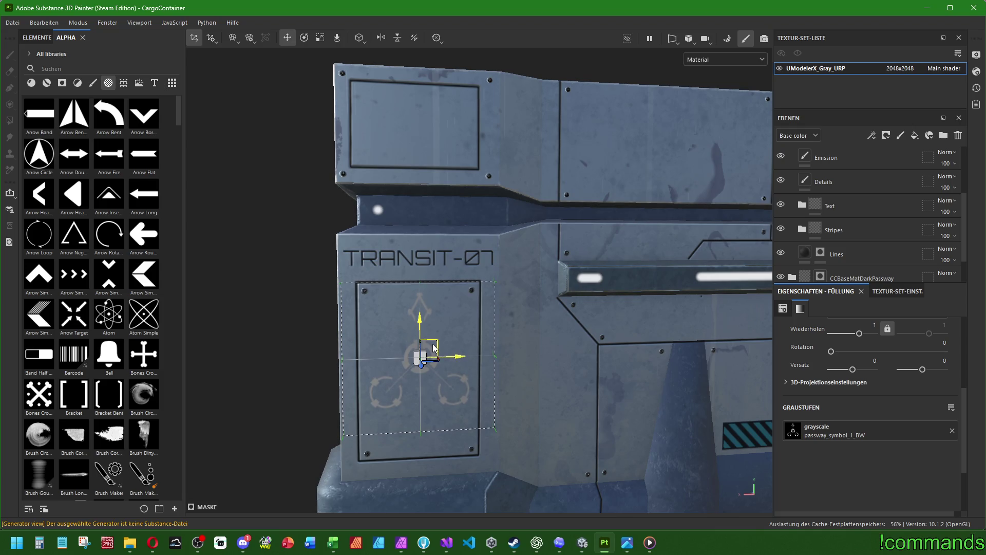
drag(588, 369, 617, 334)
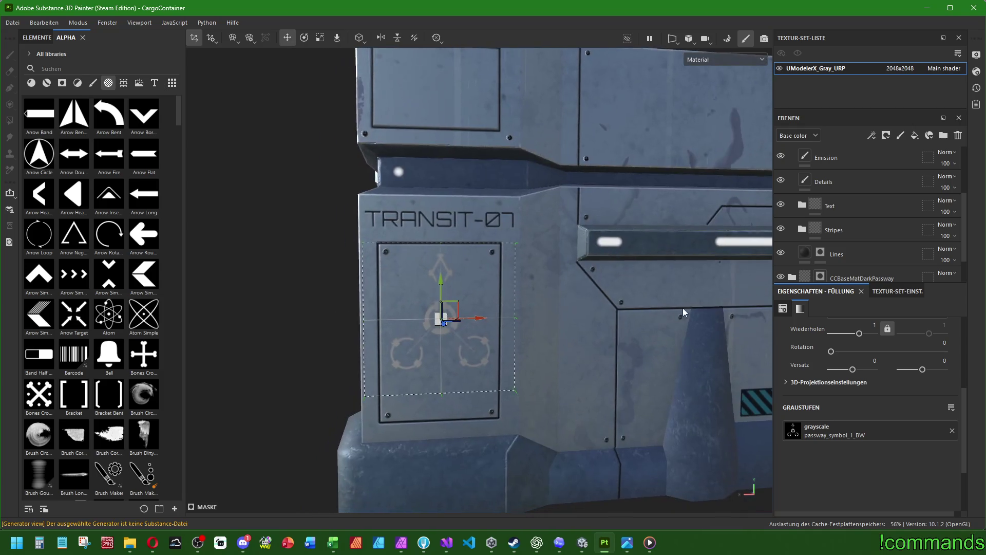
mouse_move(519, 309)
mouse_down()
mouse_move(506, 286)
mouse_move(519, 275)
mouse_up()
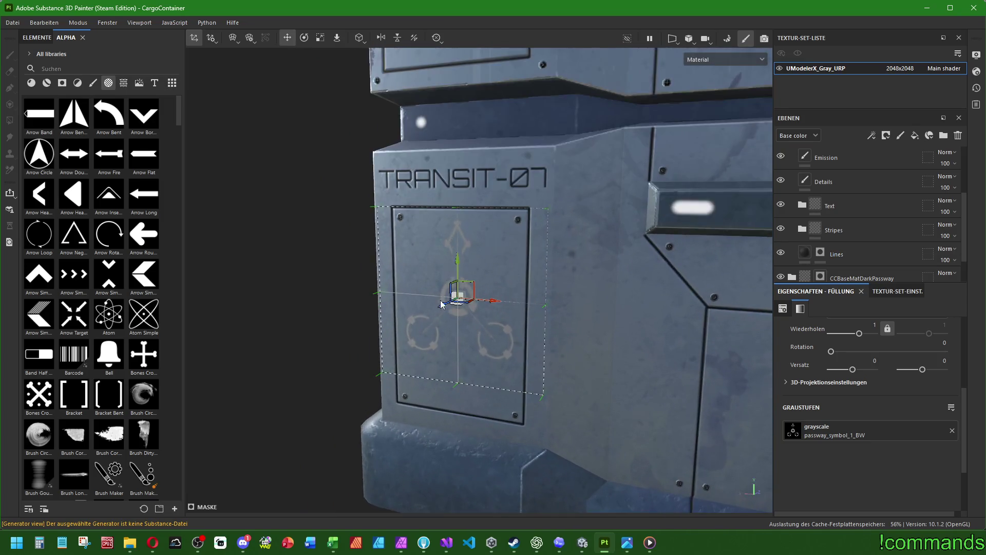
scroll(880, 206, up, 3)
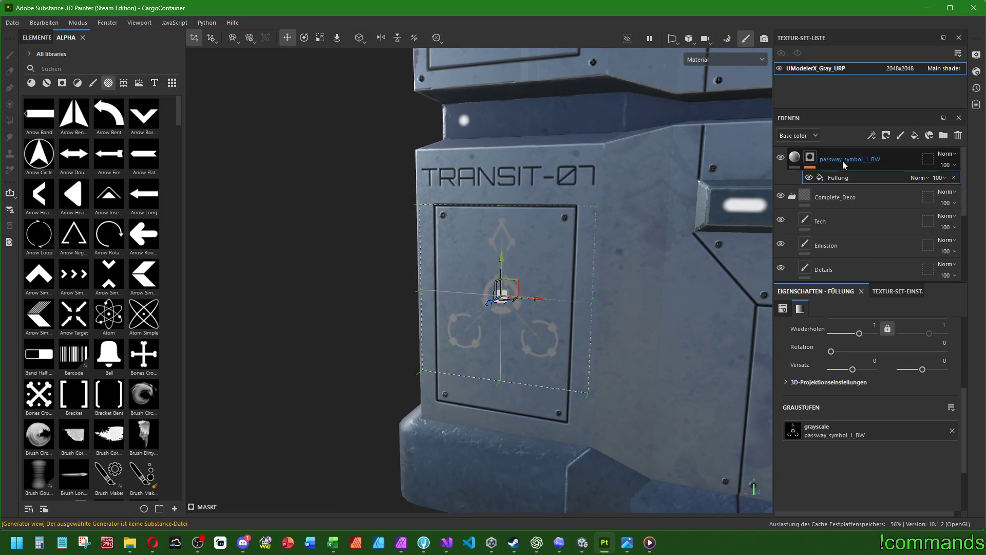
mouse_move(717, 205)
mouse_down()
mouse_move(496, 251)
mouse_move(578, 257)
mouse_move(710, 244)
mouse_up()
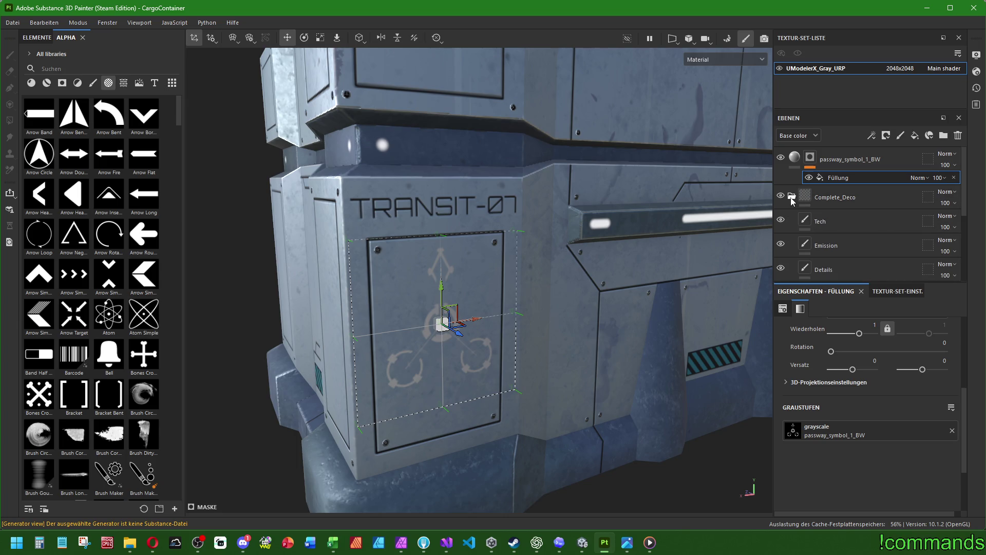
scroll(846, 234, down, 2)
scroll(847, 221, up, 2)
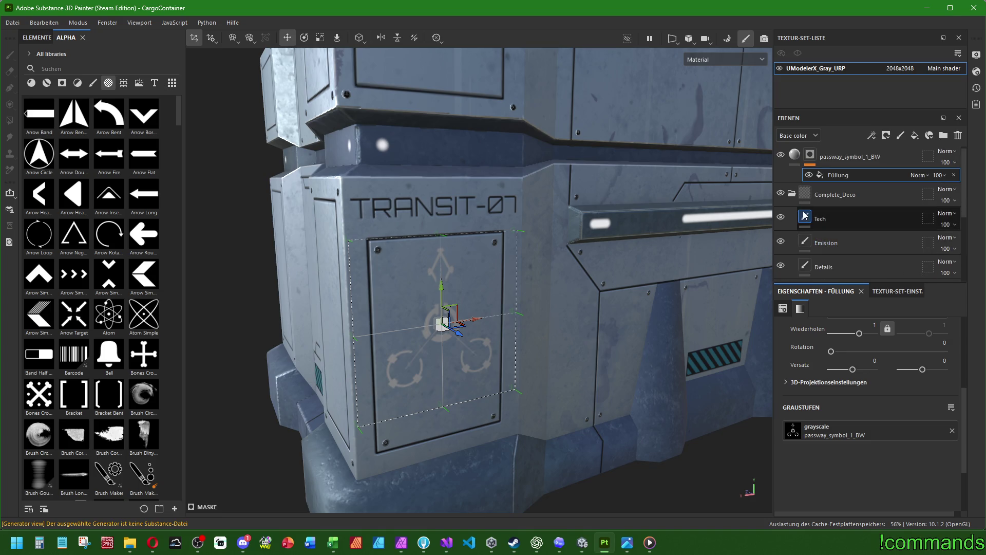
scroll(794, 202, down, 4)
Copy a Lines stripe fill's content and paste it into the passway_symbol_1_BW layer
click(808, 217)
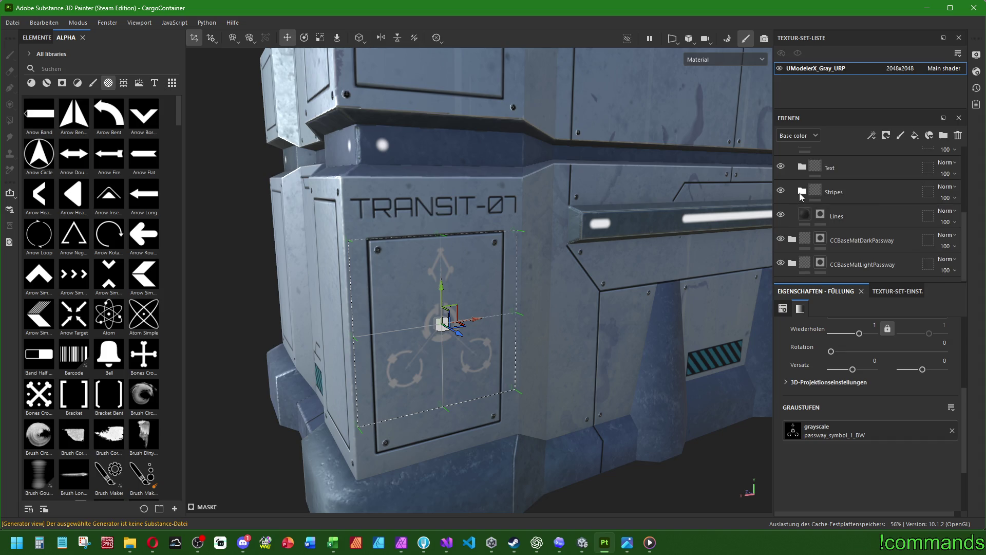
right_click(818, 219)
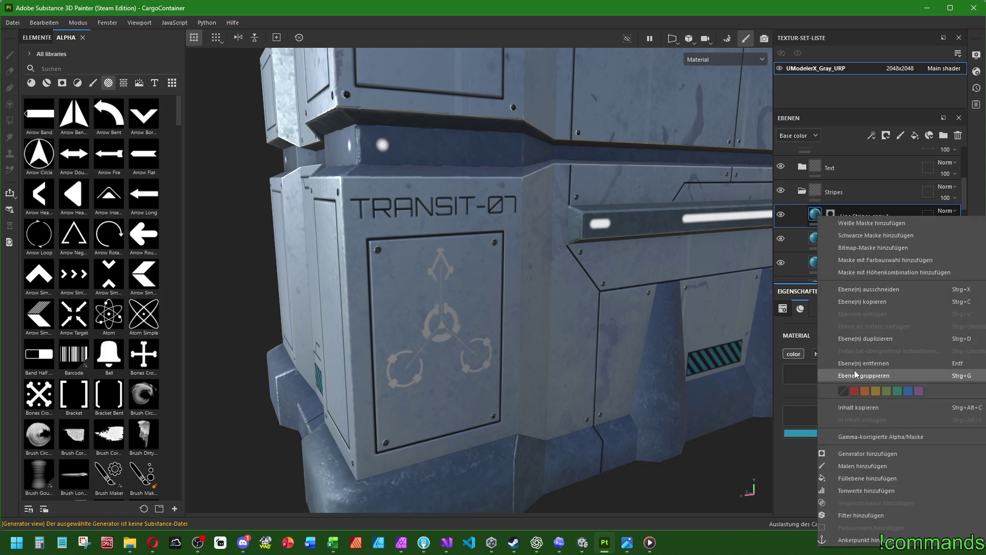
click(858, 407)
scroll(798, 242, up, 5)
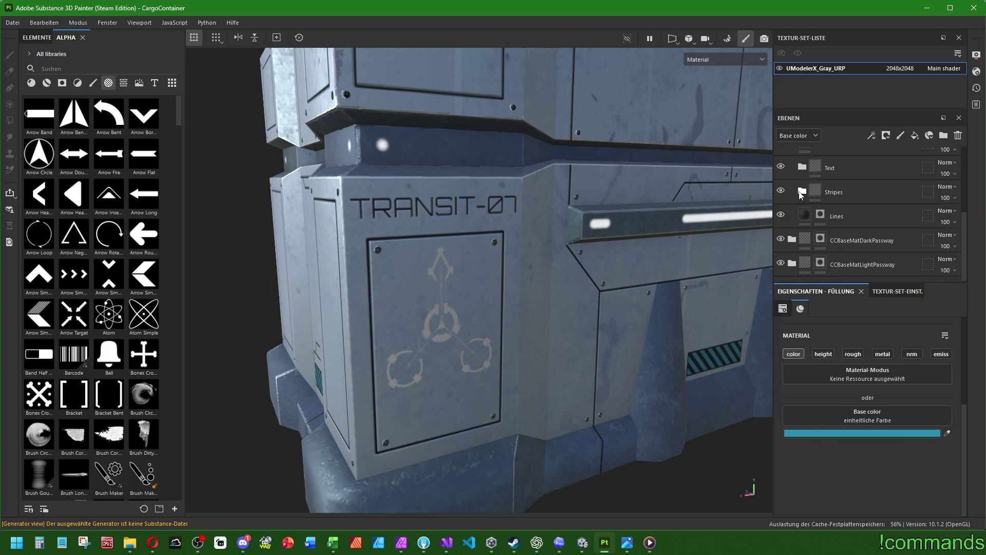
click(796, 158)
right_click(797, 160)
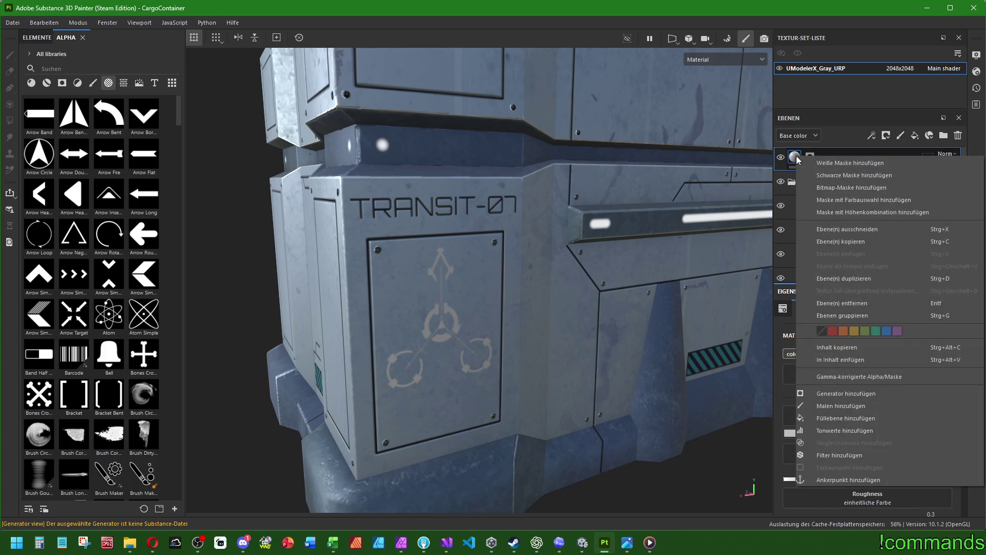
click(841, 359)
Orbit and zoom in on the front panel to view the teal passway symbol
scroll(493, 303, down, 5)
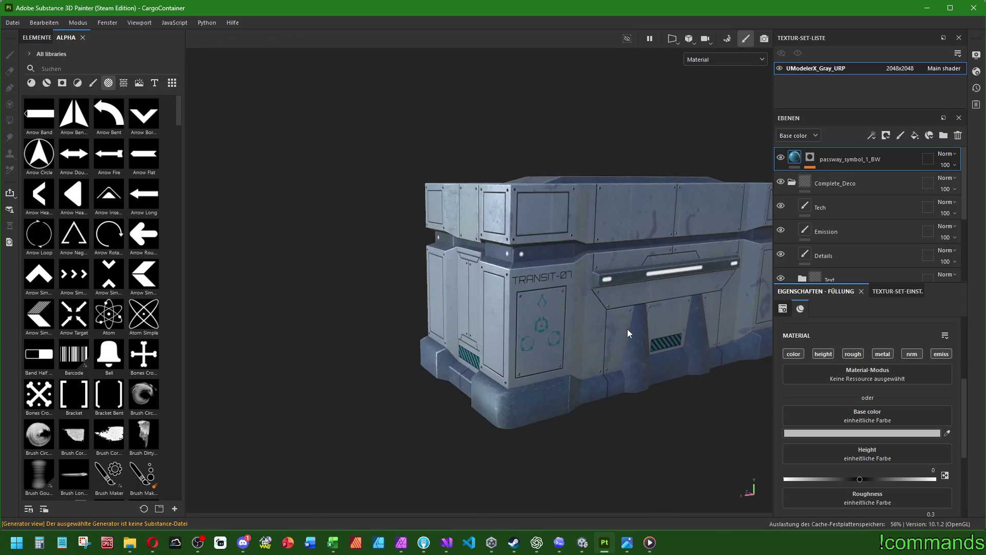
scroll(494, 303, up, 3)
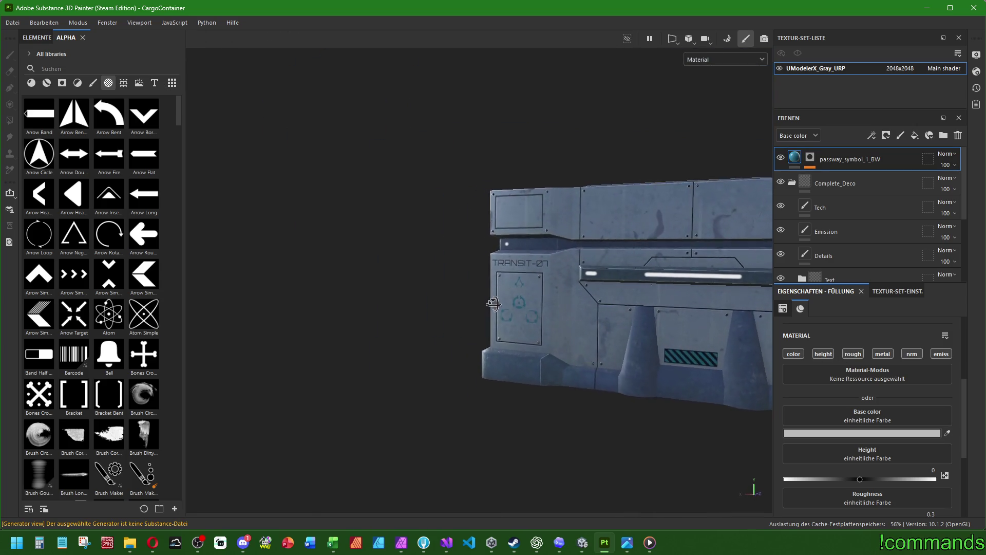
mouse_move(493, 304)
mouse_down()
mouse_move(577, 326)
mouse_move(507, 346)
mouse_up()
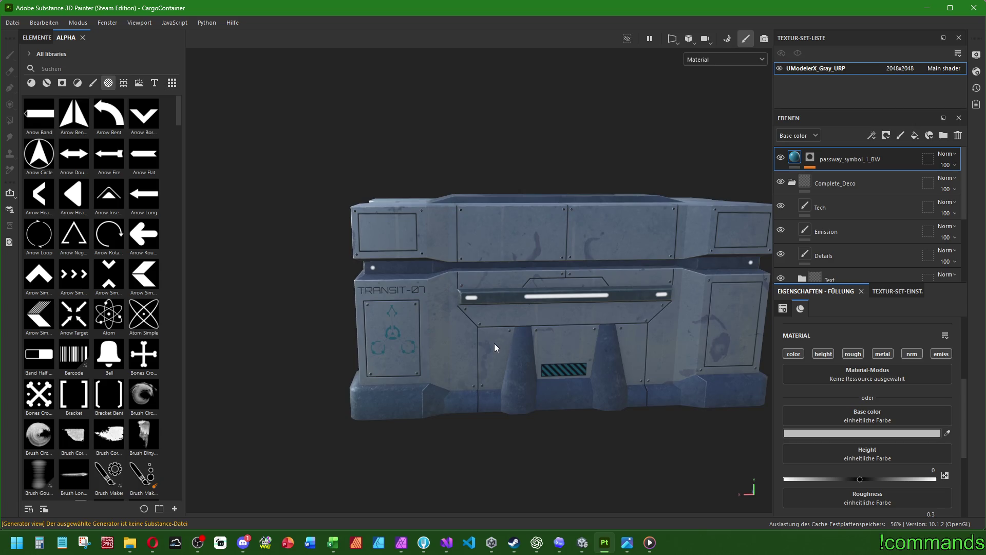
scroll(351, 350, up, 5)
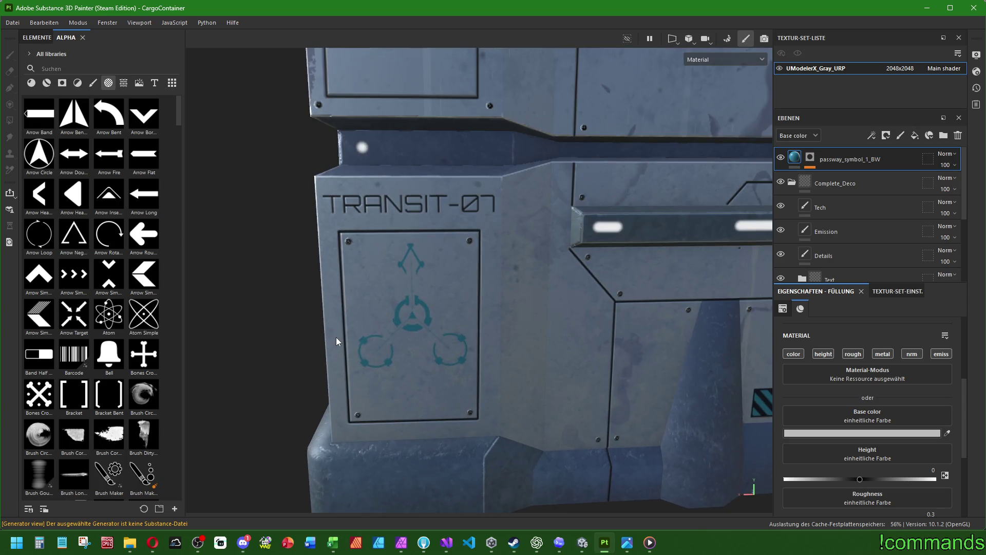
scroll(335, 336, up, 3)
mouse_move(447, 329)
mouse_down()
mouse_move(392, 341)
mouse_move(425, 380)
mouse_move(652, 277)
mouse_up()
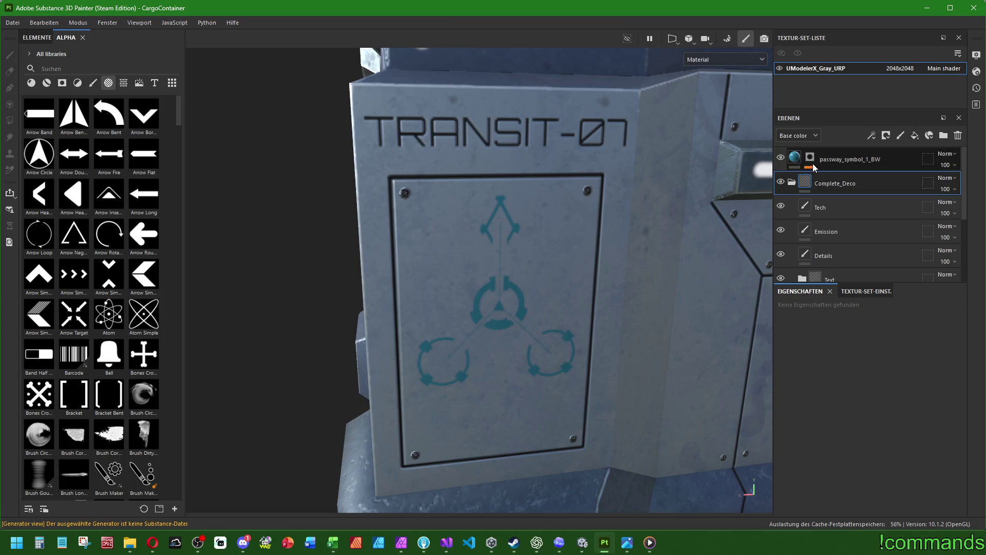
click(858, 162)
mouse_move(800, 162)
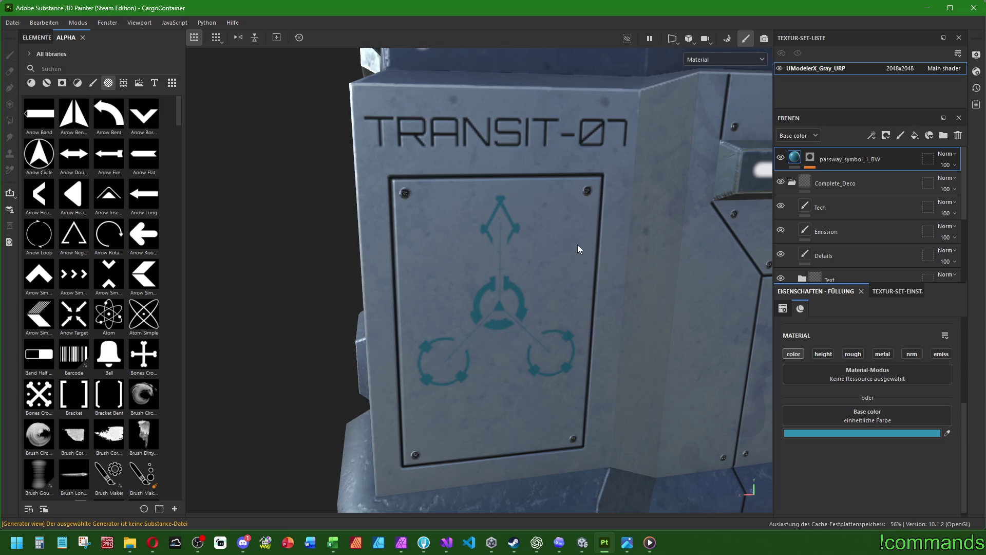
scroll(860, 175, down, 3)
click(831, 213)
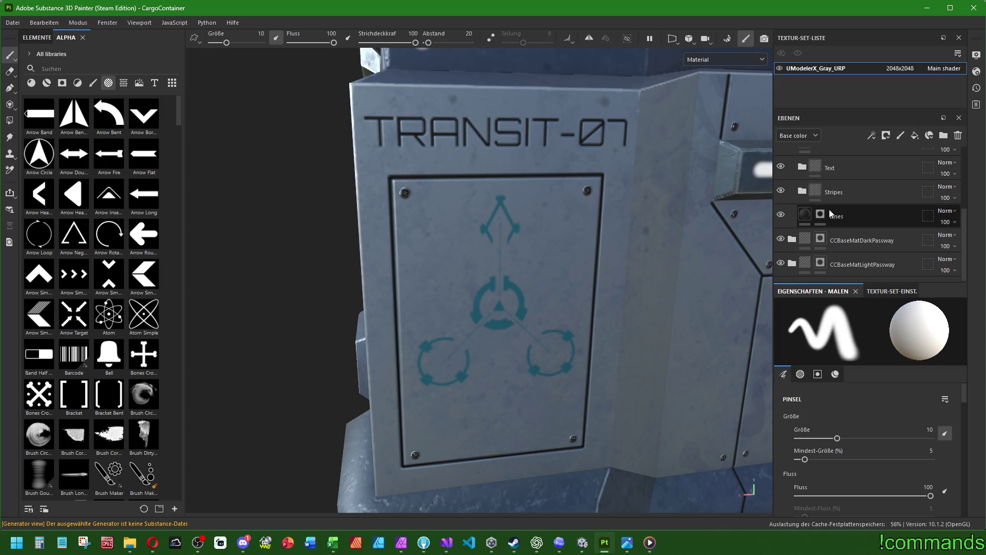
click(862, 214)
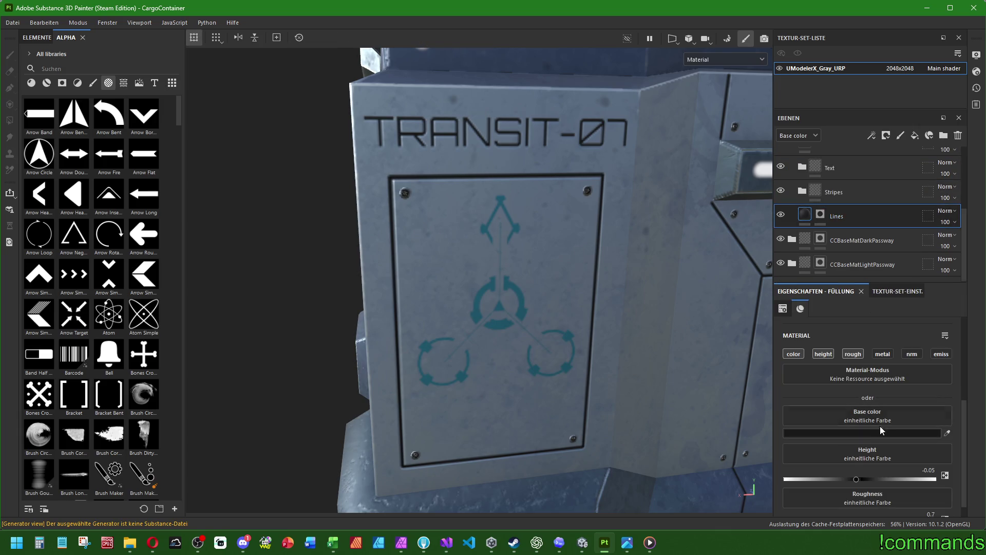
click(791, 240)
click(874, 262)
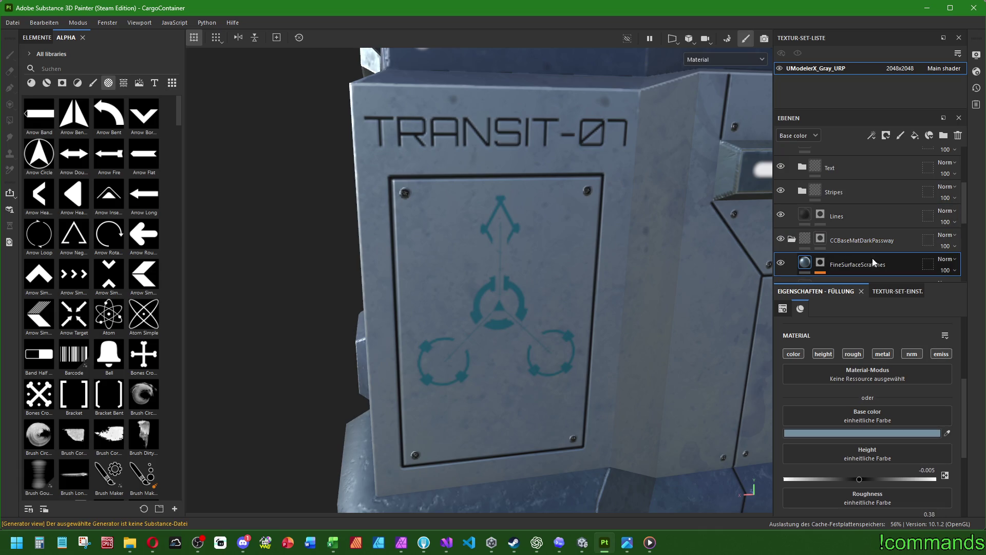
click(792, 239)
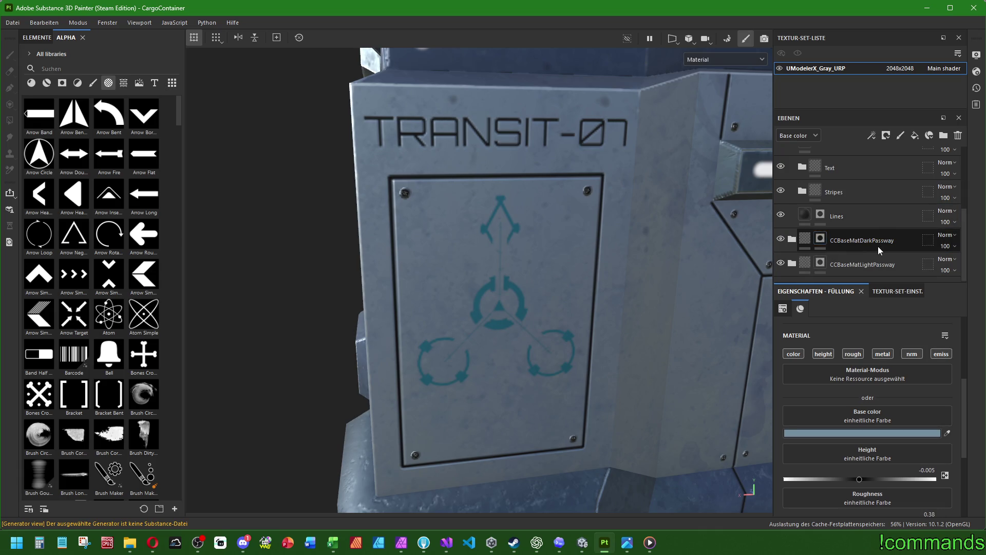
click(843, 215)
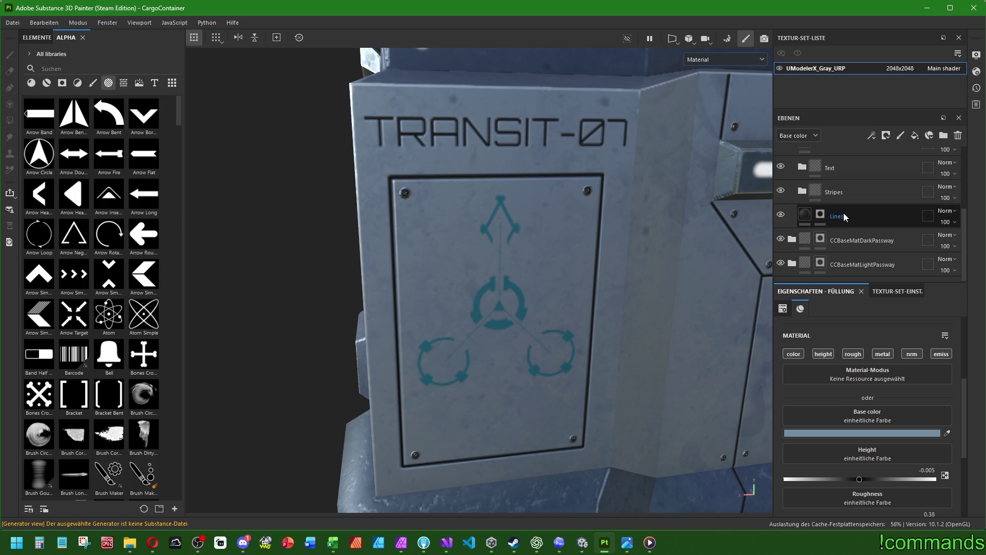
scroll(816, 201, up, 5)
click(829, 163)
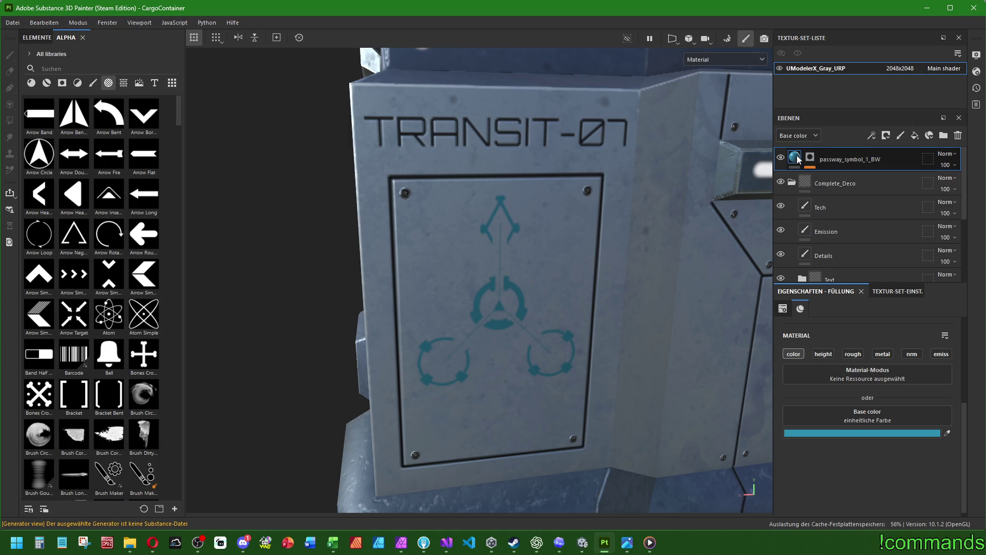
Enable height on the symbol's fill and try slider values from full down to subtle
click(823, 354)
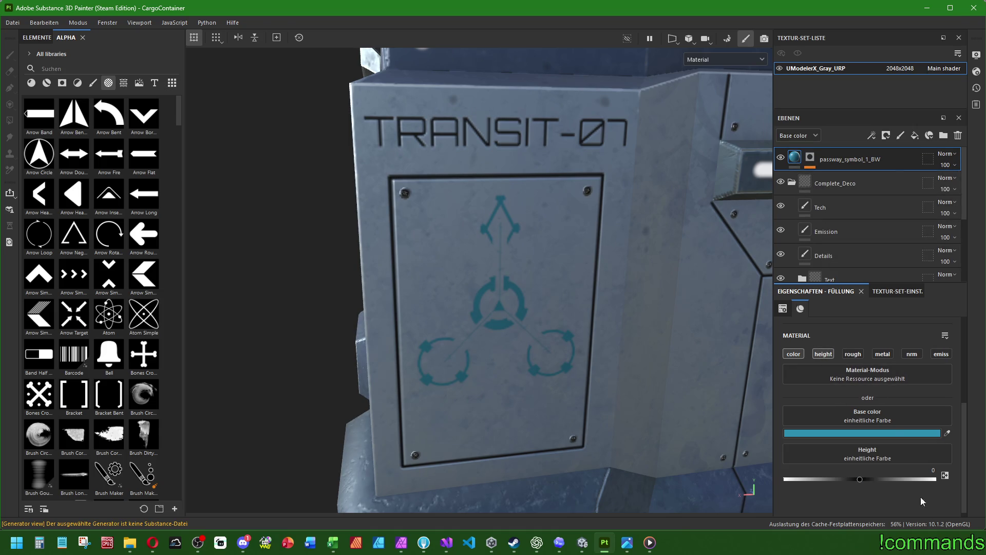
drag(861, 483, 934, 480)
scroll(557, 398, down, 5)
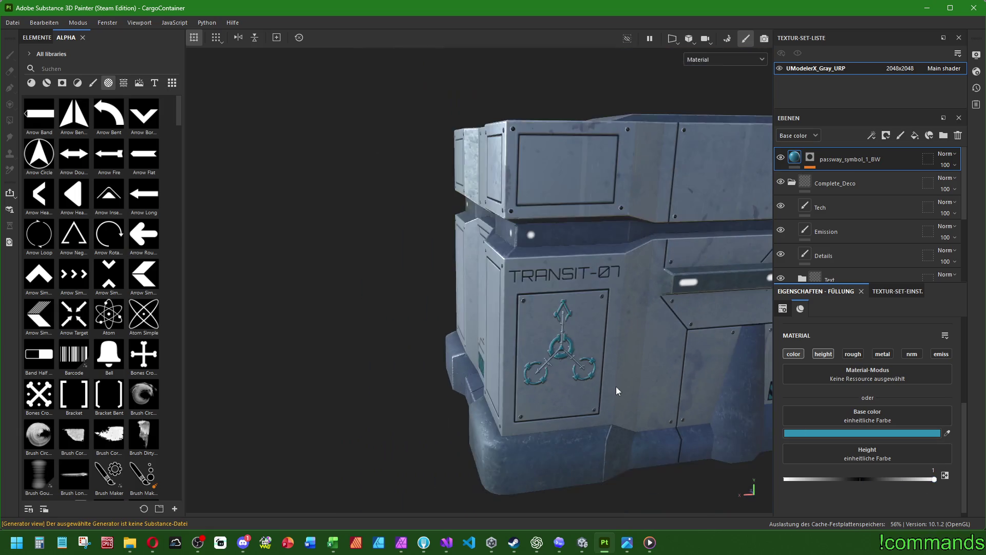
scroll(565, 398, up, 6)
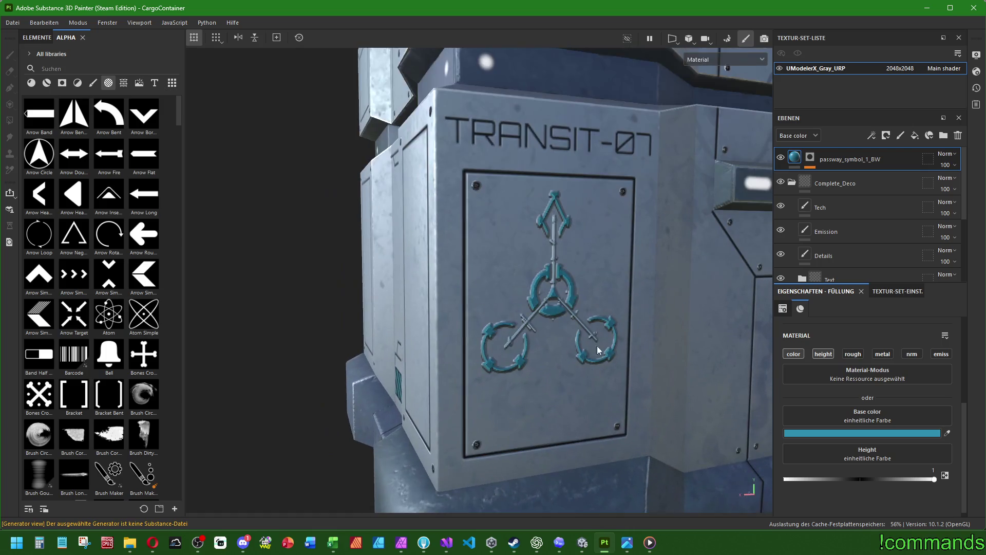
scroll(557, 269, up, 2)
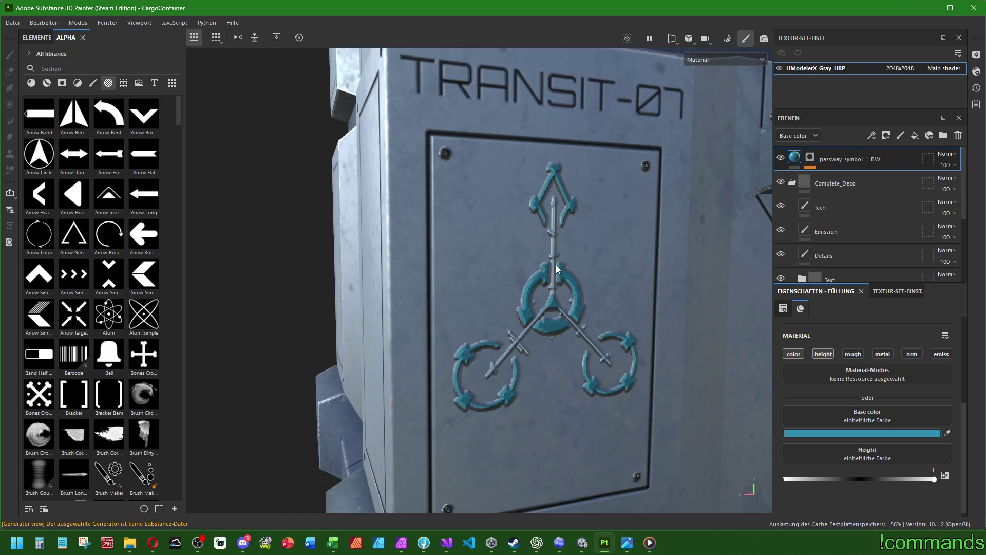
drag(934, 480, 864, 480)
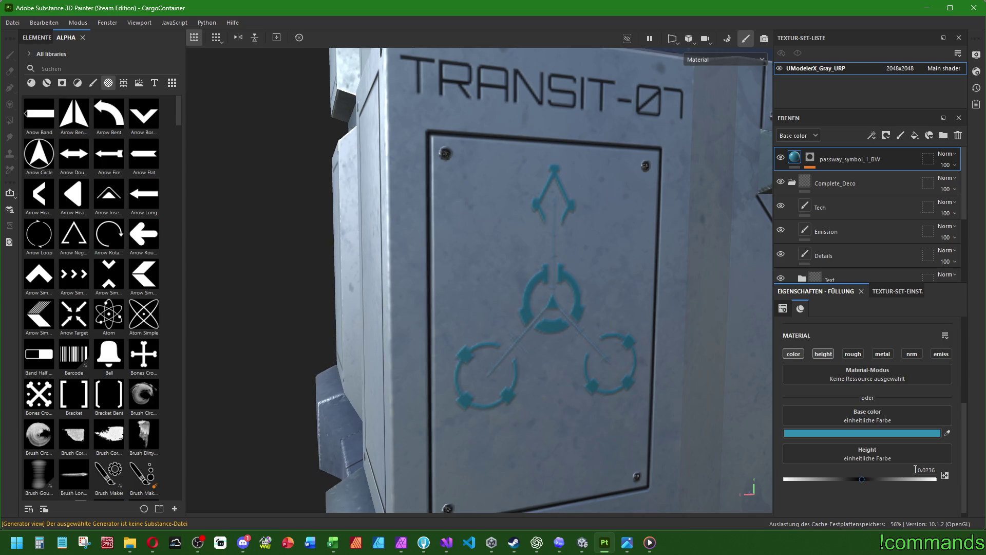
scroll(627, 434, down, 5)
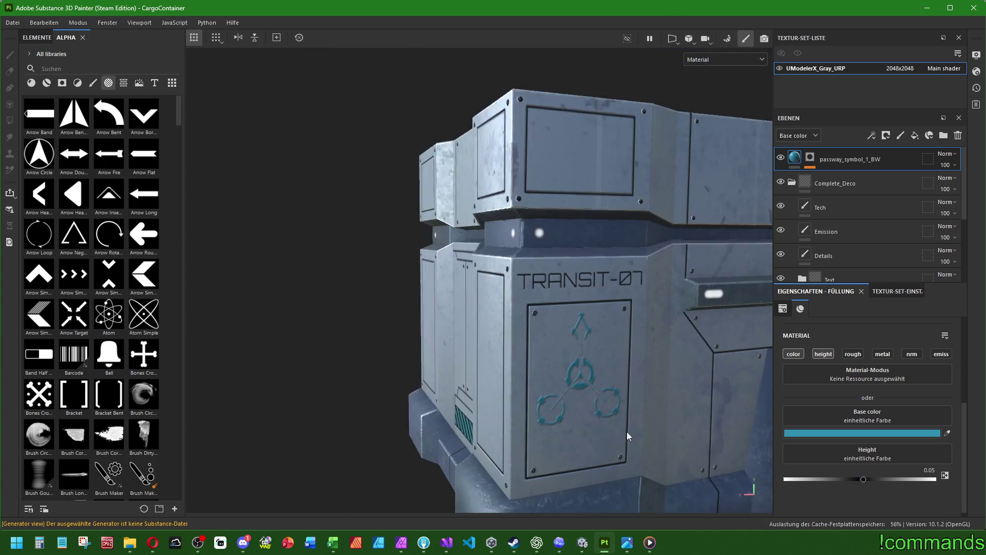
mouse_move(627, 433)
mouse_down()
mouse_move(447, 390)
mouse_move(642, 431)
mouse_up()
Type exact height values down to about 0.02 and orbit the container to check the relief
click(921, 469)
text(25)
key(Return)
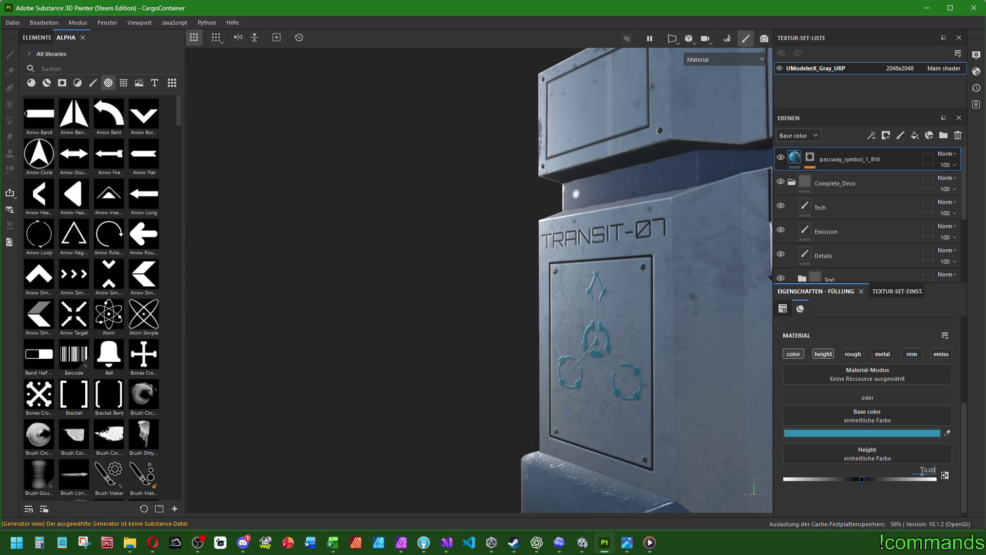
text(1)
key(Return)
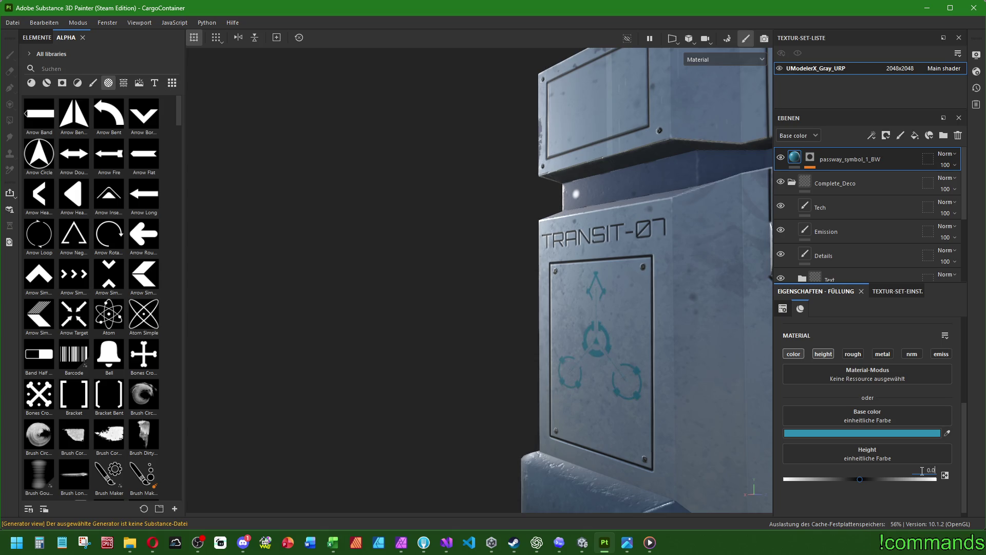
key(Return)
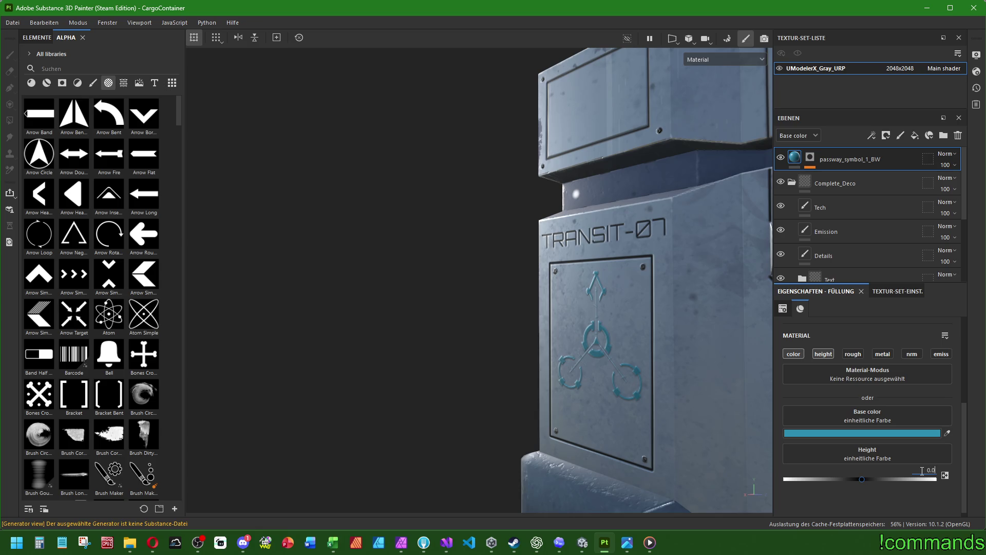
key(Return)
mouse_move(560, 415)
mouse_down()
mouse_move(689, 372)
mouse_move(499, 339)
mouse_move(468, 358)
mouse_up()
scroll(499, 340, up, 5)
scroll(499, 339, down, 4)
scroll(468, 358, up, 4)
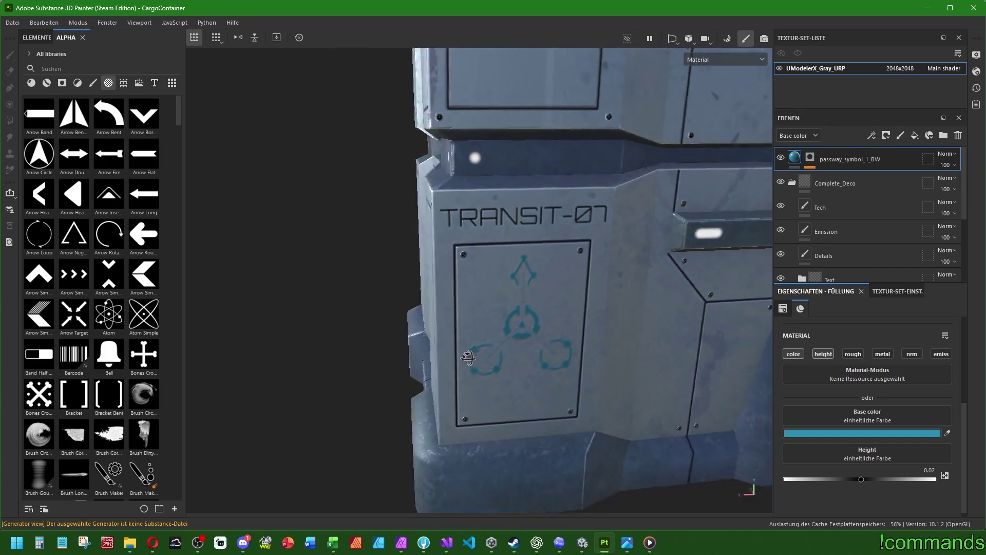
scroll(468, 358, down, 4)
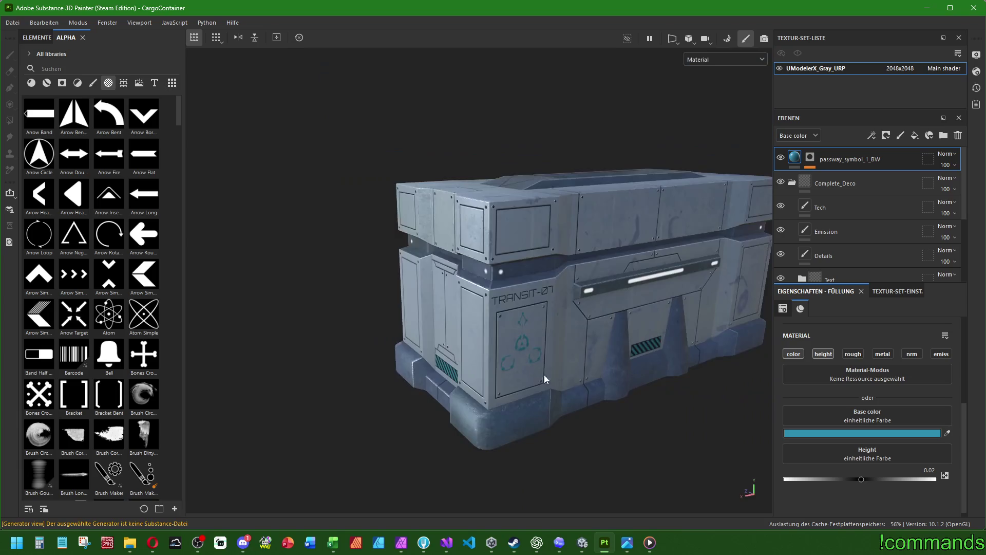
mouse_move(521, 342)
mouse_down()
mouse_move(327, 324)
mouse_move(476, 330)
mouse_up()
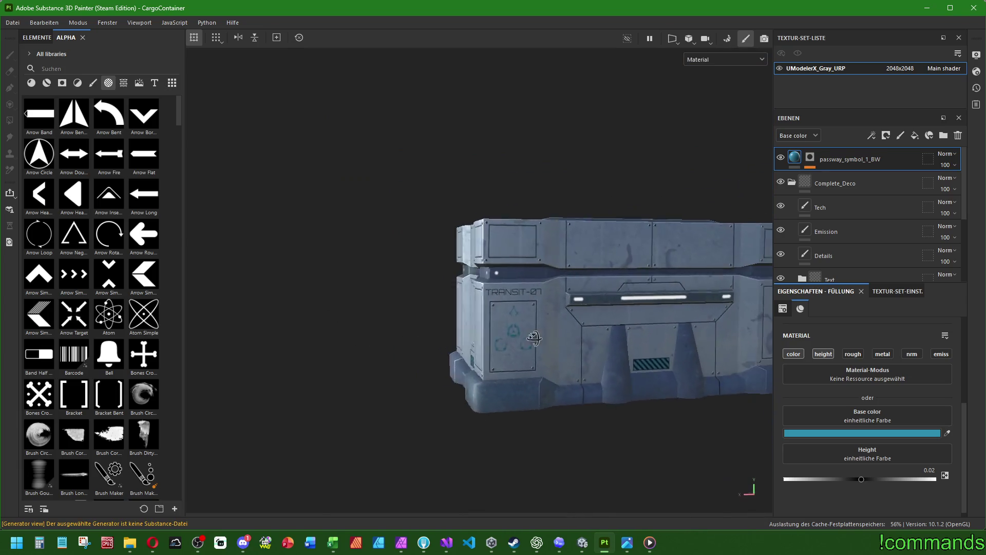
scroll(534, 334, up, 5)
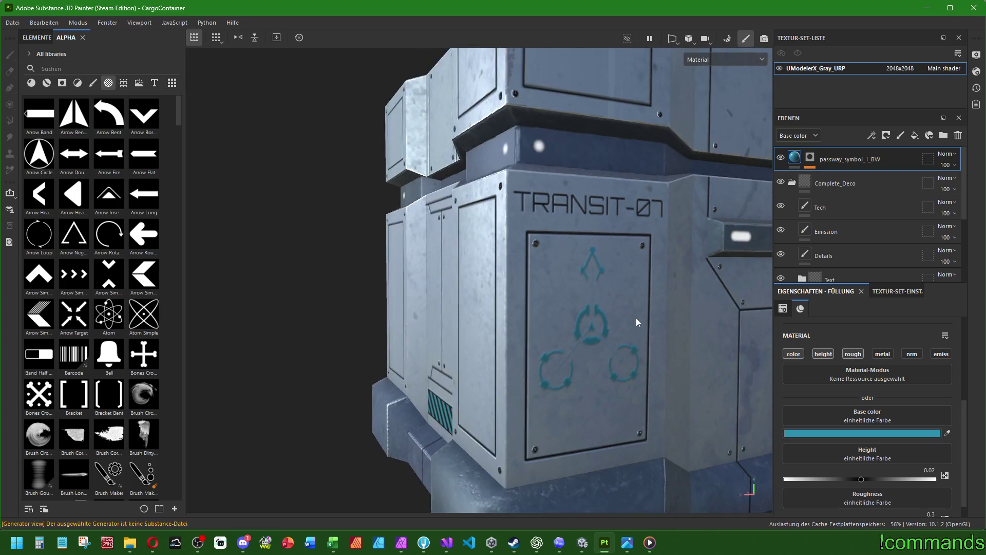
Enable roughness on the symbol's fill and set it to about 0.3
click(851, 354)
scroll(893, 403, down, 1)
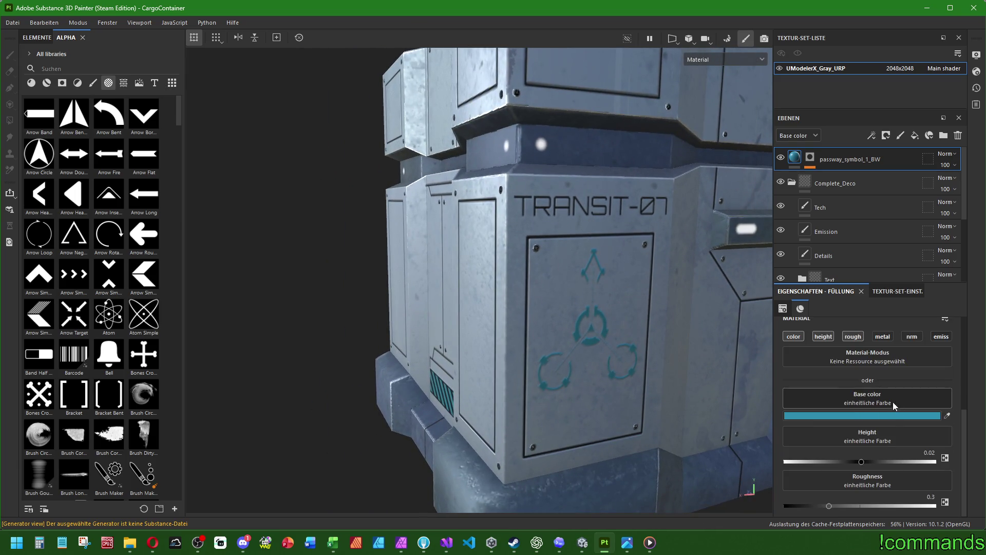
drag(857, 506, 851, 505)
Enable metallic, test values 1 and 0.7, then set metallic back to 0
click(883, 337)
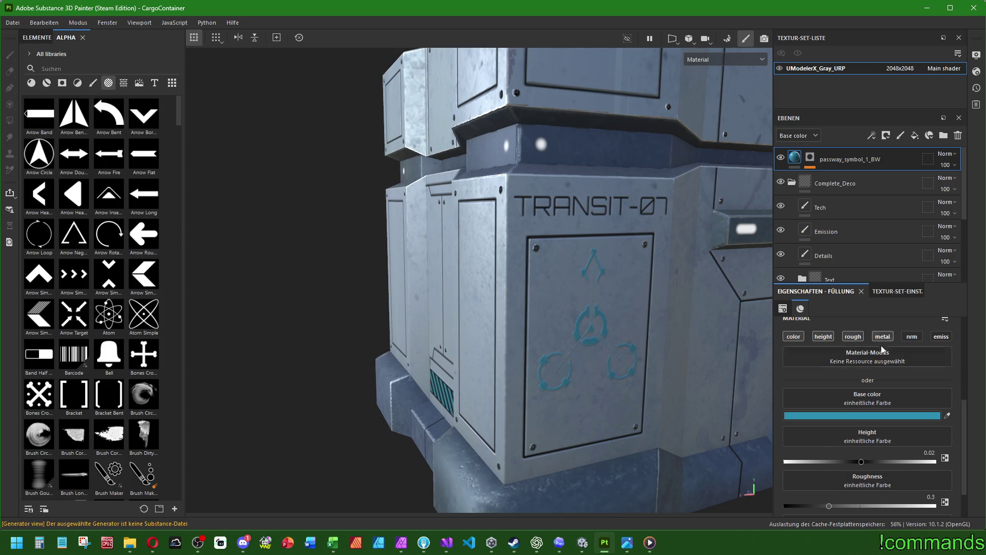
scroll(848, 495, down, 3)
drag(810, 508, 980, 511)
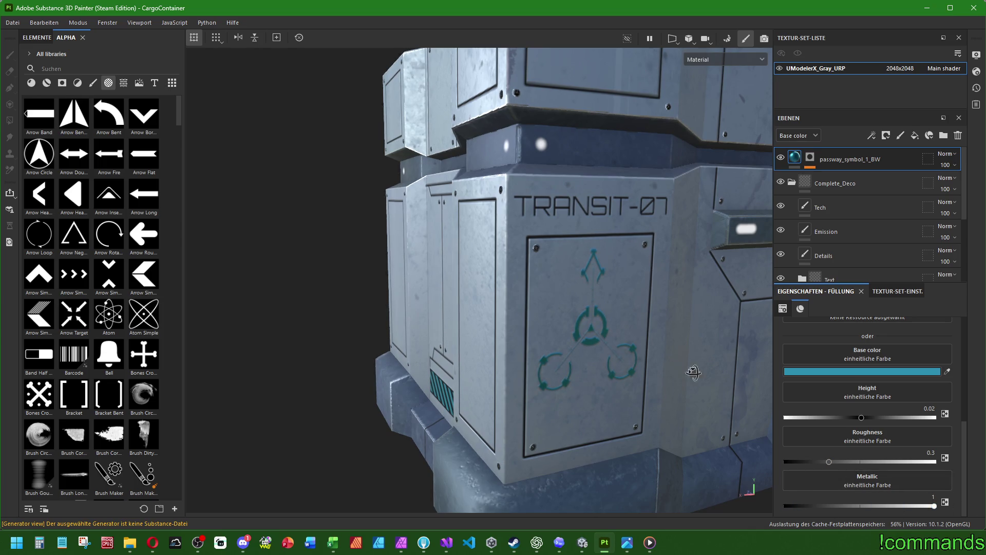
drag(694, 373, 485, 346)
click(888, 507)
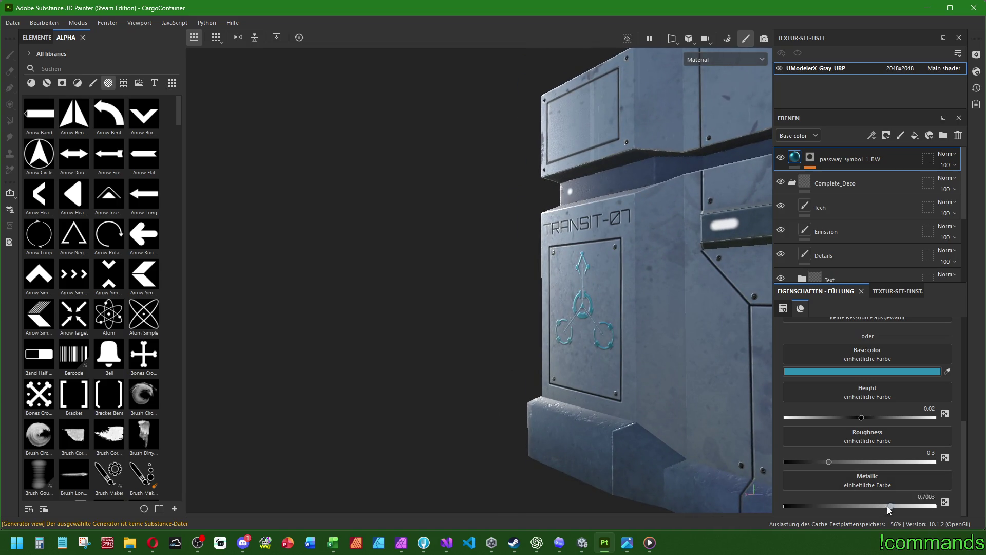
drag(887, 507, 776, 504)
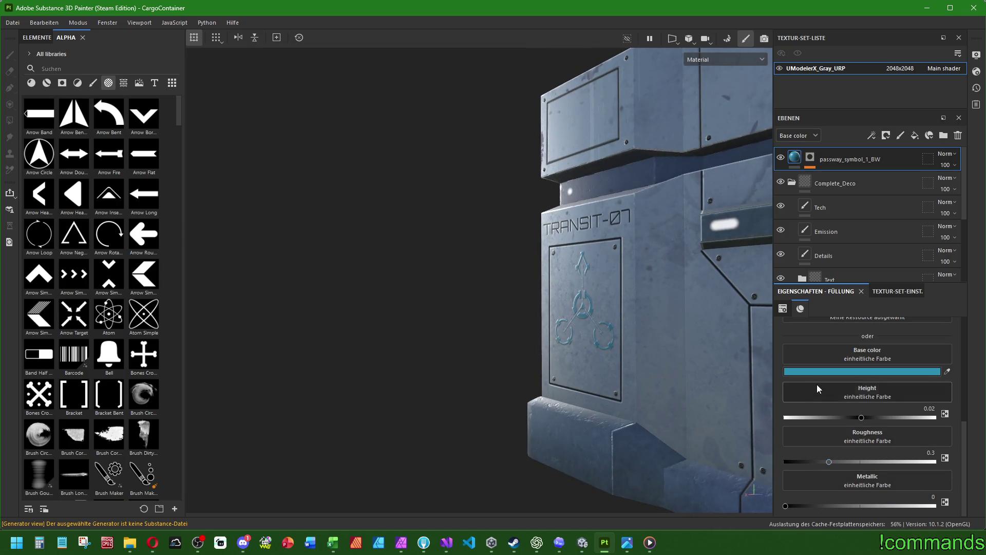
scroll(817, 385, up, 5)
scroll(868, 432, down, 1)
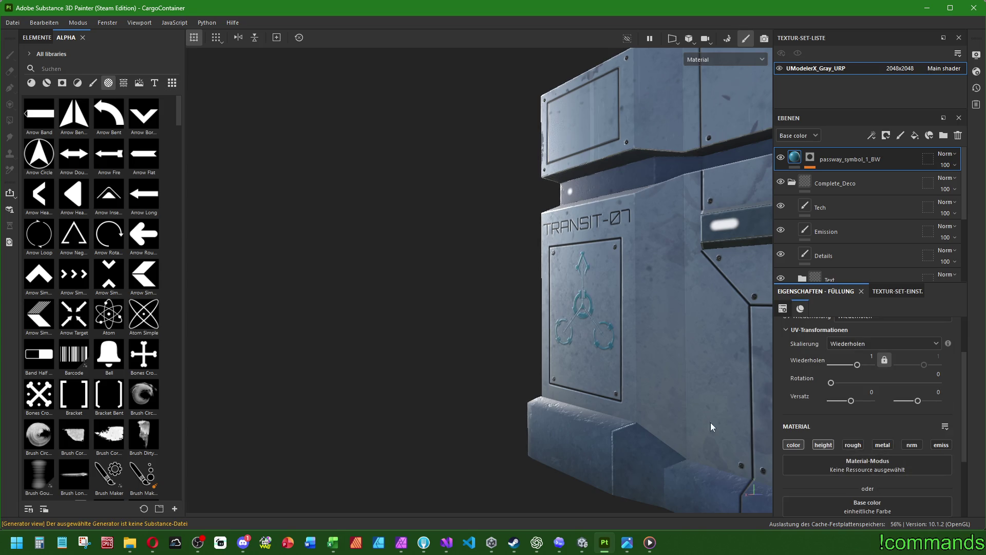
Expand the Stripes folder and copy the contents of Square Rectangle copy 2
mouse_move(710, 422)
mouse_down()
mouse_move(689, 406)
mouse_move(683, 363)
mouse_up()
scroll(889, 275, down, 3)
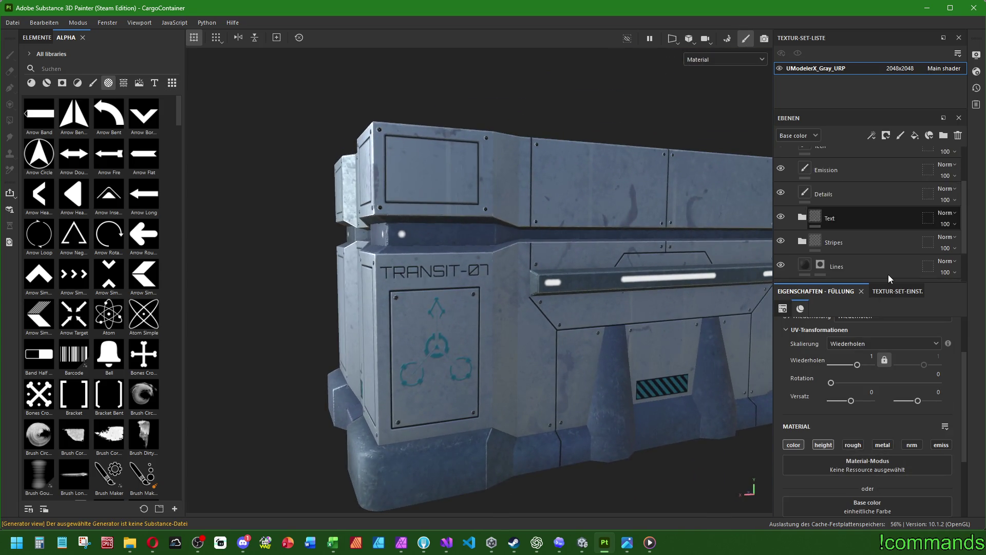
scroll(889, 275, up, 3)
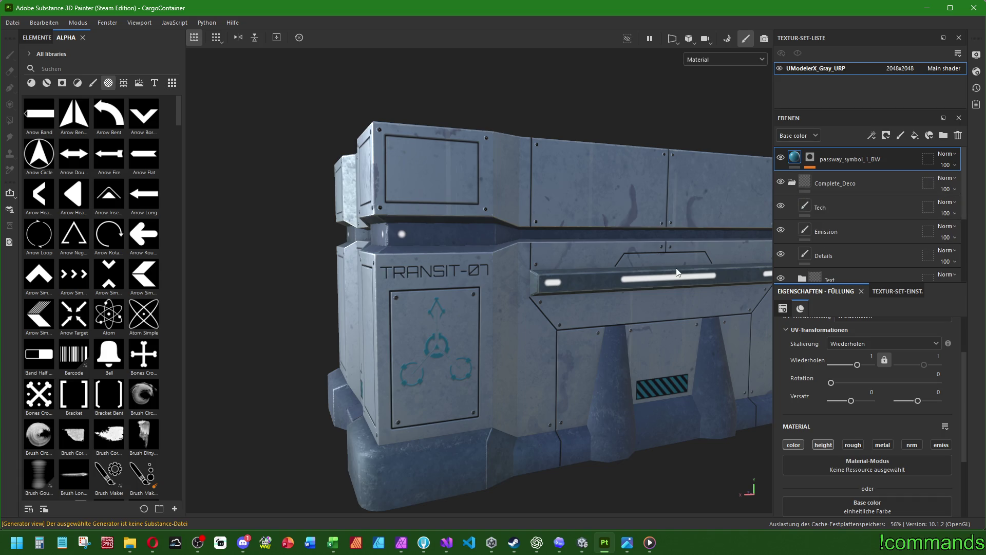
scroll(868, 216, down, 3)
click(801, 183)
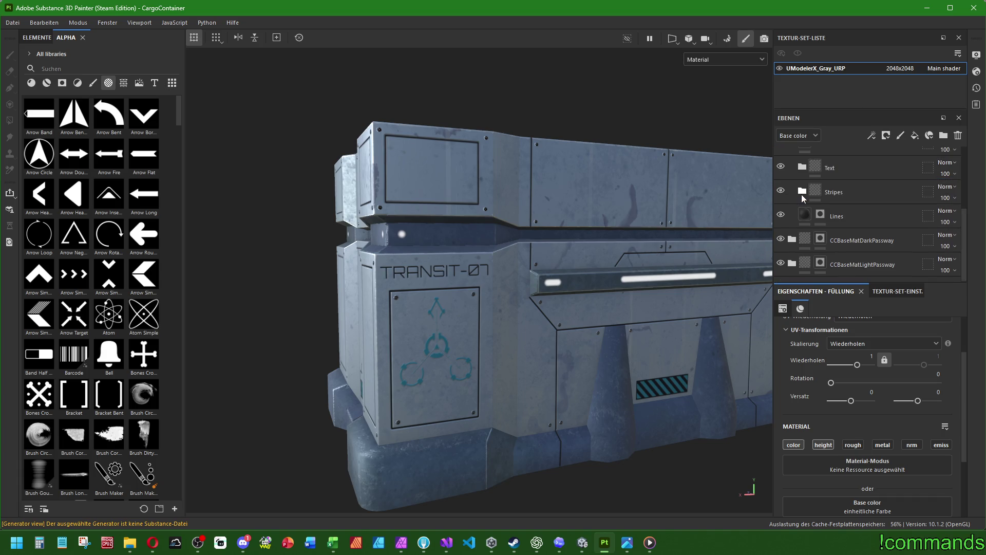
scroll(804, 197, down, 5)
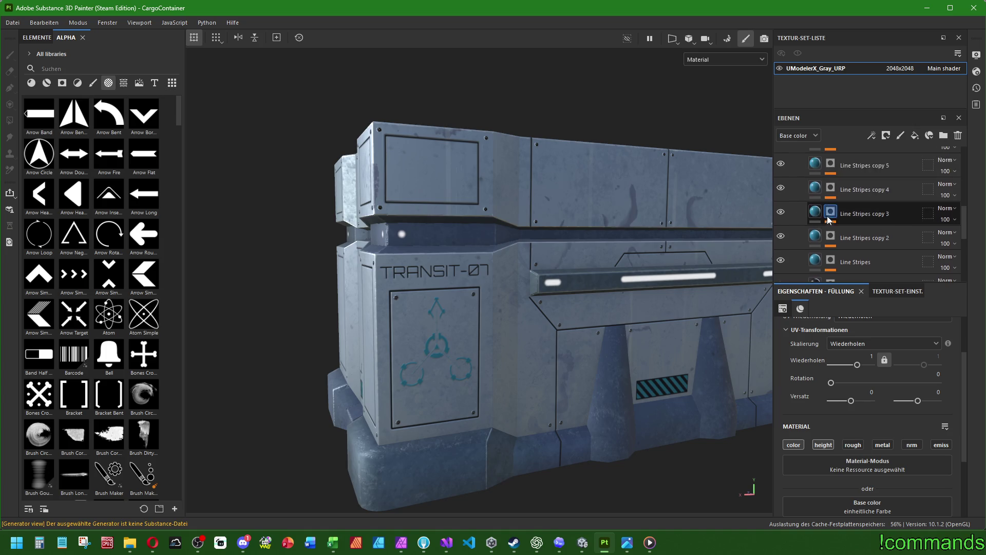
right_click(816, 188)
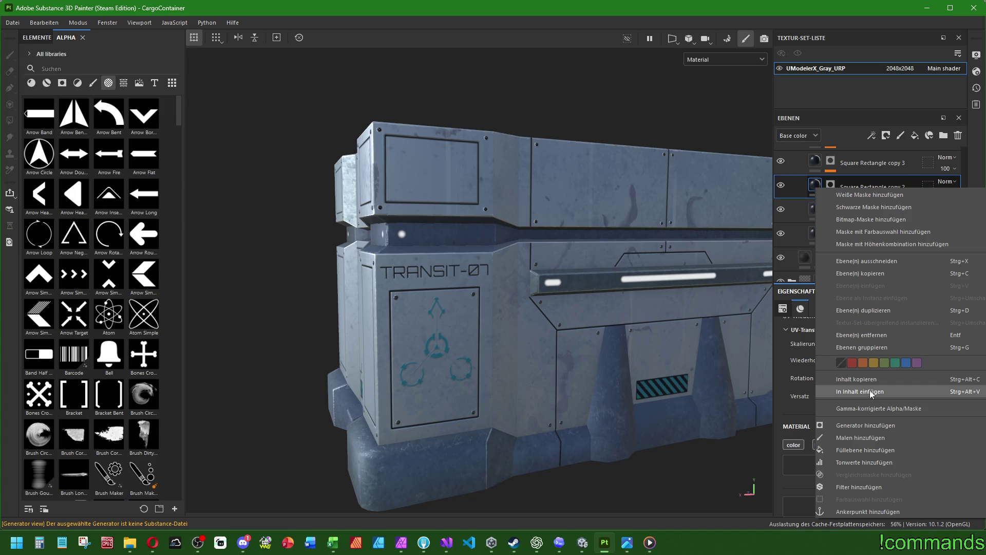
click(862, 378)
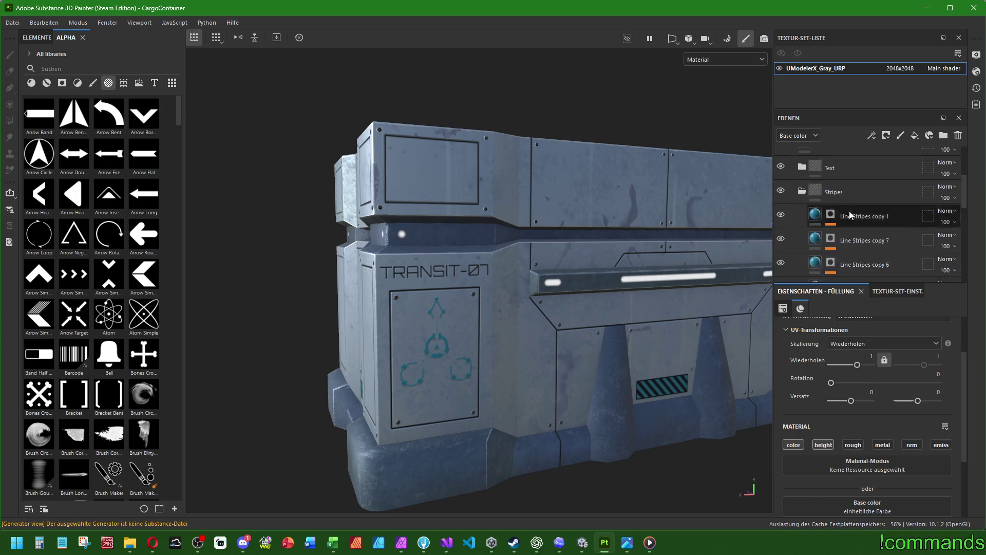
scroll(812, 171, up, 8)
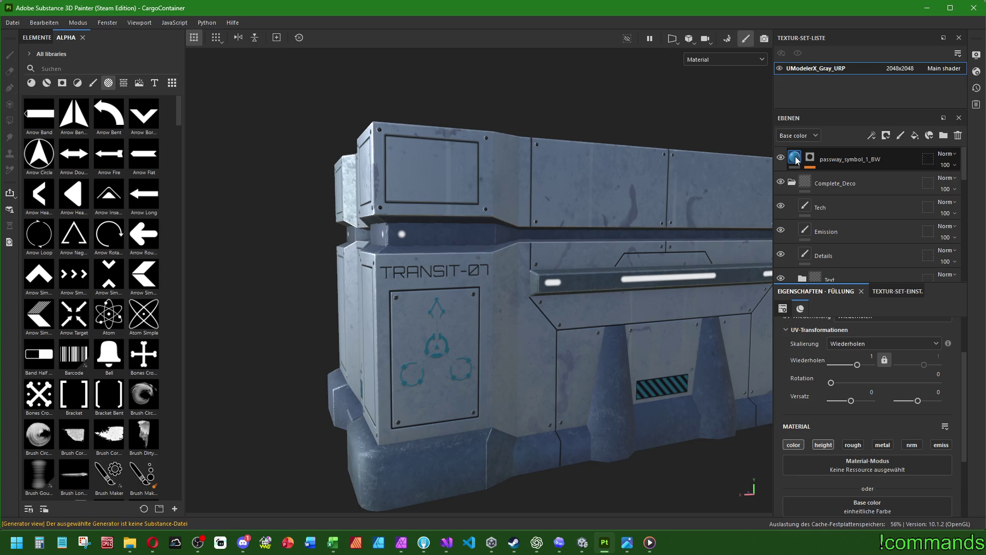
right_click(798, 161)
Paste the copied Square Rectangle contents into the passway symbol layer, undoing a trial height of 1
click(794, 378)
scroll(637, 353, down, 5)
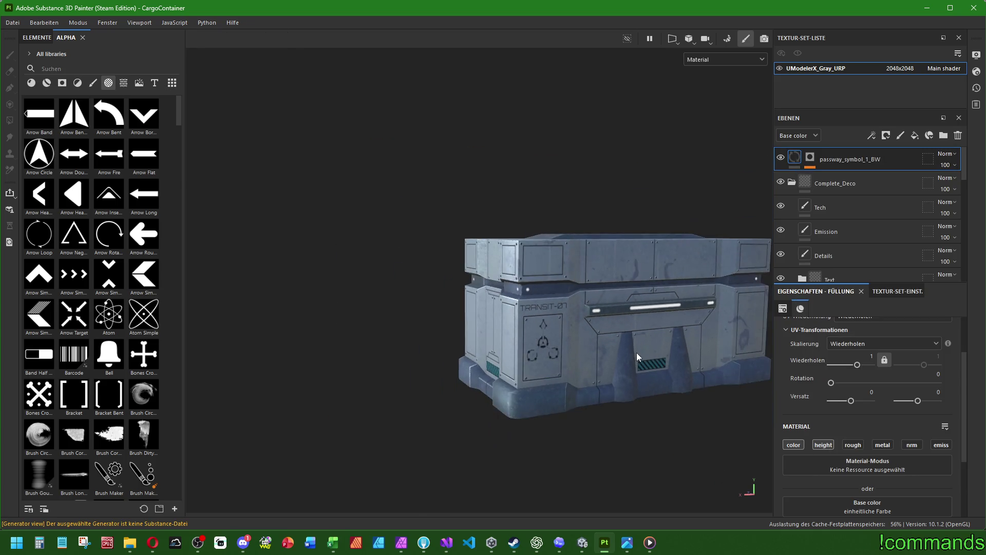
mouse_move(636, 352)
mouse_down()
mouse_move(452, 352)
mouse_move(626, 353)
mouse_move(401, 292)
mouse_move(341, 292)
mouse_move(331, 315)
mouse_move(387, 295)
mouse_move(433, 327)
mouse_up()
scroll(626, 353, up, 10)
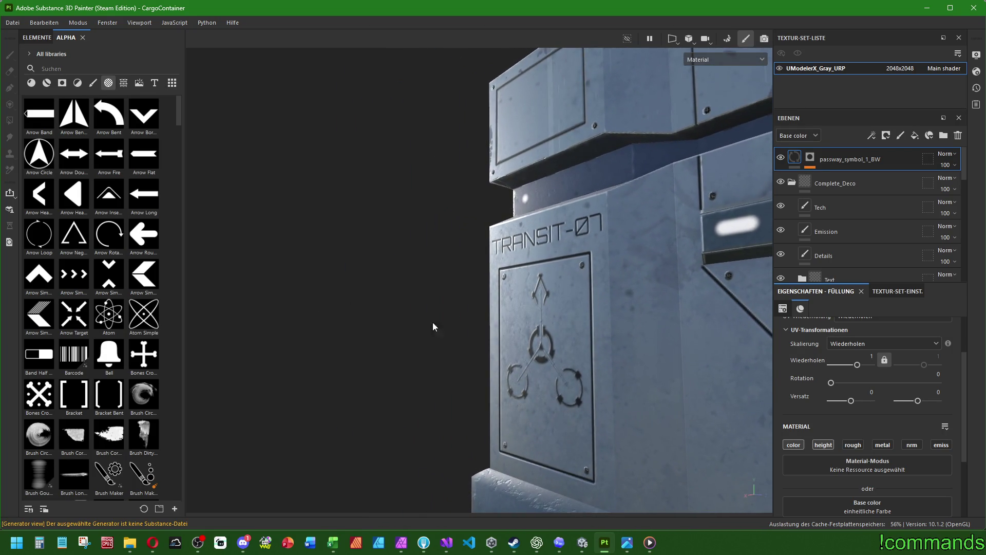
scroll(812, 329, up, 3)
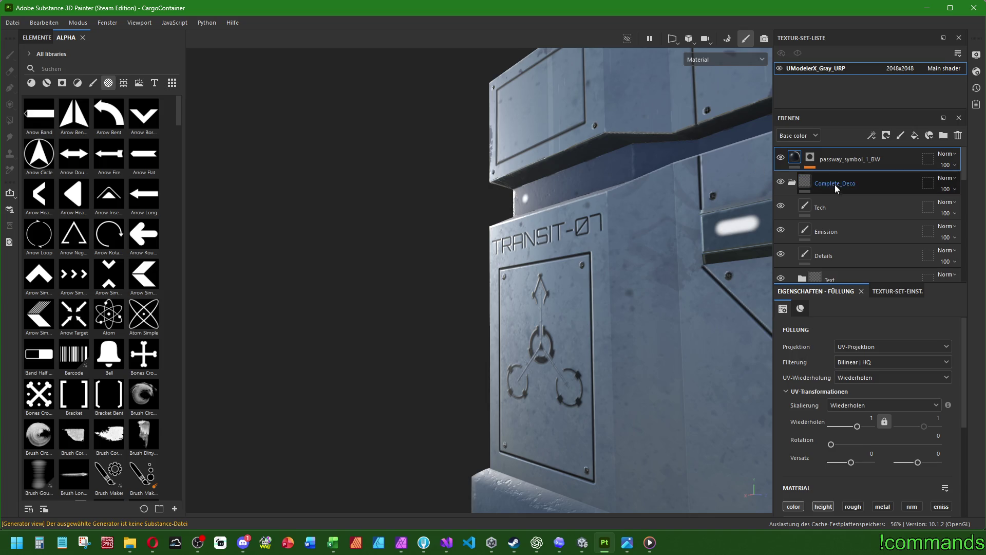
scroll(798, 396, down, 5)
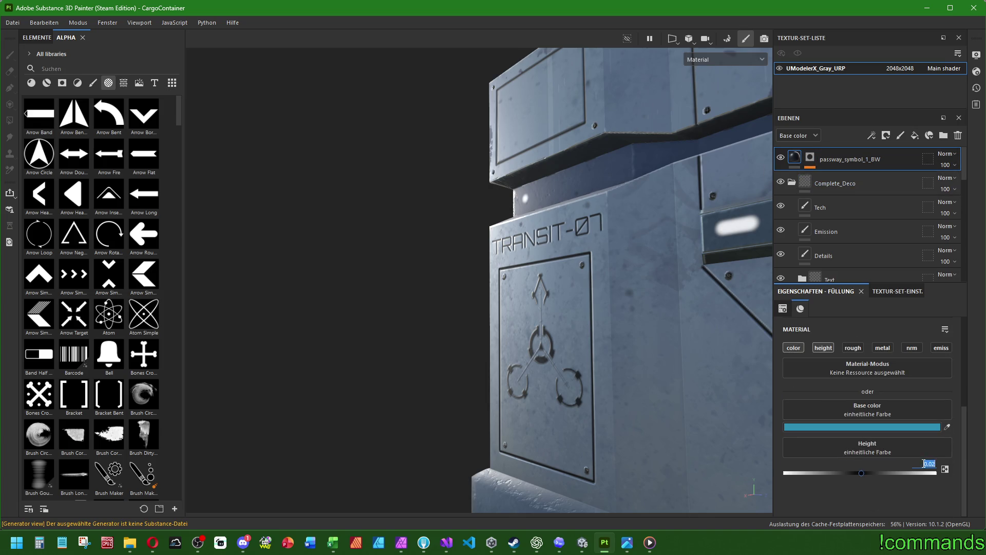
scroll(618, 363, down, 5)
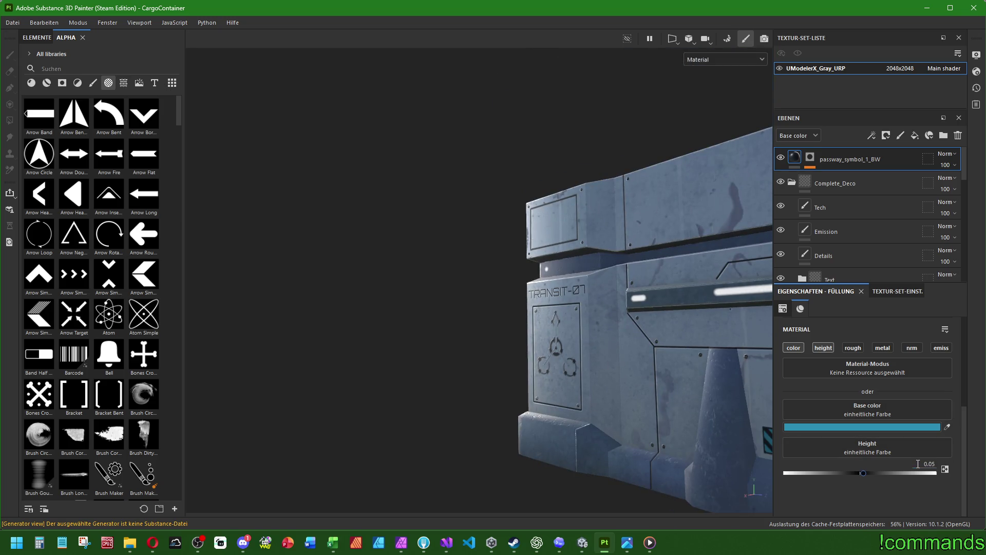
scroll(595, 395, up, 5)
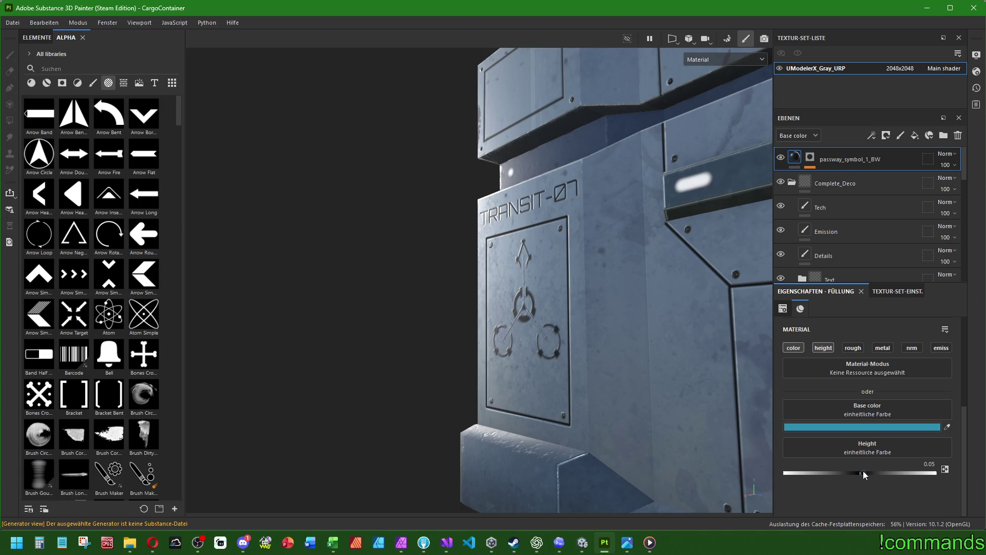
drag(864, 472, 934, 473)
key(ctrl+z)
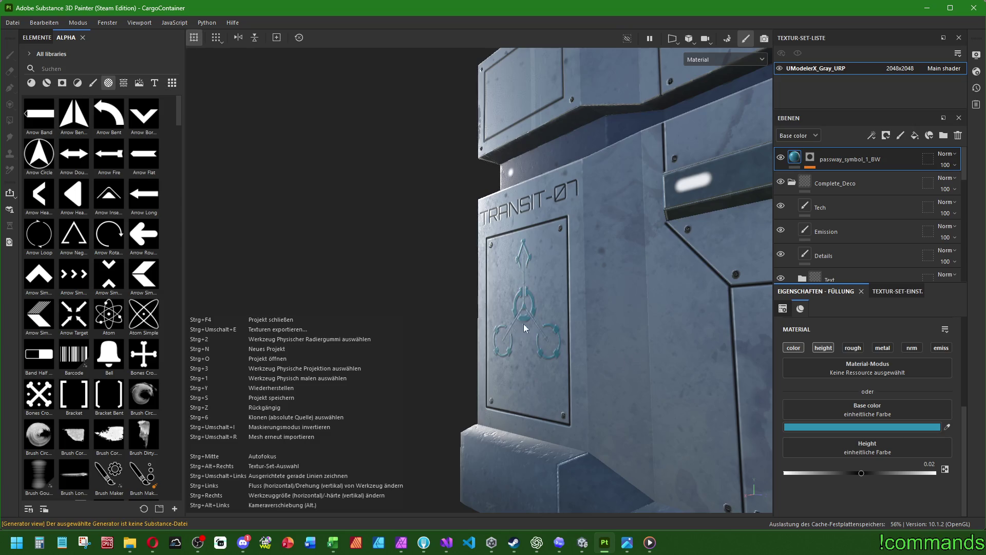
Replace the teal fill with dark navy, keep height at 0.025, and view the container front
right_click(795, 160)
click(833, 363)
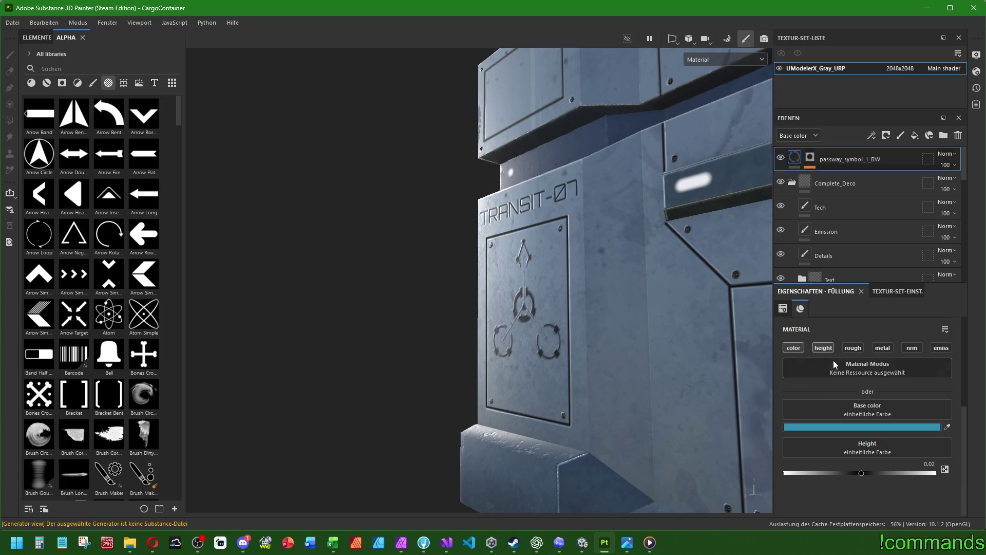
click(814, 160)
click(795, 157)
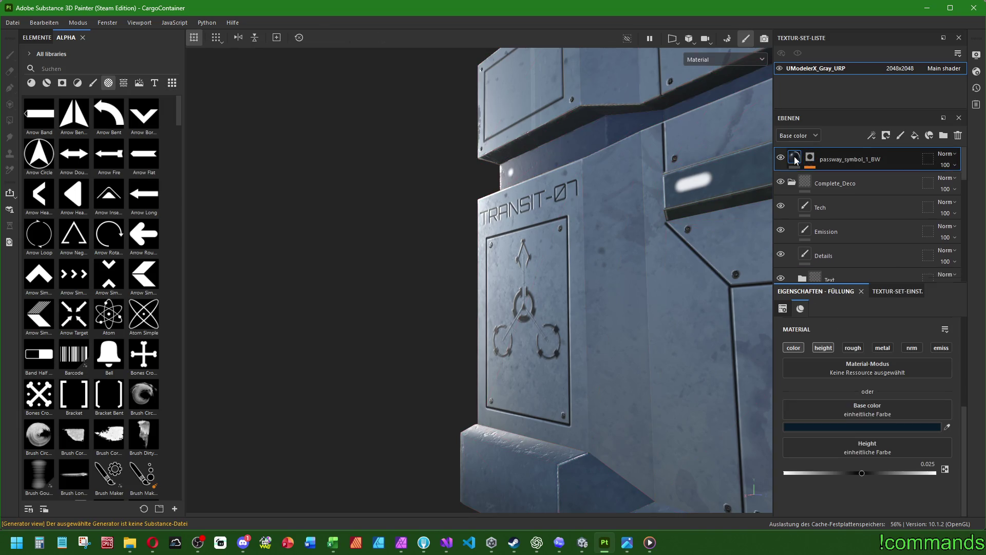
drag(864, 476, 909, 476)
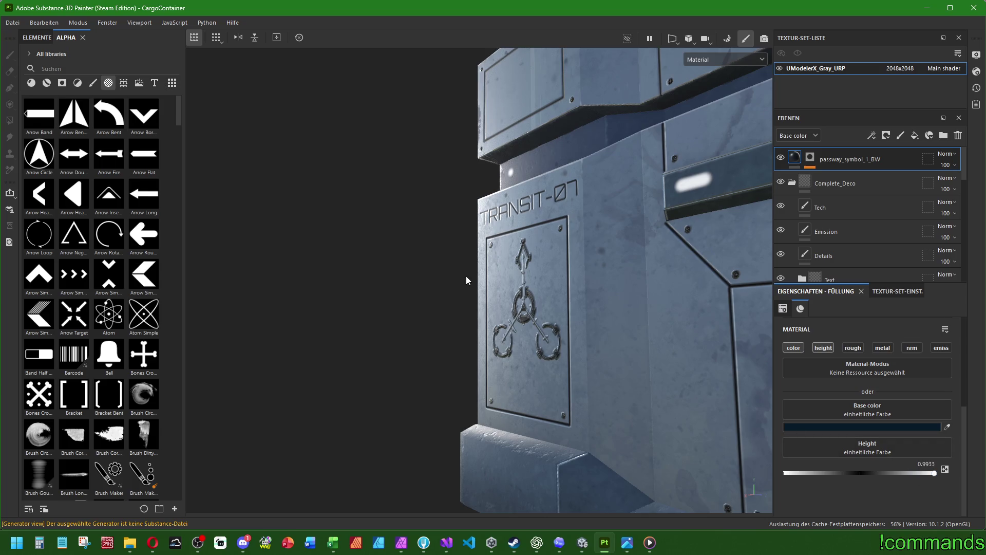
key(ctrl+z)
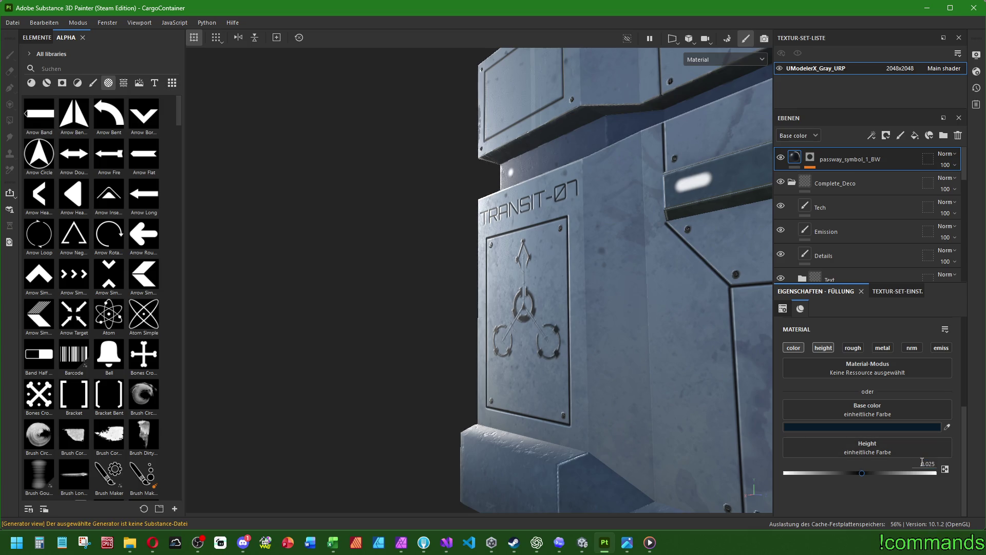
scroll(591, 334, down, 5)
drag(590, 334, 599, 374)
mouse_move(532, 375)
mouse_down()
mouse_move(521, 366)
mouse_move(549, 362)
mouse_move(512, 377)
mouse_move(636, 306)
mouse_move(555, 293)
mouse_move(535, 213)
mouse_move(457, 321)
mouse_move(511, 305)
mouse_up()
drag(576, 355, 545, 334)
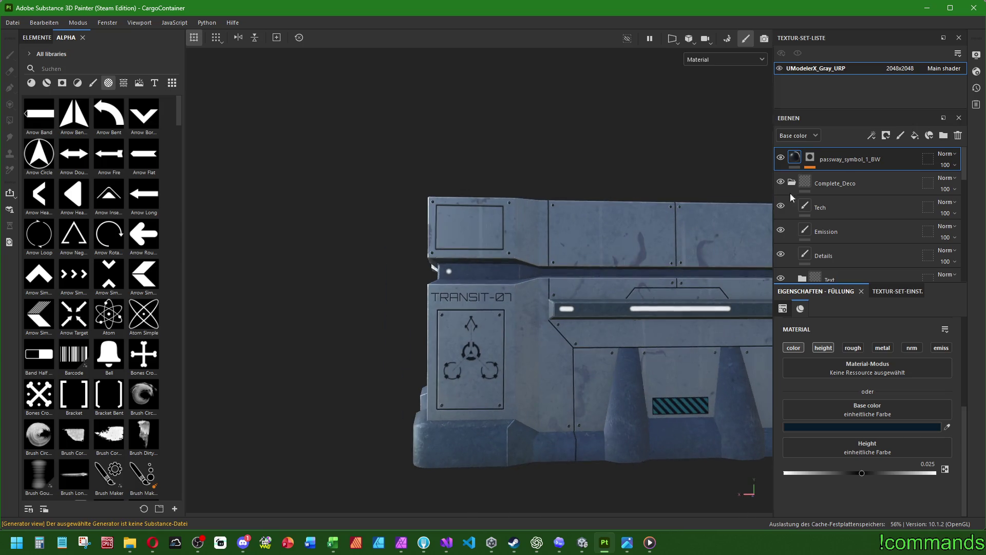
Nudge the original passway symbol's projection slightly down its panel
click(810, 157)
scroll(460, 334, up, 3)
drag(476, 335, 476, 352)
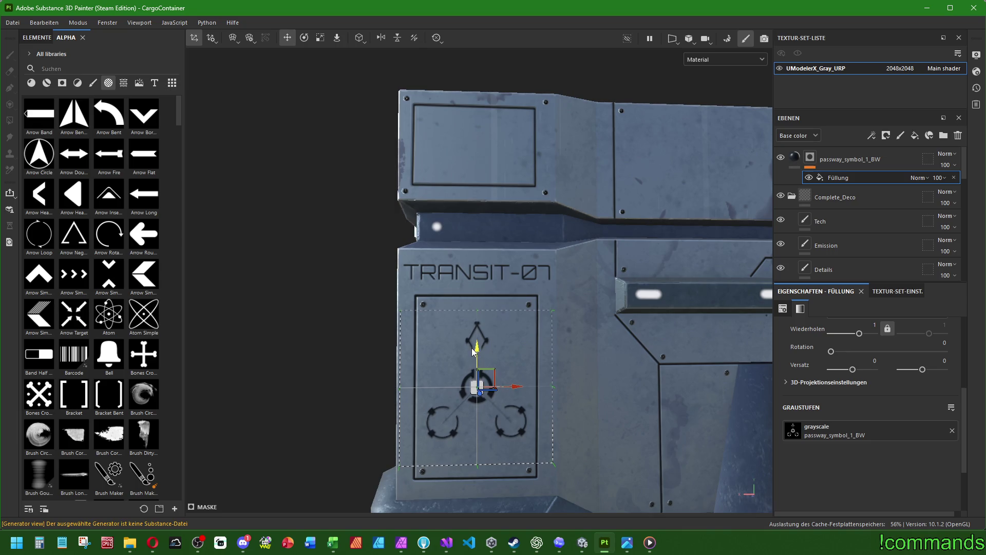
scroll(475, 352, down, 3)
Duplicate the passway symbol layer and rotate the copy's projection on the container
click(853, 161)
key(4)
key(ctrl+d)
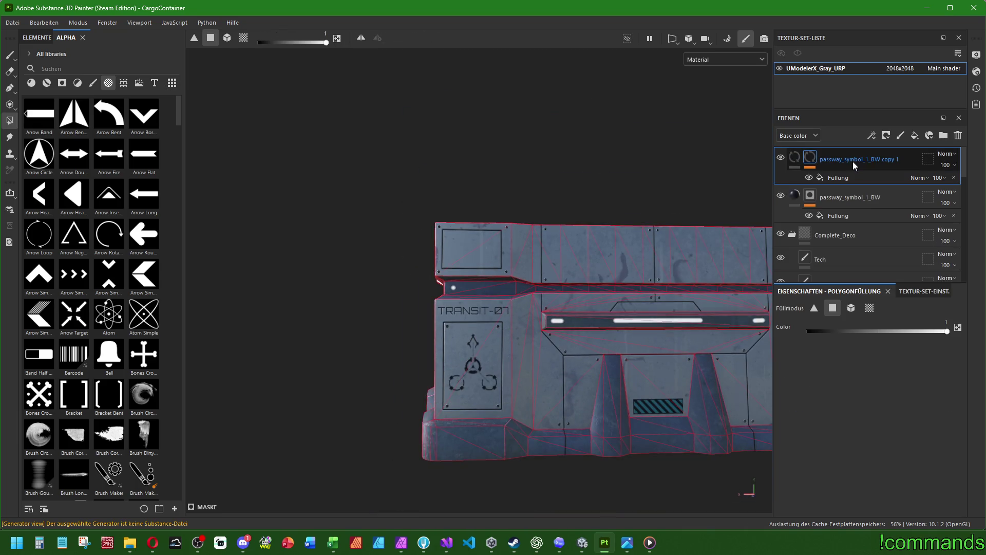
click(848, 176)
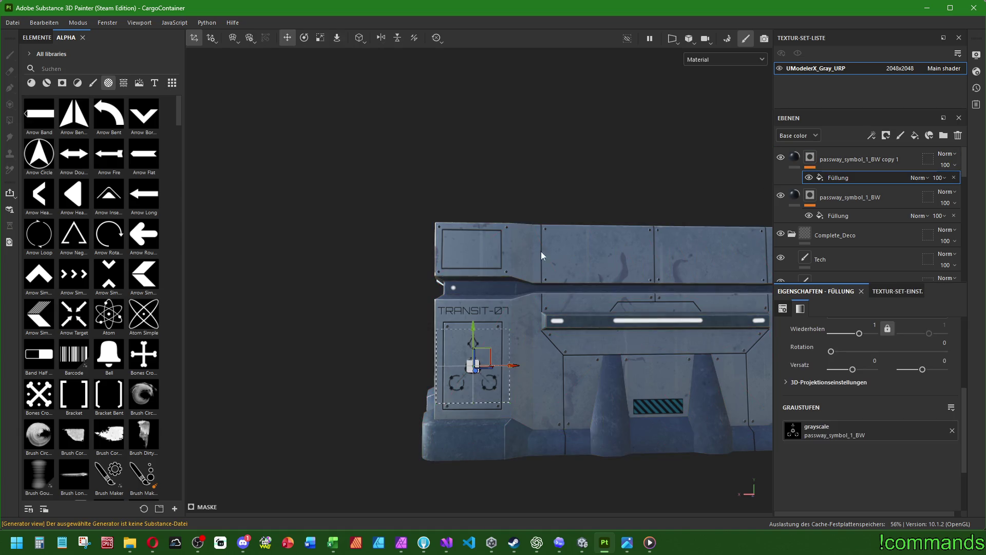
drag(541, 252, 295, 54)
key(e)
drag(496, 216, 492, 286)
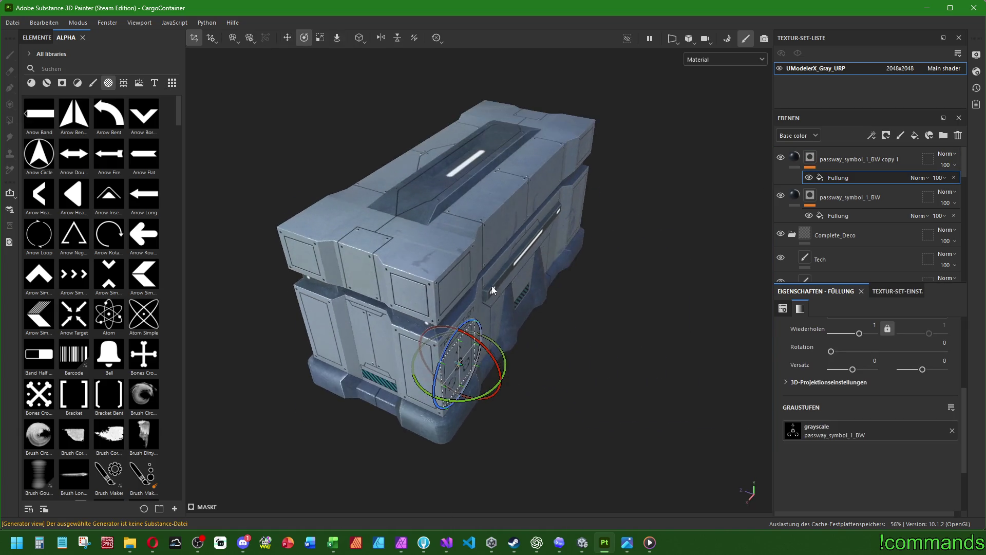
mouse_move(502, 352)
mouse_down()
mouse_move(519, 378)
mouse_move(571, 393)
mouse_move(554, 347)
mouse_move(480, 285)
mouse_move(495, 287)
mouse_move(493, 277)
mouse_up()
Move the copied symbol onto the other end's panel and rotate it flat
click(286, 41)
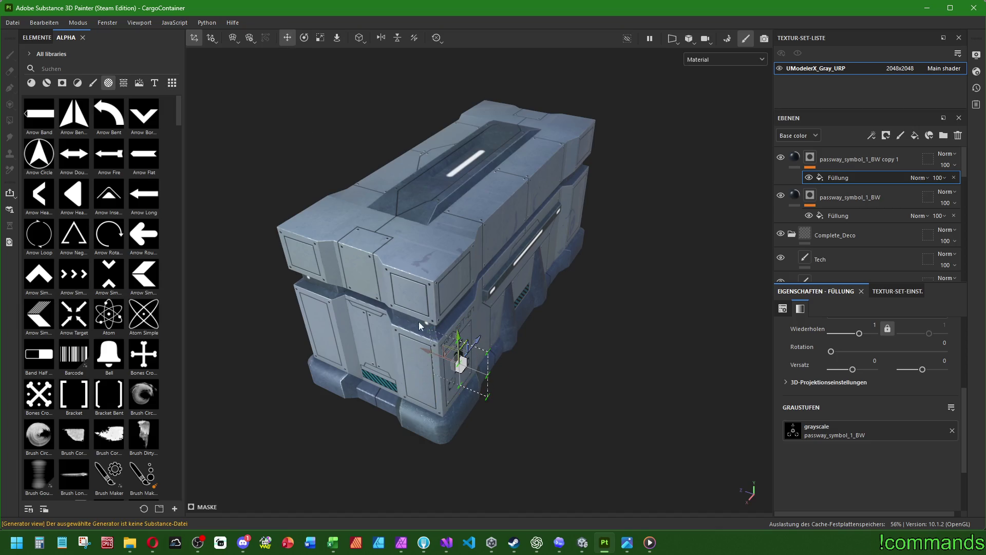
mouse_move(418, 321)
mouse_down()
mouse_move(513, 322)
mouse_move(476, 337)
mouse_up()
mouse_move(392, 345)
mouse_down()
mouse_move(434, 352)
mouse_move(692, 289)
mouse_move(534, 360)
mouse_up()
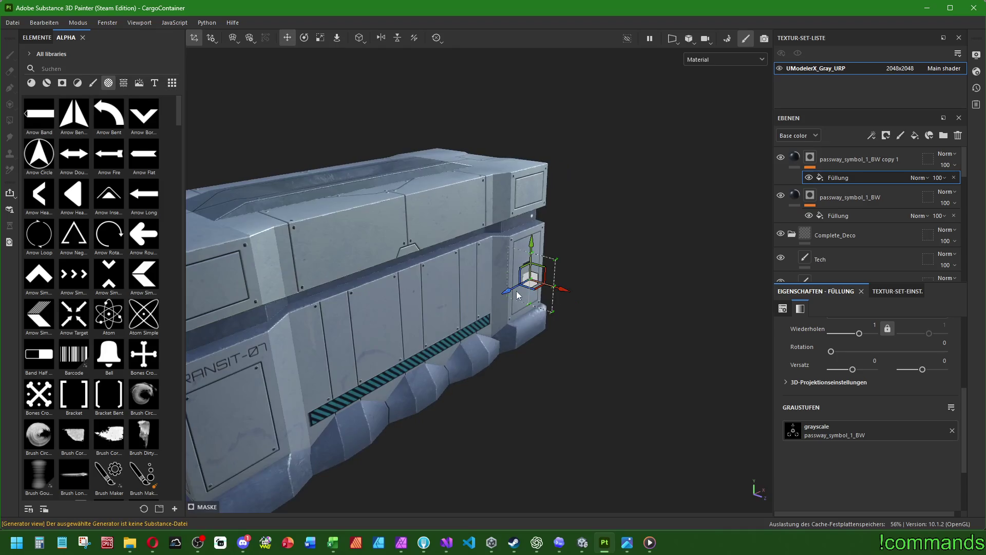
mouse_move(406, 342)
mouse_down()
mouse_move(356, 356)
mouse_move(187, 461)
mouse_move(529, 368)
mouse_move(292, 62)
mouse_up()
key(e)
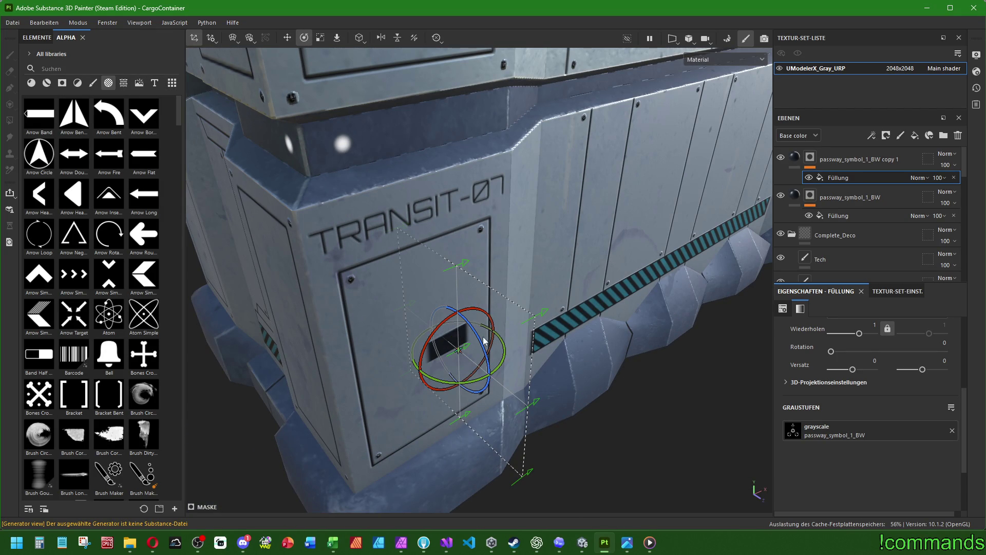
drag(440, 385, 532, 398)
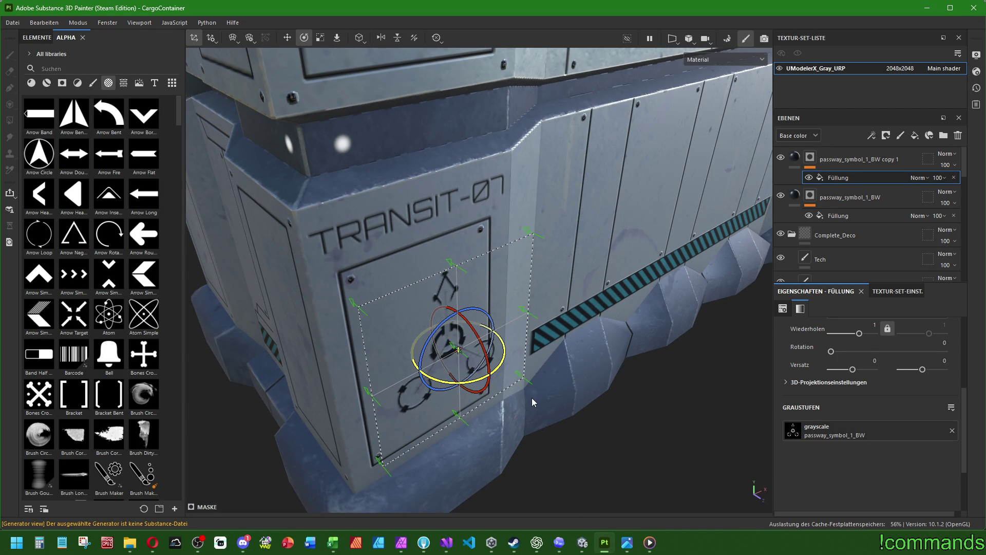
Nudge the copied symbol up on the panel, then frame the whole crate
key(w)
drag(547, 282, 431, 292)
drag(387, 253, 388, 245)
key(f)
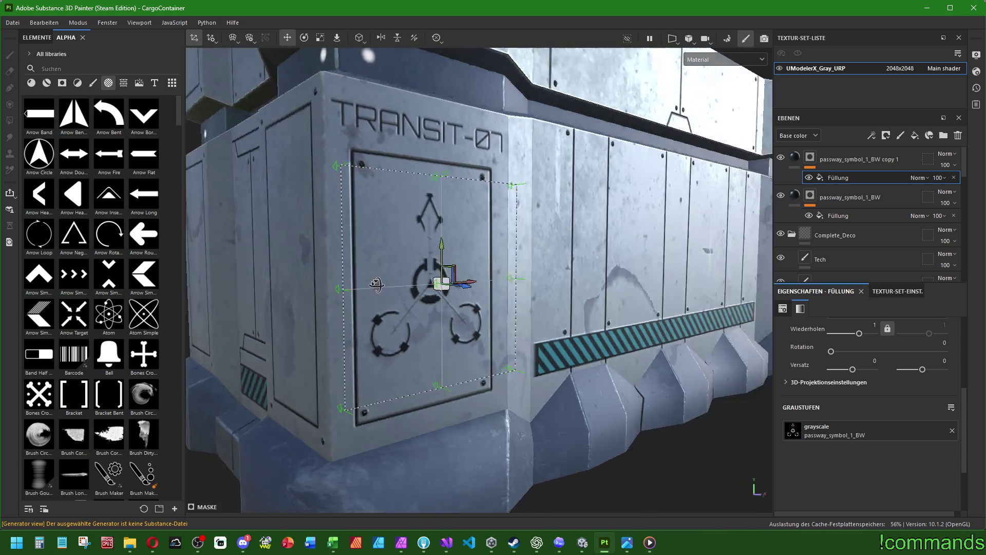
key(4)
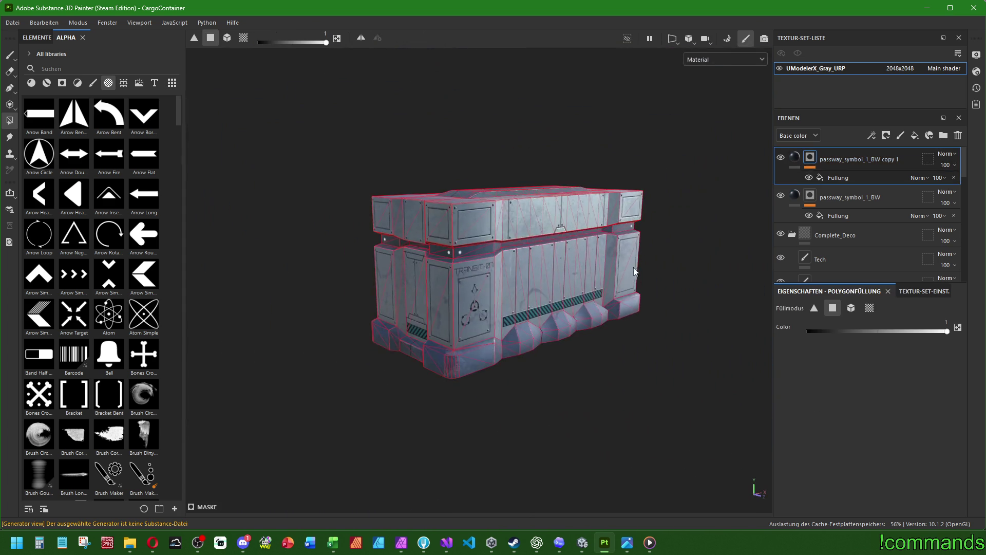
drag(635, 272, 591, 274)
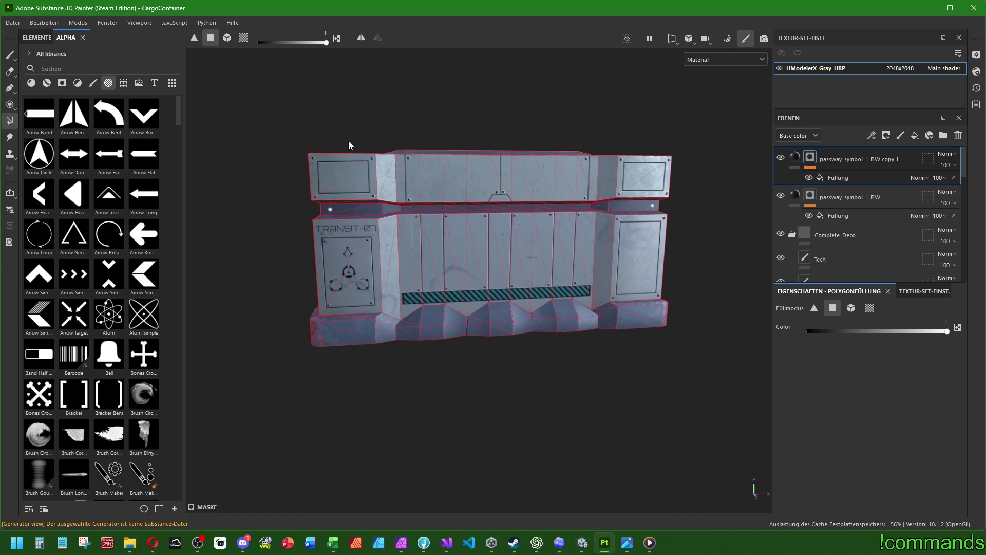
click(9, 55)
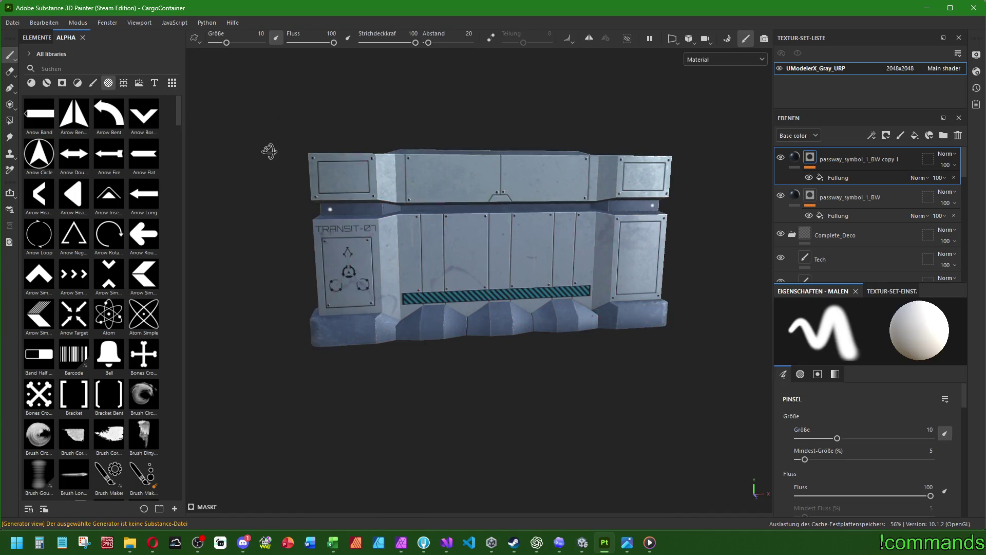
drag(264, 150, 401, 207)
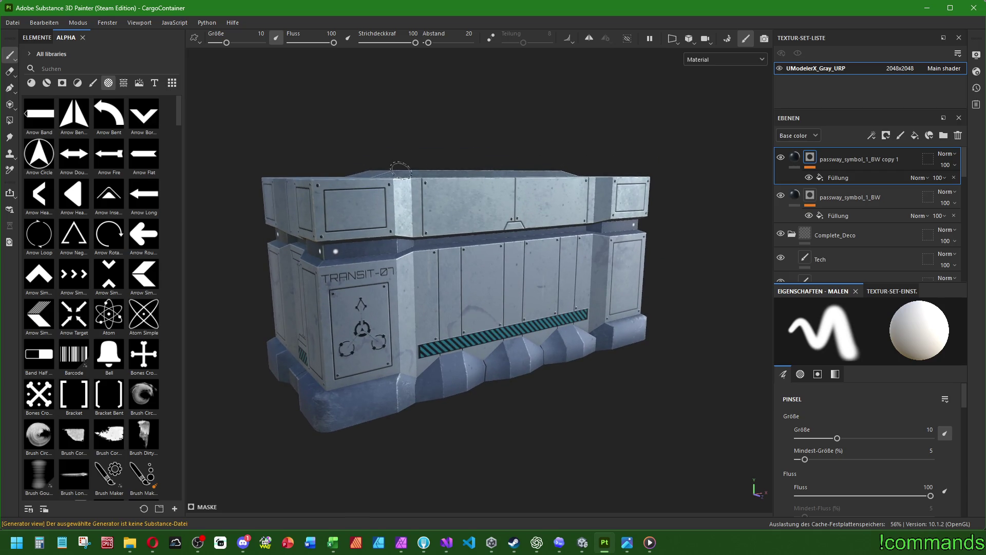
drag(466, 220, 523, 302)
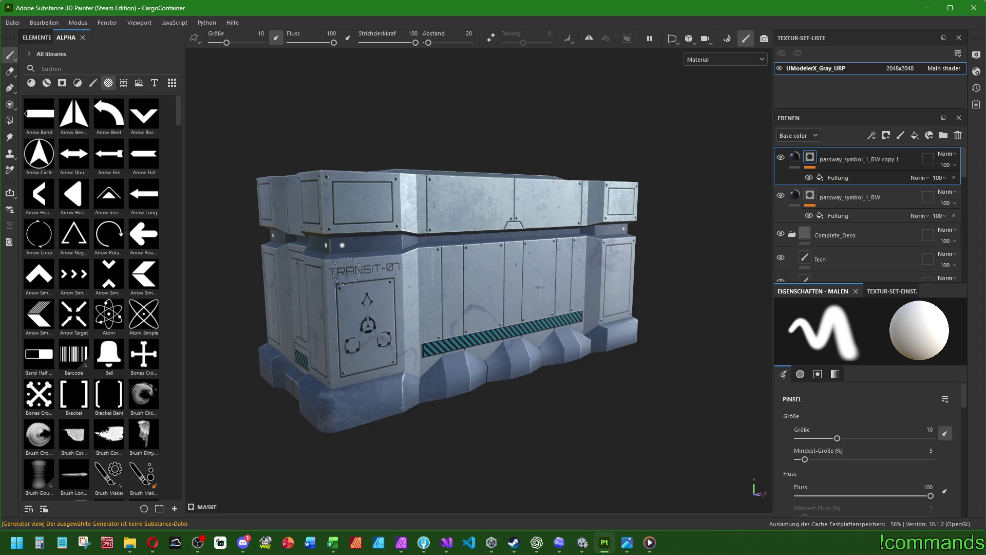
scroll(323, 271, up, 5)
scroll(355, 294, down, 6)
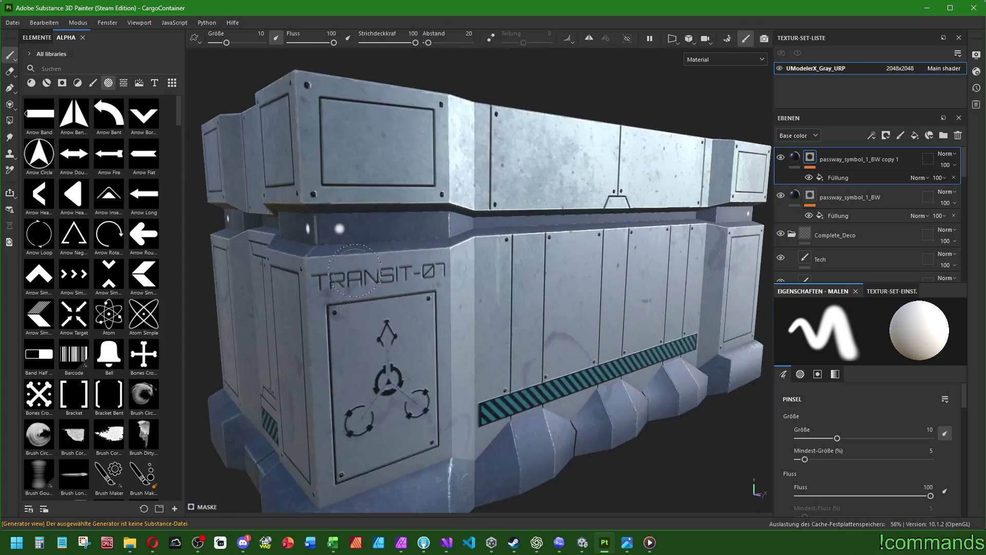
drag(324, 310, 518, 308)
scroll(636, 270, down, 5)
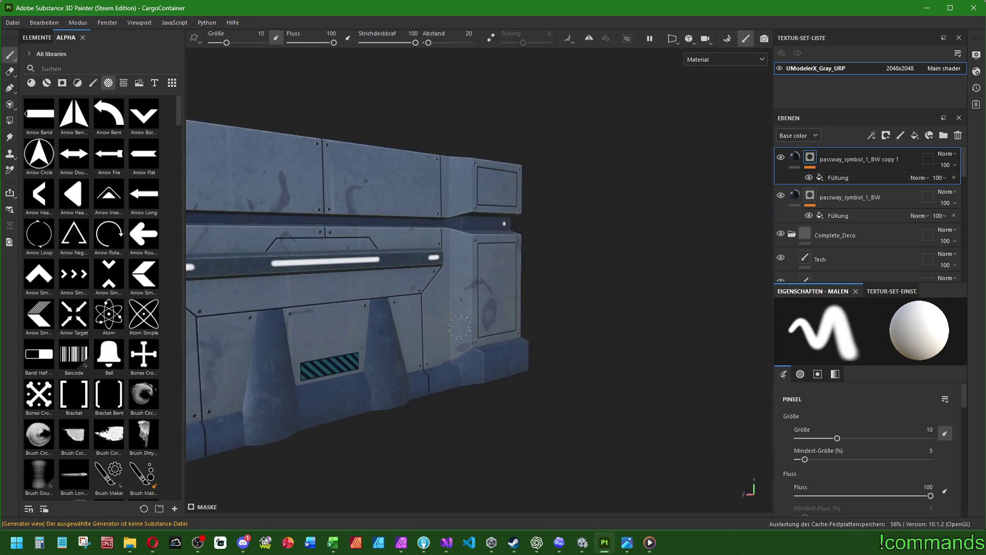
mouse_move(637, 271)
mouse_down()
mouse_move(494, 378)
mouse_move(518, 374)
mouse_up()
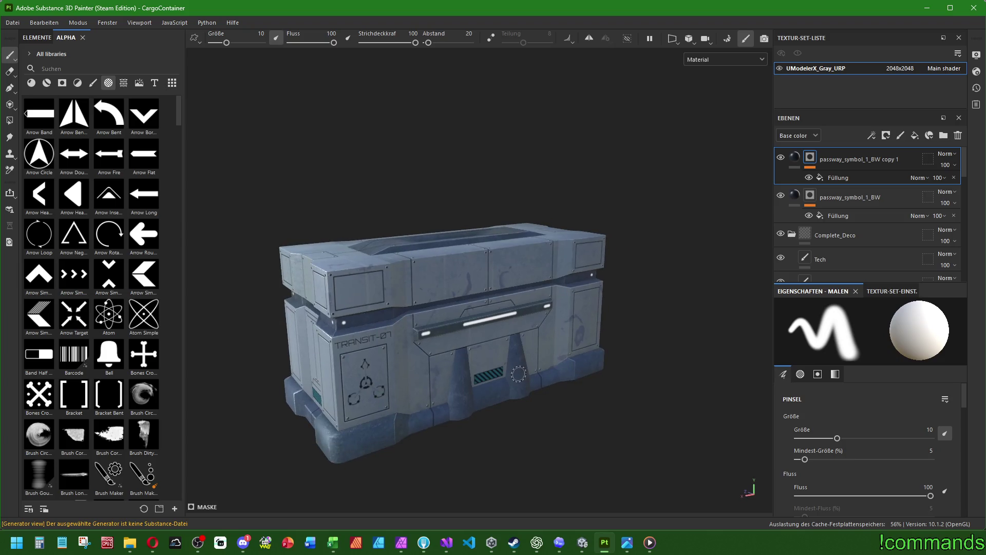
scroll(519, 375, up, 2)
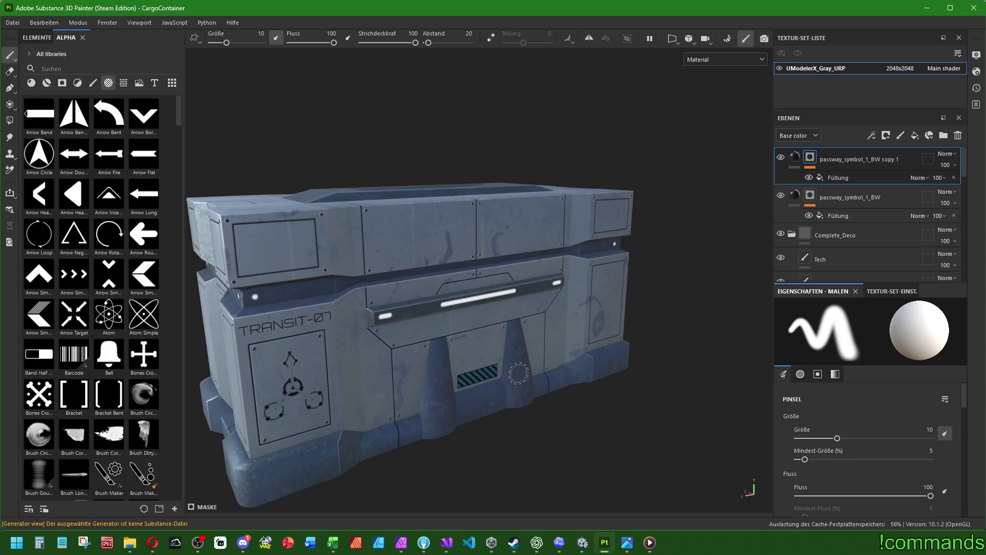
mouse_move(535, 379)
mouse_down()
mouse_move(565, 375)
mouse_move(471, 372)
mouse_up()
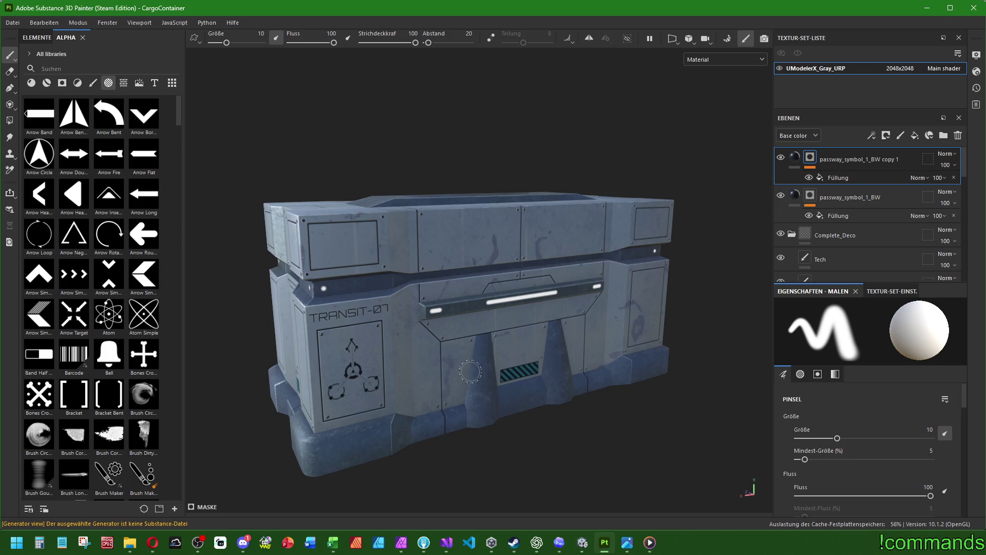
scroll(470, 371, up, 5)
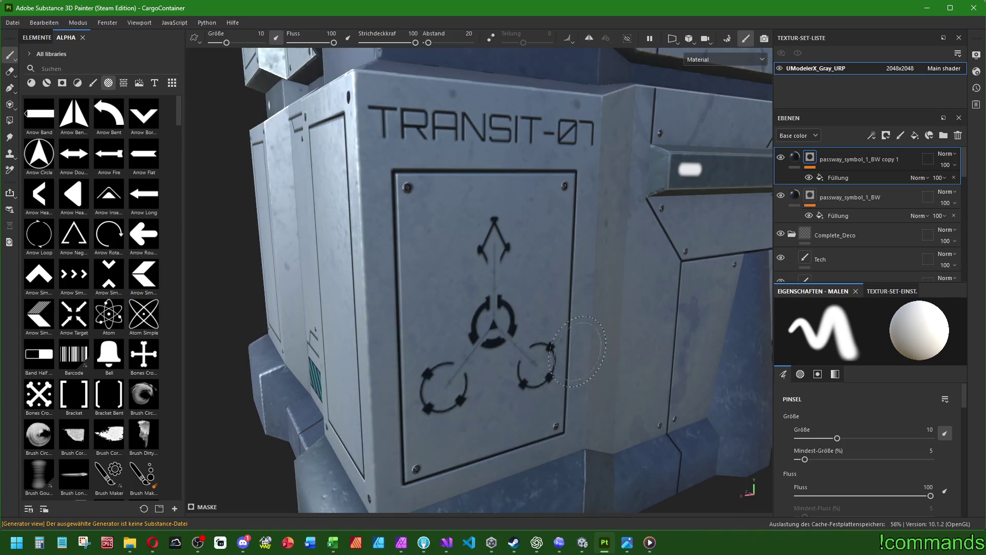
mouse_move(663, 354)
alt+mouse_down()
mouse_move(560, 324)
mouse_move(451, 319)
mouse_move(447, 345)
mouse_move(552, 343)
mouse_move(632, 326)
mouse_move(663, 355)
mouse_move(475, 322)
mouse_move(424, 346)
mouse_move(599, 341)
alt+mouse_up()
scroll(668, 359, down, 3)
scroll(667, 359, down, 3)
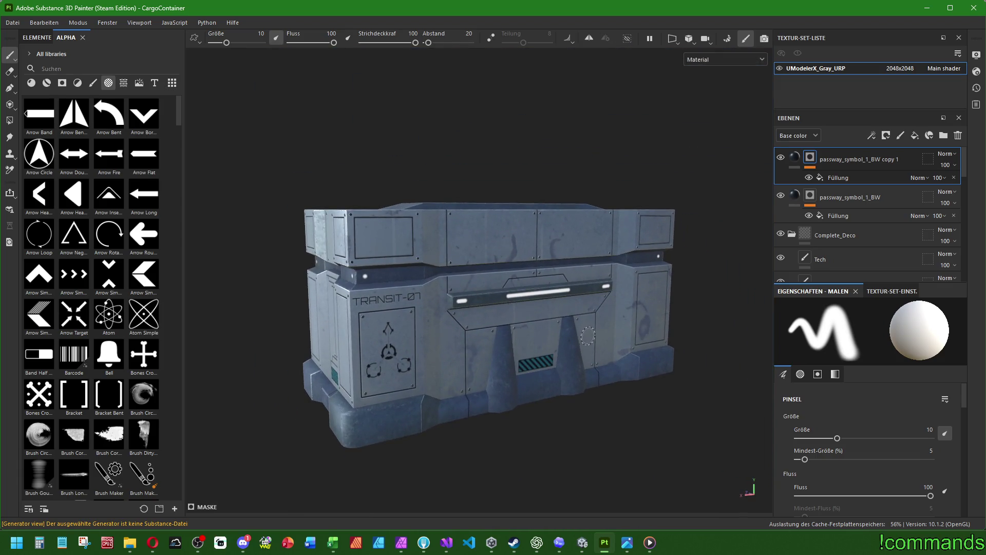
Save the project with Datei > Speichern
click(12, 23)
click(50, 114)
scroll(863, 232, down, 3)
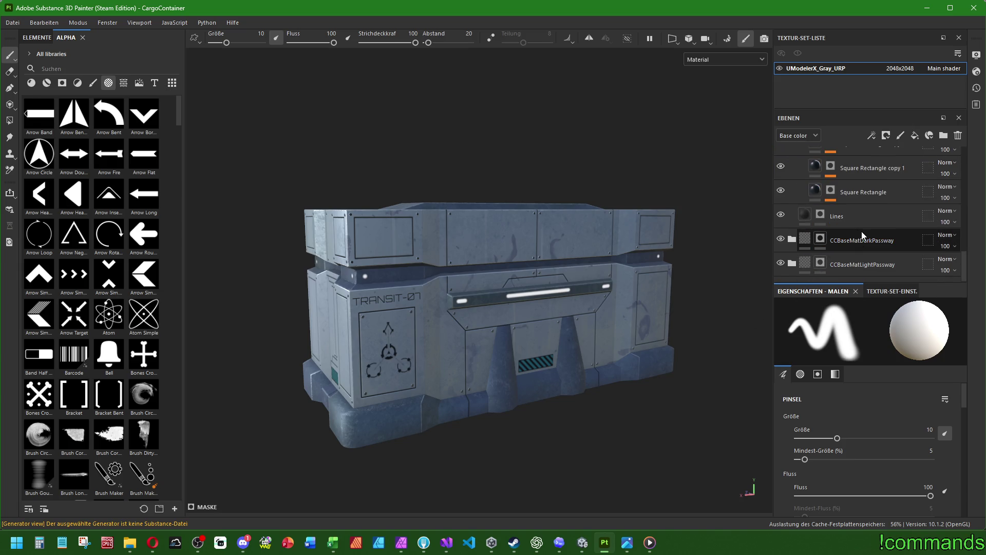
Switch the asset shelf from alphas to materials, then bring up the Datei menu
scroll(853, 235, up, 2)
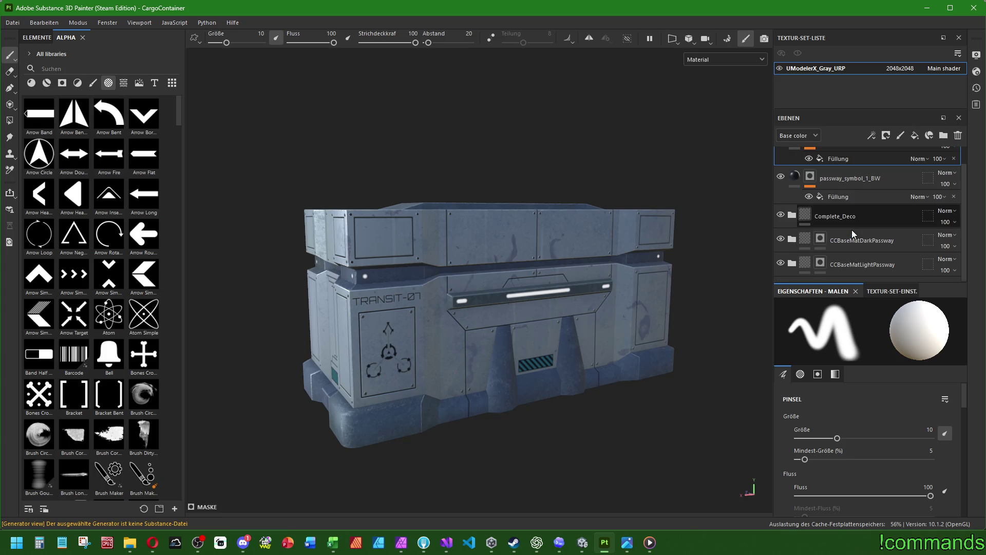
click(47, 83)
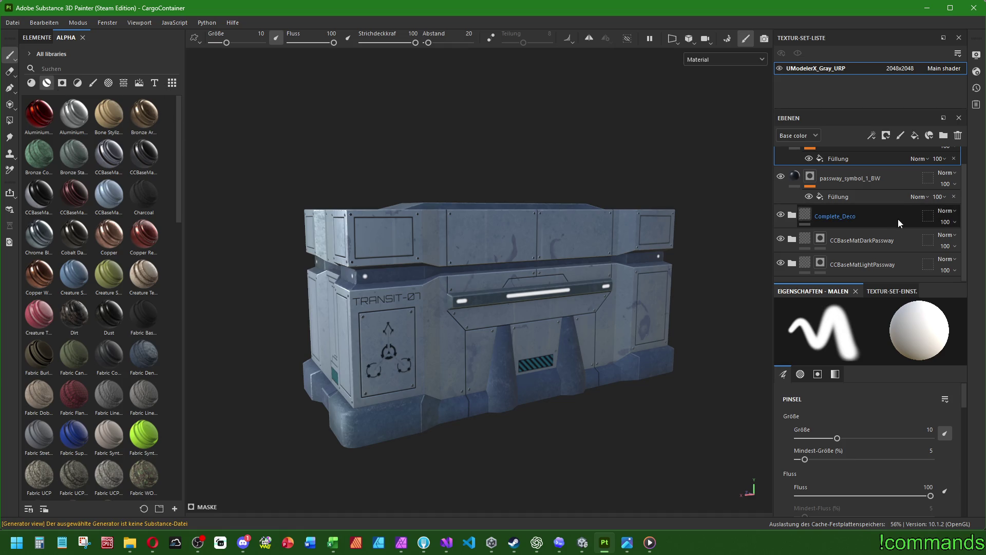
click(11, 25)
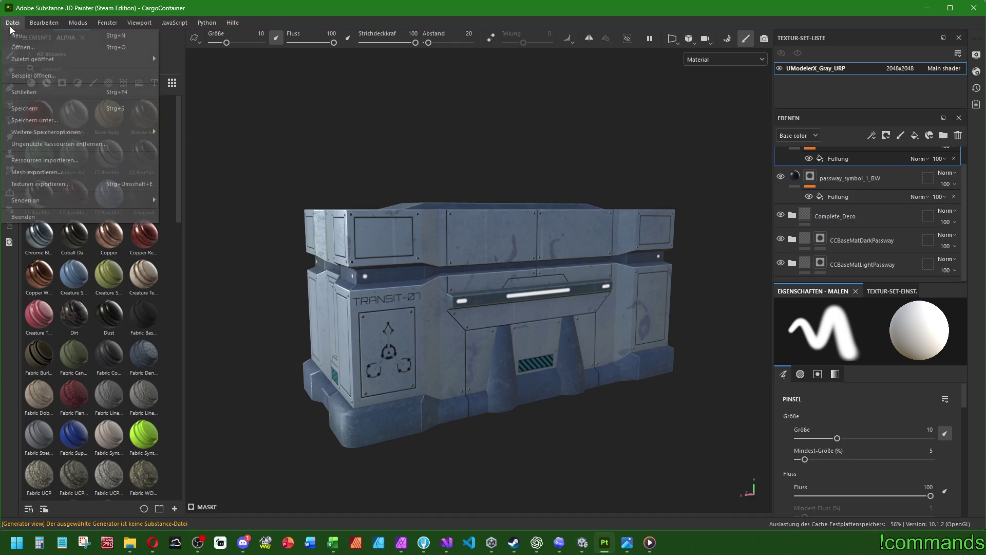
Save the project and delete the CCBaseMatLightPassway smart material from the materials shelf
click(24, 109)
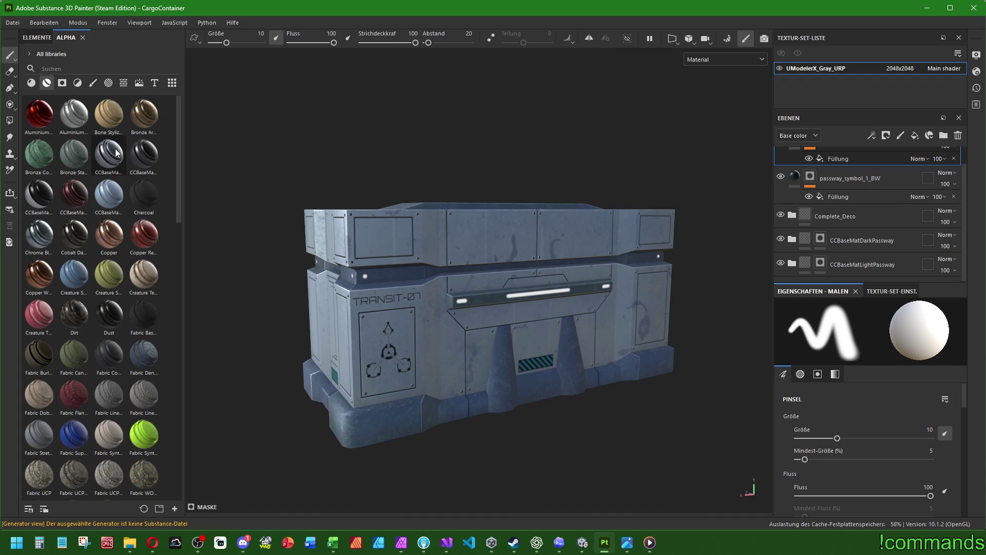
mouse_move(111, 194)
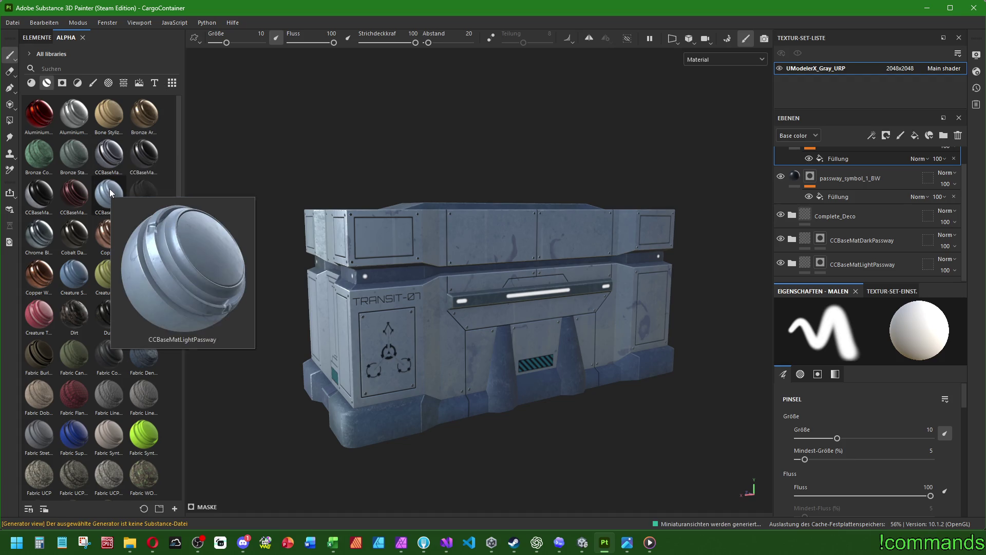
right_click(111, 193)
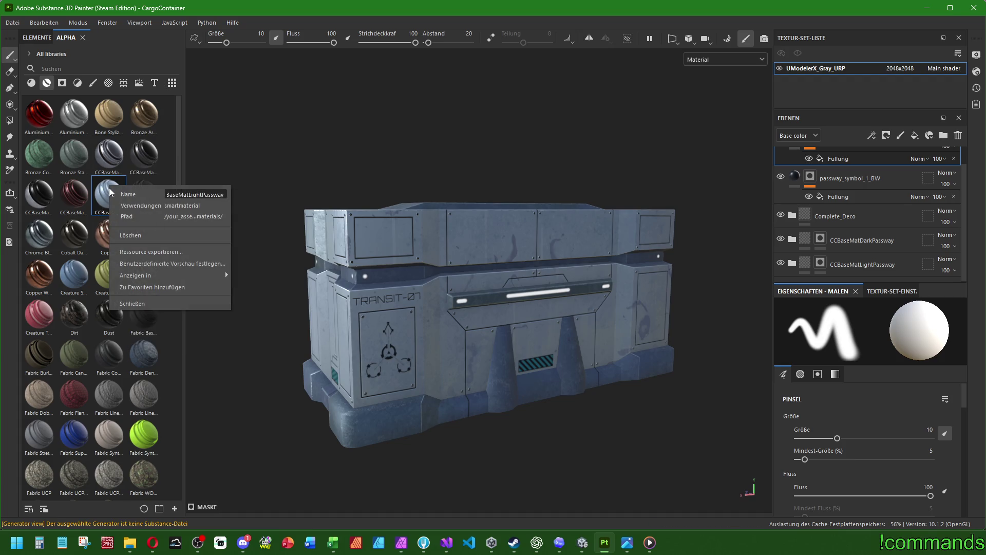
click(131, 235)
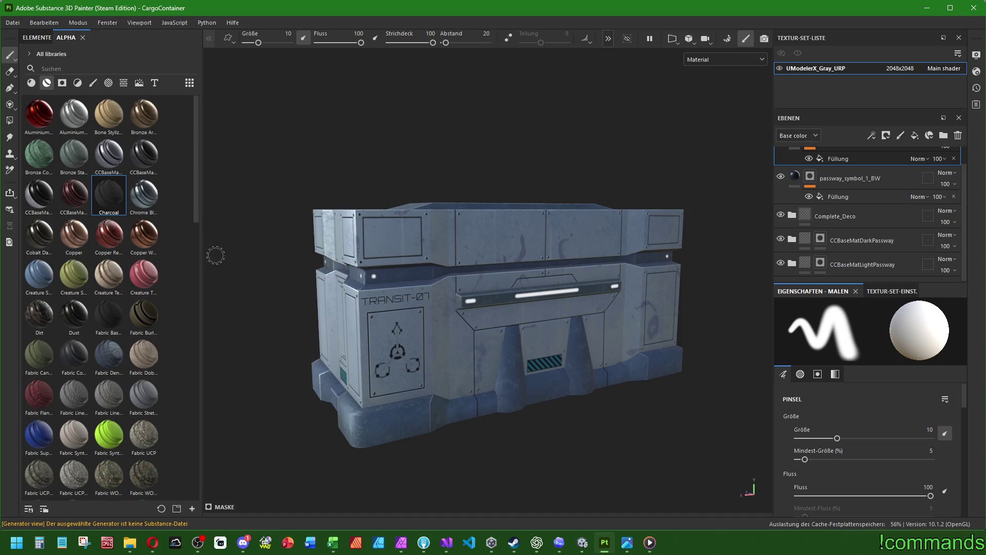
mouse_move(202, 259)
mouse_down()
mouse_move(215, 259)
mouse_move(131, 250)
mouse_move(170, 260)
mouse_move(136, 264)
mouse_up()
click(792, 263)
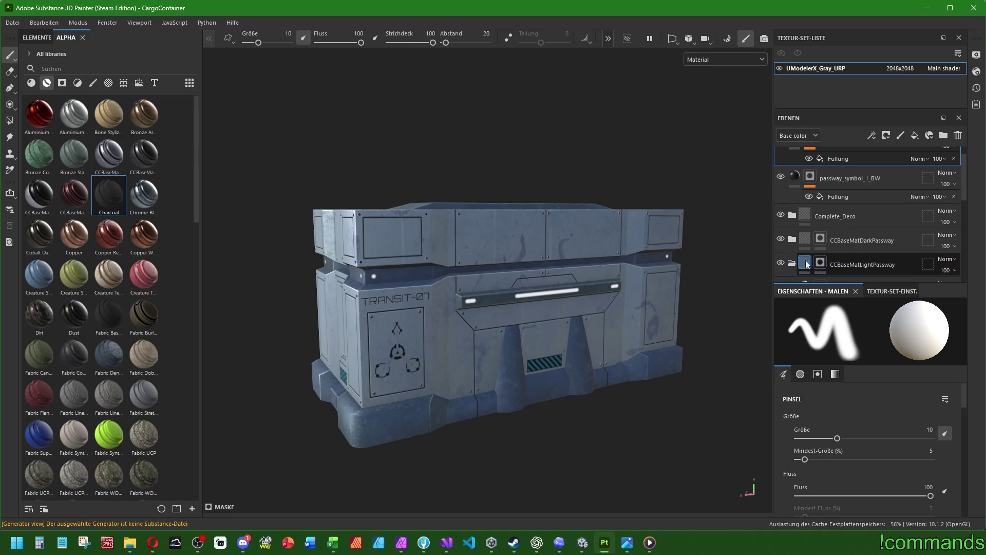
scroll(846, 243, down, 1)
click(854, 227)
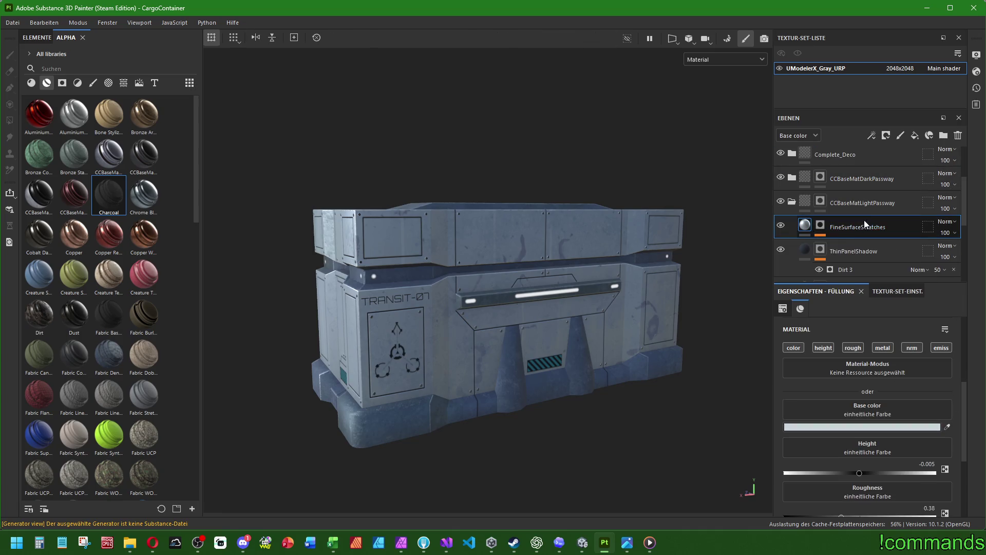
click(854, 252)
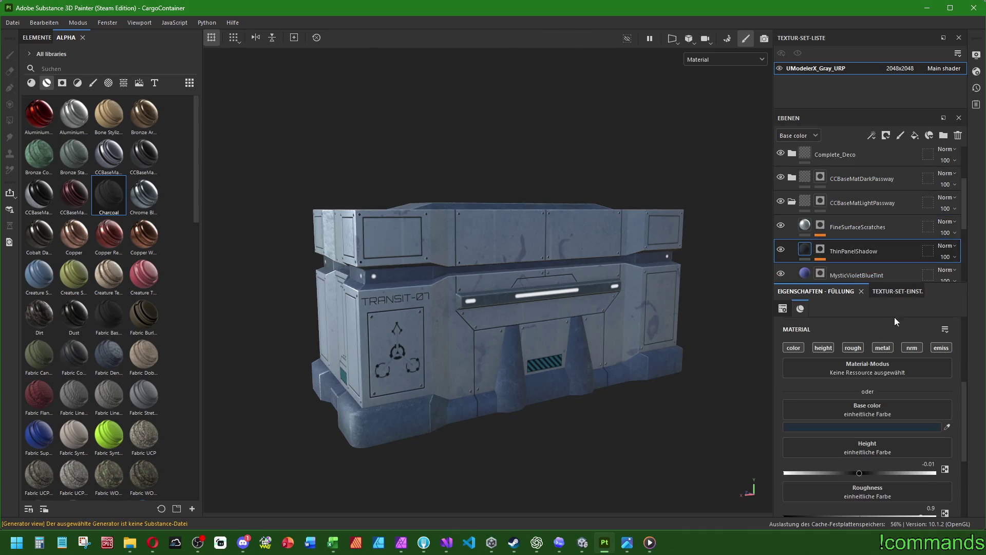
scroll(849, 211, down, 1)
click(848, 211)
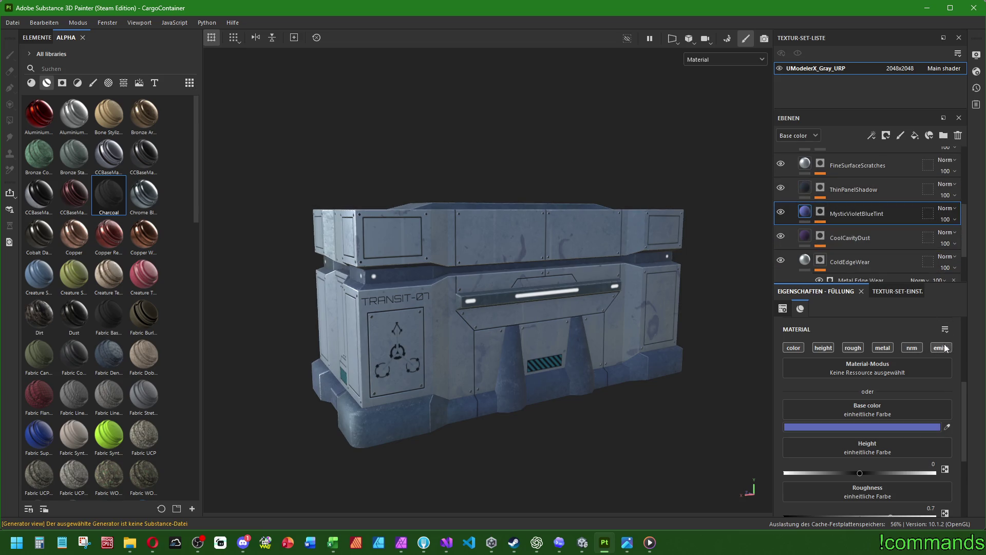
click(809, 243)
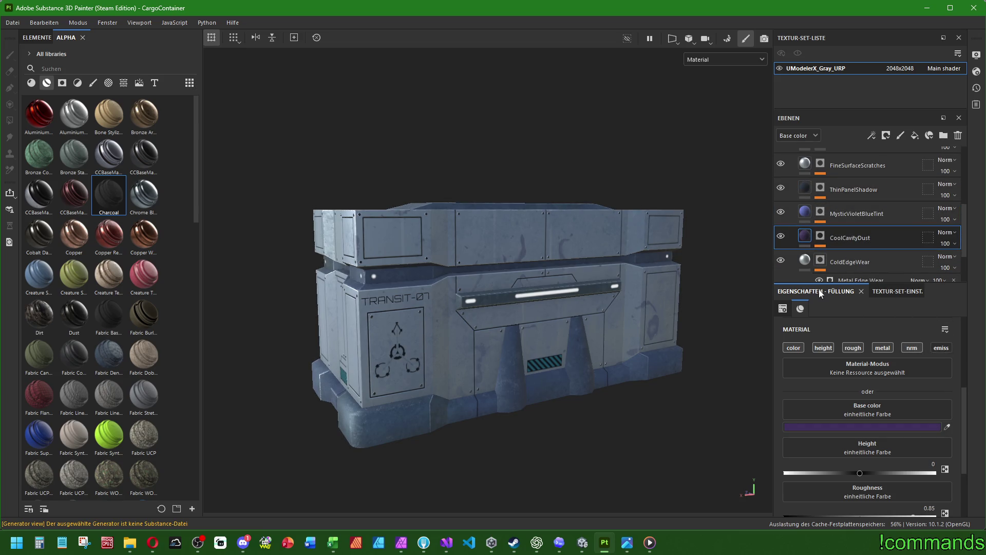
click(808, 262)
scroll(866, 241, down, 1)
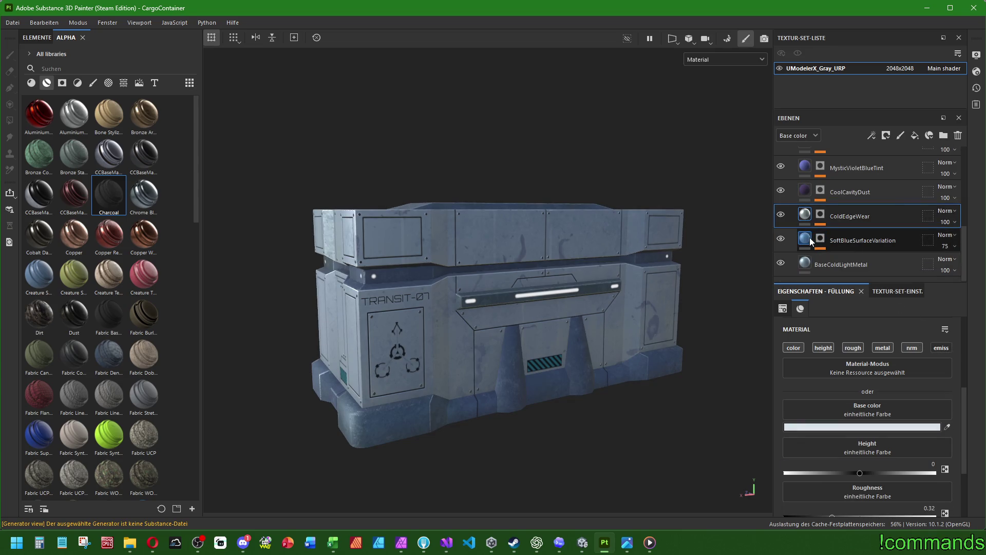
click(867, 246)
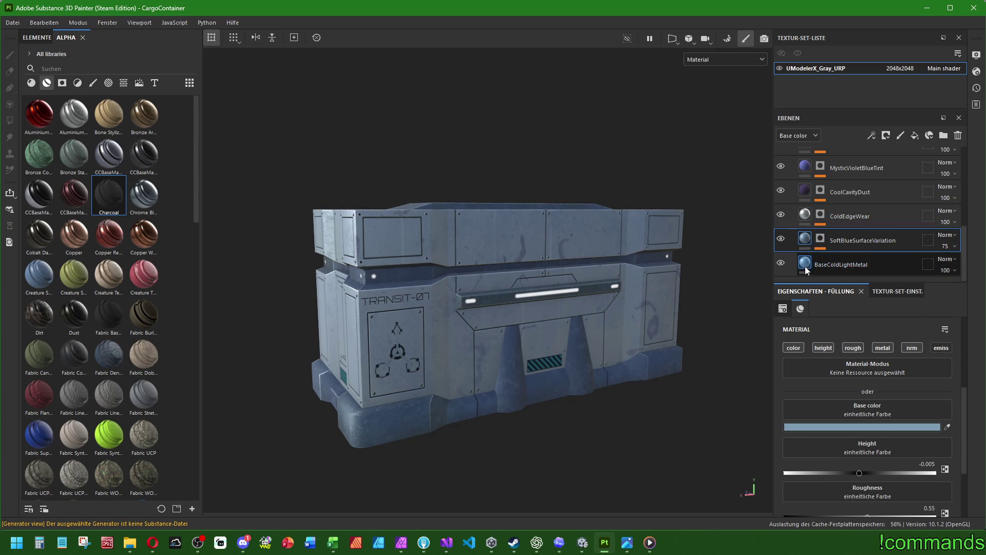
click(847, 264)
scroll(846, 195, up, 5)
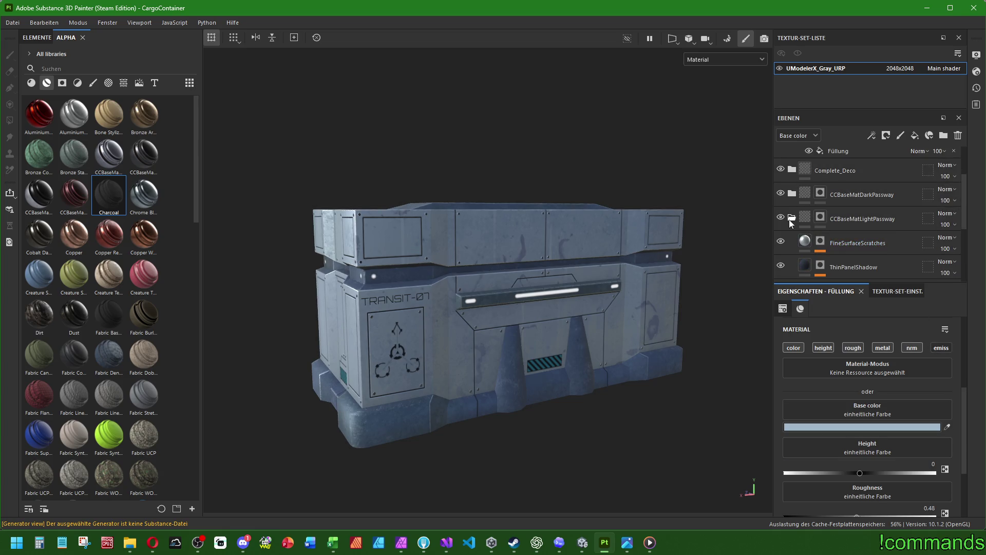
click(791, 255)
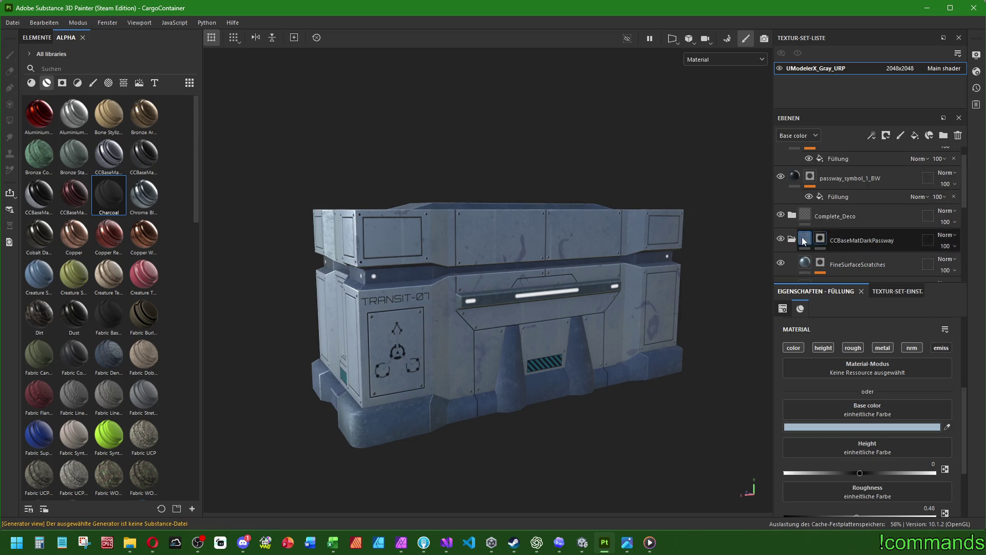
scroll(859, 223, down, 2)
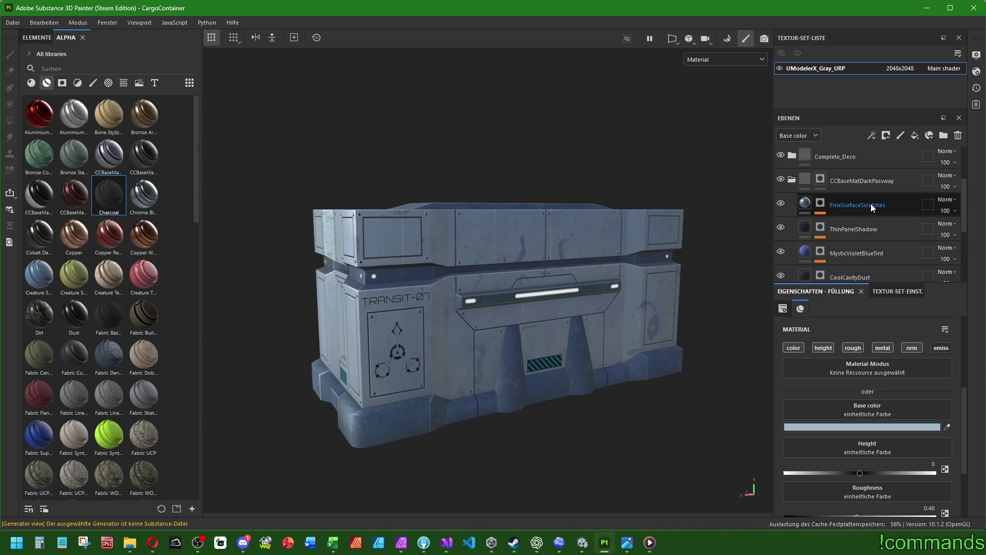
click(821, 207)
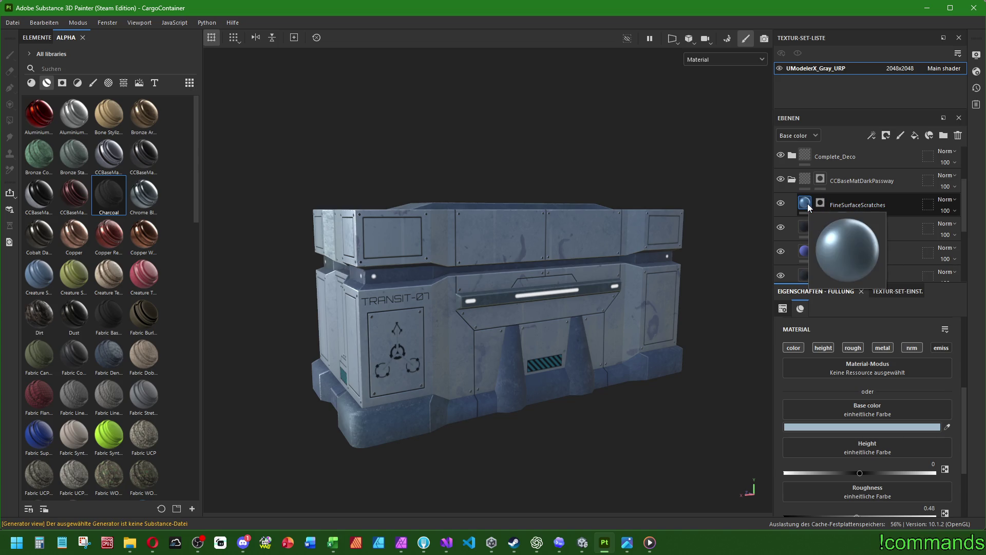
click(808, 204)
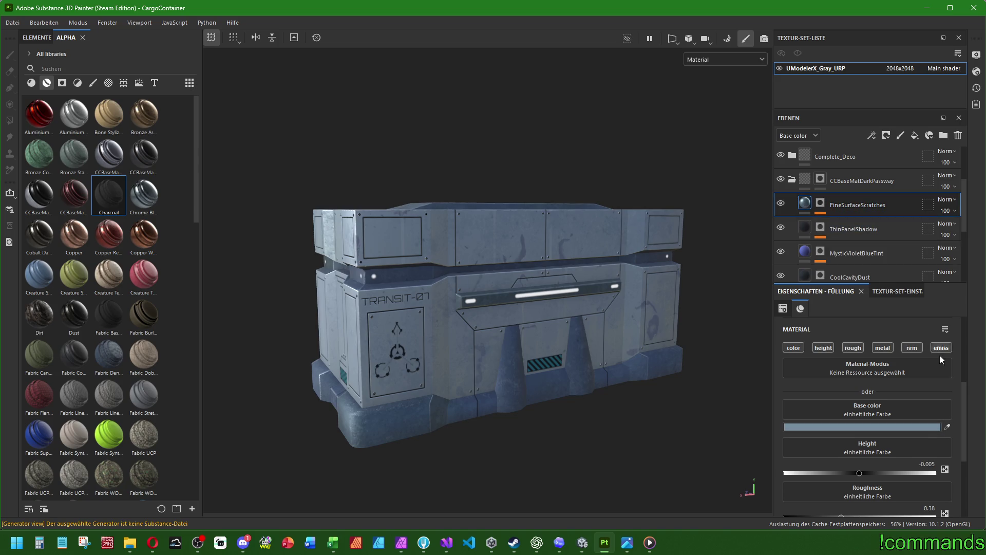
click(806, 230)
click(808, 255)
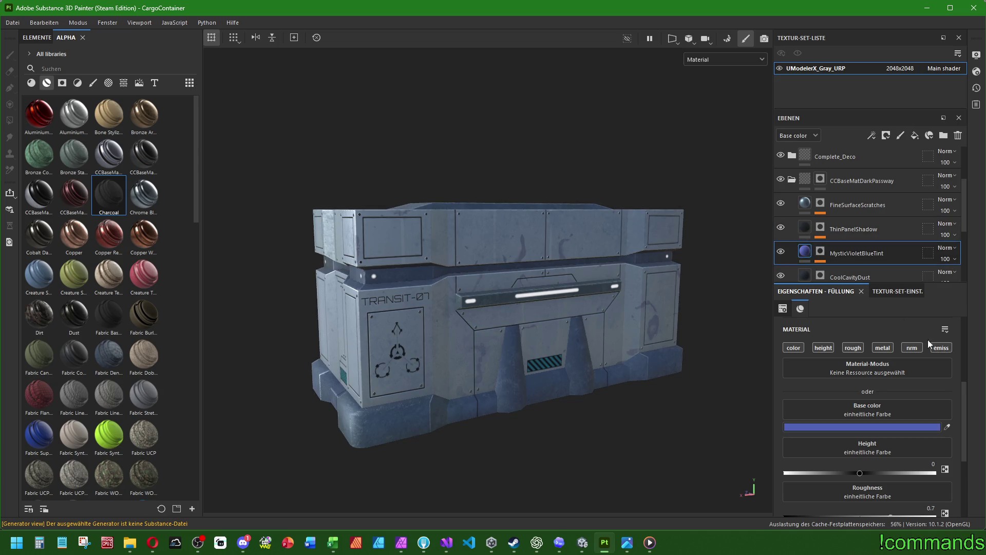
click(805, 276)
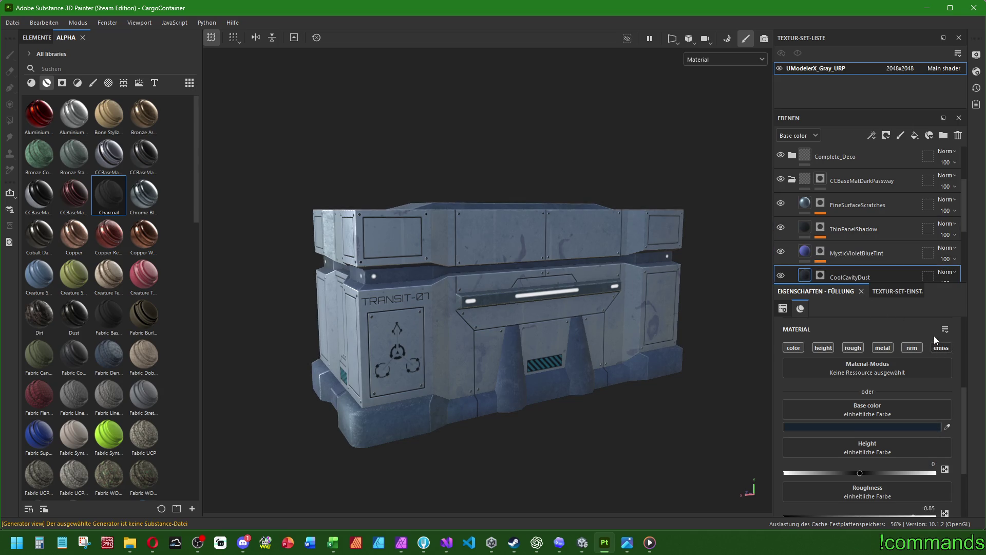
scroll(875, 226, down, 2)
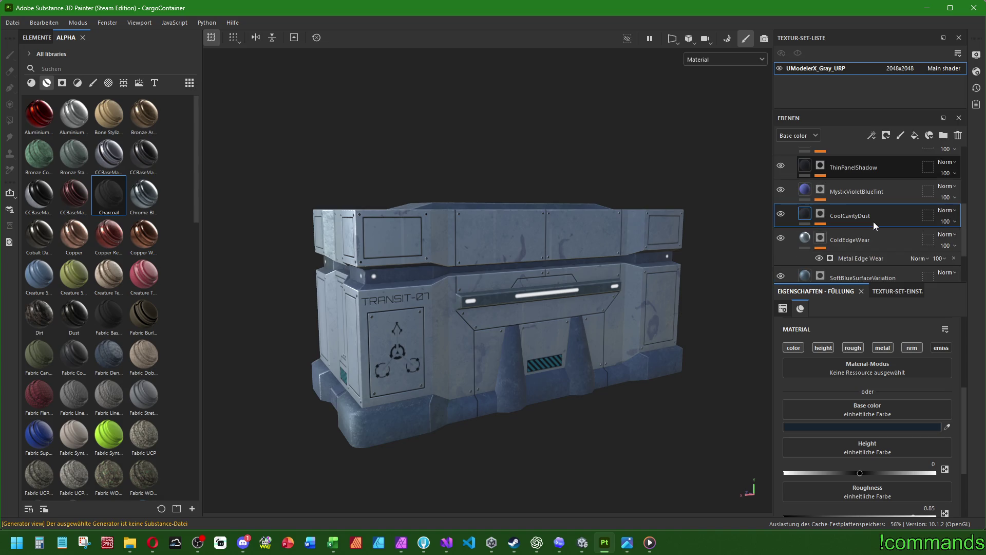
click(836, 237)
scroll(837, 237, down, 1)
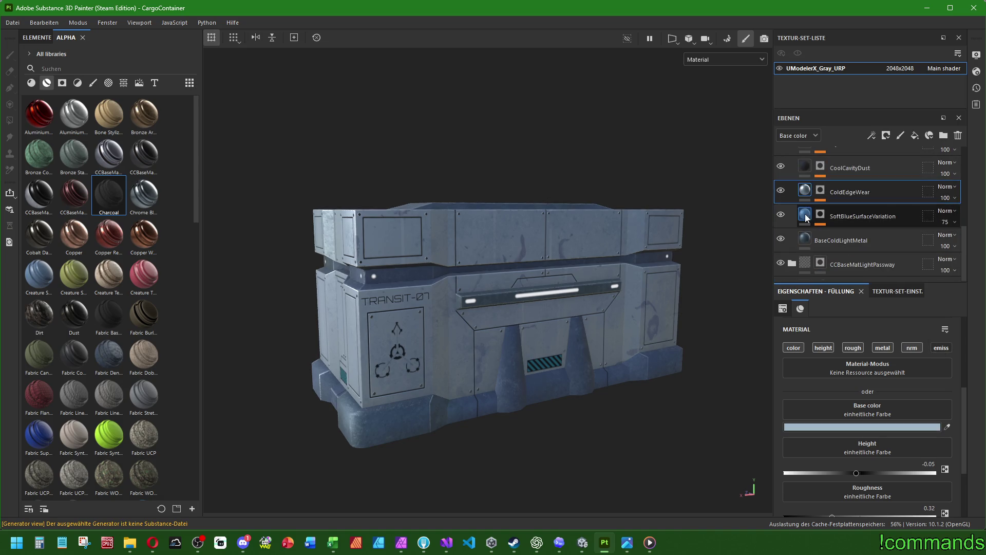
click(864, 215)
click(843, 239)
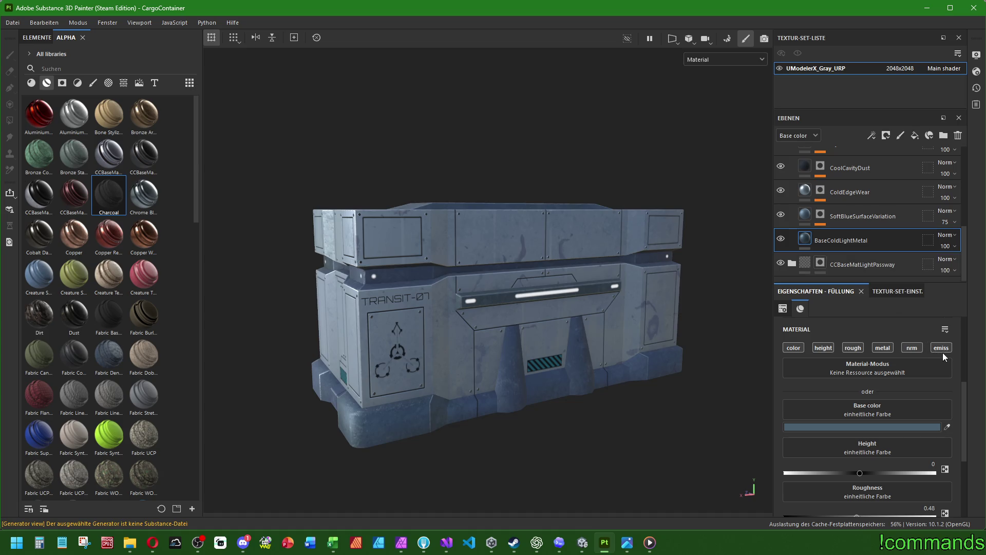
scroll(843, 234, down, 4)
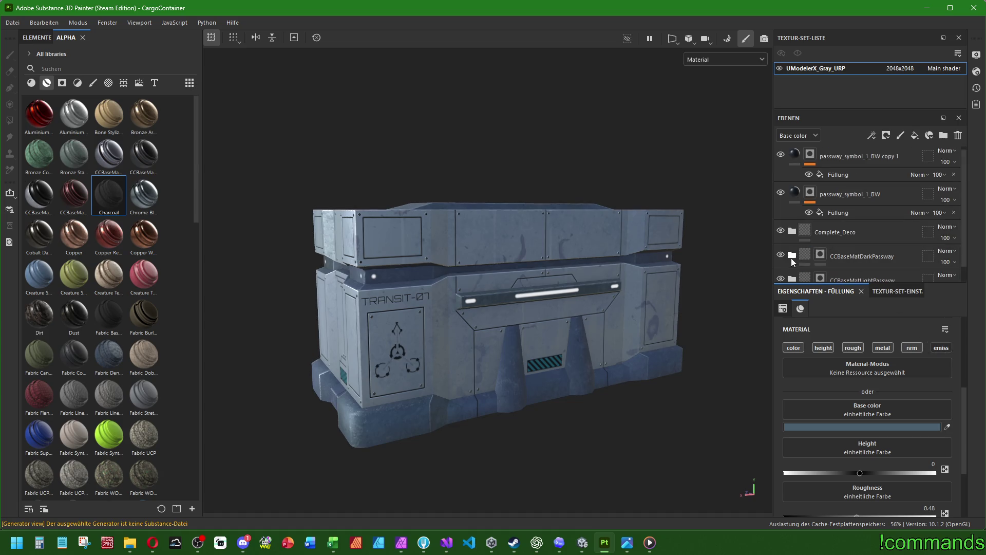
scroll(843, 234, down, 1)
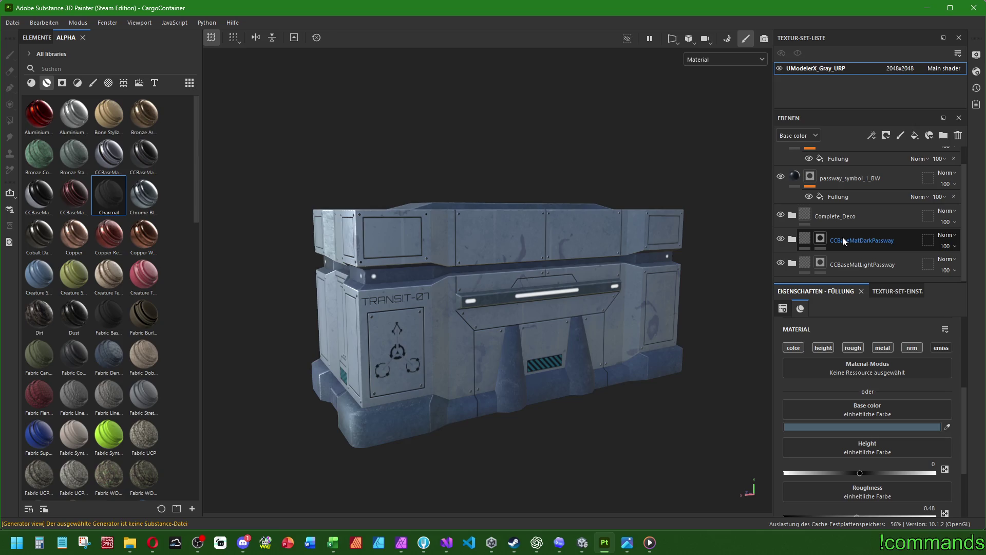
Save the CCBaseMatLightPassway layer folder as a smart material
right_click(843, 266)
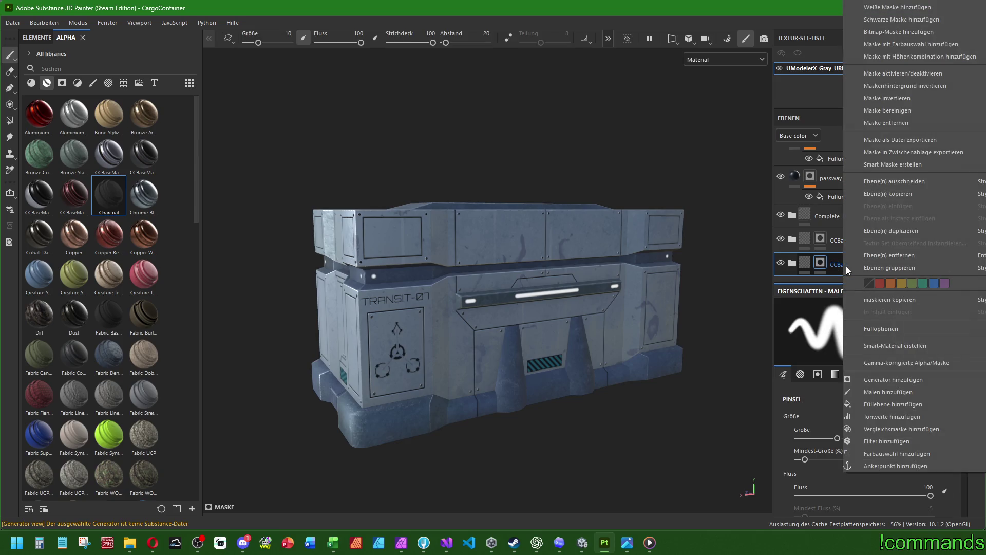
click(918, 349)
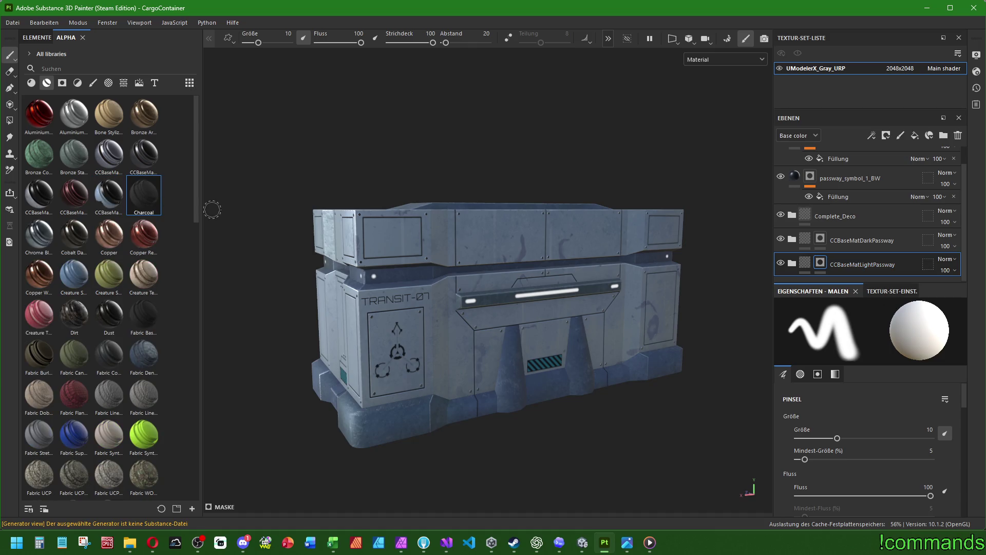
mouse_move(112, 202)
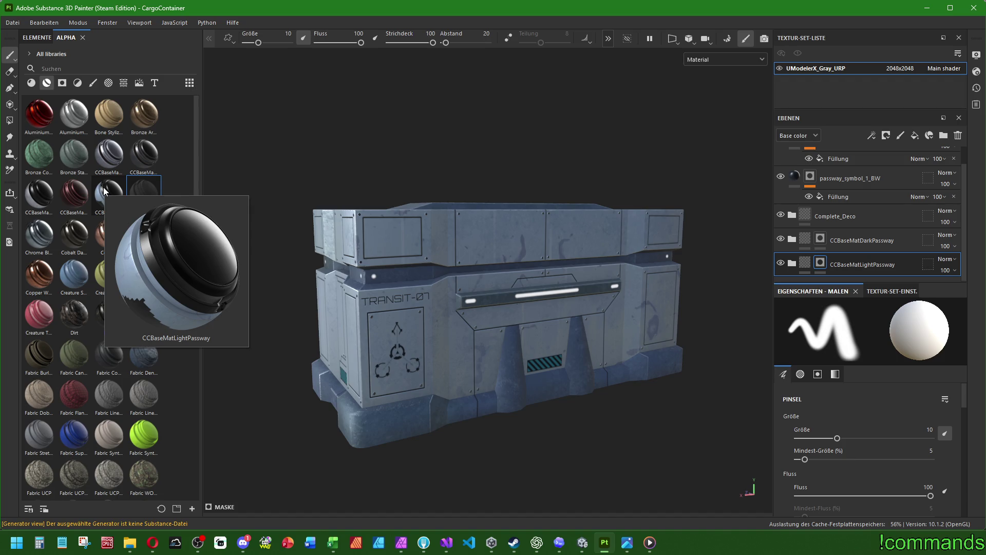
Save the CCBaseMatDarkPassway layer folder as a smart material
click(847, 243)
right_click(847, 243)
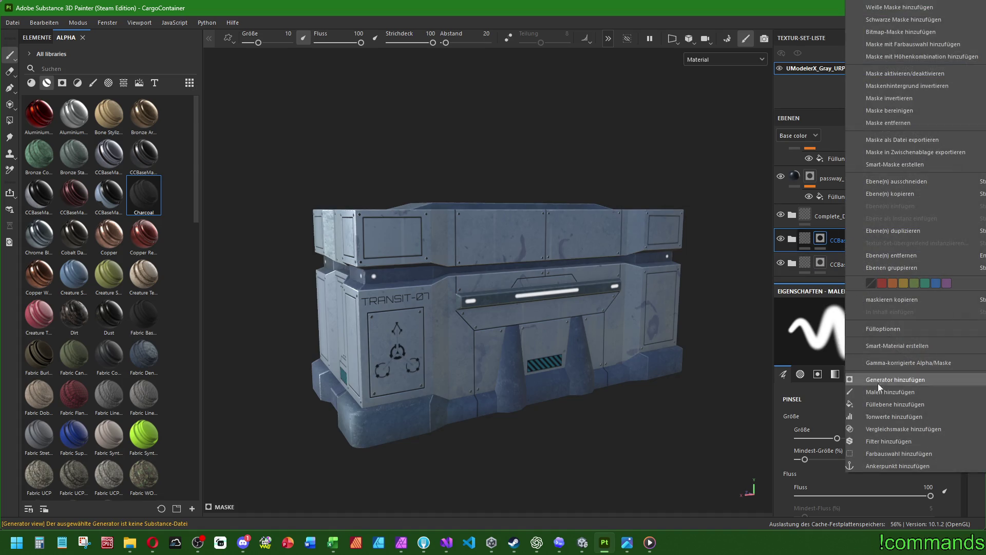
click(873, 349)
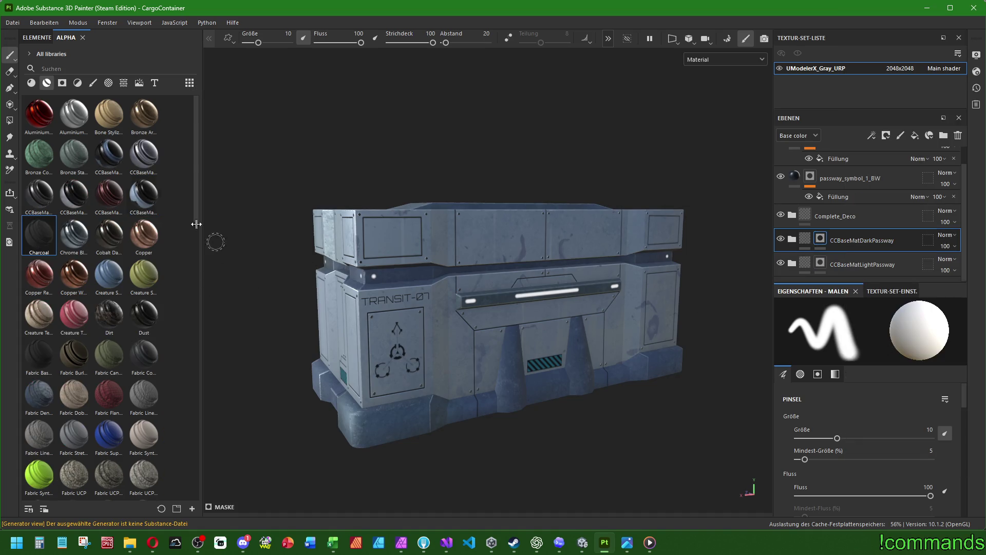
mouse_move(108, 157)
Save the CargoContainer project through the File menu
click(12, 23)
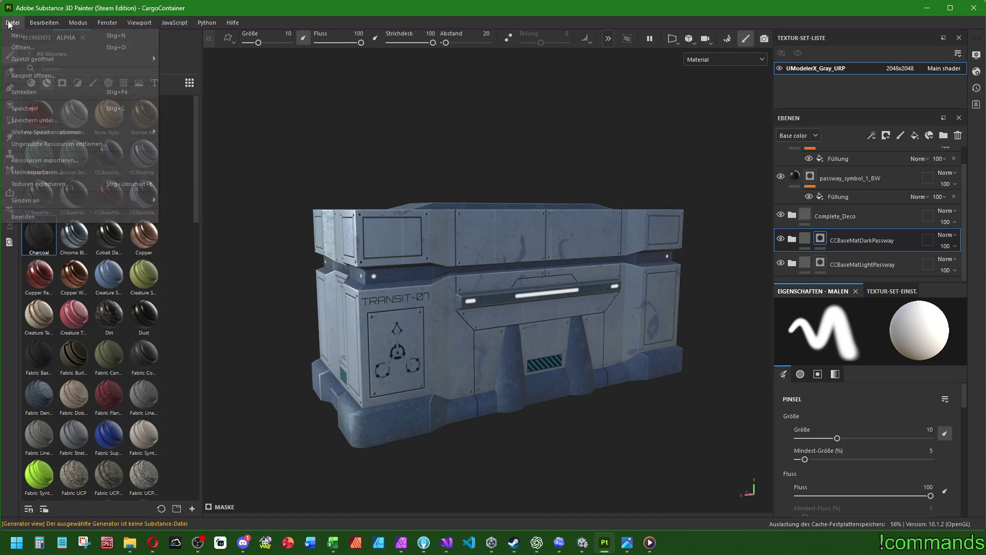
click(44, 113)
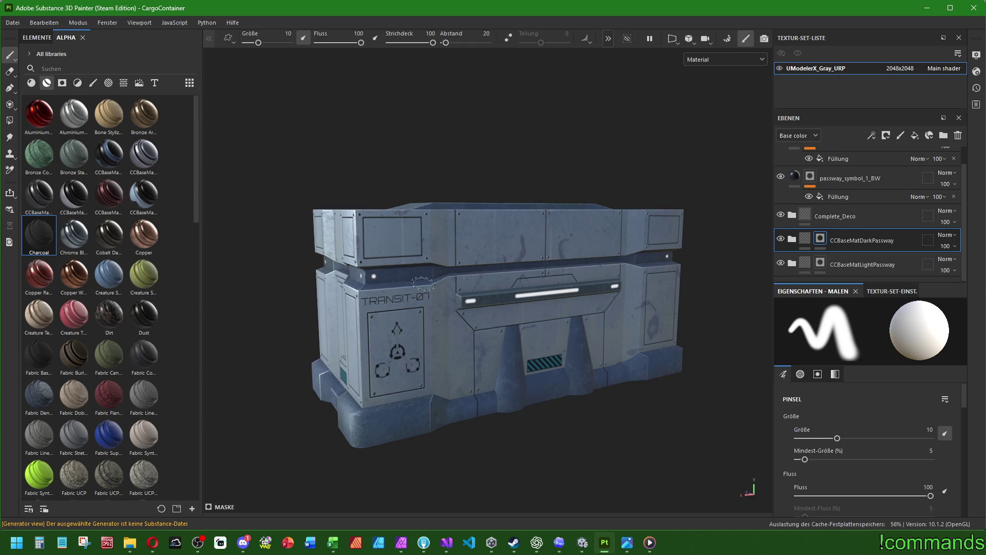
drag(462, 297, 615, 311)
mouse_move(540, 293)
mouse_down()
mouse_move(478, 305)
mouse_move(493, 330)
mouse_up()
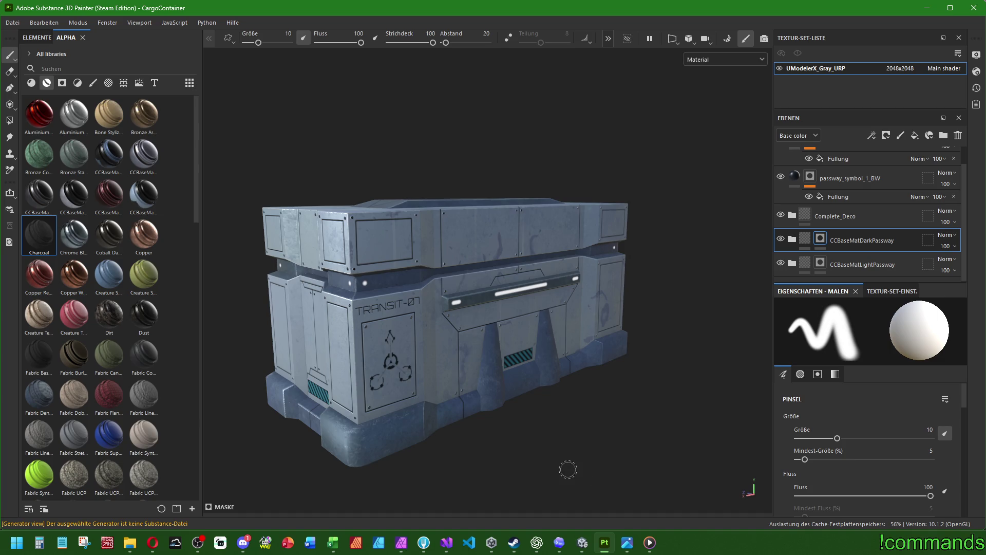
mouse_move(561, 320)
mouse_down()
mouse_move(542, 427)
mouse_move(674, 348)
mouse_move(642, 308)
mouse_move(601, 288)
mouse_move(454, 310)
mouse_move(551, 318)
mouse_move(503, 313)
mouse_move(532, 311)
mouse_up()
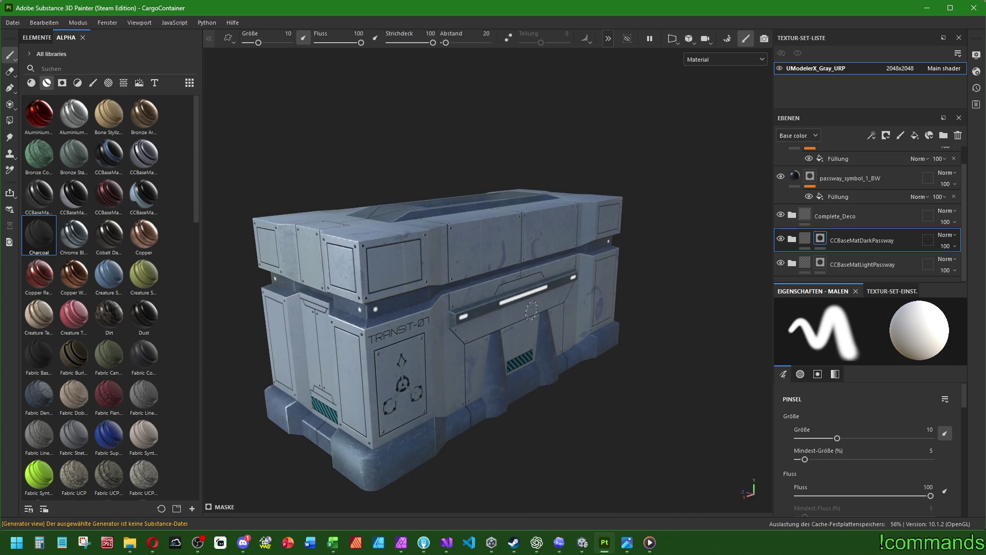
scroll(842, 236, up, 1)
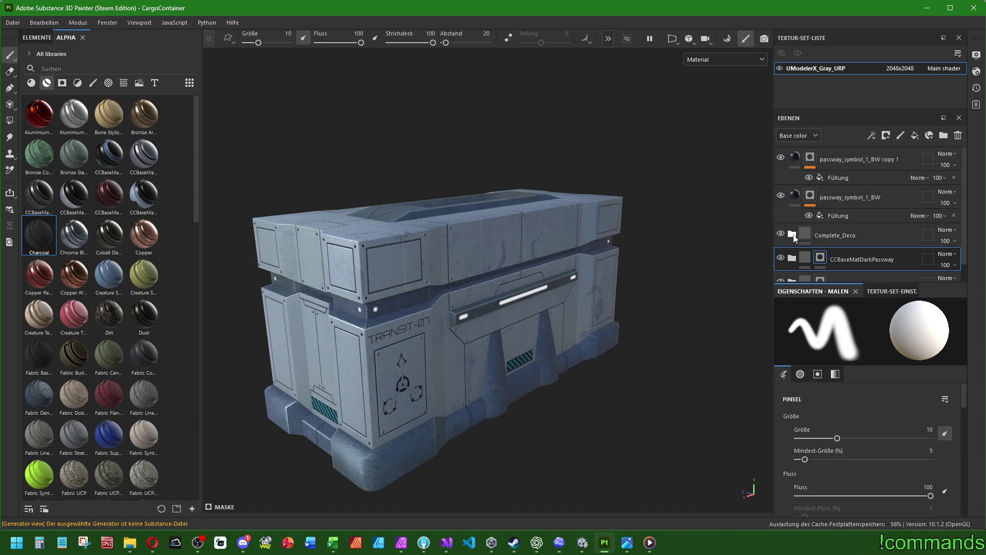
Toggle the Complete_Deco folder's visibility to compare the decorations on and off
click(780, 234)
click(780, 235)
click(781, 235)
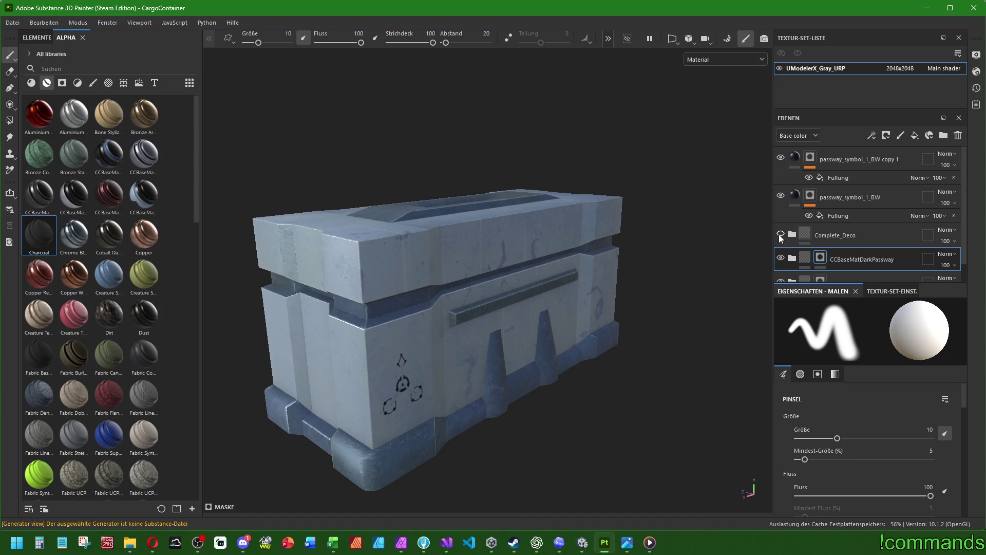
click(780, 235)
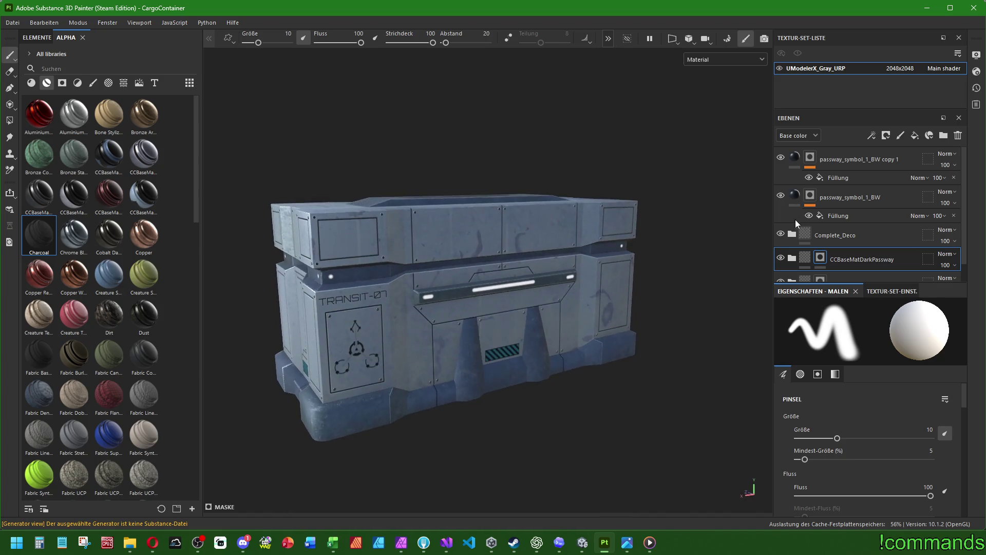
Move both passway_symbol_1_BW layers into Complete_Deco, collapse it and leave it visible
click(855, 198)
ctrl+click(840, 159)
mouse_move(840, 161)
mouse_down()
mouse_move(820, 225)
mouse_move(791, 236)
mouse_move(784, 227)
mouse_up()
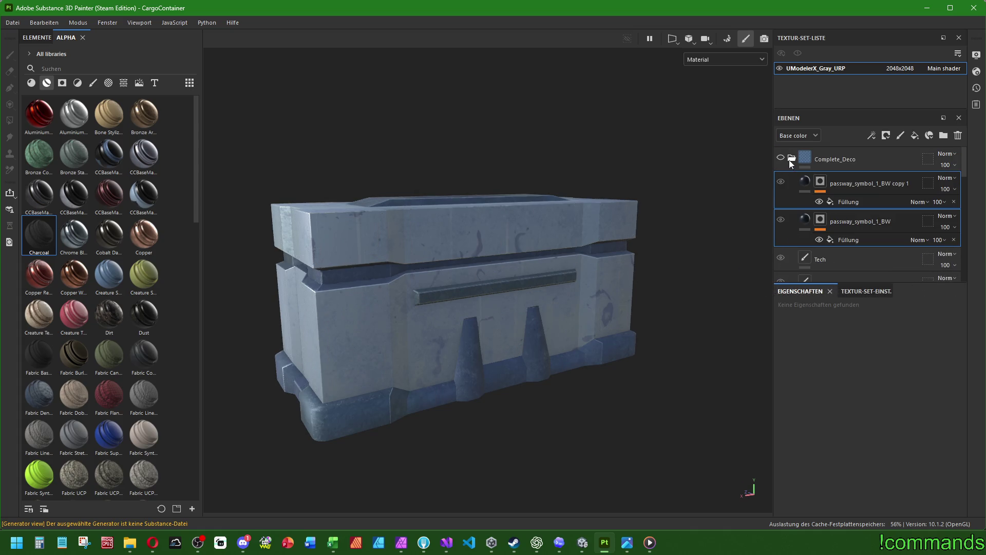
click(791, 158)
click(780, 158)
click(781, 160)
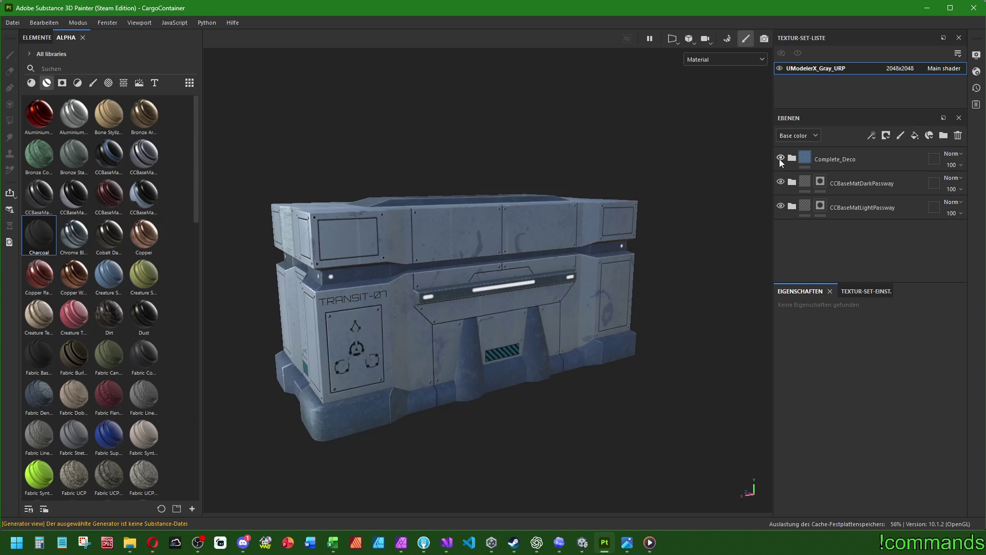
click(780, 159)
click(781, 159)
click(837, 158)
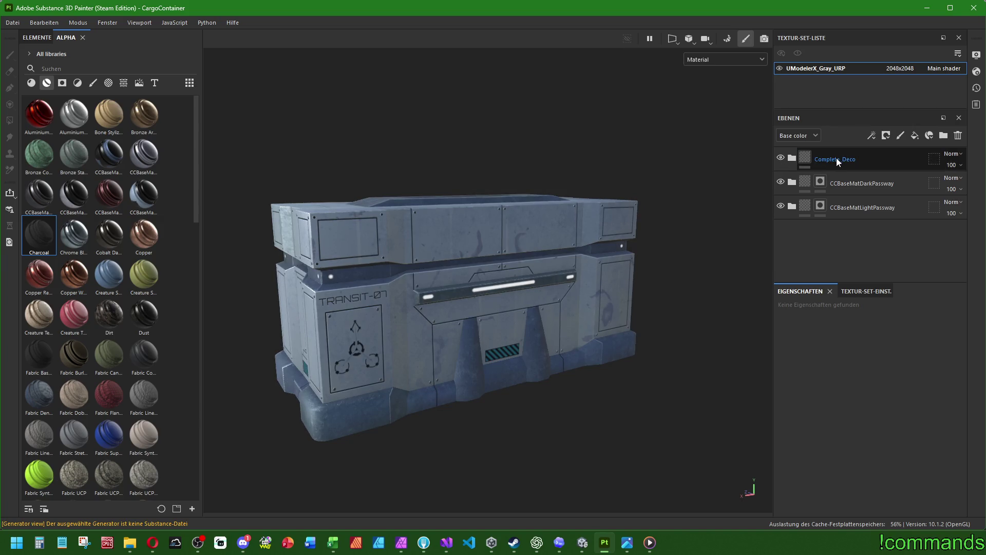
Orbit around the container to review the TRANSIT-07 side panel and whole model
mouse_move(534, 304)
mouse_down()
mouse_move(556, 302)
mouse_move(545, 308)
mouse_up()
scroll(541, 341, up, 6)
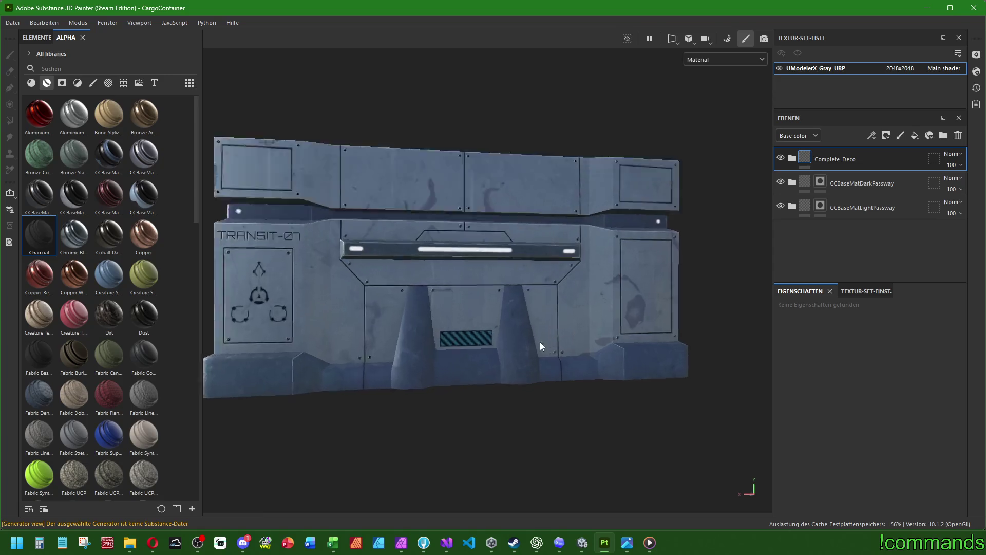
scroll(431, 306, down, 3)
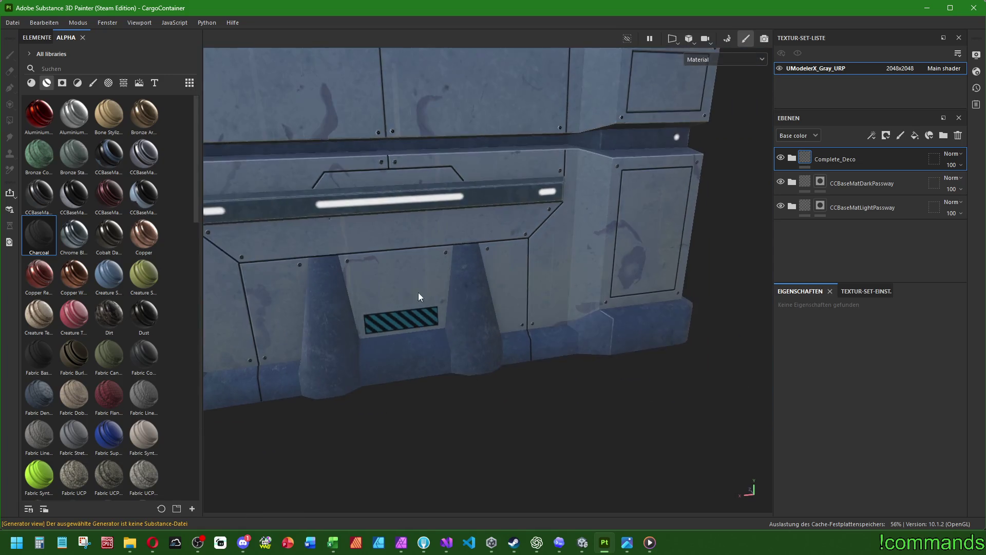
drag(418, 295, 651, 292)
scroll(588, 286, up, 2)
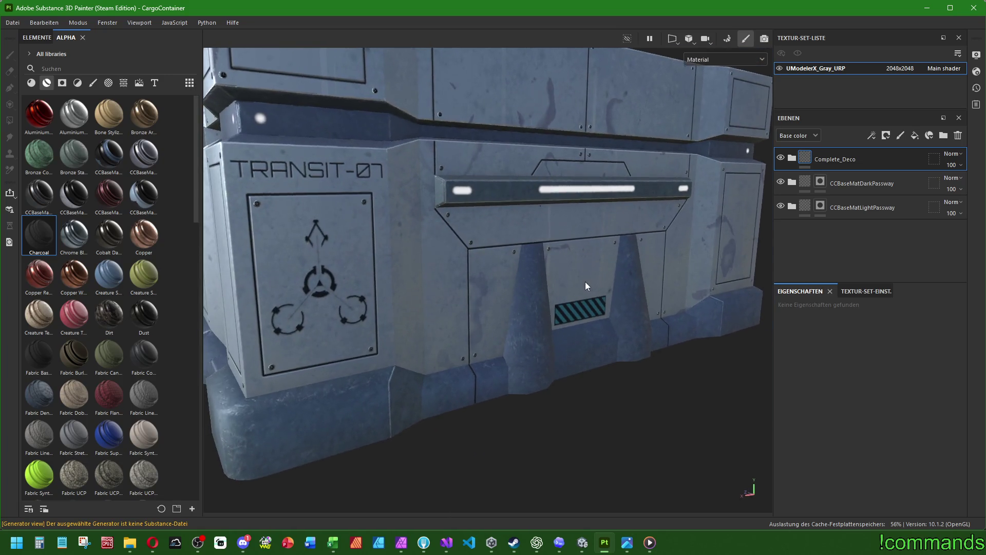
scroll(588, 286, down, 3)
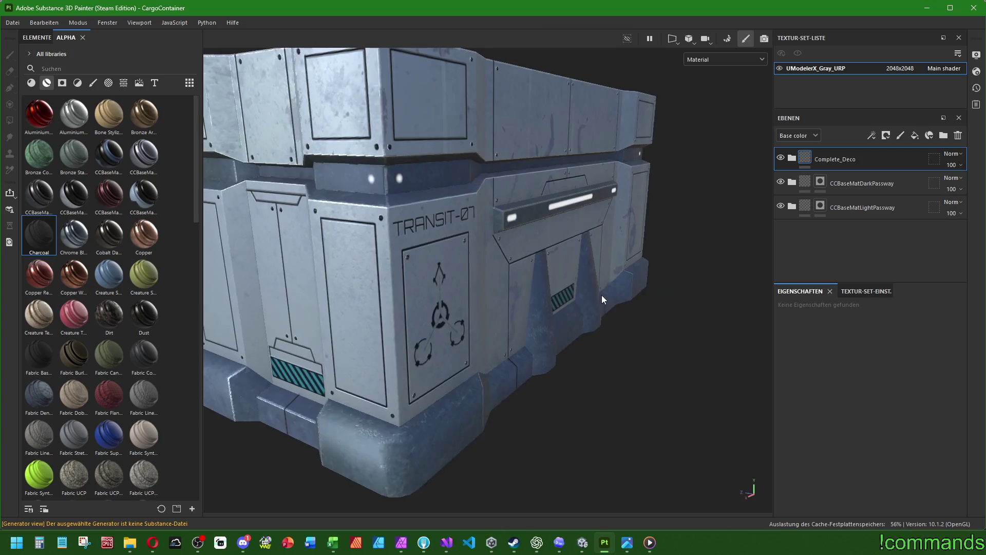
drag(588, 286, 514, 288)
click(876, 184)
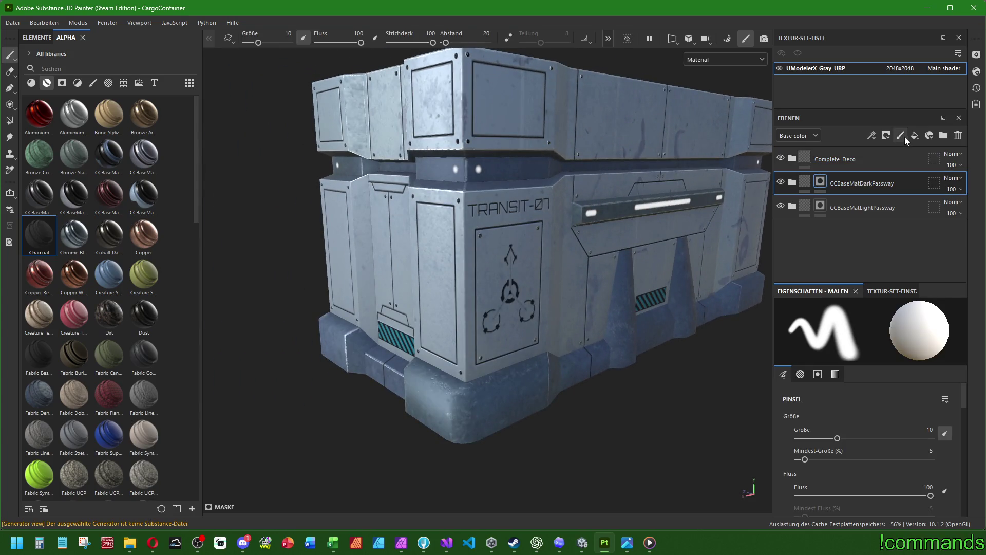
Add a new fill layer above Complete_Deco and name it Dirt
click(851, 159)
click(915, 136)
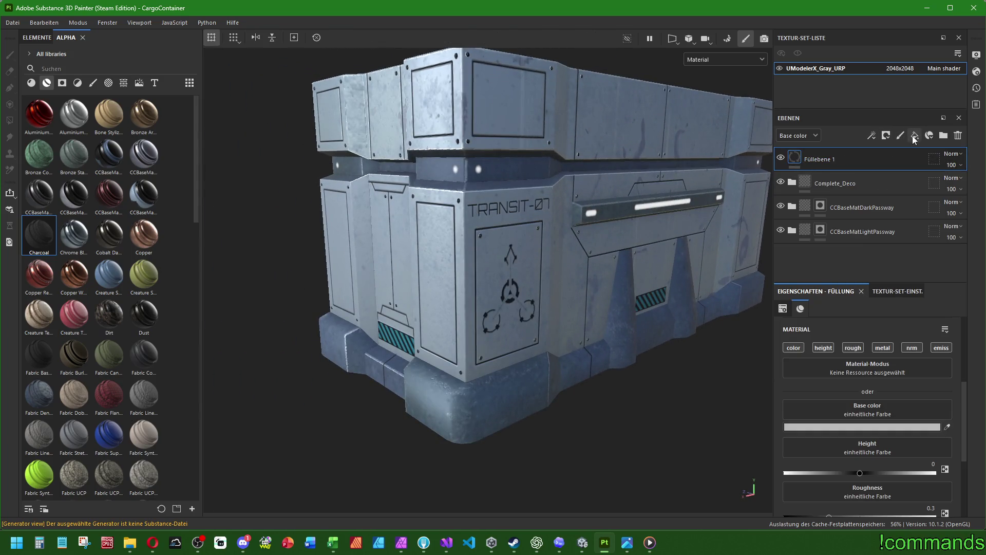
double_click(832, 160)
text(Di)
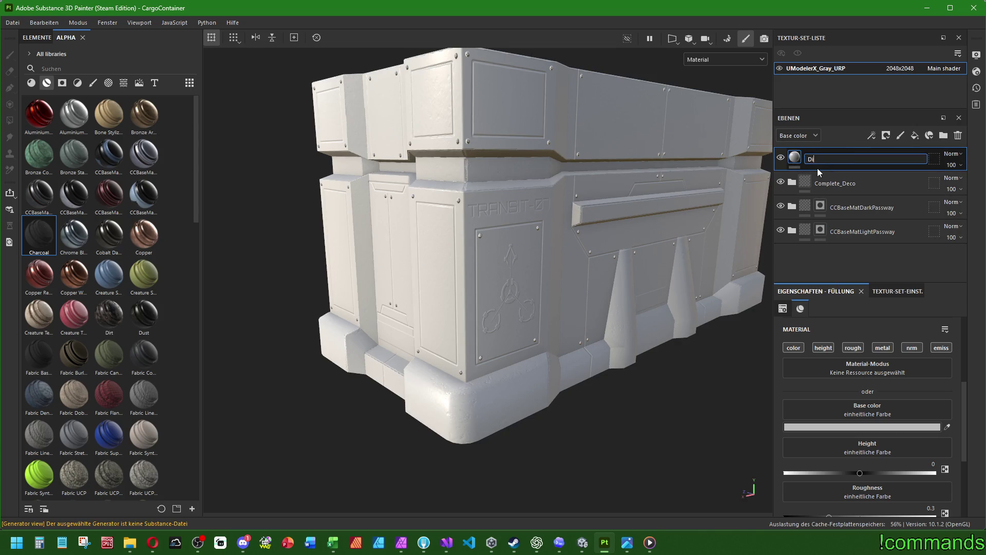
text(rt)
key(Return)
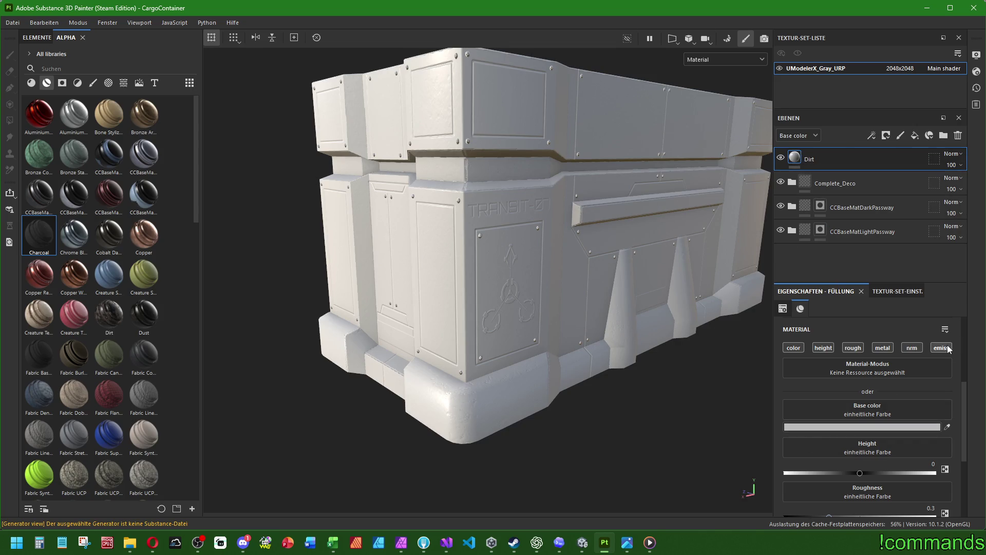
Disable the Dirt layer's height, normal and emission channels, keeping colour, roughness and metal
click(948, 349)
click(912, 347)
click(883, 348)
click(853, 348)
click(833, 349)
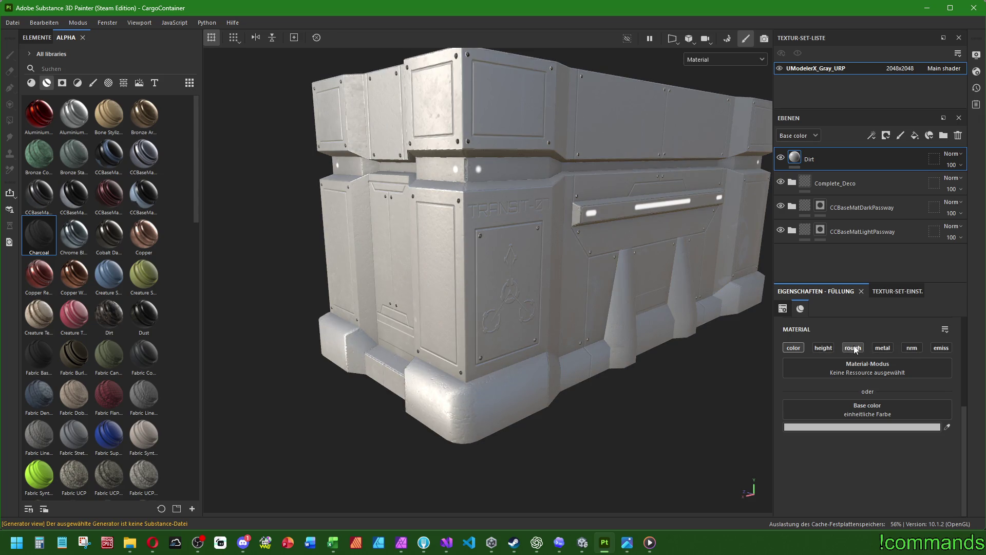
click(853, 348)
click(883, 348)
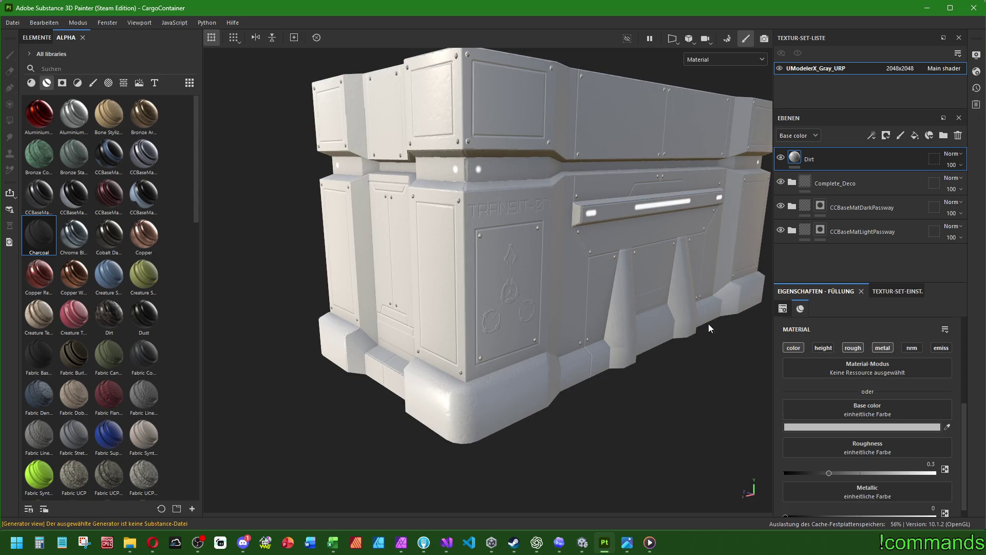
Give the Dirt layer a dark base colour and roughness 0.78
drag(709, 328, 815, 436)
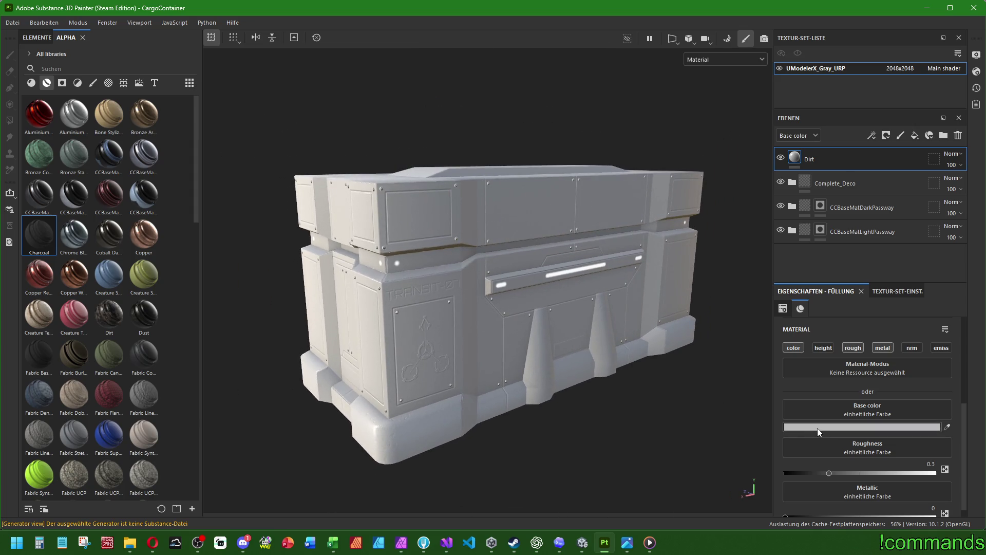
click(824, 431)
click(649, 319)
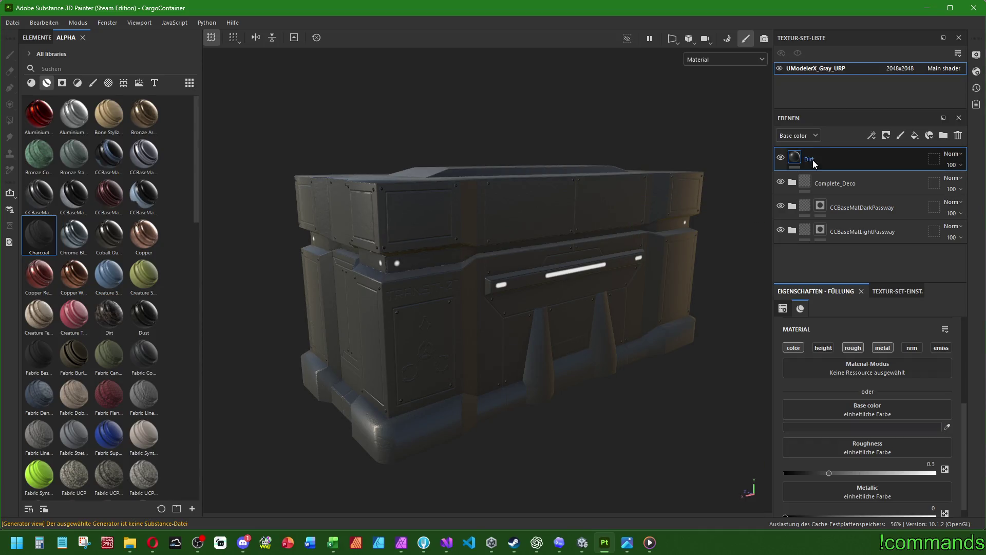
right_click(811, 160)
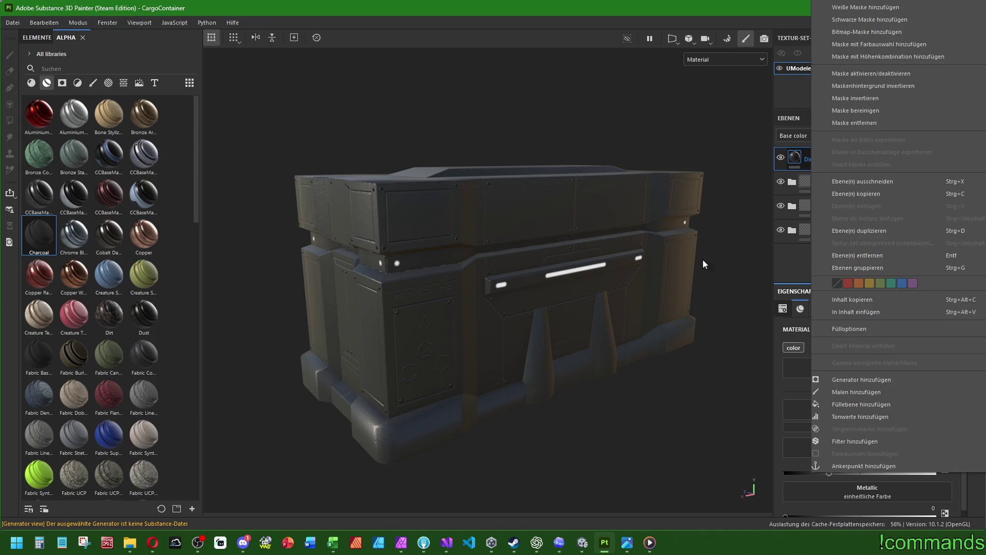
click(779, 377)
scroll(873, 401, down, 1)
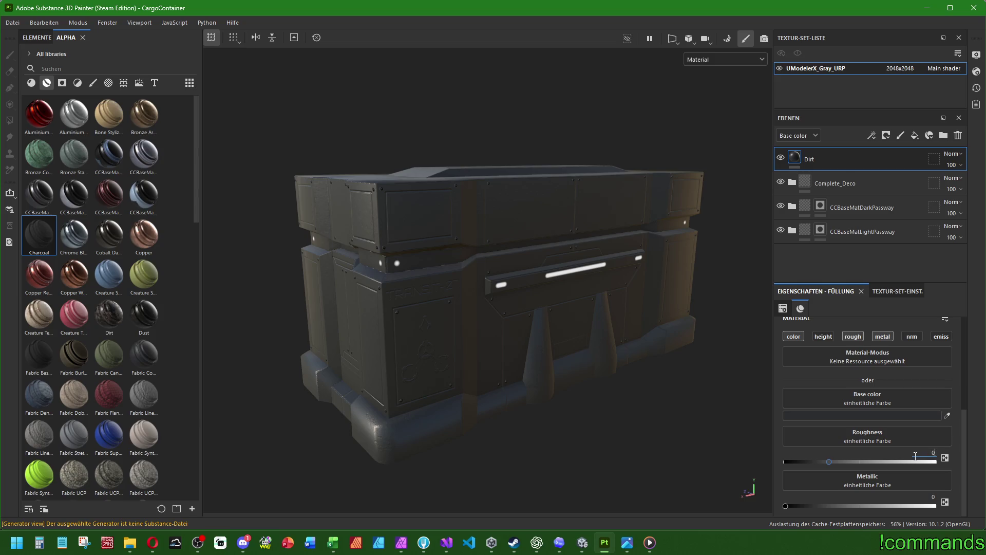
text(.7)
key(Return)
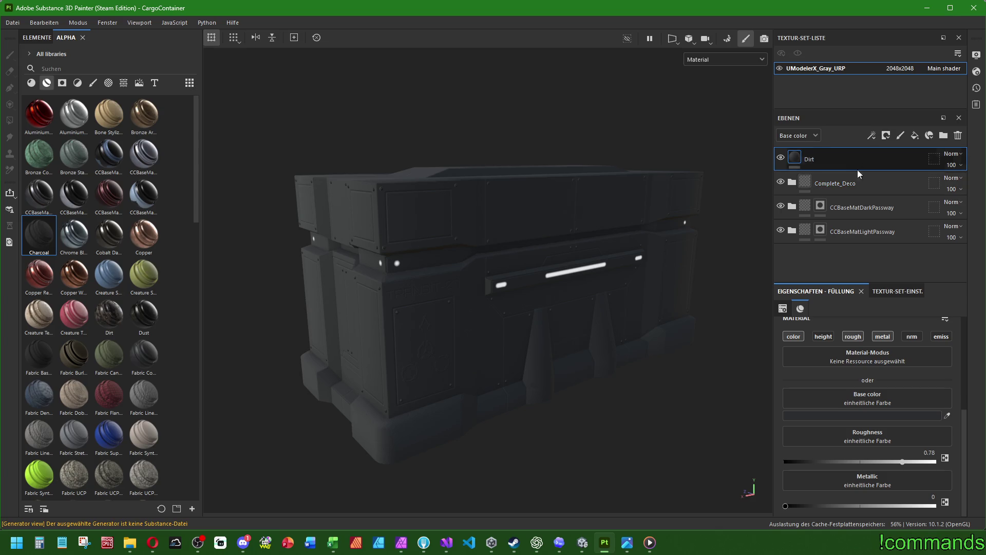
Replace the Dirt layer's mask with a black mask and lower its opacity to 75
right_click(824, 153)
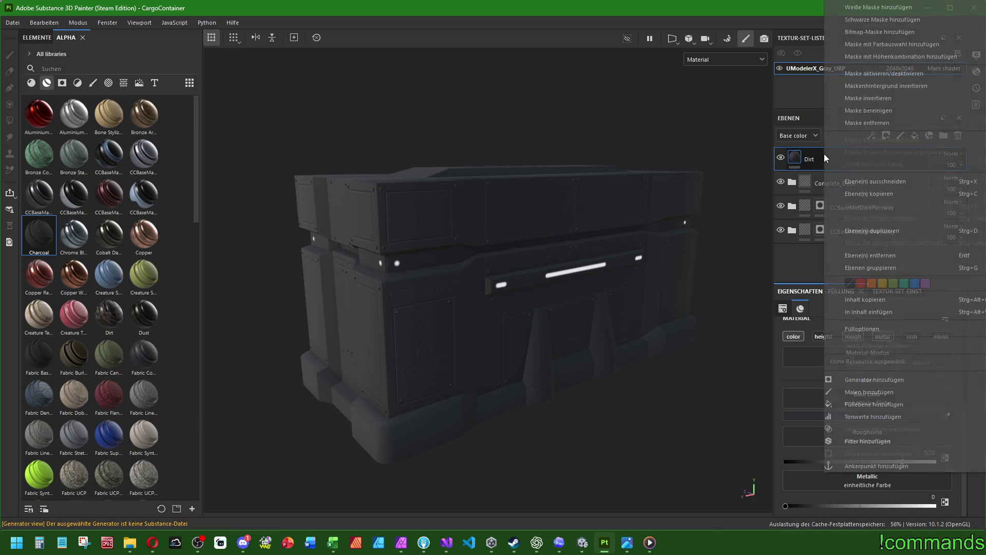
click(888, 26)
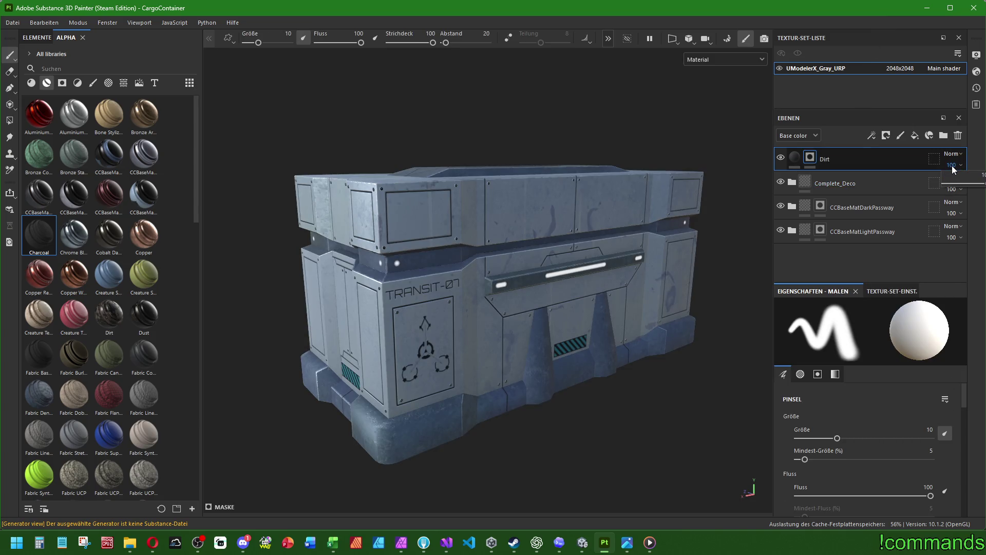
key(5)
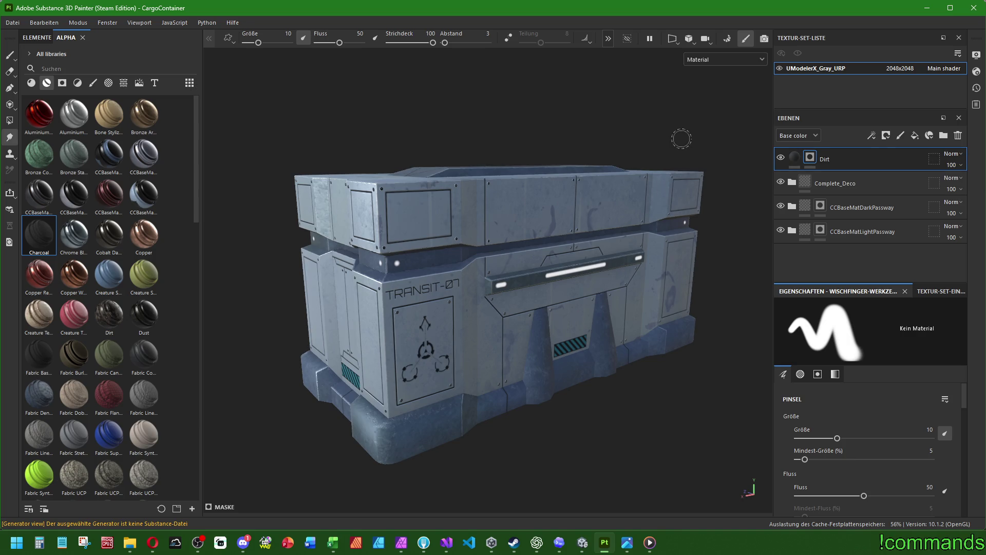
key(ctrl+z)
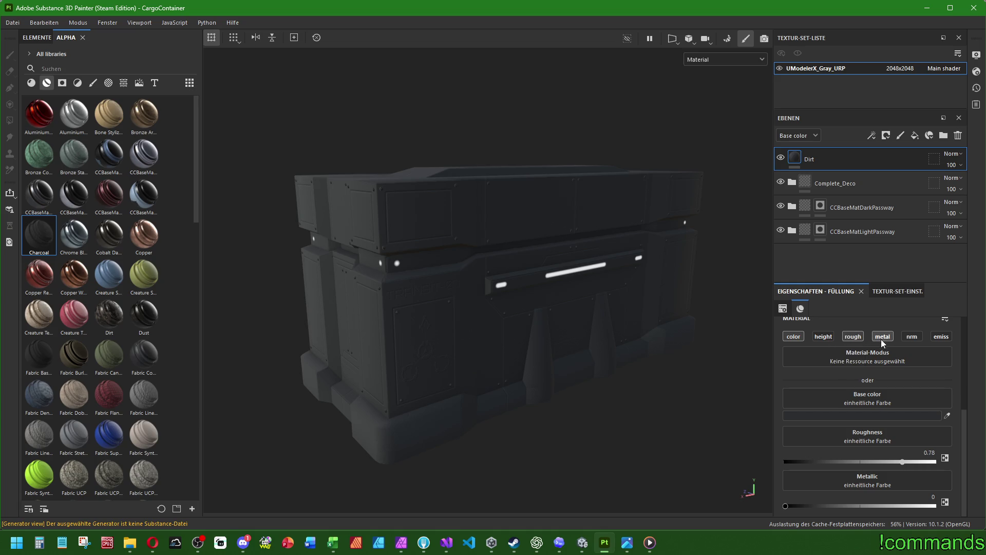
right_click(821, 157)
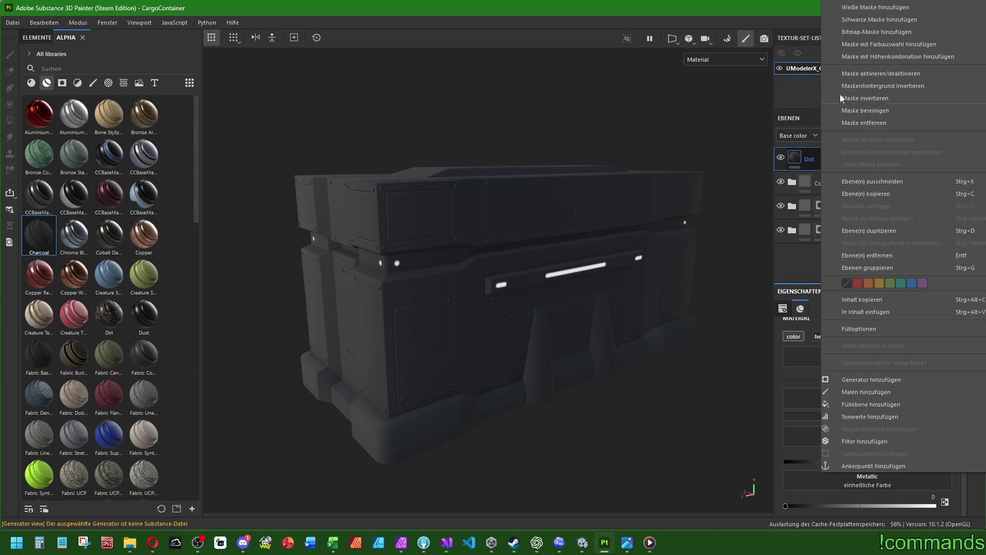
click(872, 21)
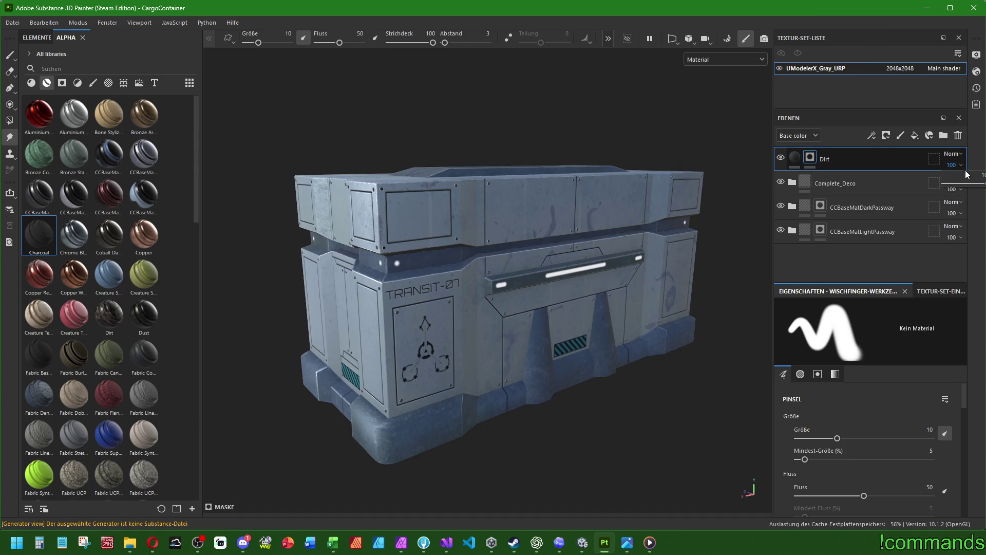
drag(966, 175, 959, 175)
scroll(981, 175, down, 2)
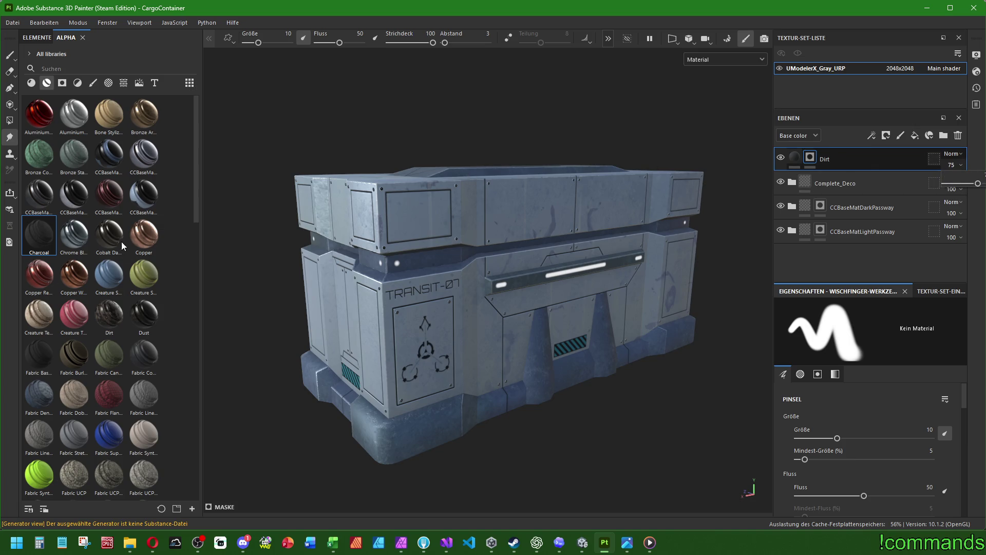
Return to the paint tool and try the Bark and Cement 2 brush alphas
click(8, 56)
click(93, 84)
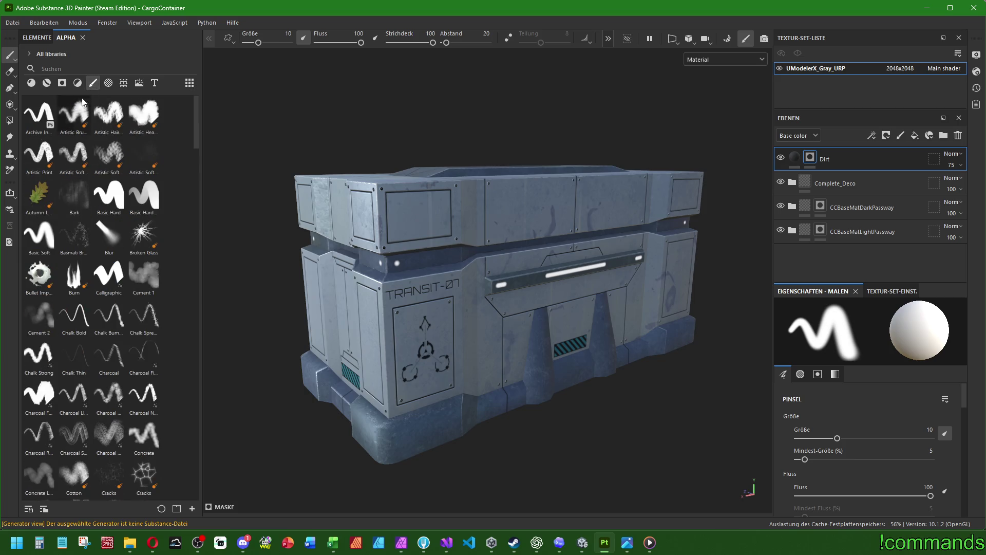
click(85, 194)
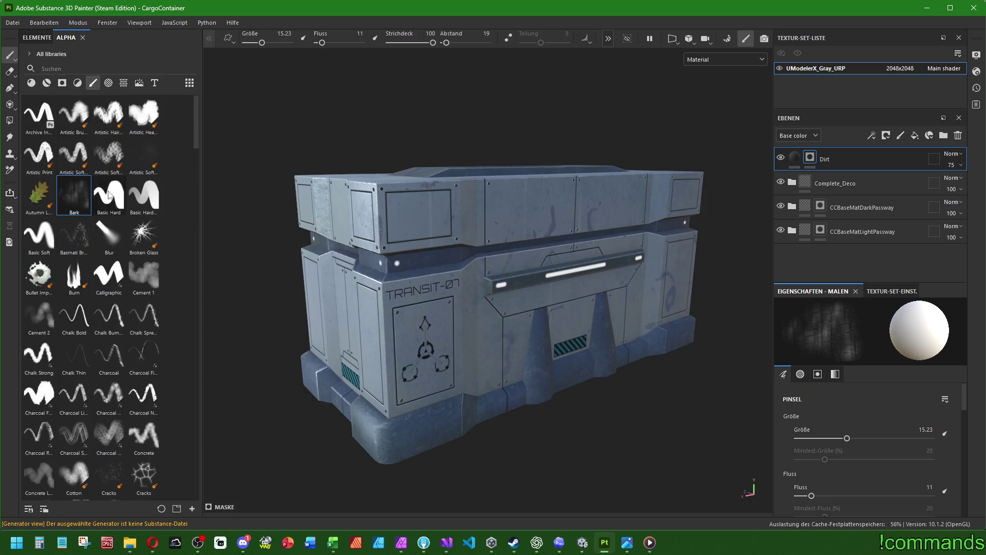
click(39, 316)
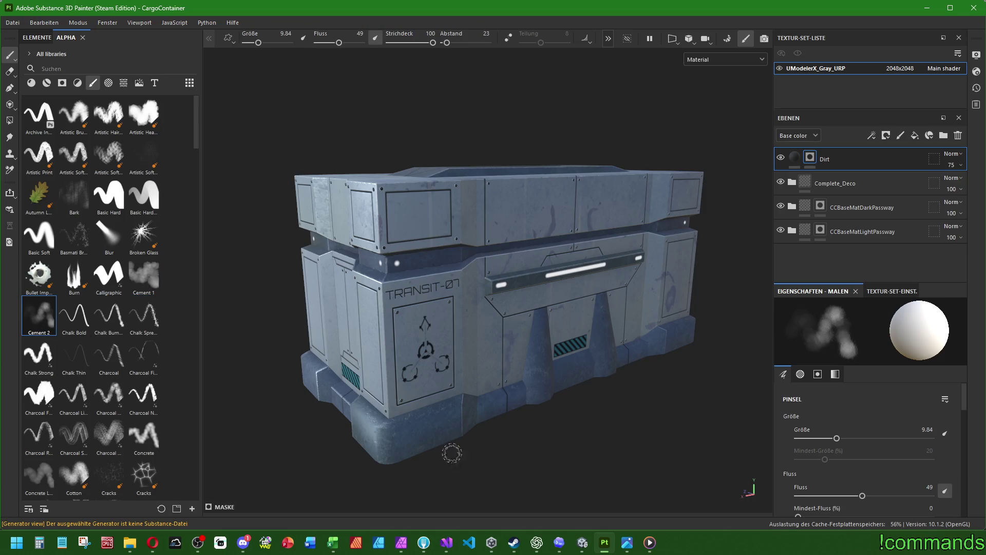
scroll(451, 453, up, 5)
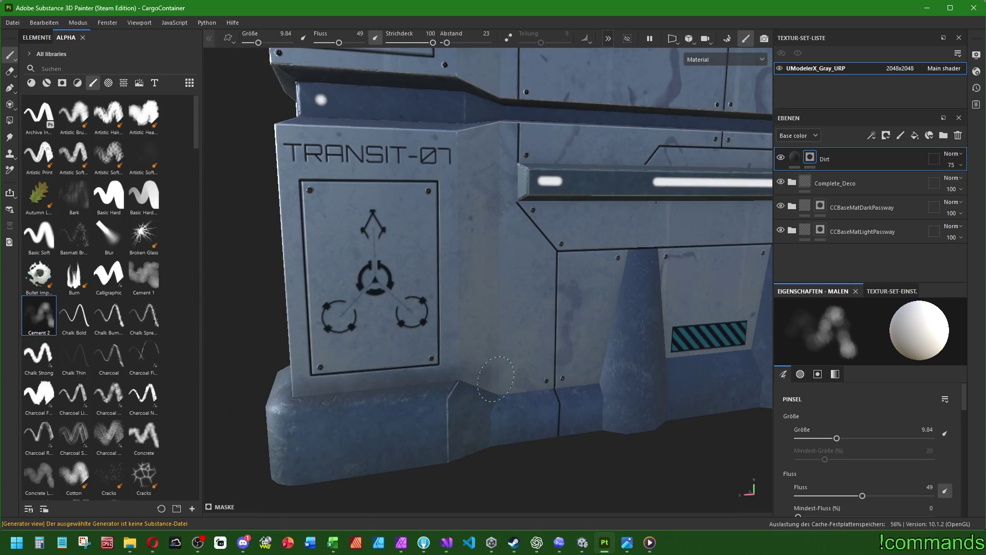
key(f)
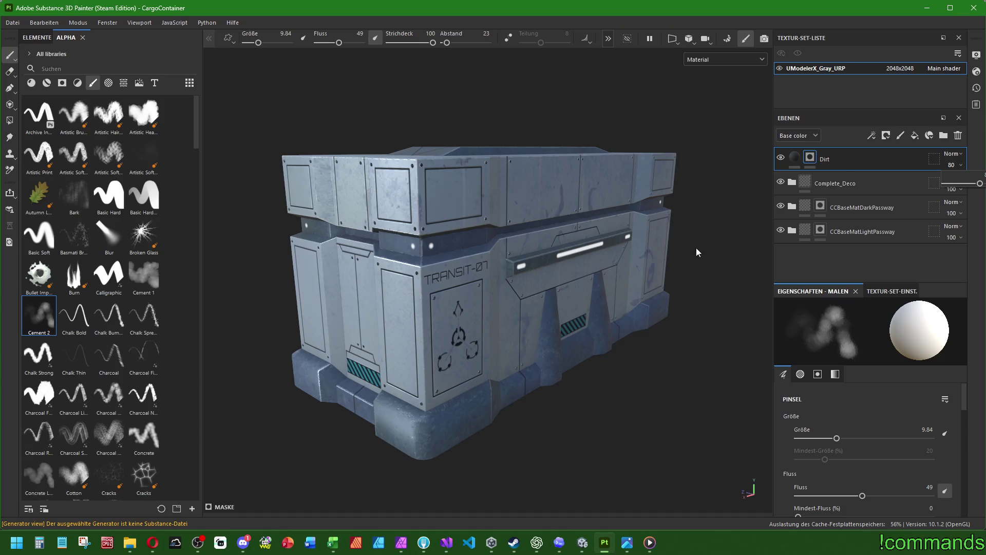
scroll(674, 258, up, 5)
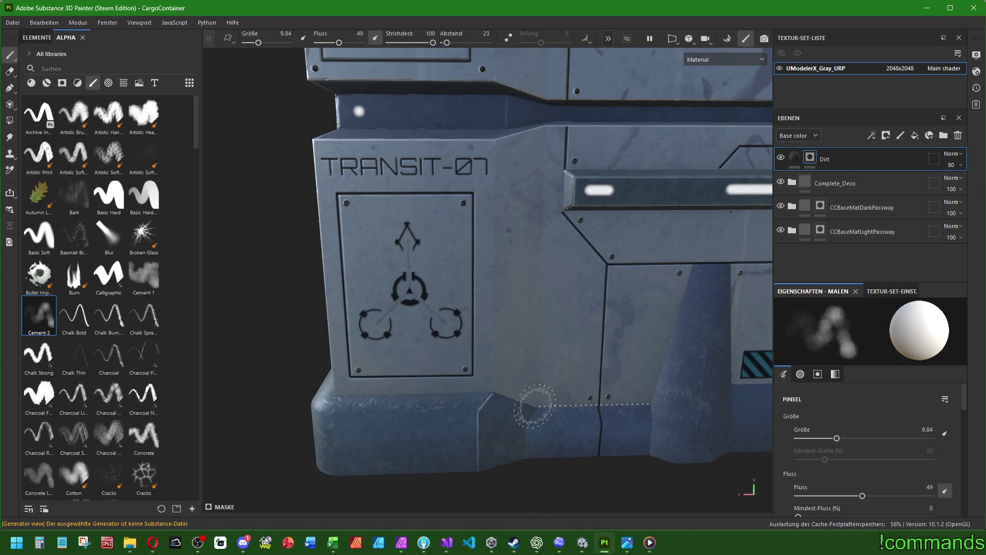
Cycle through the Dirt layer's blend modes and settle on Normal
drag(531, 407, 637, 329)
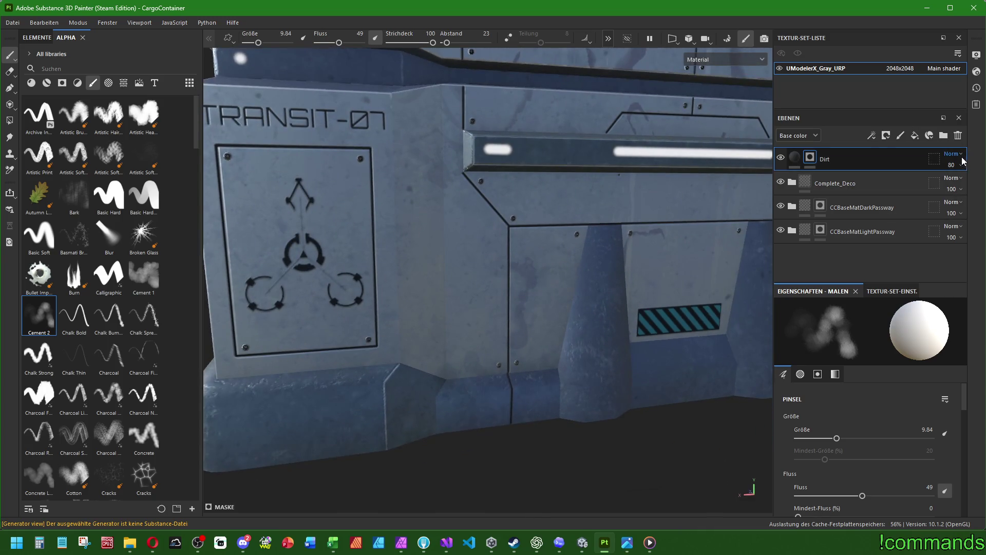
scroll(959, 154, down, 5)
scroll(958, 155, down, 2)
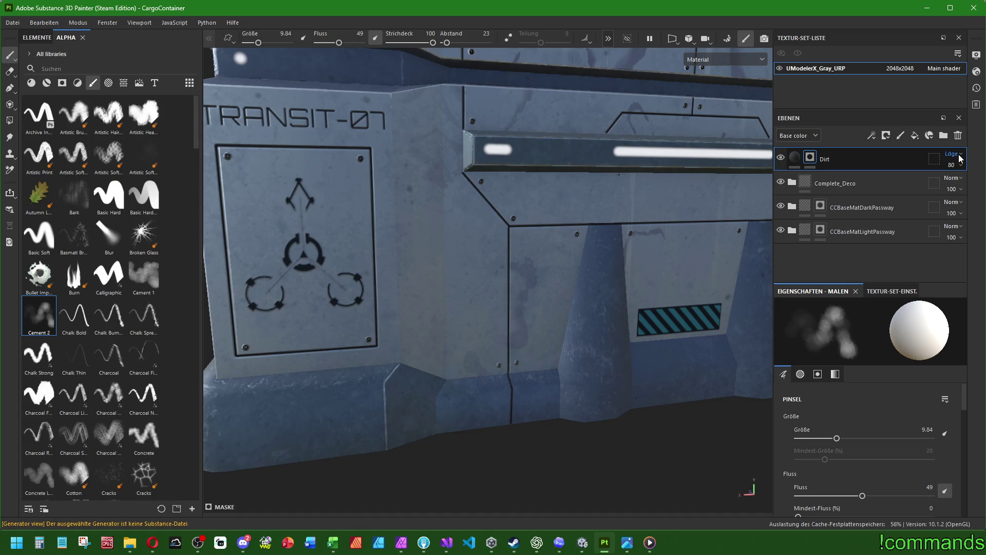
scroll(959, 154, down, 1)
scroll(959, 154, down, 3)
scroll(959, 155, down, 3)
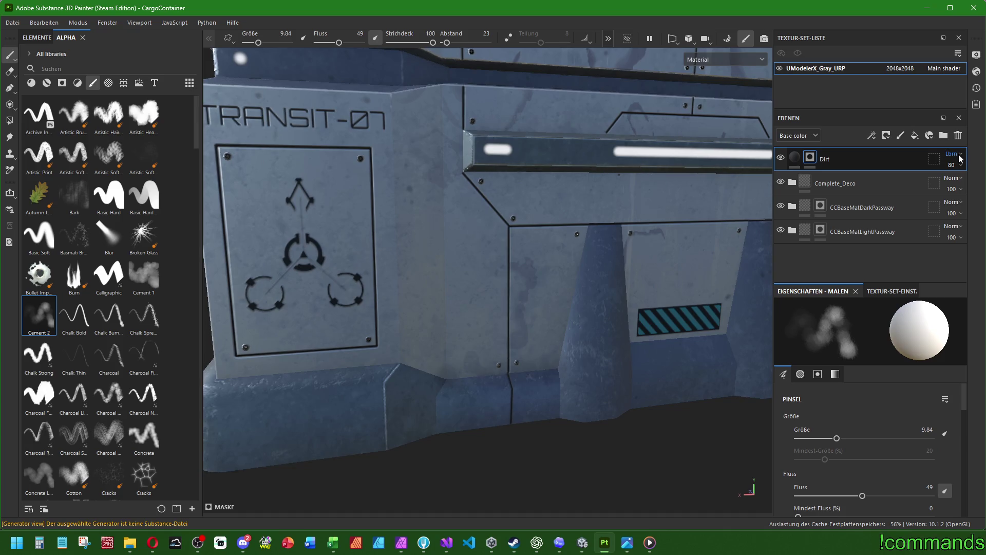
scroll(959, 154, down, 1)
scroll(958, 158, down, 1)
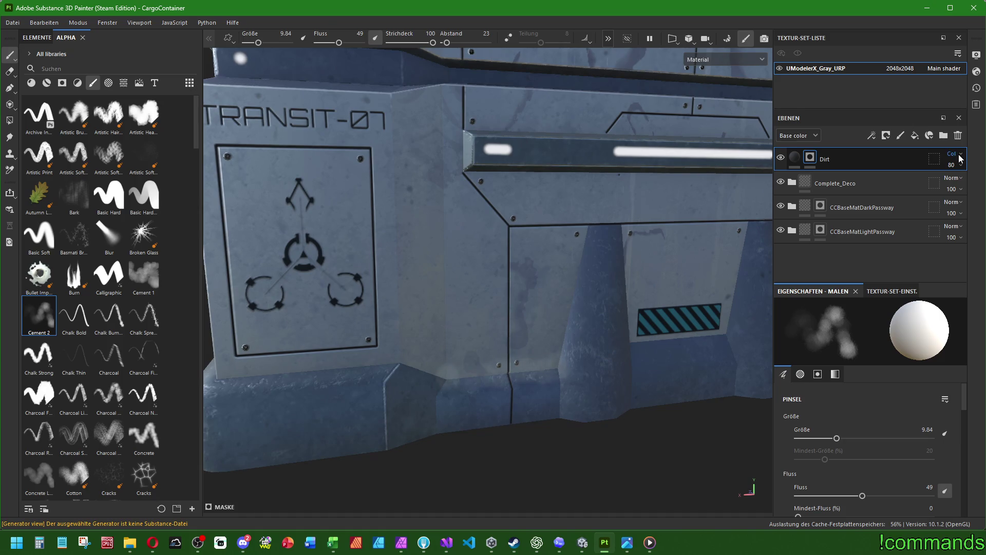
scroll(959, 159, down, 4)
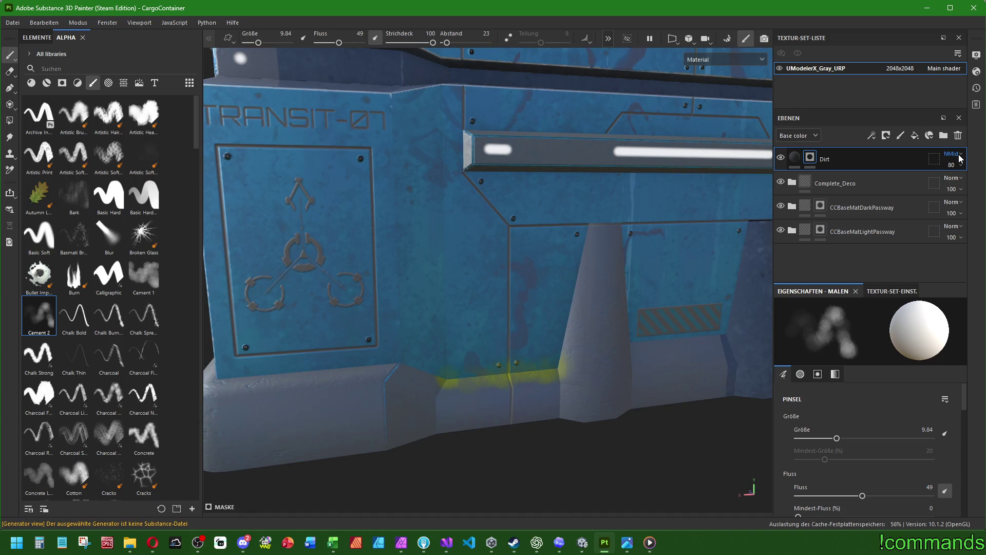
click(958, 159)
click(959, 166)
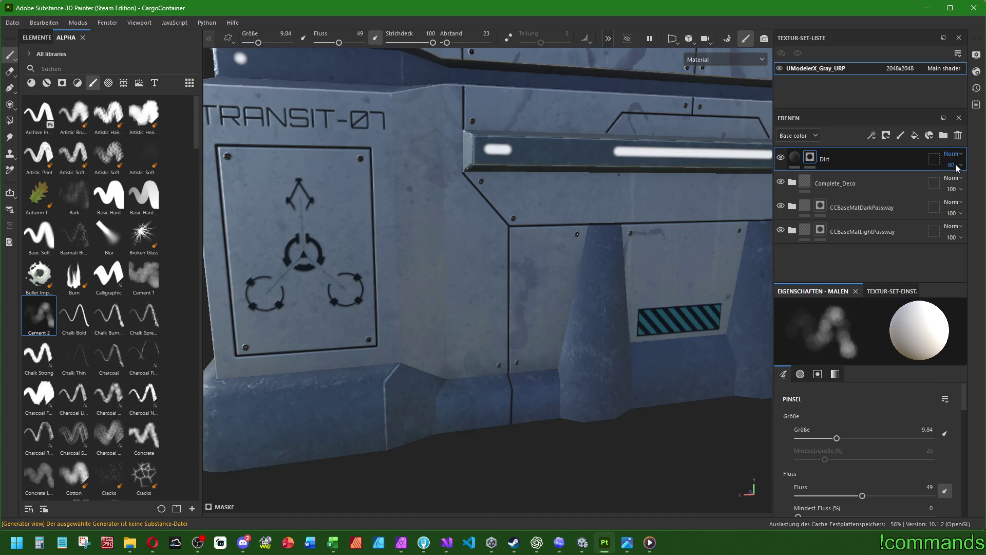
Reselect the Dirt layer and review its mask options without changes
click(874, 184)
click(869, 160)
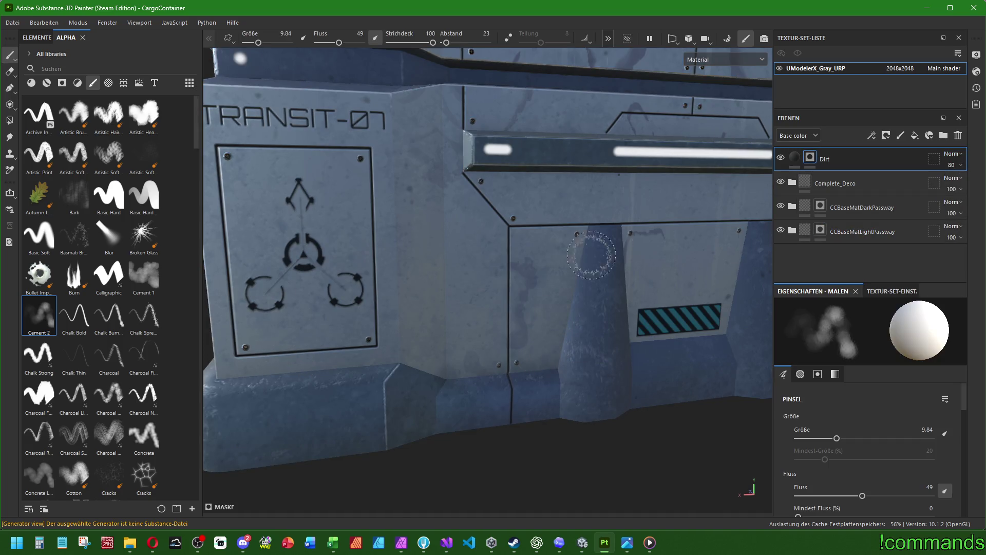
right_click(811, 159)
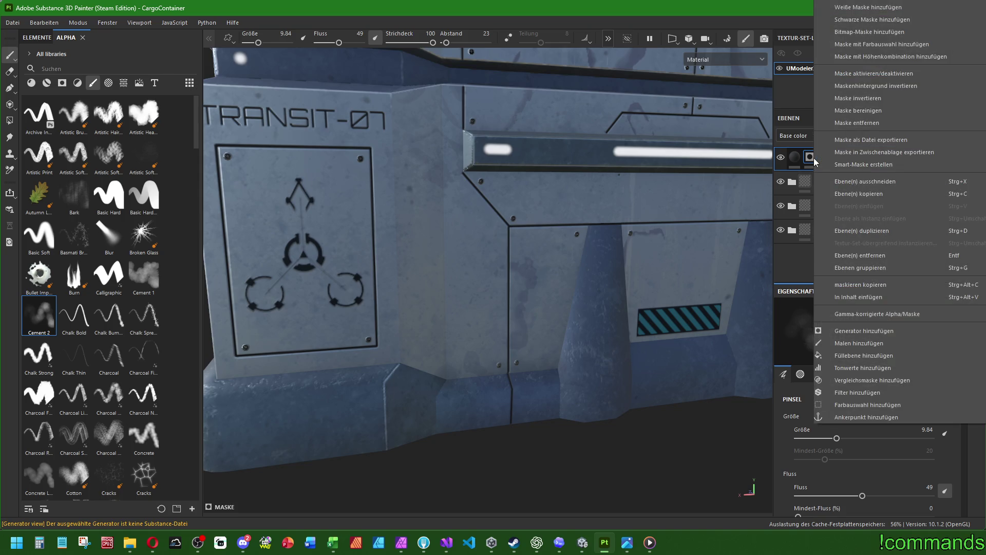
click(856, 120)
drag(539, 282, 334, 287)
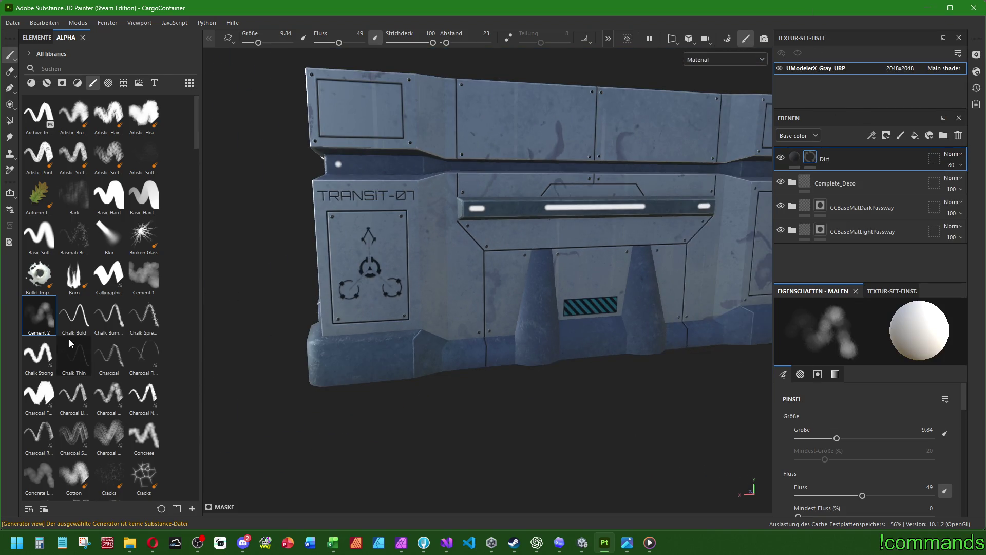
Pick the Cement 1 alpha, test a dirt stroke at the middle panel seam, and undo it
click(144, 275)
scroll(540, 331, up, 3)
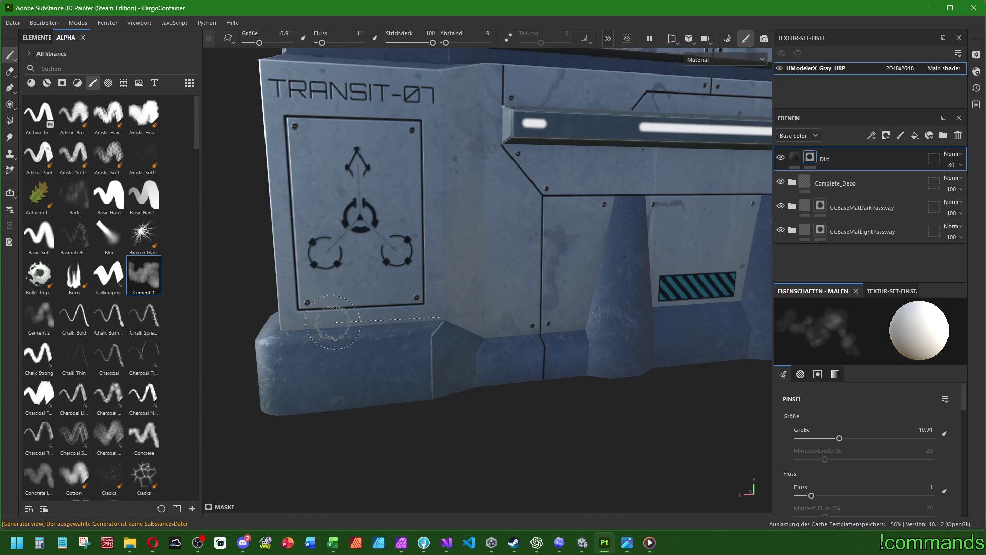
key(ctrl)
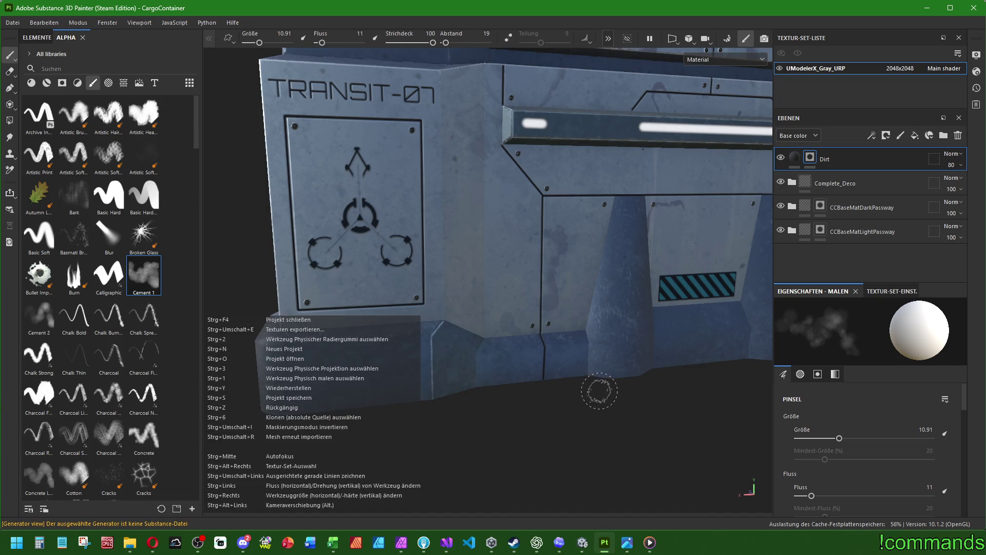
mouse_move(502, 352)
mouse_down()
mouse_move(524, 326)
mouse_move(533, 363)
mouse_move(463, 349)
mouse_move(492, 282)
mouse_up()
click(39, 316)
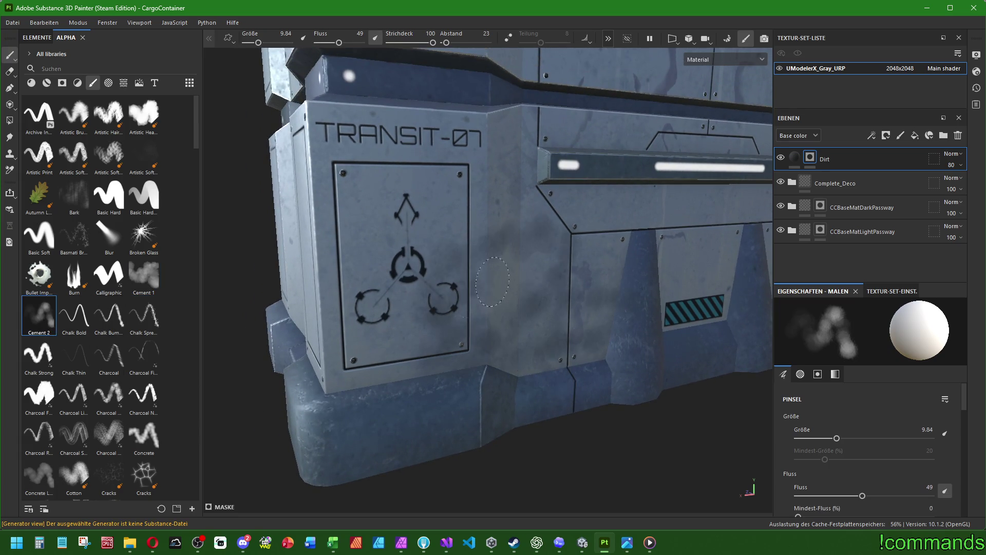
key(ctrl+z)
key(ctrl+z)
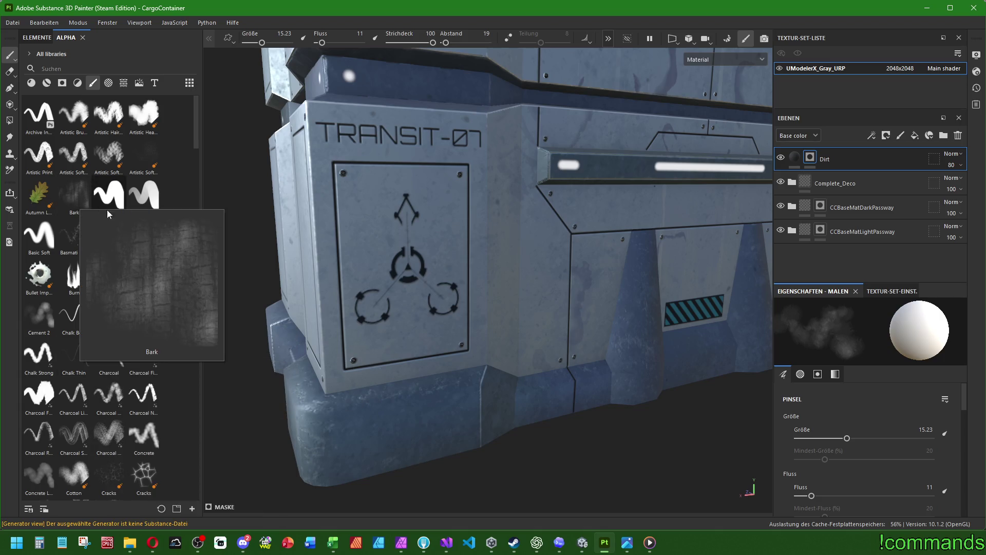
Pick the Dirt 1 brush alpha and shrink the brush size to 7.13
scroll(155, 368, down, 5)
scroll(155, 372, down, 5)
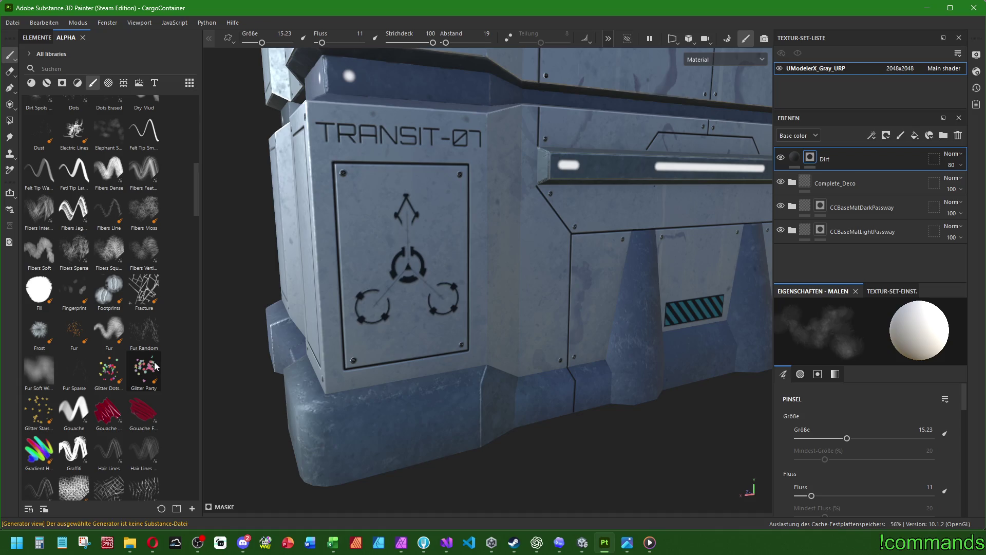
scroll(156, 365, up, 5)
click(108, 262)
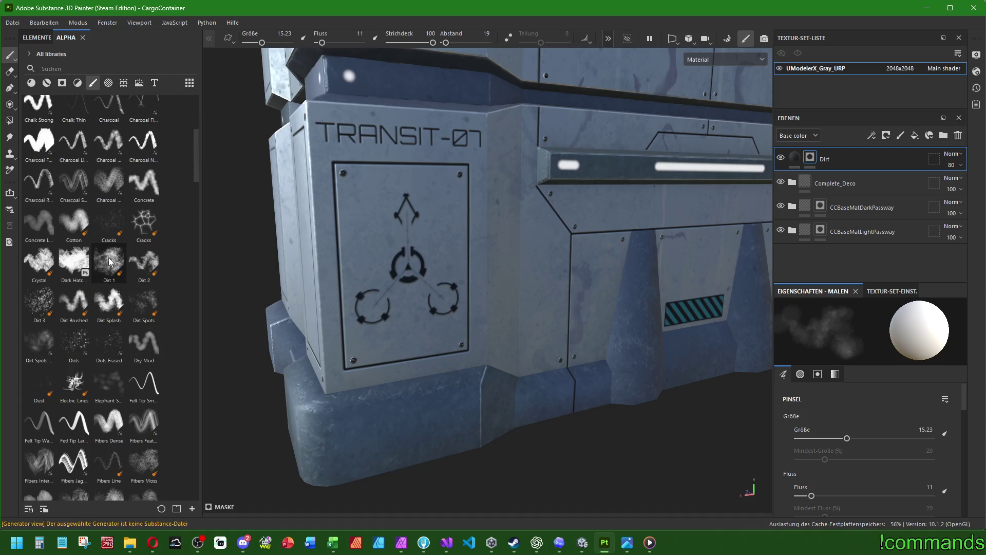
drag(525, 381, 520, 374)
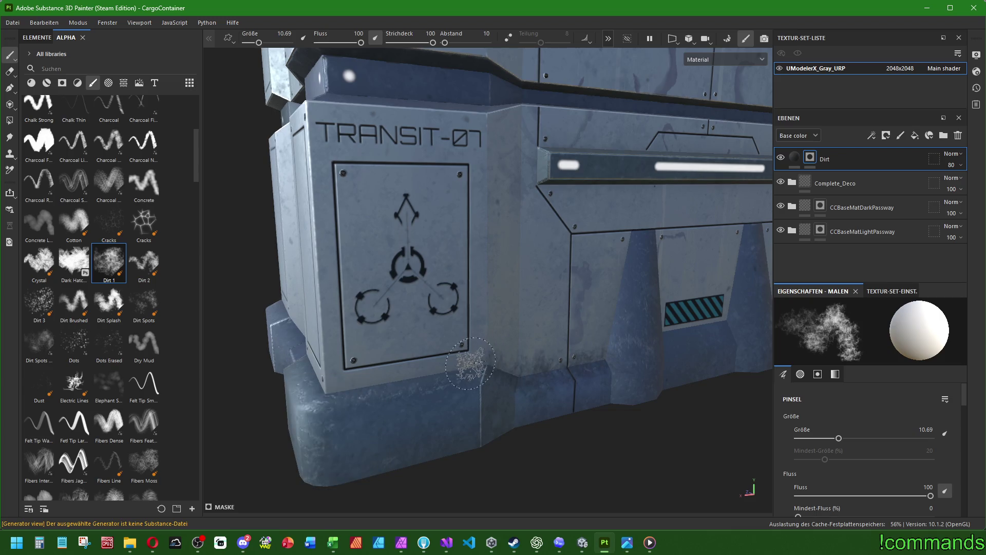
drag(611, 372, 606, 362)
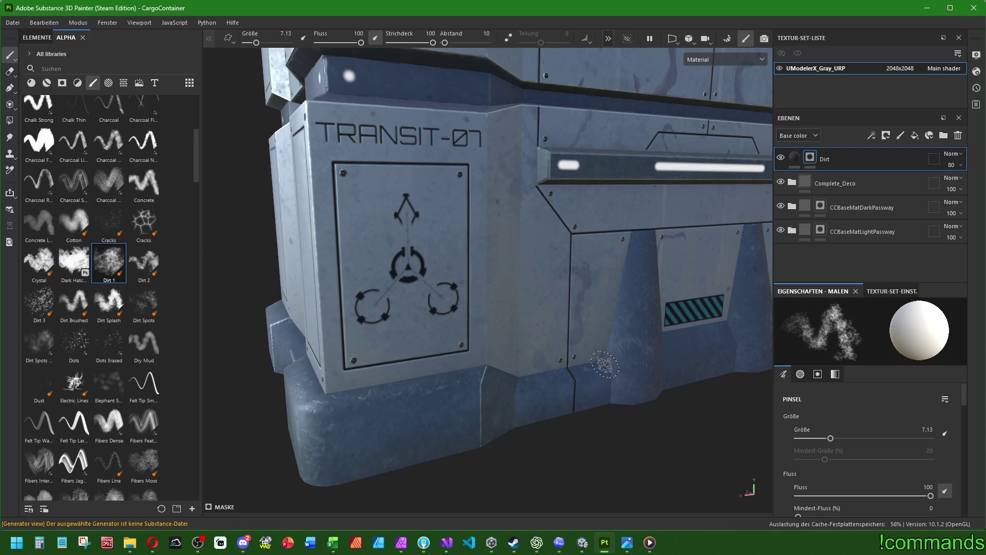
Paint dirt streaks along the base seam, both cone pillars and below the hazard stripe
scroll(605, 359, up, 5)
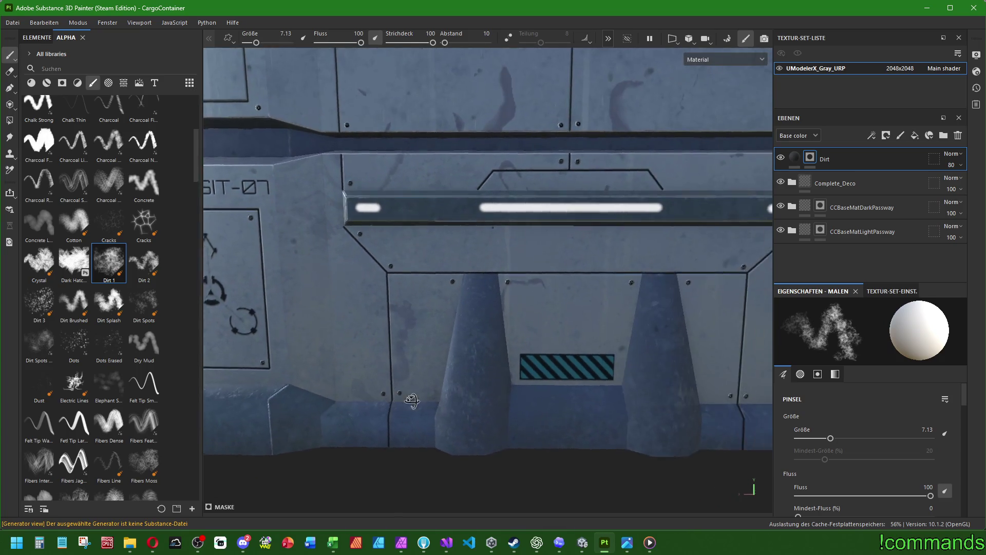
drag(343, 401, 443, 399)
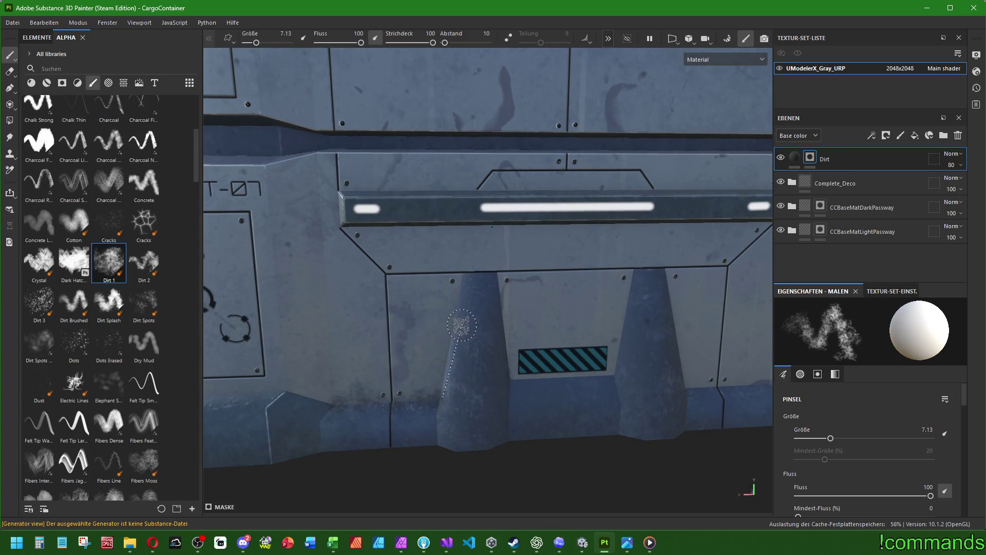
shift+click(460, 280)
shift+click(500, 272)
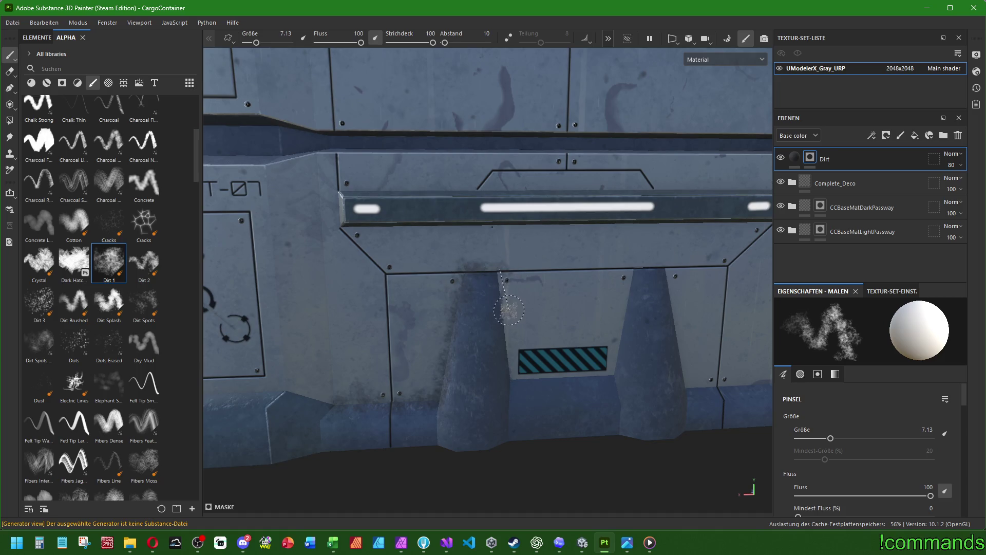
shift+click(514, 377)
shift+click(616, 377)
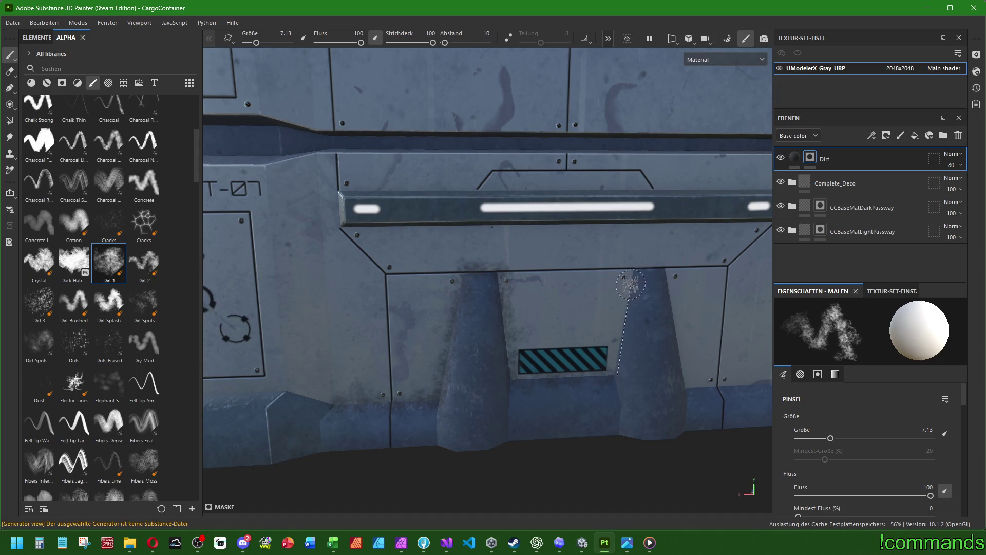
shift+click(632, 265)
shift+click(673, 270)
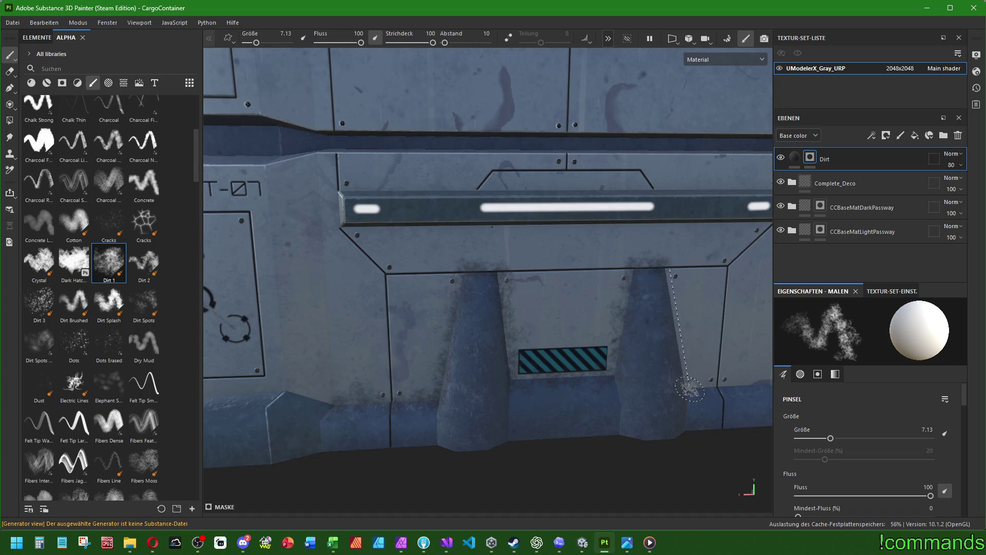
shift+click(691, 387)
scroll(645, 371, down, 5)
mouse_move(645, 371)
mouse_down()
mouse_move(667, 364)
mouse_move(608, 364)
mouse_move(639, 370)
mouse_up()
scroll(673, 362, up, 3)
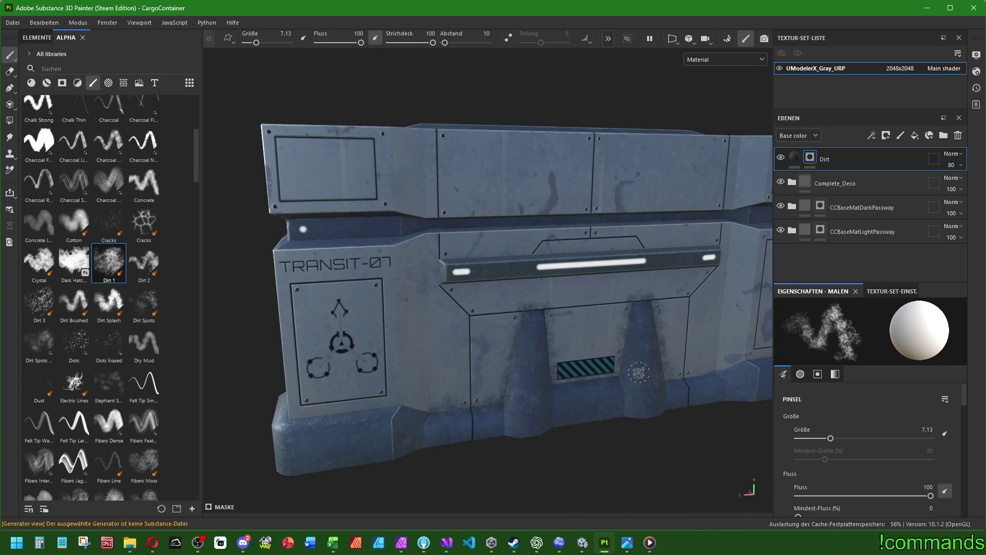
Undo the recent dirt strokes and set the brush size to 4.48
key(ctrl+z)
key(ctrl+z)
key(ctrl+z)
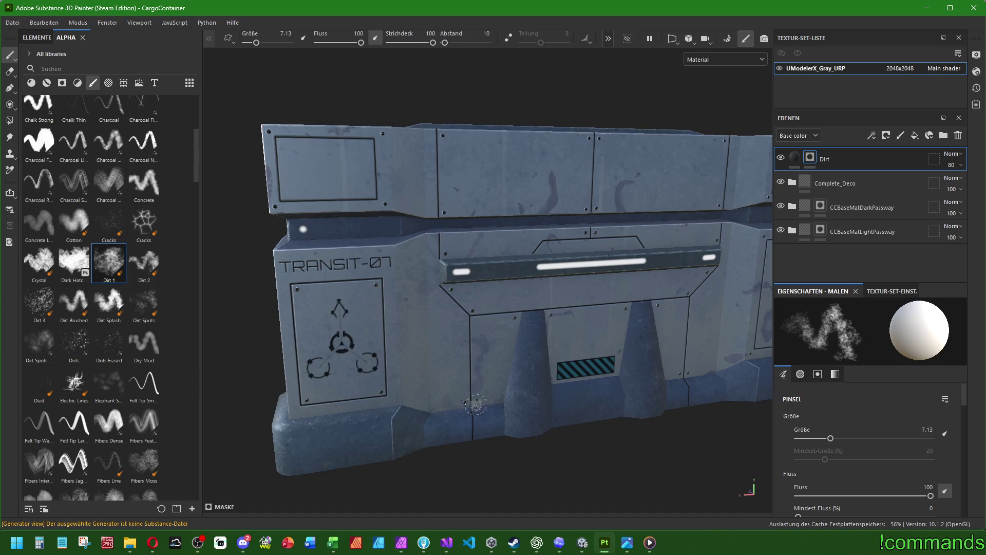
key(bracketleft)
key(bracketleft)
key(bracketleft)
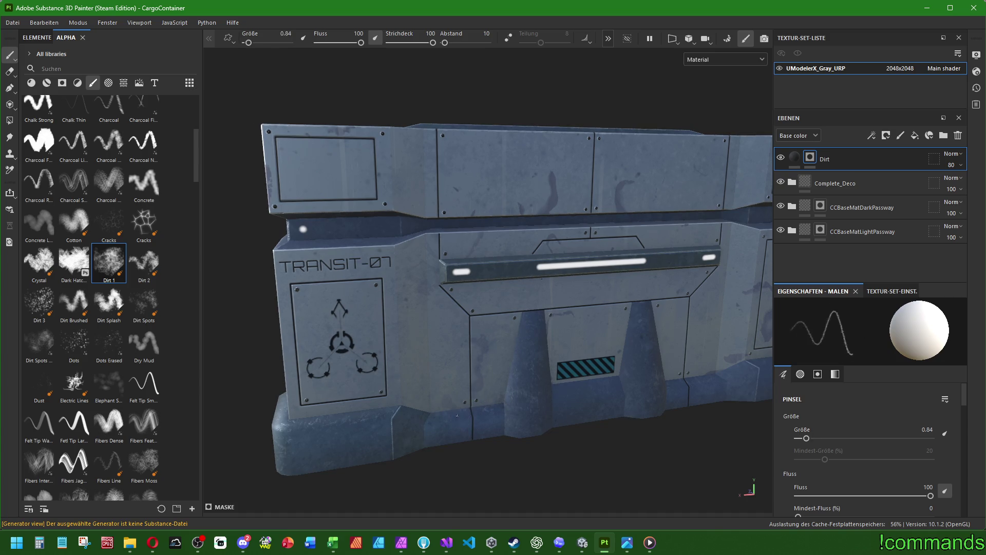
key(bracketright)
key(bracketright)
key(bracketright)
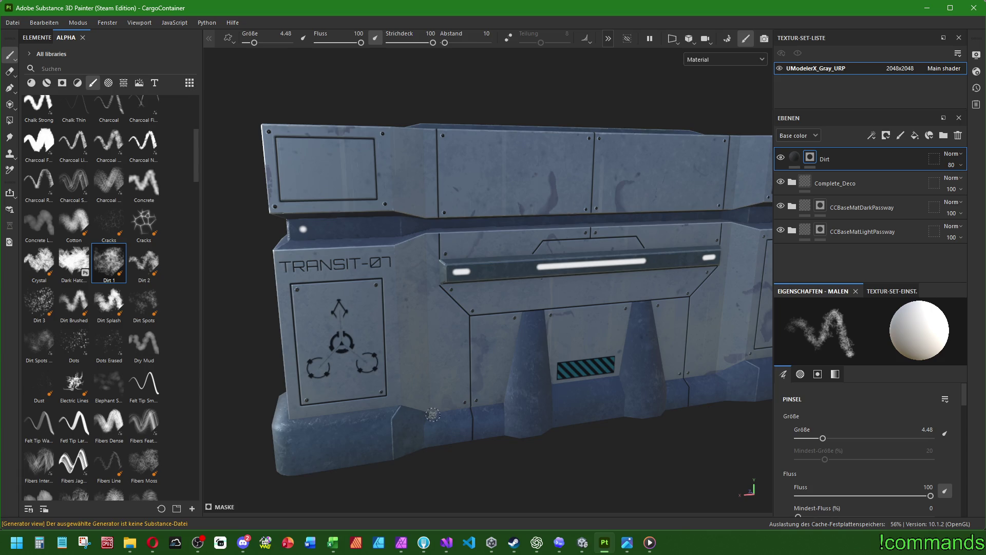
scroll(433, 414, up, 5)
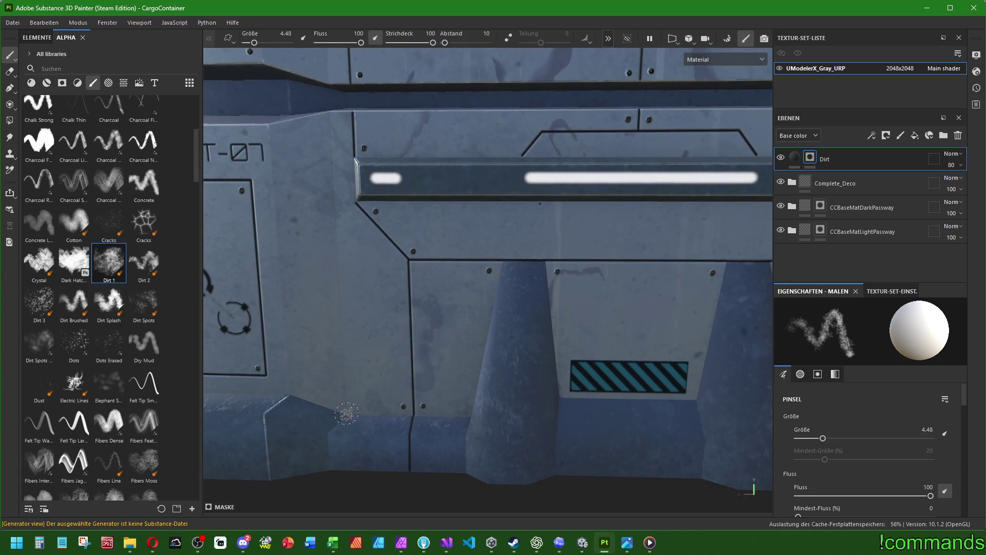
Paint dirt up the panel edges, down the cone pillar and trapezoid edges, and along the panel bottom
drag(472, 416, 506, 287)
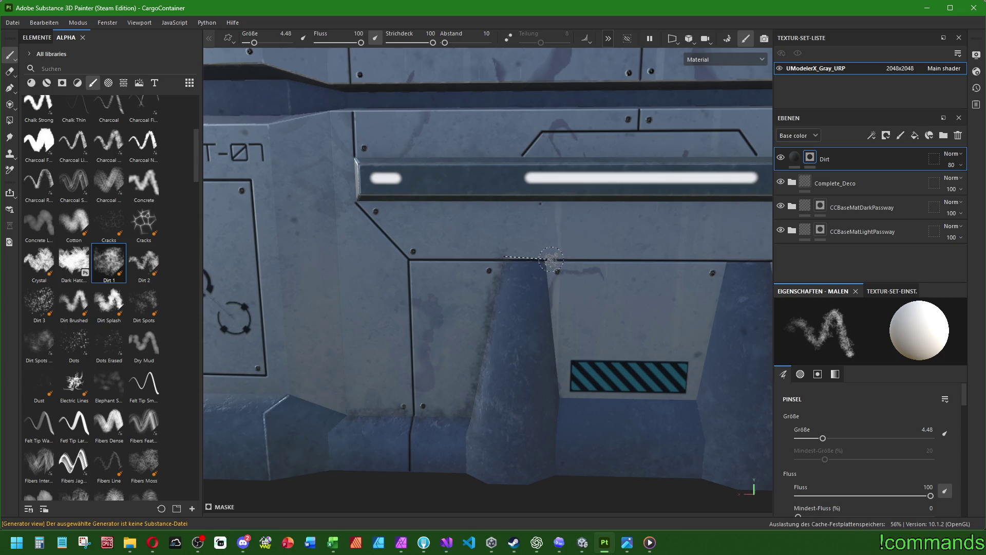
shift+click(561, 398)
shift+click(700, 397)
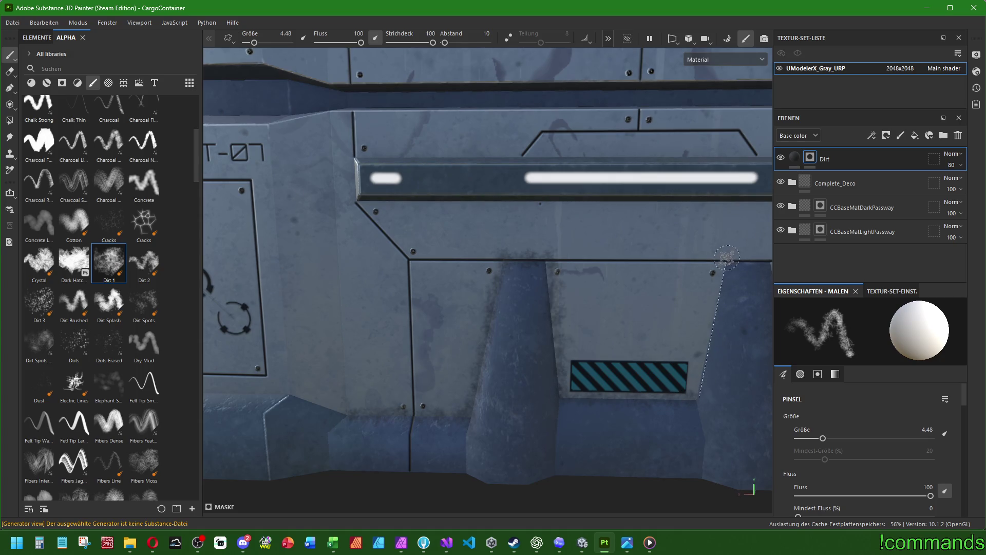
shift+click(727, 258)
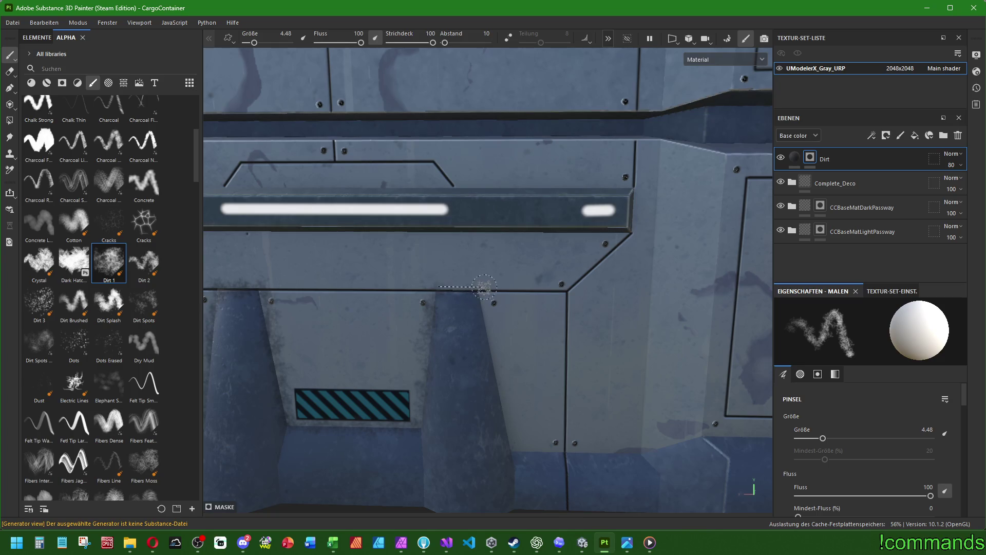
drag(484, 287, 518, 450)
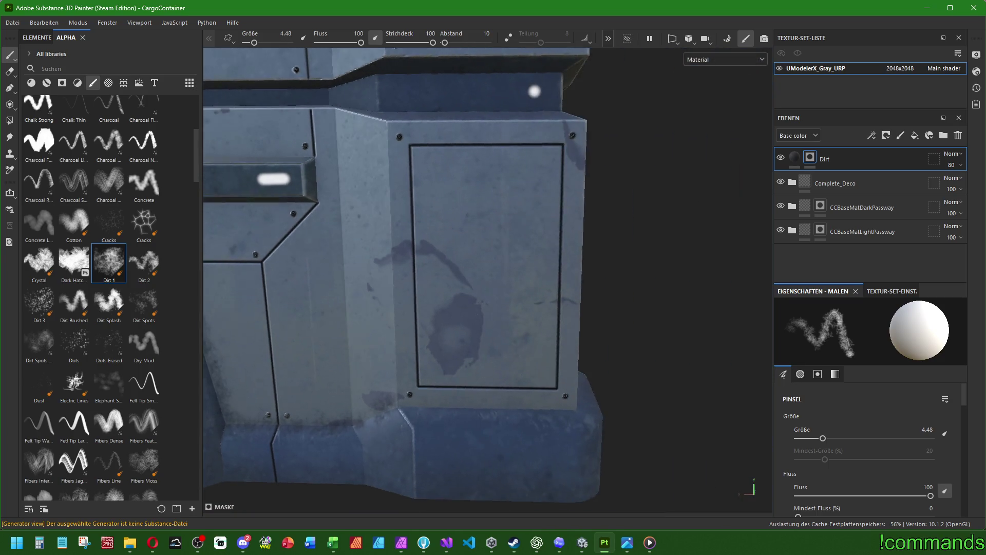
drag(689, 434, 401, 401)
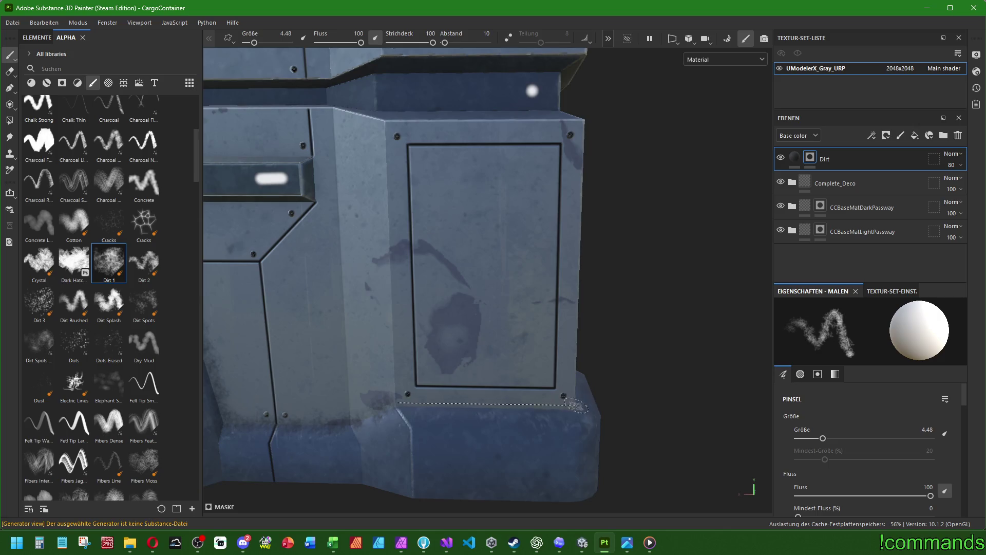
shift+click(575, 406)
Lay straight dirt lines along the lower panel seams, base seam and beneath the hazard stripes
mouse_move(576, 406)
mouse_down()
mouse_move(572, 368)
mouse_move(460, 396)
mouse_move(440, 460)
mouse_move(369, 352)
mouse_up()
shift+click(398, 373)
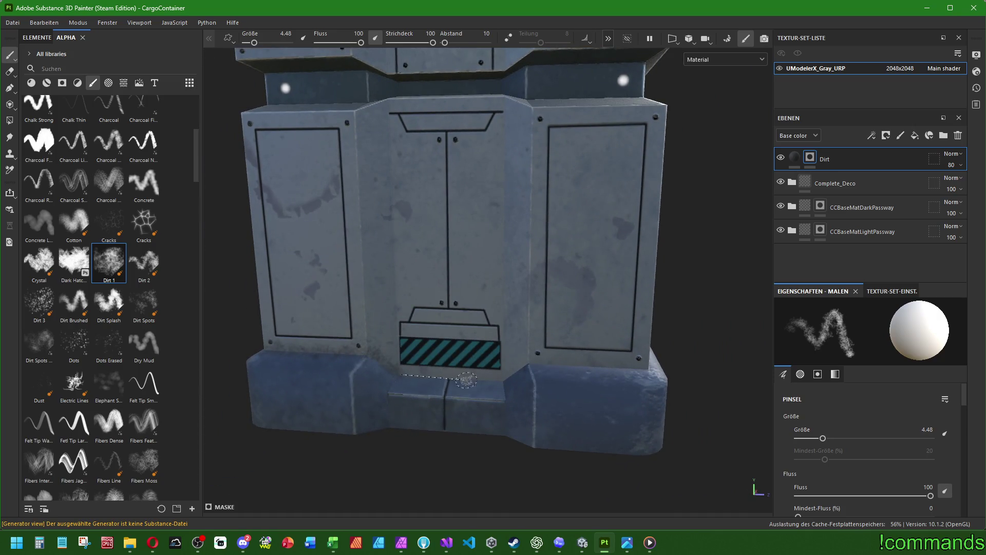
shift+click(499, 382)
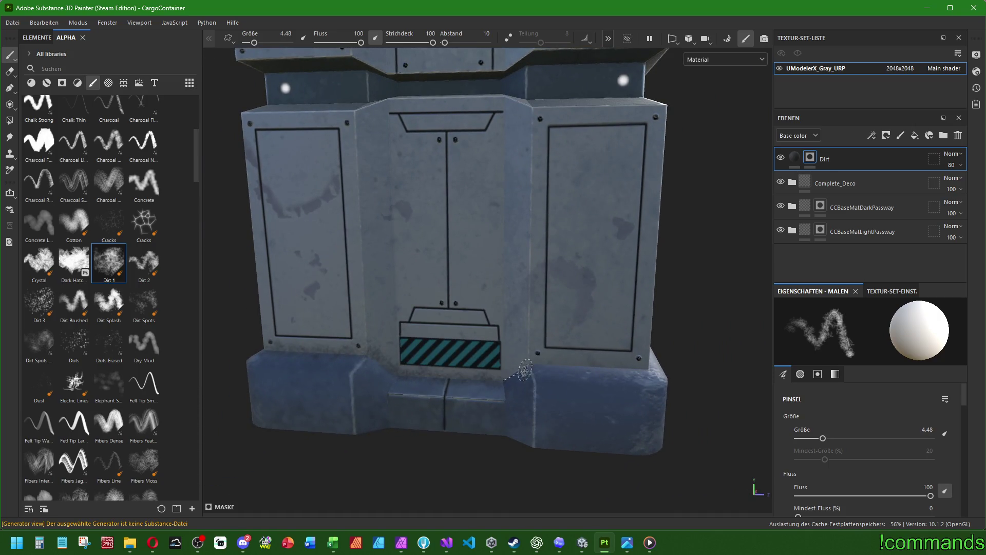
shift+click(647, 367)
drag(647, 367, 362, 345)
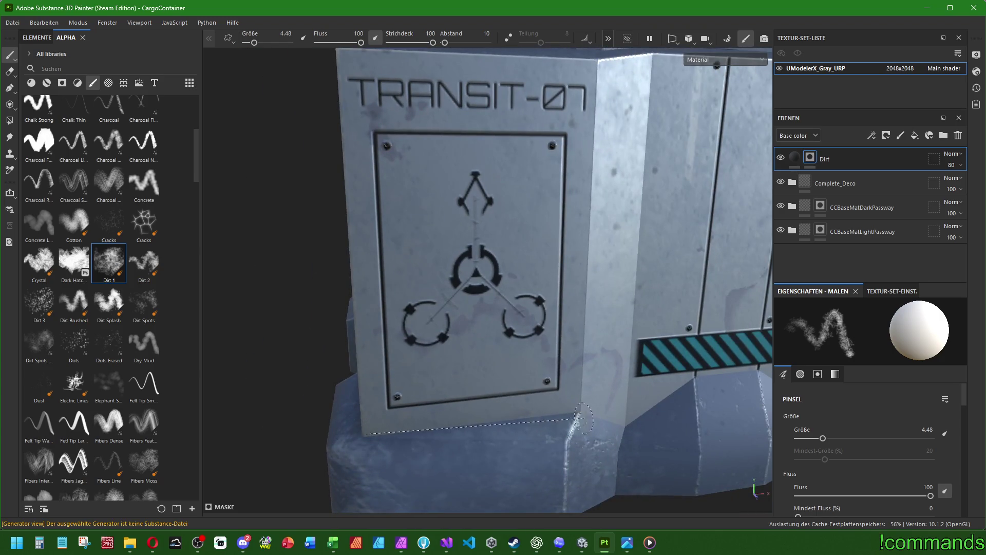
shift+click(628, 425)
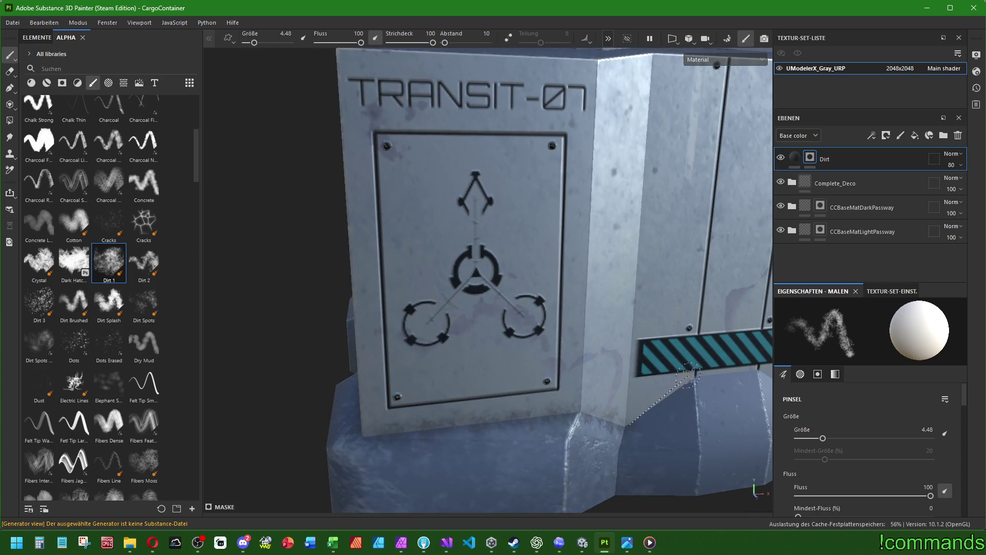
shift+click(688, 375)
mouse_move(687, 376)
mouse_down()
mouse_move(328, 380)
mouse_move(359, 386)
mouse_move(315, 375)
mouse_up()
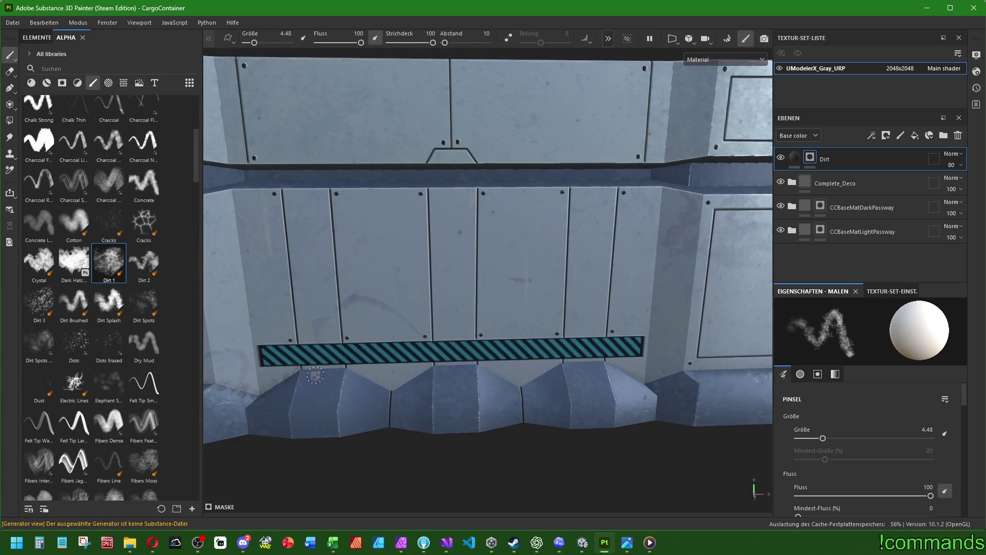
shift+click(349, 366)
shift+click(524, 384)
shift+click(610, 360)
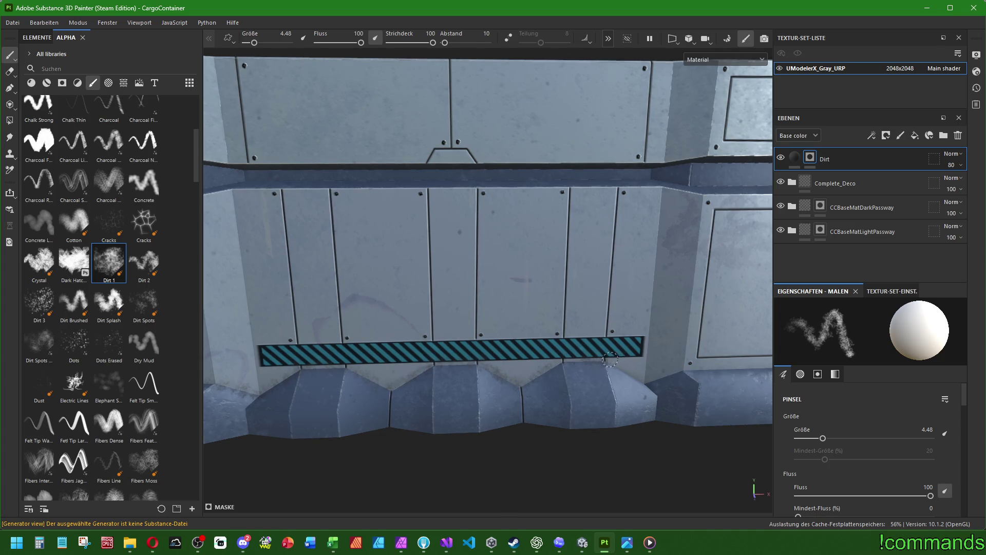
shift+click(646, 380)
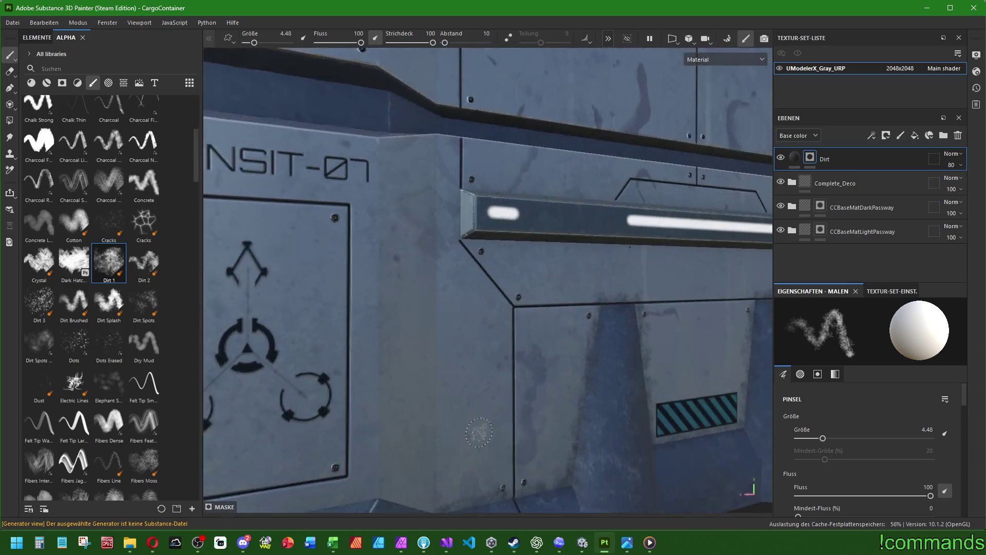
Add a faint dirt stroke below the light bar on the container's top front
scroll(479, 432, down, 5)
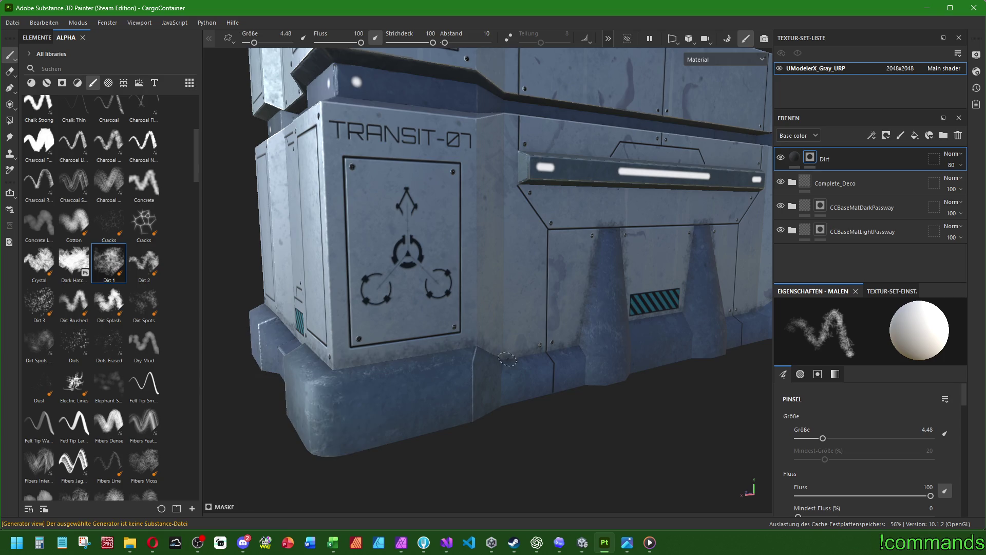
scroll(494, 358, down, 5)
scroll(493, 370, up, 3)
drag(493, 375, 488, 406)
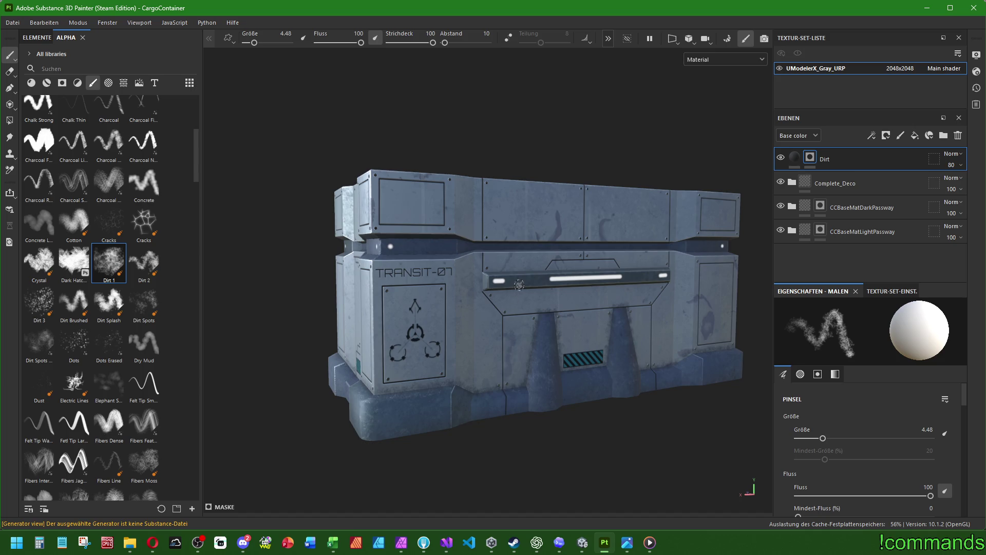
drag(517, 289, 525, 286)
scroll(626, 371, up, 3)
scroll(565, 350, down, 3)
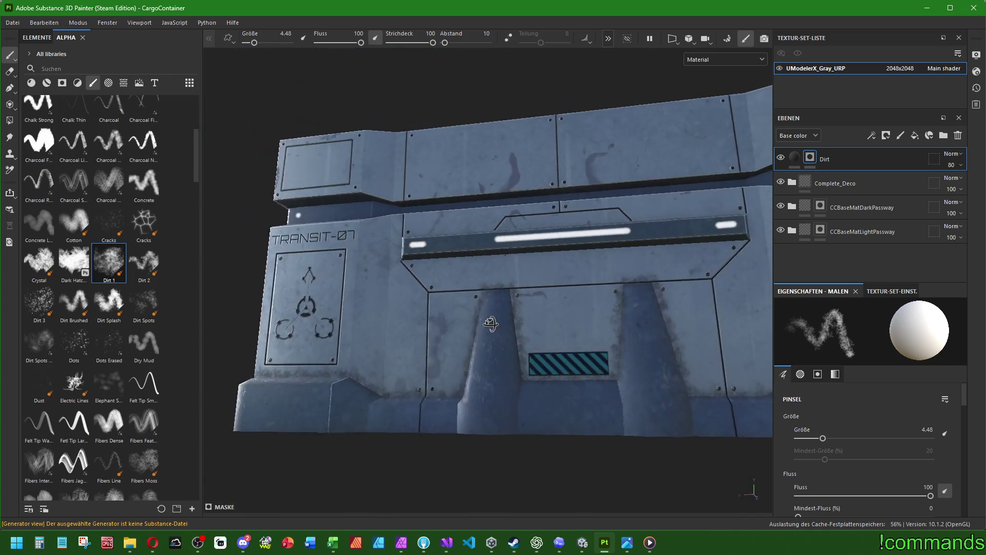
drag(489, 326, 459, 279)
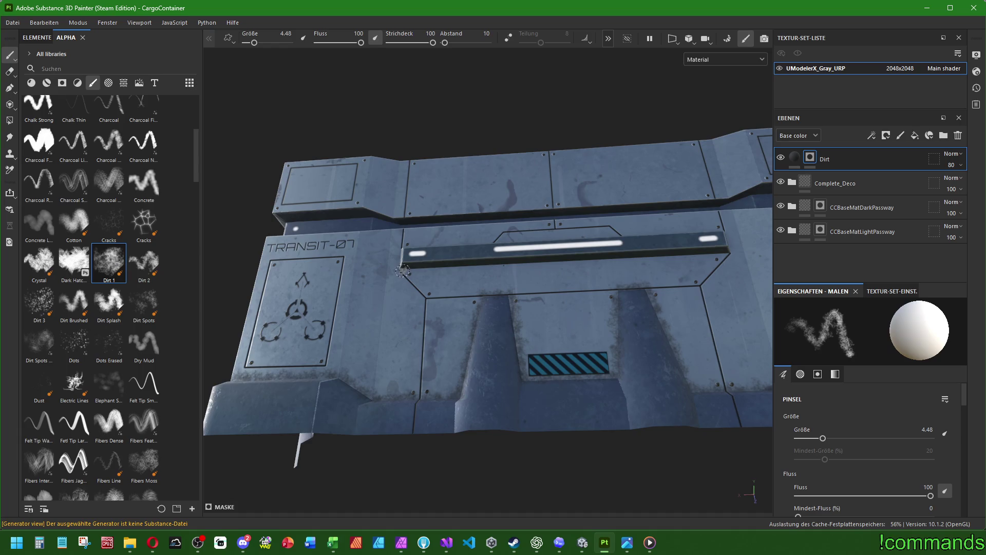
shift+click(661, 274)
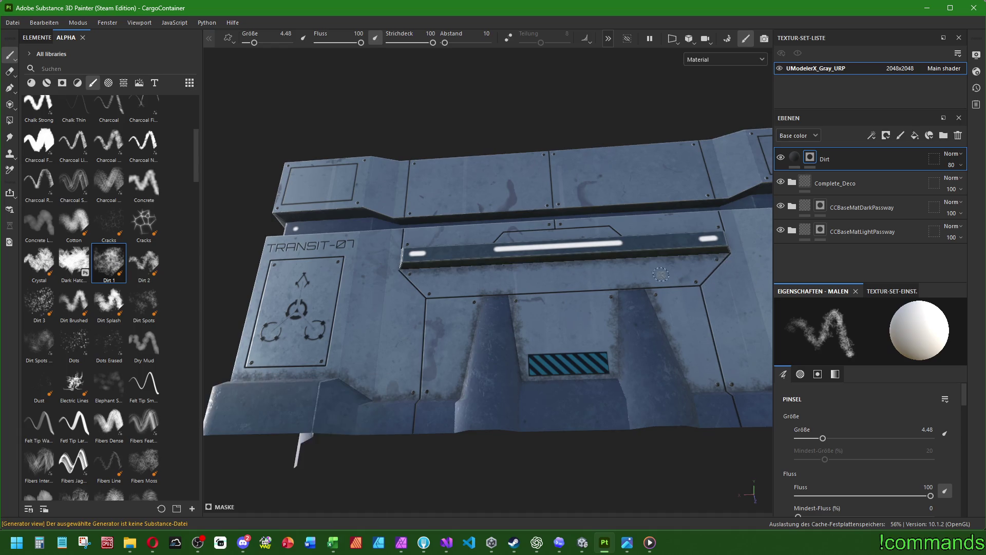
Orbit the container to a three-quarter view to review the dirt grime
scroll(661, 274, down, 5)
mouse_move(662, 275)
mouse_down()
mouse_move(615, 330)
mouse_move(440, 322)
mouse_move(410, 354)
mouse_move(480, 407)
mouse_move(673, 236)
mouse_move(517, 429)
mouse_move(571, 366)
mouse_move(471, 377)
mouse_up()
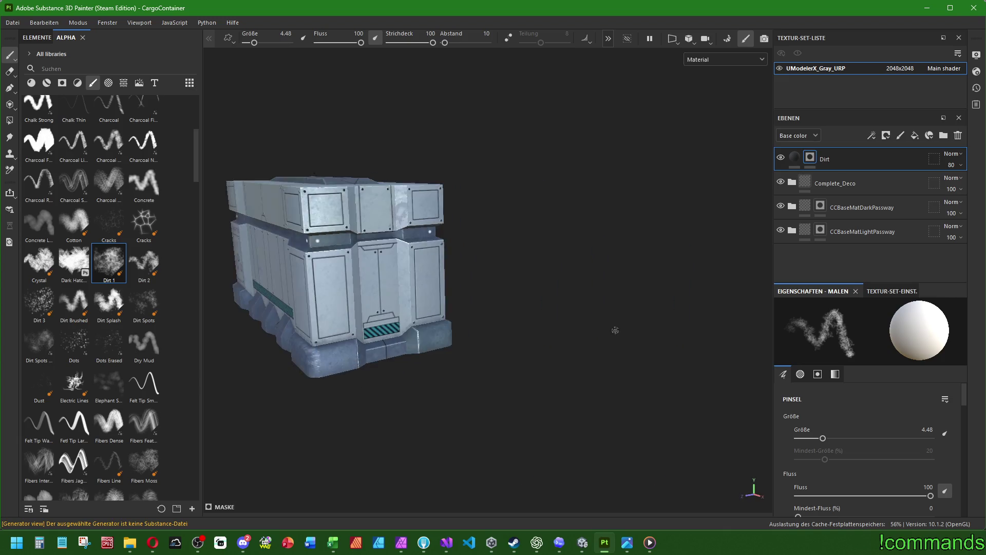
scroll(441, 322, up, 5)
drag(636, 296, 453, 309)
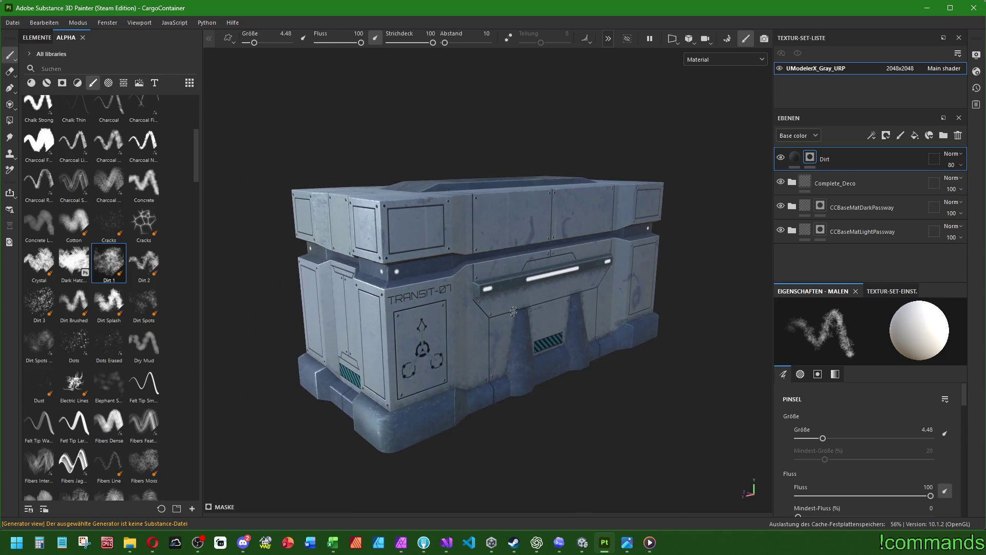
Save the project with Datei > Speichern
click(13, 22)
click(35, 108)
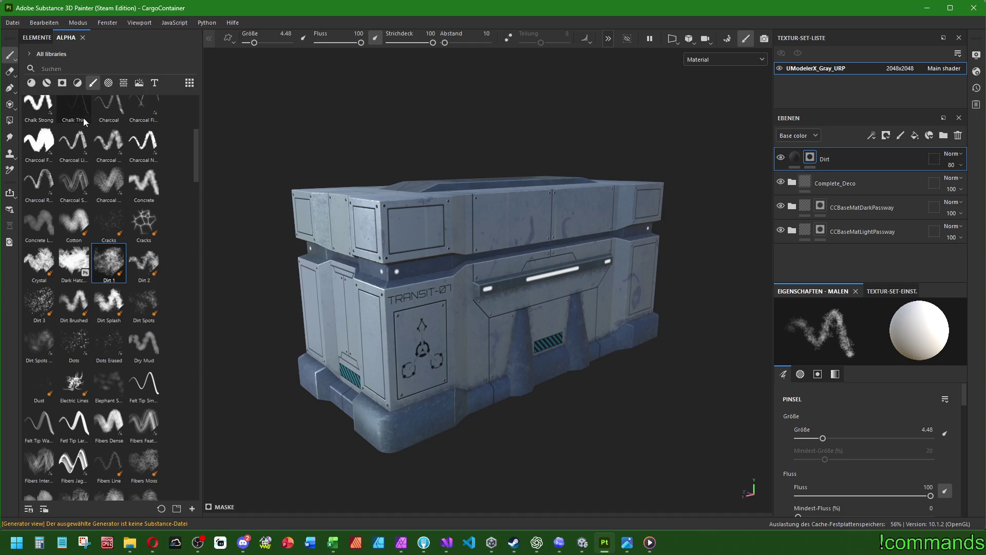
mouse_move(108, 123)
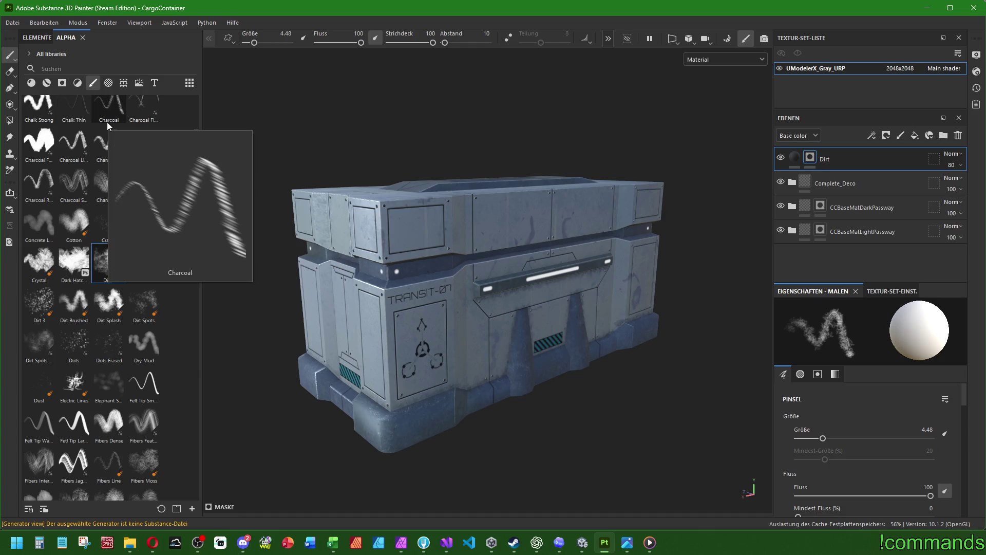
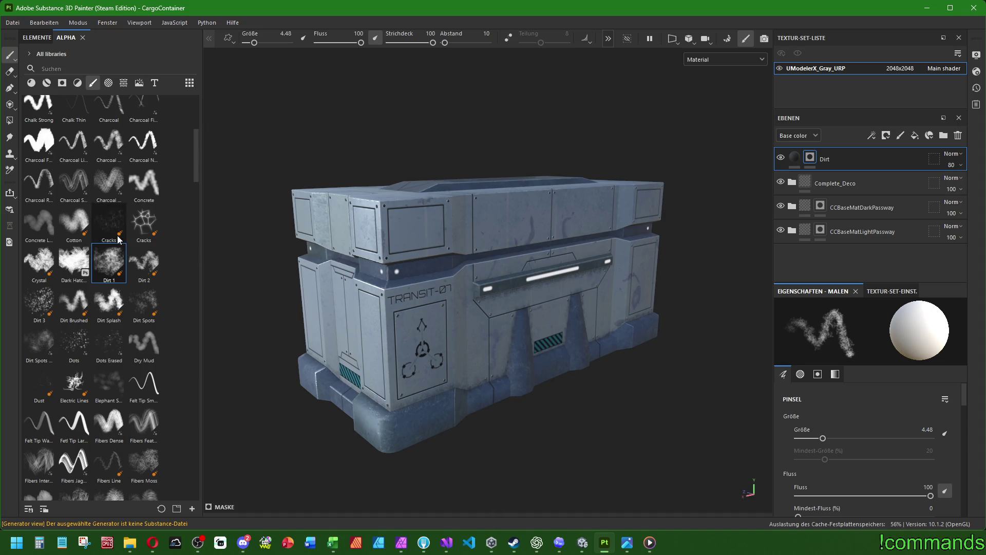
Switch the dirt brush to the Dirt 2 stamp at size 9.48 and flow 50
scroll(455, 429, up, 3)
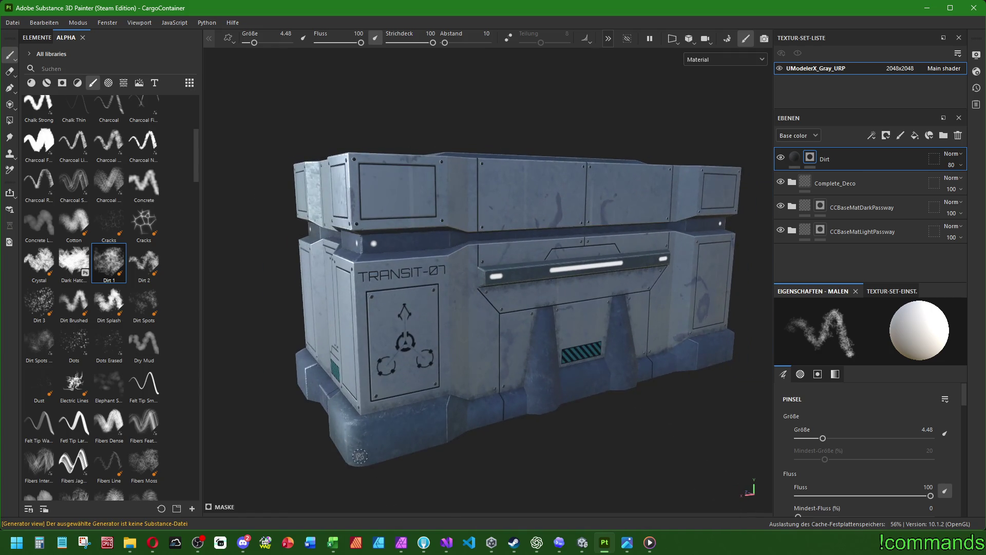
mouse_move(361, 456)
mouse_down()
mouse_move(547, 428)
mouse_move(472, 415)
mouse_up()
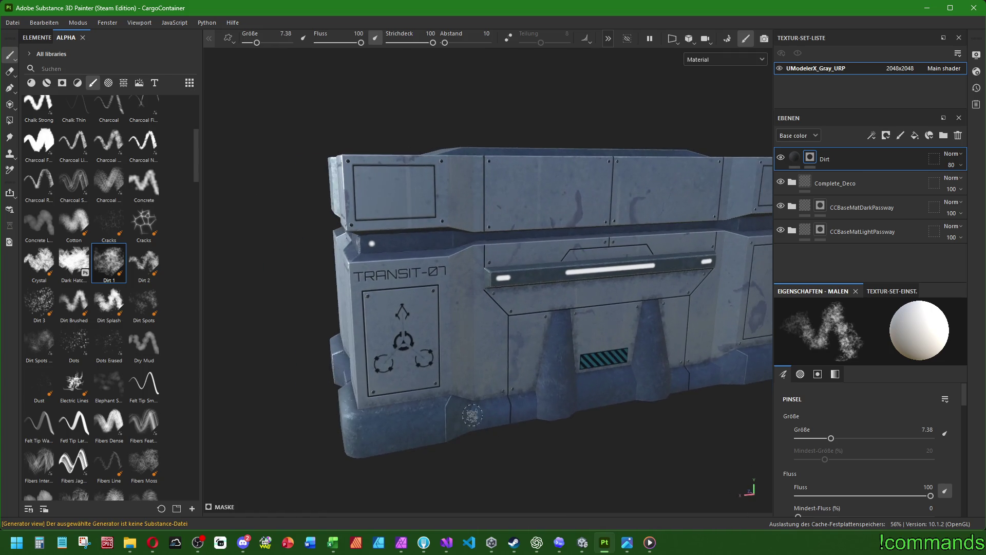
click(144, 262)
click(354, 454)
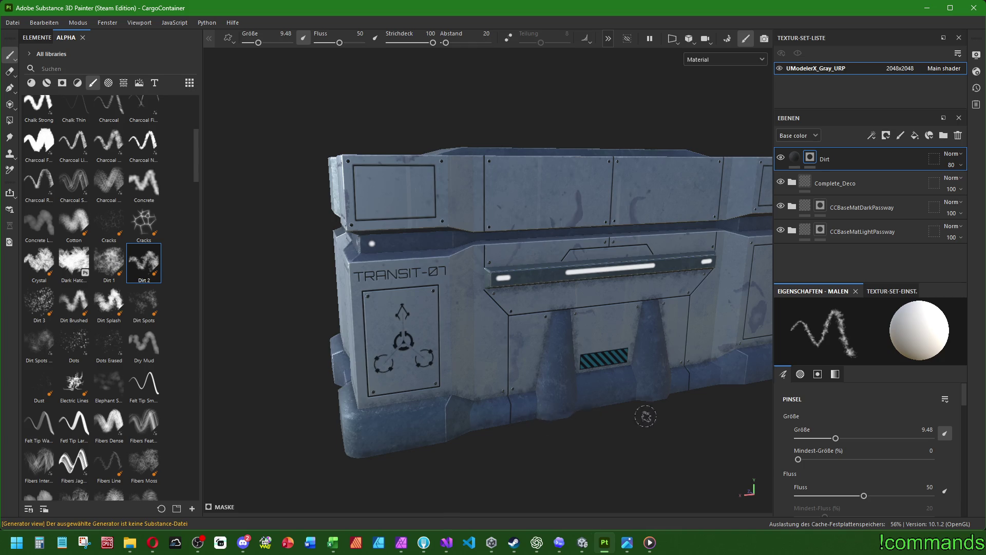
Orbit the crate to inspect its front, a corner, the TRANSIT-07 side and short end
mouse_move(646, 416)
mouse_down()
mouse_move(370, 414)
mouse_move(423, 432)
mouse_up()
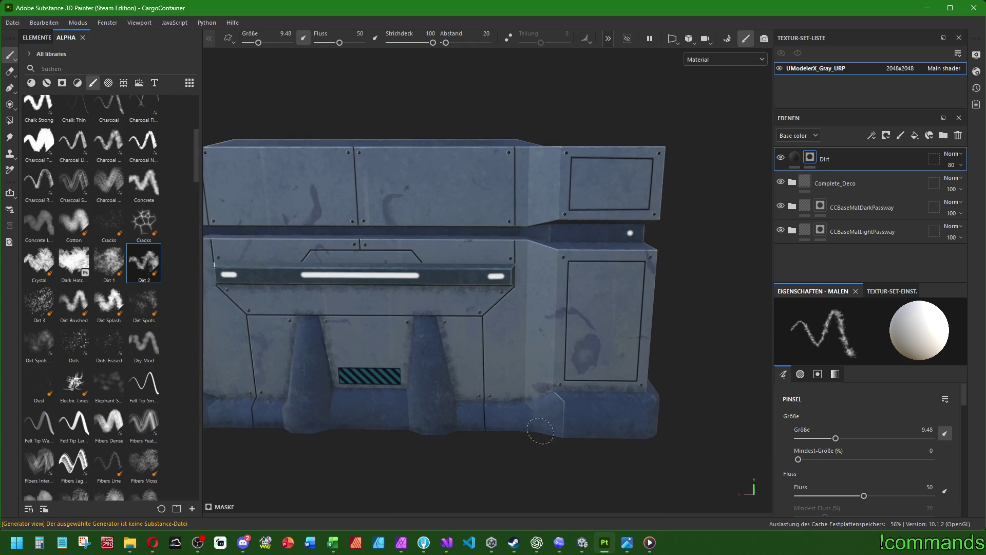
mouse_move(686, 438)
mouse_down()
mouse_move(463, 401)
mouse_move(396, 401)
mouse_up()
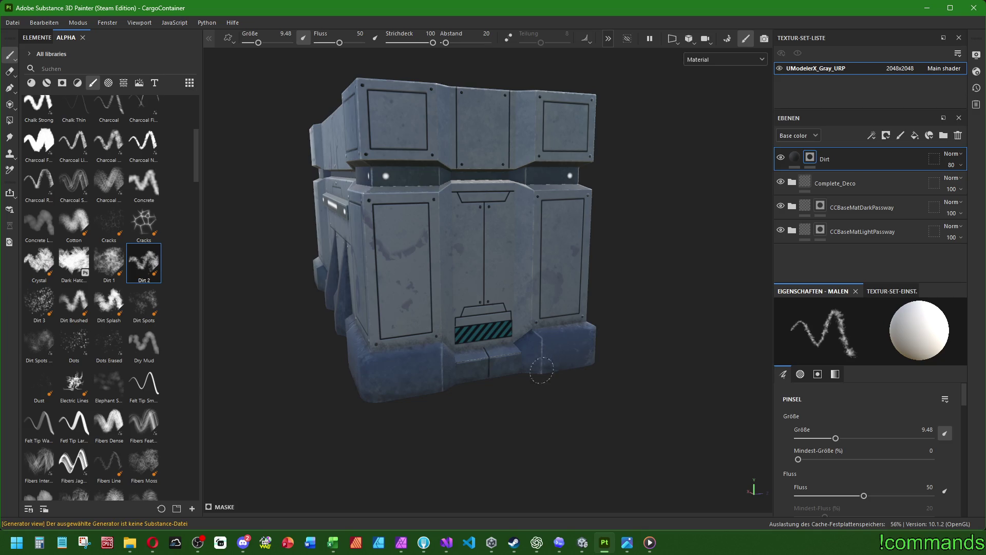
mouse_move(596, 358)
mouse_down()
mouse_move(462, 390)
mouse_move(329, 391)
mouse_up()
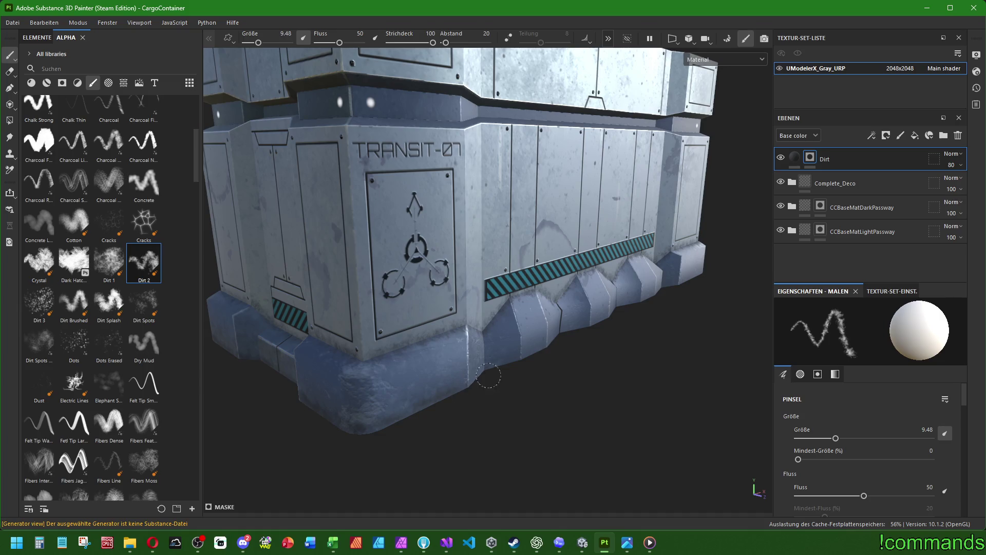
mouse_move(470, 377)
mouse_down()
mouse_move(342, 341)
mouse_move(306, 366)
mouse_up()
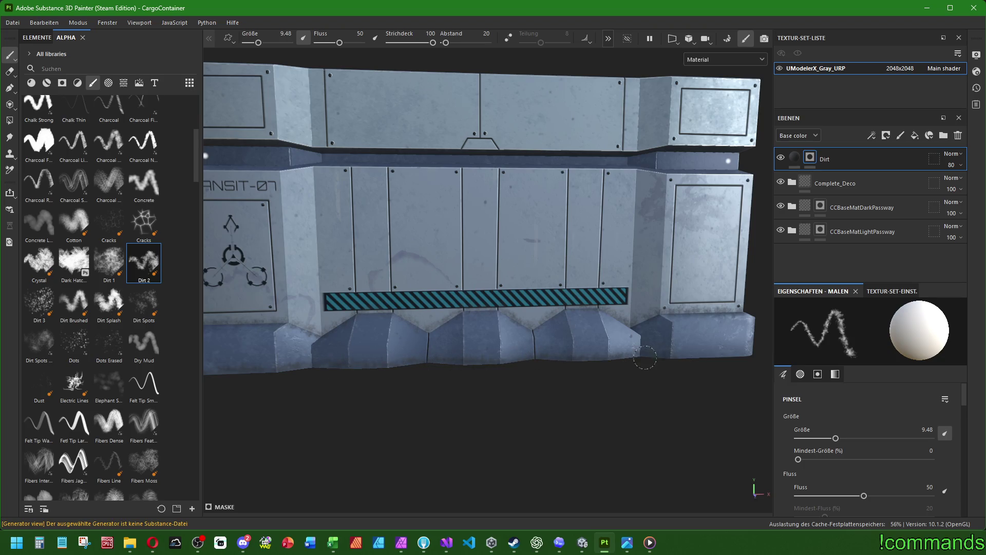
scroll(666, 356, down, 2)
mouse_move(666, 356)
mouse_down()
mouse_move(277, 348)
mouse_move(390, 354)
mouse_up()
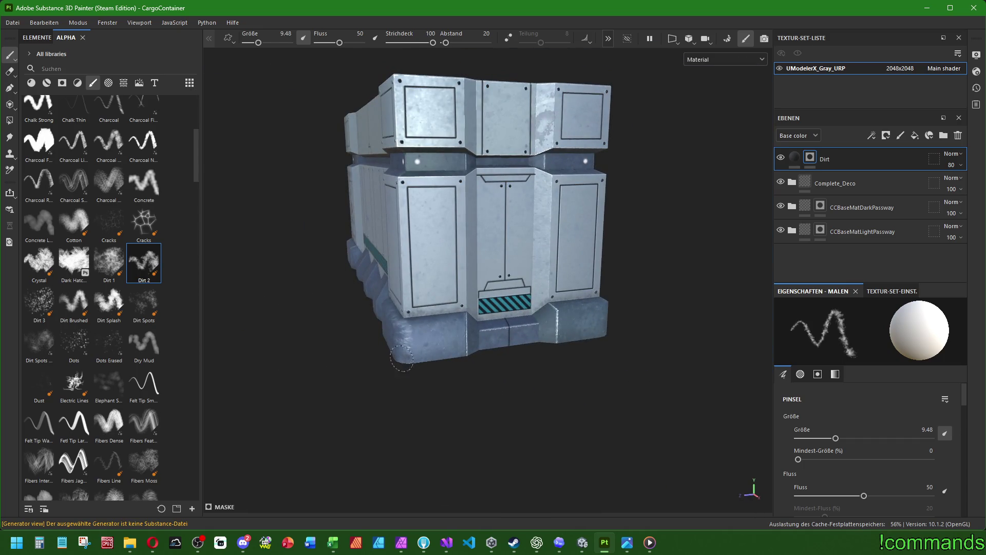
scroll(411, 357, up, 3)
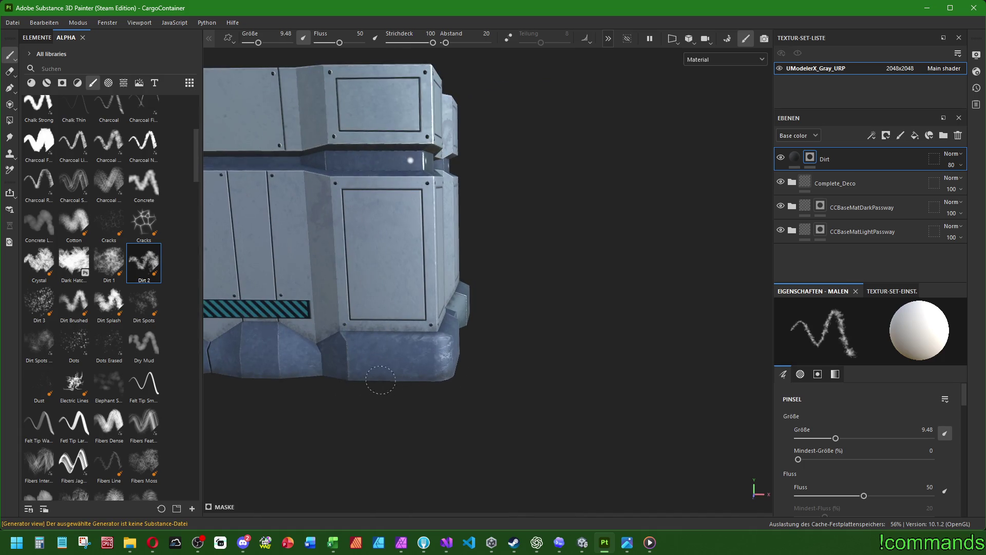
scroll(381, 380, down, 3)
Inspect the crate's lower front and corners, then reframe to a three-quarter view
drag(374, 308, 519, 359)
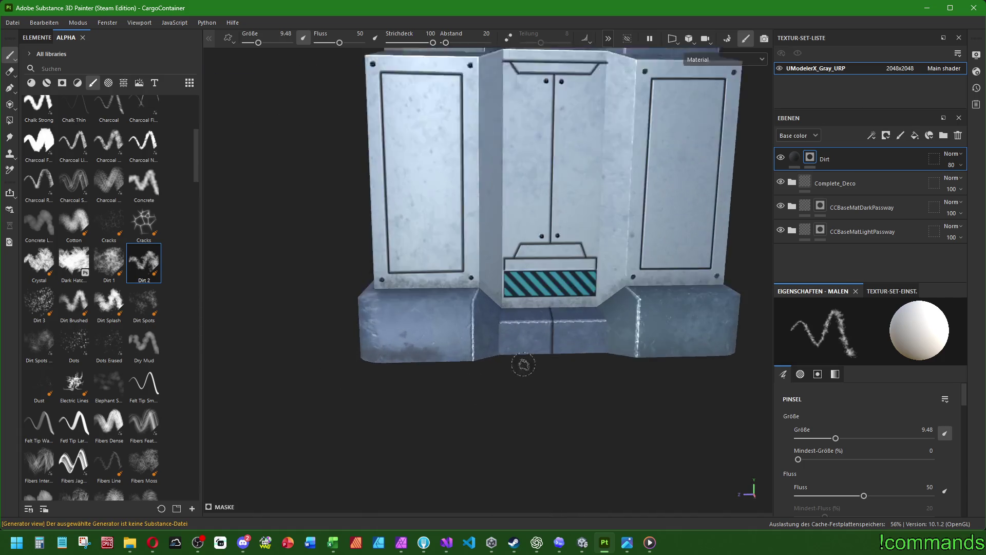
scroll(520, 359, up, 3)
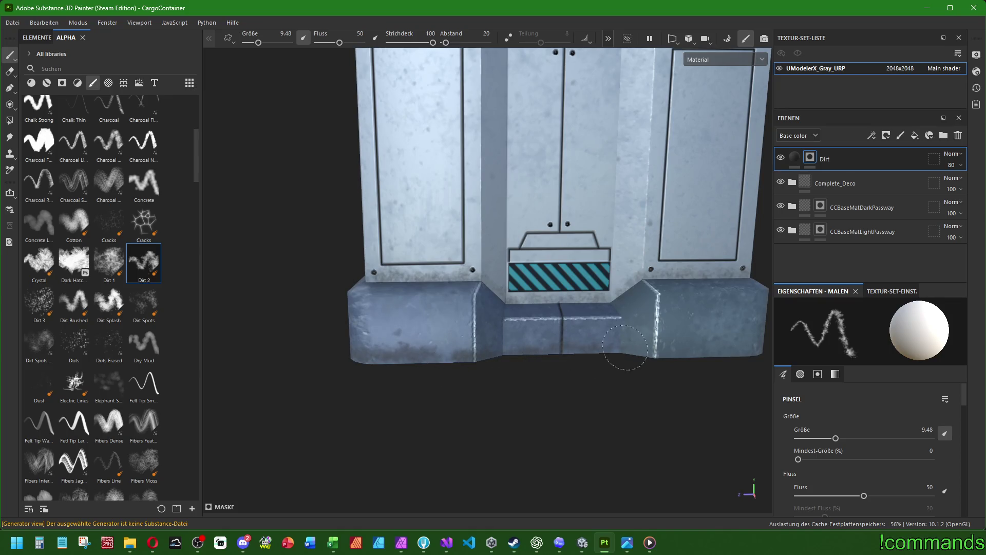
scroll(617, 346, down, 2)
mouse_move(608, 344)
mouse_down()
mouse_move(406, 382)
mouse_move(391, 375)
mouse_move(342, 395)
mouse_up()
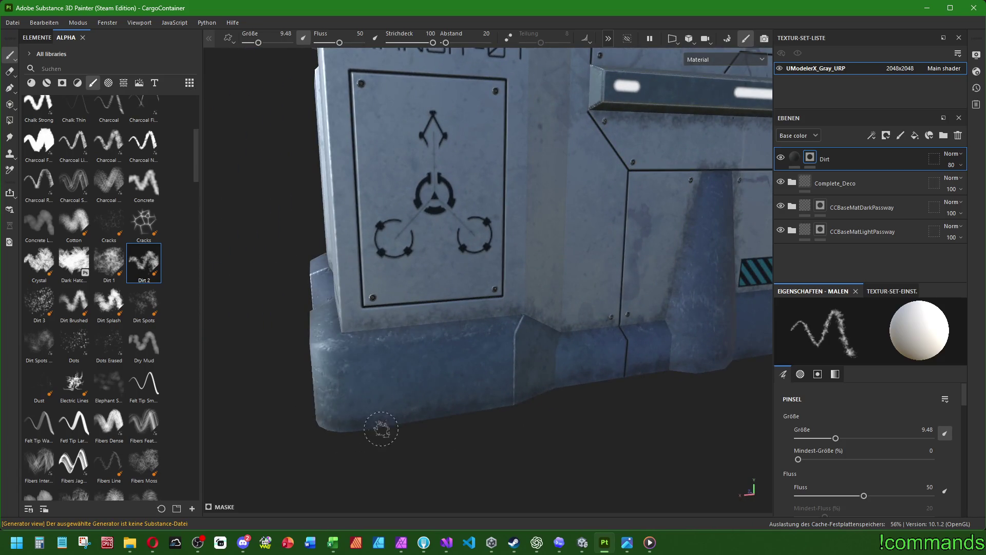
scroll(441, 391, down, 5)
mouse_move(441, 392)
mouse_down()
mouse_move(438, 337)
mouse_move(590, 342)
mouse_up()
scroll(596, 342, up, 3)
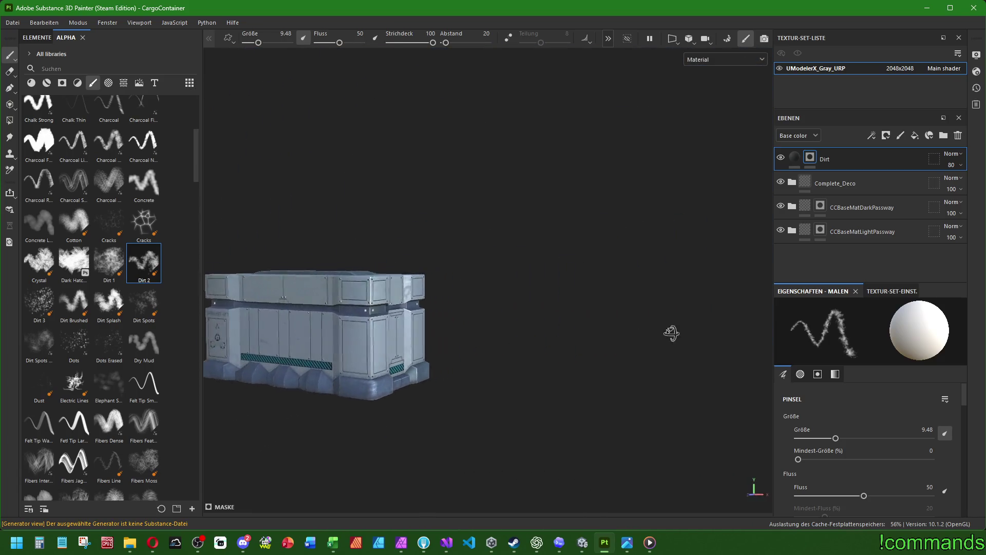
key(f)
mouse_move(442, 334)
mouse_down()
mouse_move(362, 345)
mouse_move(388, 337)
mouse_move(286, 330)
mouse_up()
scroll(388, 337, up, 3)
key(f)
mouse_move(423, 308)
mouse_down()
mouse_move(453, 304)
mouse_move(435, 317)
mouse_move(477, 323)
mouse_move(480, 251)
mouse_move(470, 339)
mouse_up()
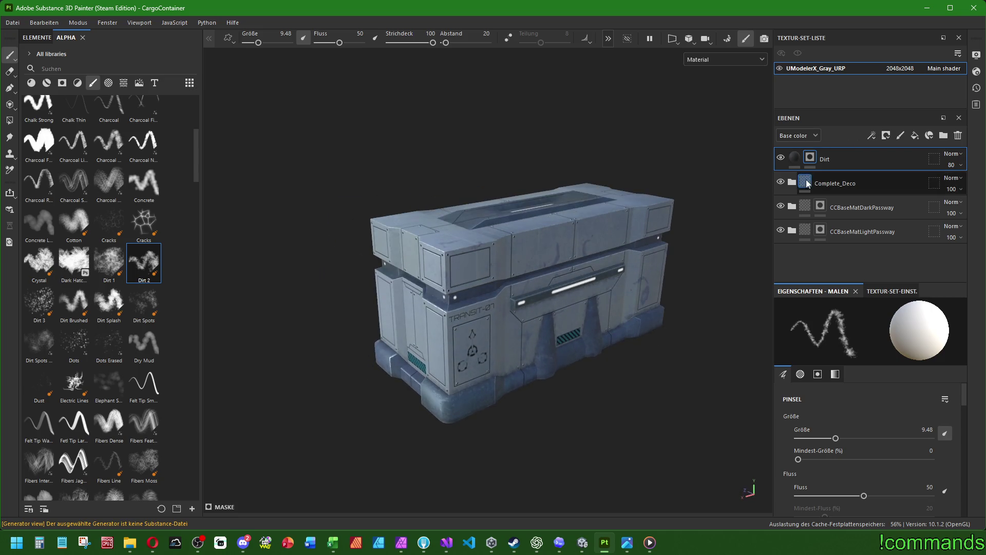
Expand the Complete_Deco layer folder to check its layers, then collapse it
click(807, 182)
scroll(856, 195, down, 1)
scroll(862, 186, up, 1)
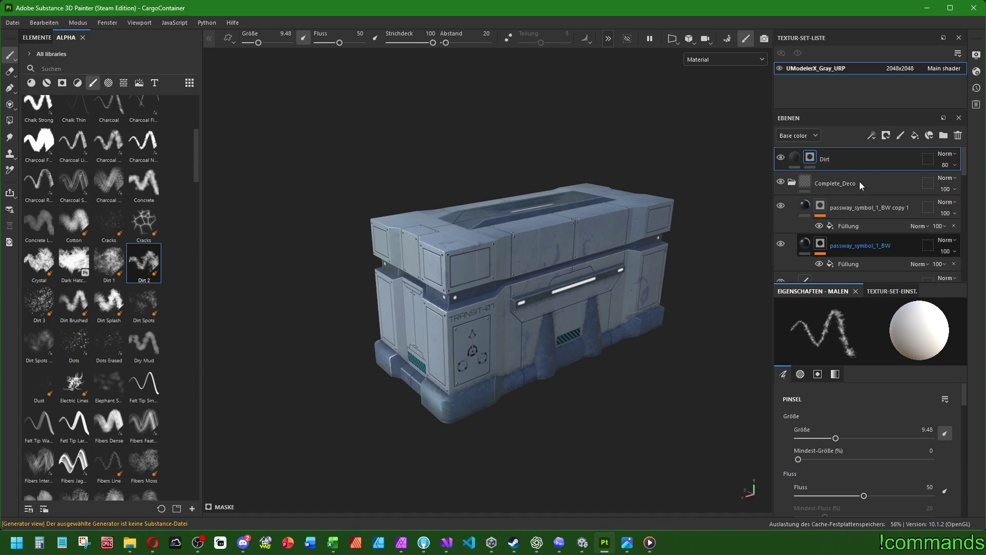
click(791, 183)
Glance at the texture export settings and close them without exporting
click(12, 22)
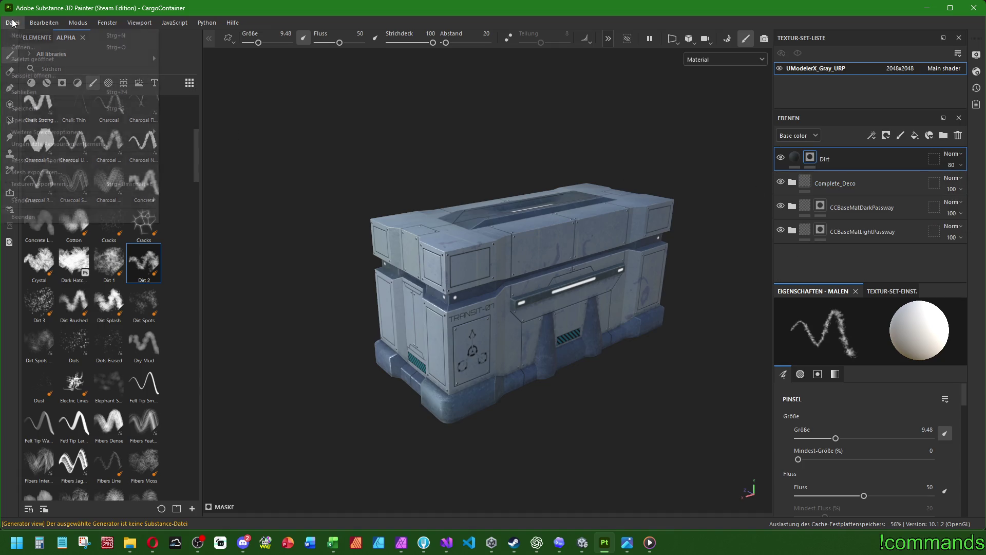
key(Escape)
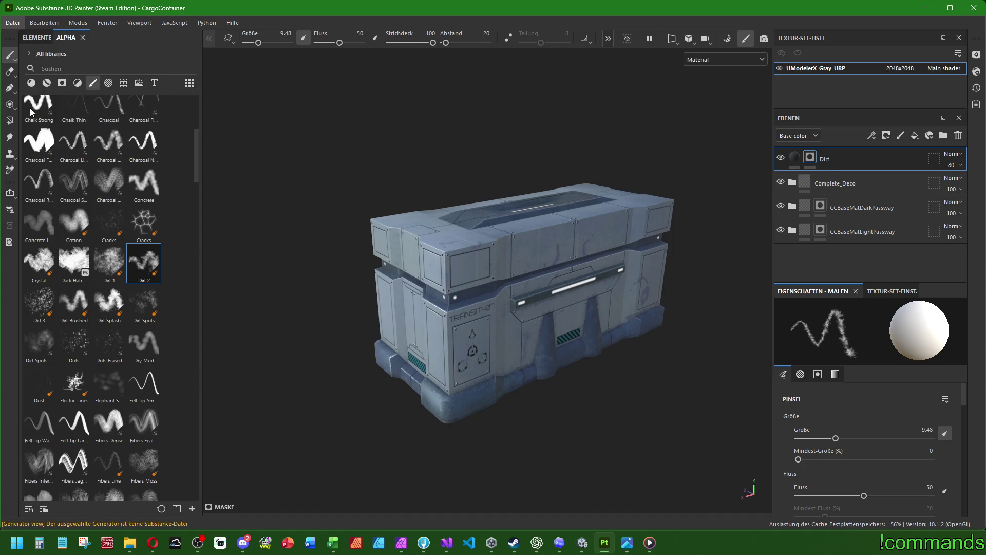
click(12, 22)
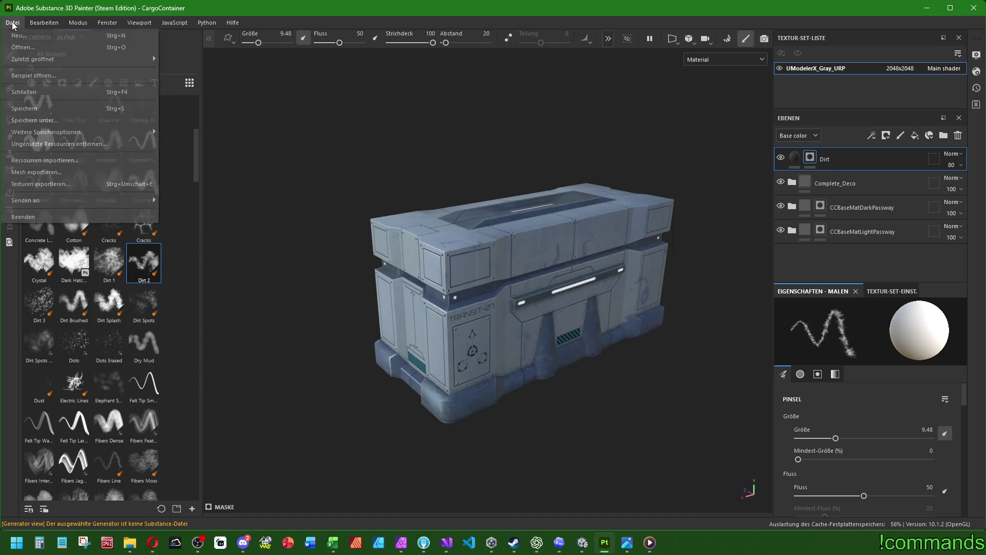
click(37, 184)
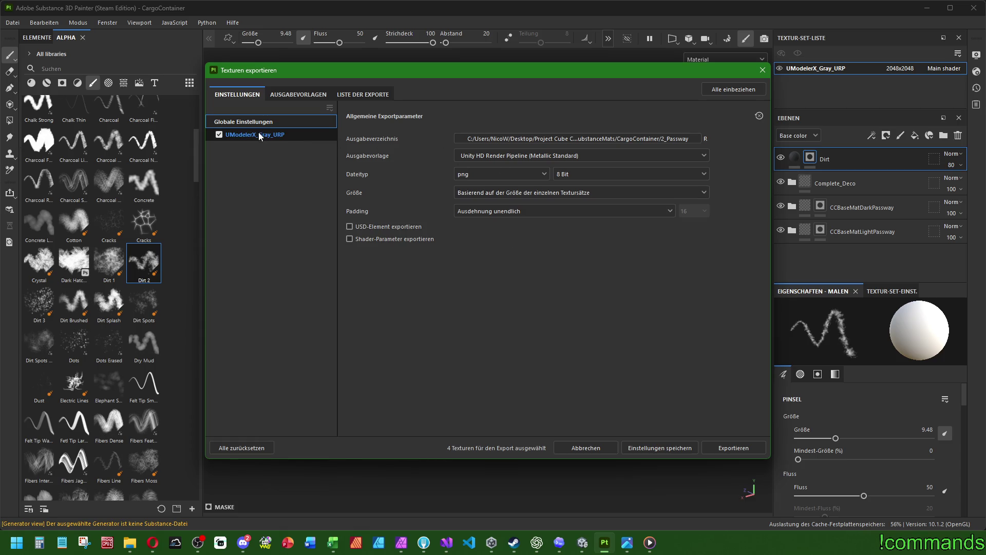
key(Escape)
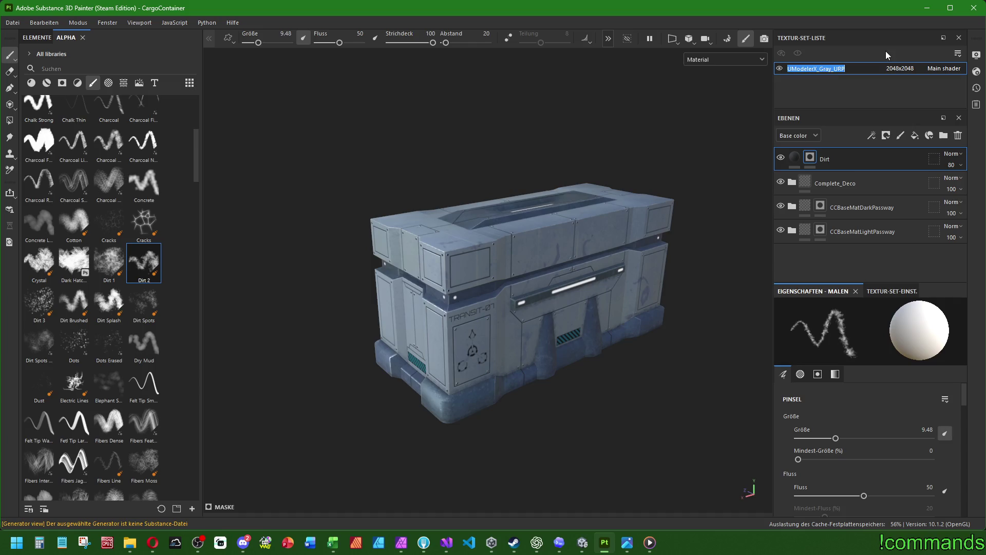
Rename the texture set to CargoContainer
text(CargoConmta)
key(BackSpace)
key(BackSpace)
key(BackSpace)
text(tainer)
key(Return)
click(12, 23)
Save the project and browse the export output to Assets/Art/Textures/CargoContainer
click(25, 108)
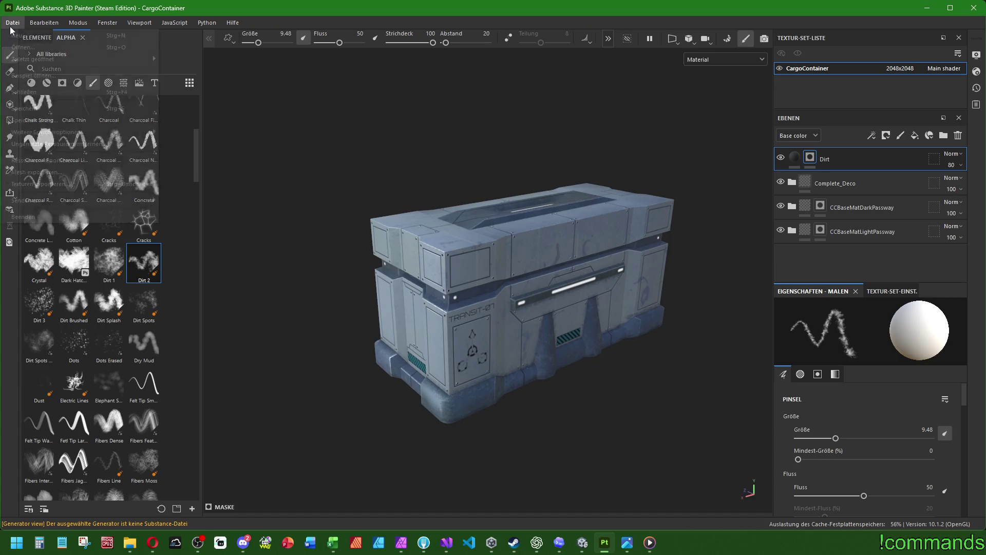
click(13, 23)
click(41, 185)
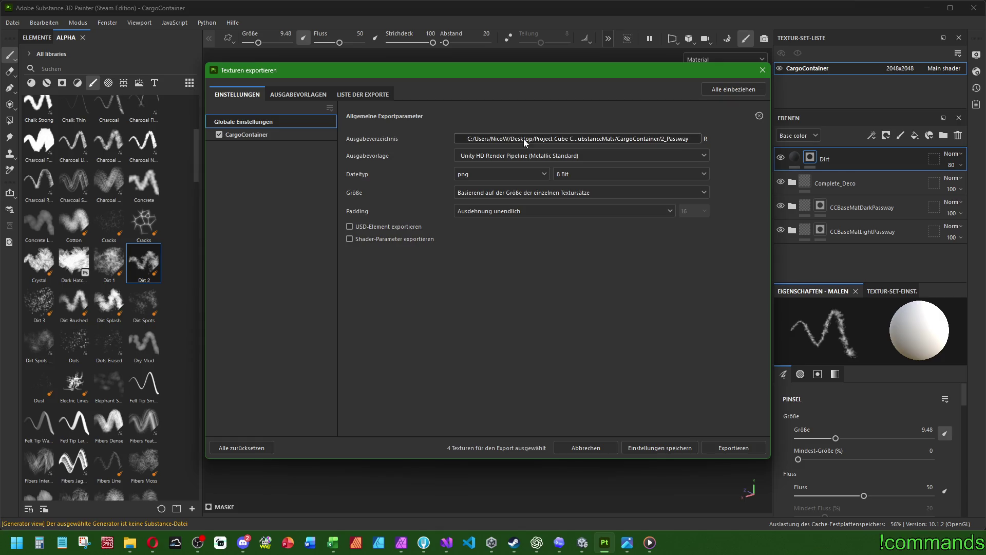
click(523, 139)
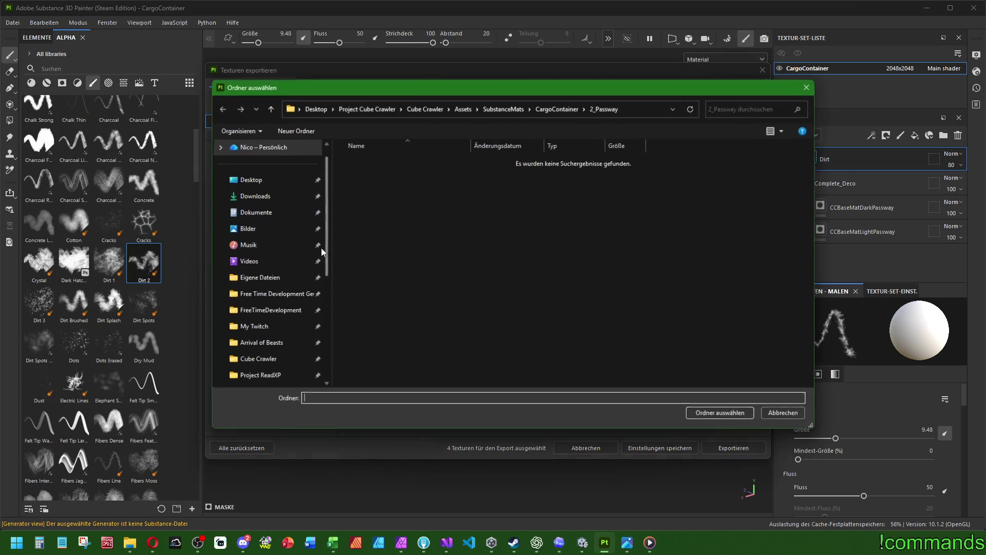
click(463, 109)
double_click(366, 176)
double_click(366, 177)
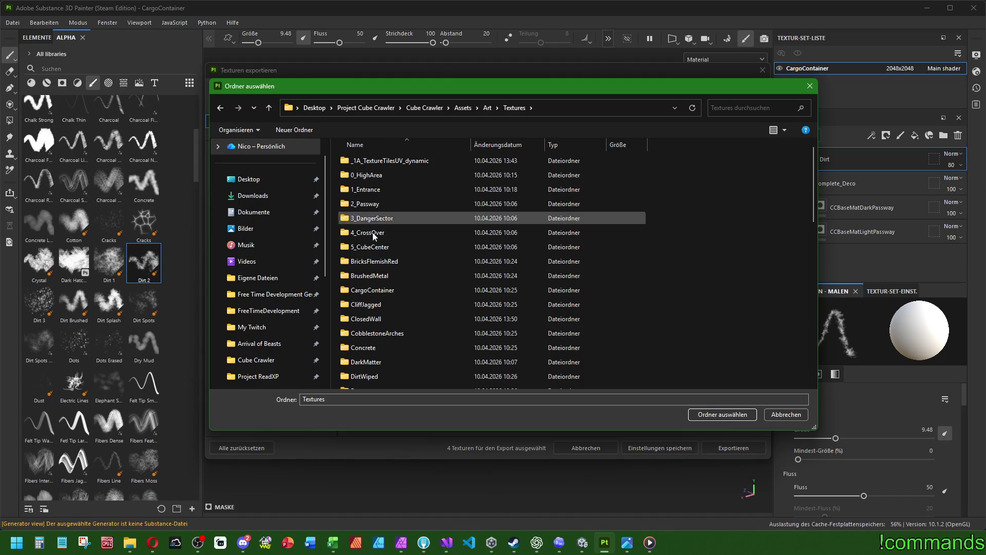
double_click(371, 290)
Create a new 2_Passway folder and set it as the export destination
click(294, 129)
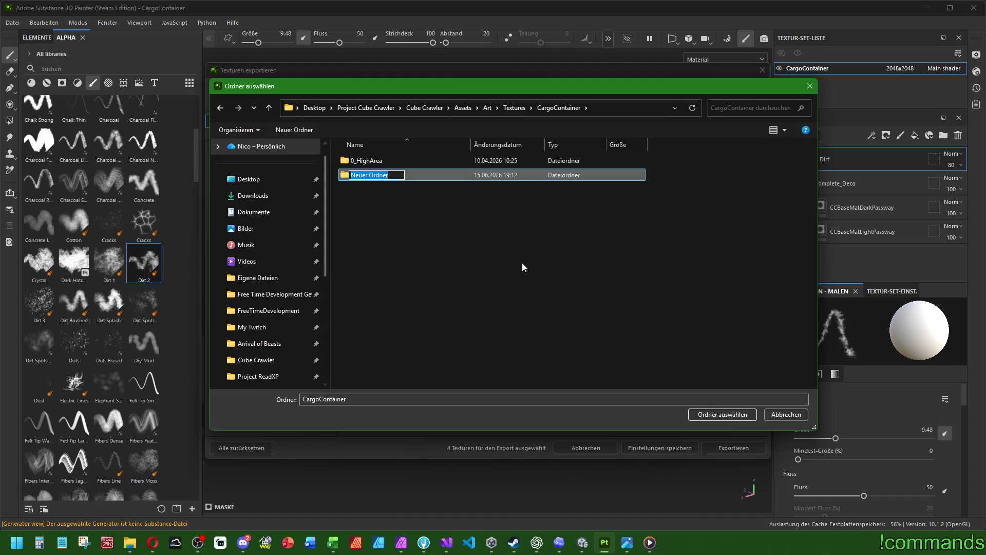
text(2_Passway)
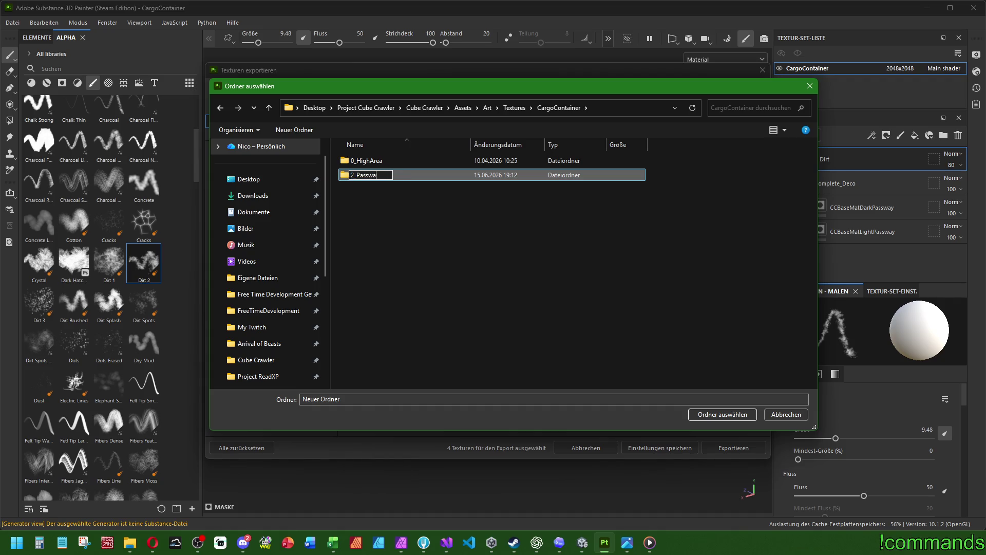
key(Return)
double_click(368, 176)
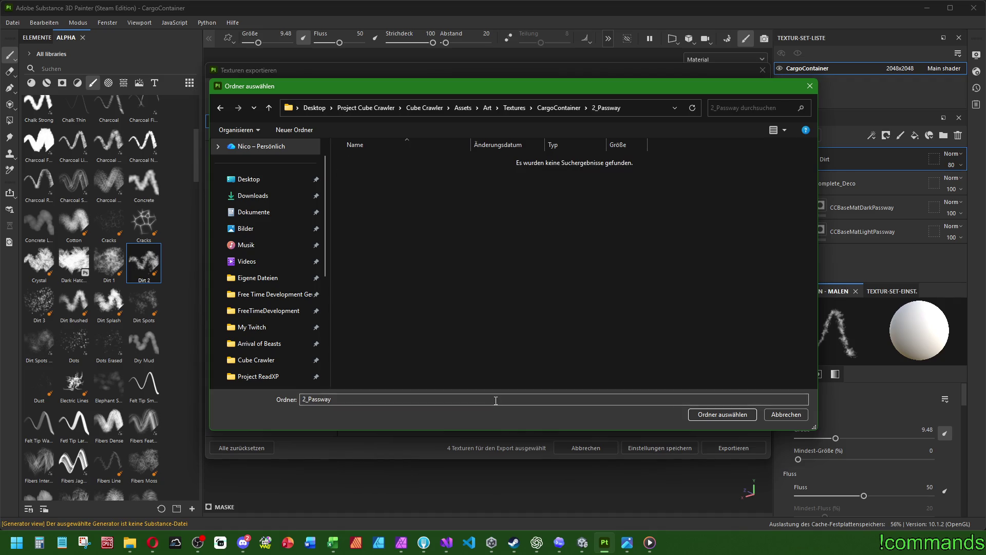
click(712, 414)
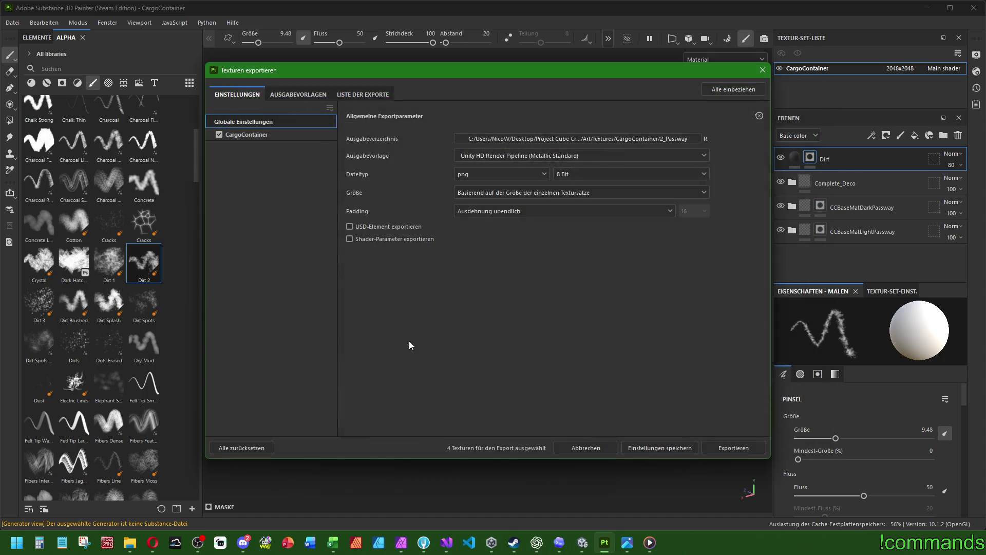
Review the output template's maps and export the four CargoContainer textures
click(306, 94)
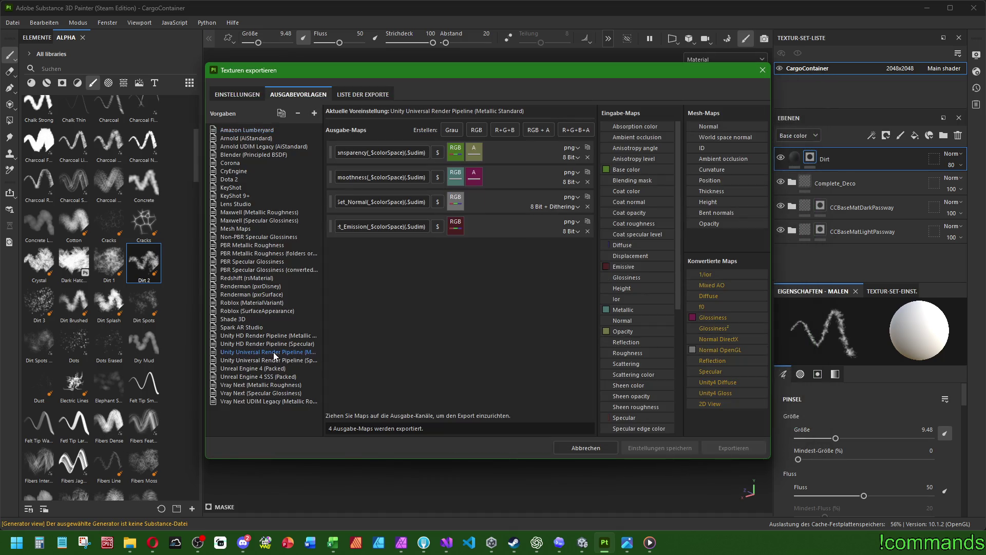
click(255, 96)
click(753, 452)
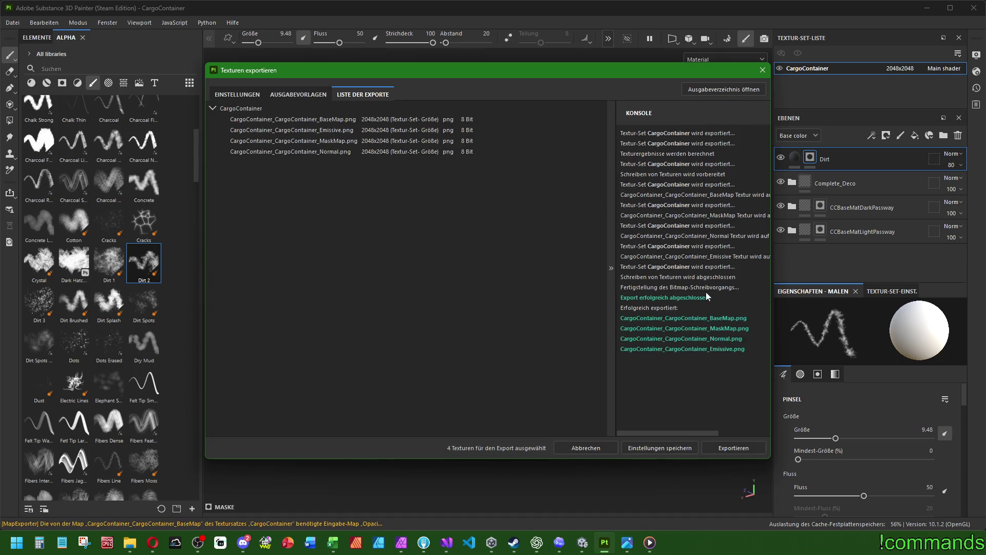
click(762, 70)
In Unity, move the CargoContainer material into Materials/CargoContainer/2_Passway
key(alt+Tab)
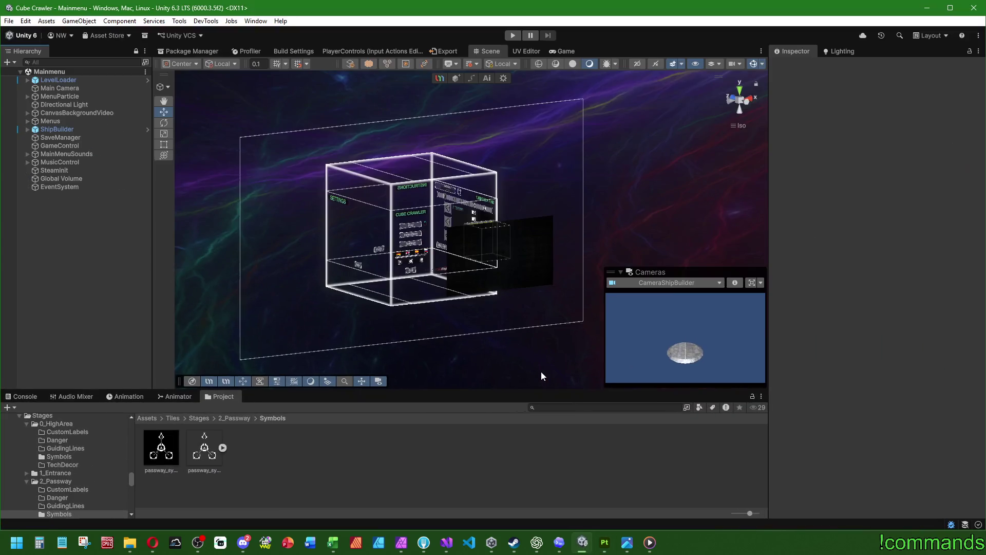
click(147, 418)
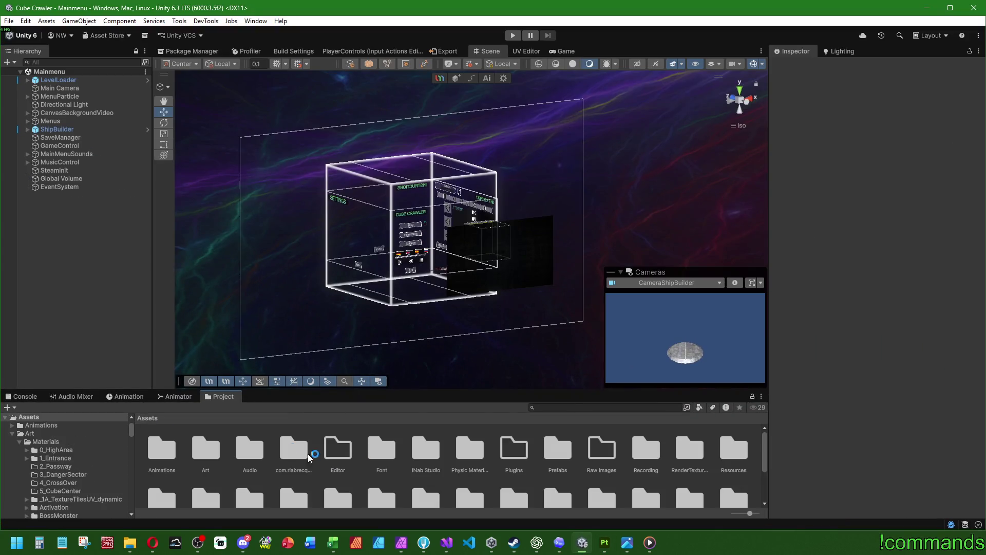
double_click(162, 448)
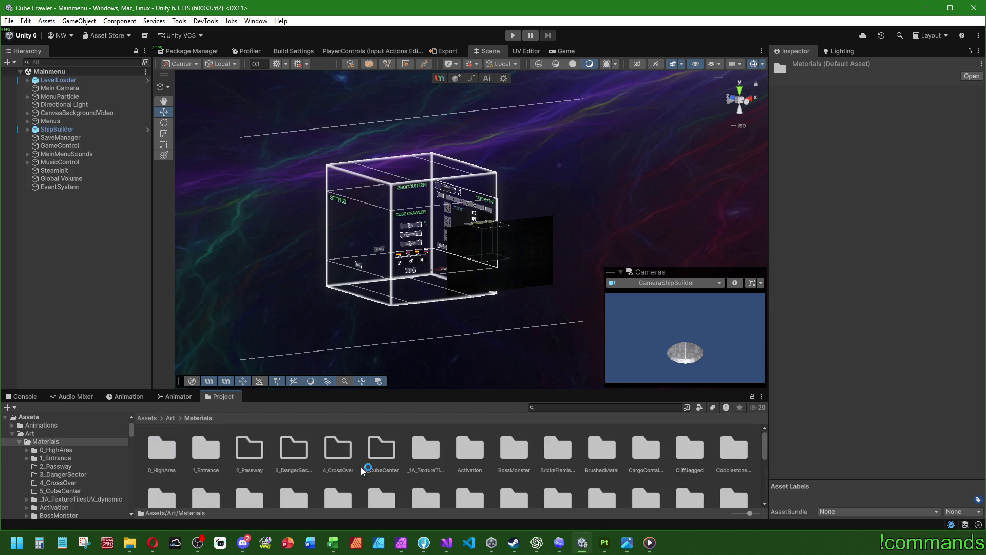
scroll(433, 473, up, 2)
double_click(640, 451)
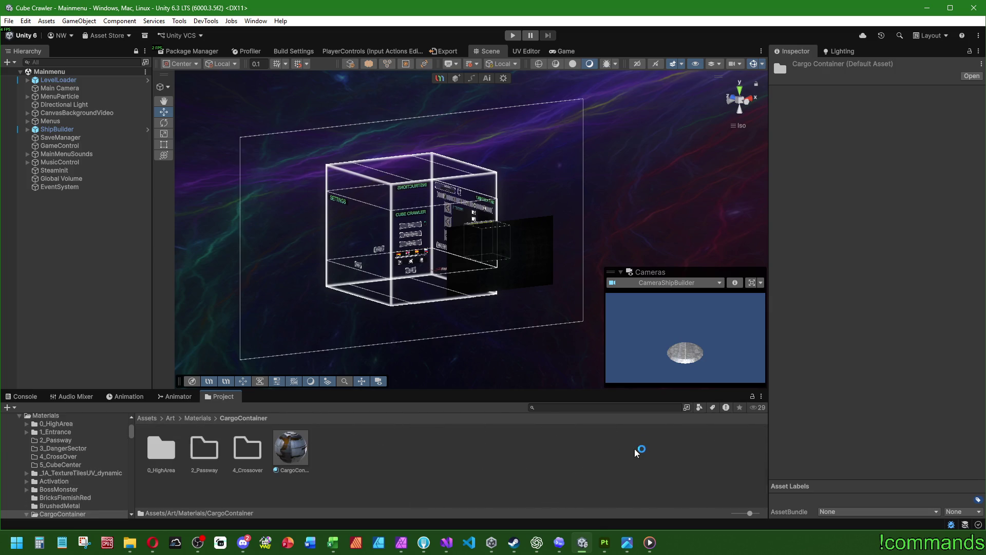
click(164, 450)
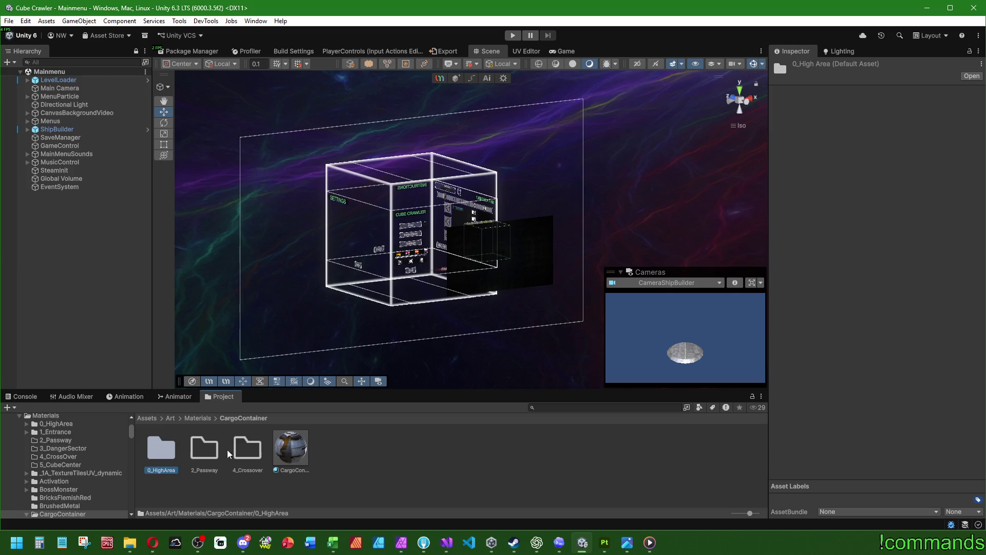
click(291, 448)
double_click(187, 449)
key(ctrl+v)
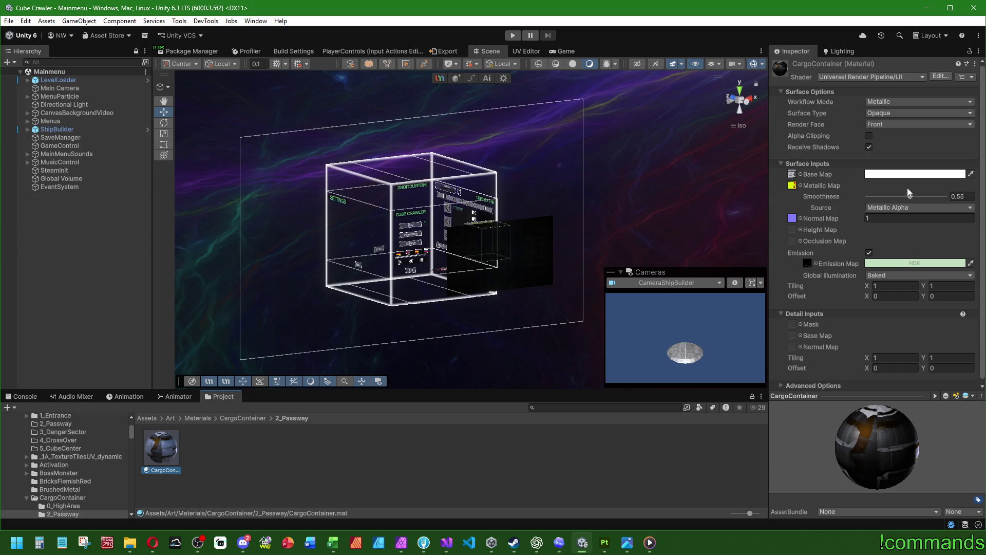
Move the four container textures into Textures/CargoContainer/2_Passway and select them all
click(792, 173)
drag(240, 442, 197, 463)
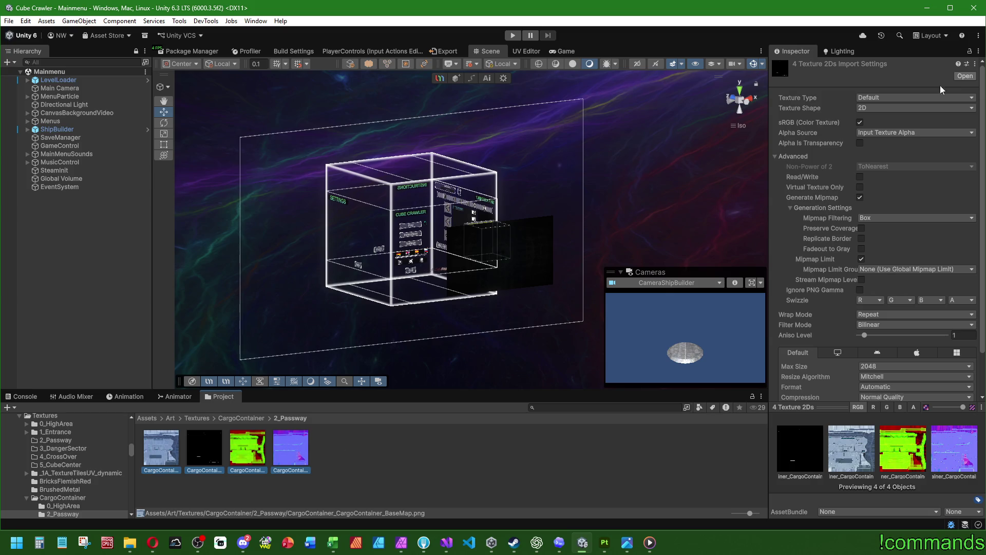
scroll(865, 282, down, 3)
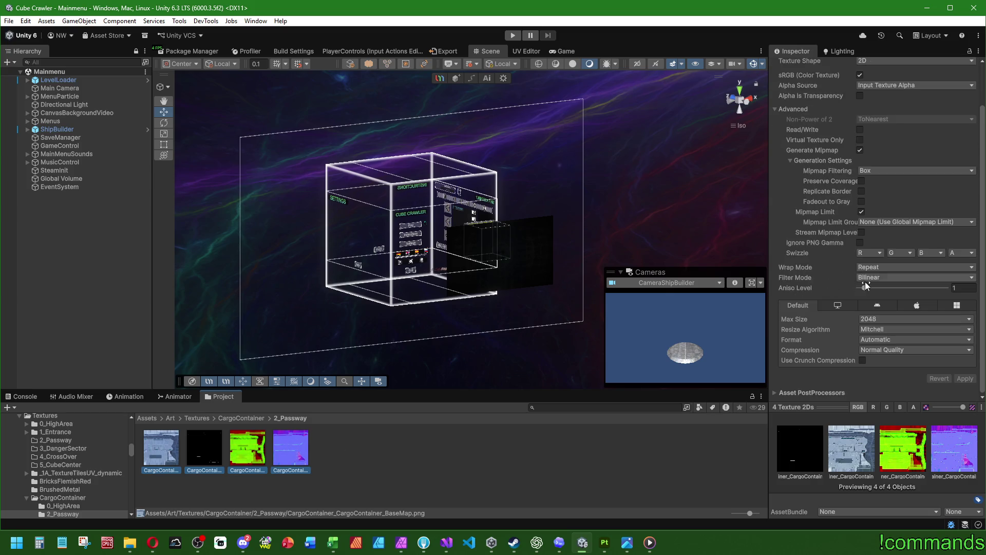
click(257, 420)
click(253, 455)
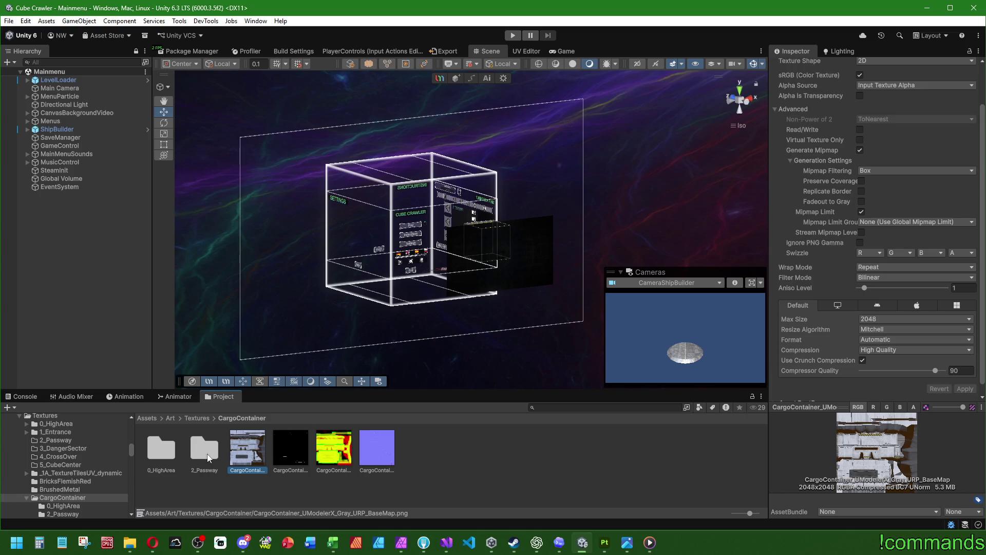
scroll(802, 245, up, 3)
double_click(218, 443)
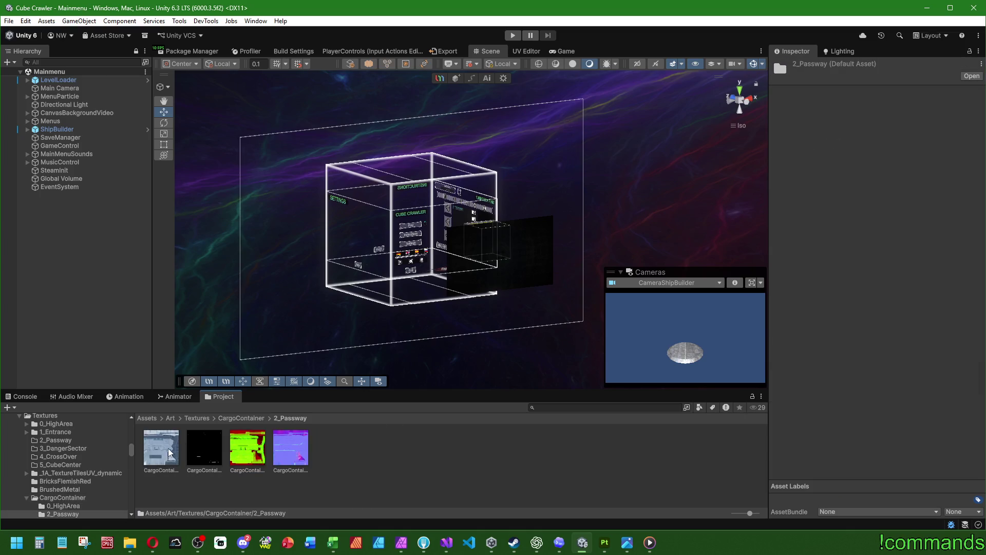
click(161, 447)
shift+click(291, 447)
scroll(818, 249, down, 3)
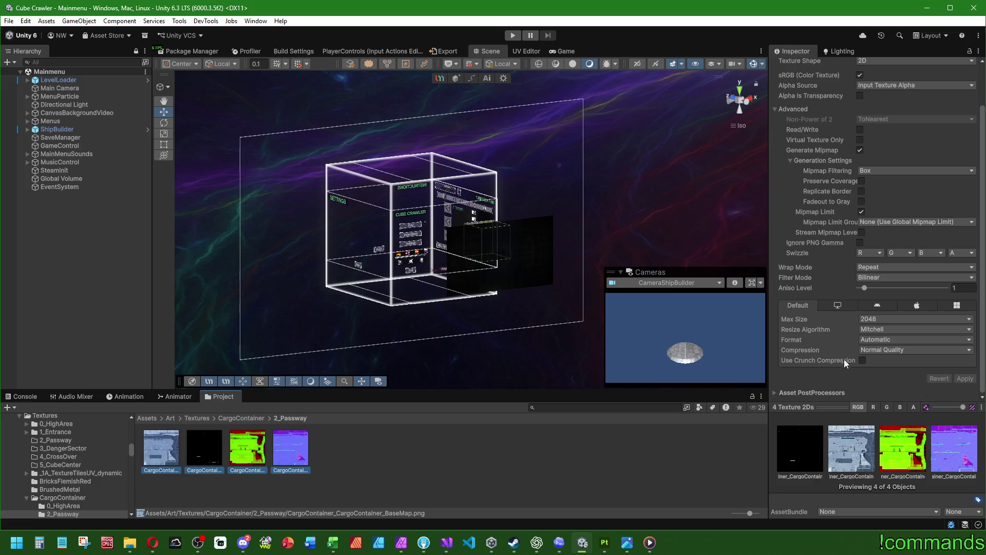
Apply crunch compression to all four textures and import the Normal texture as a normal map
click(862, 360)
click(965, 389)
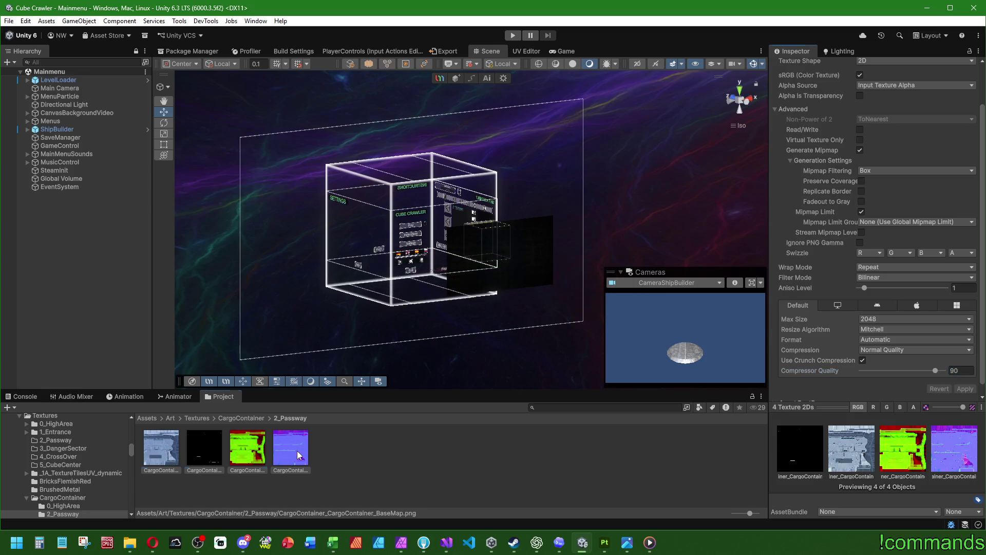
click(291, 447)
click(869, 101)
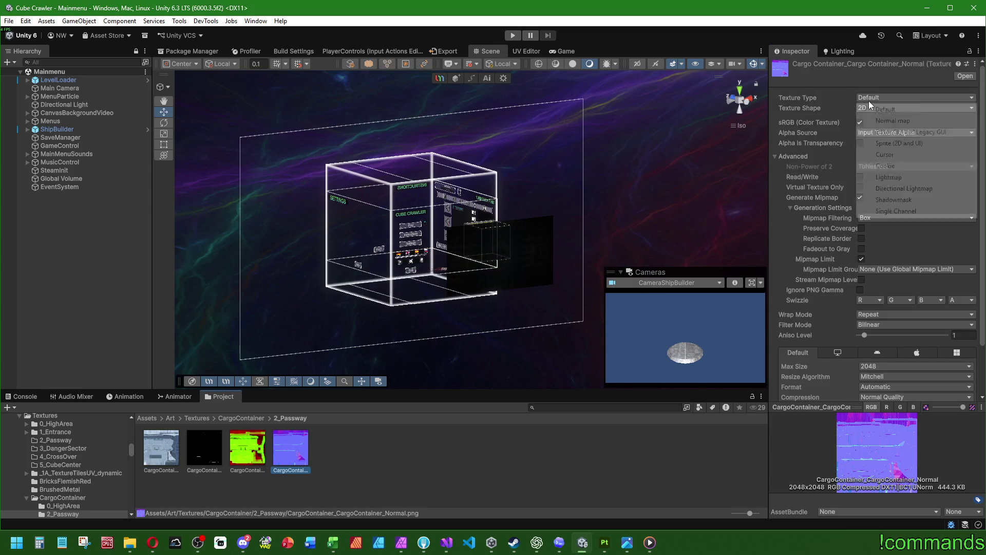
click(876, 121)
scroll(800, 198, down, 2)
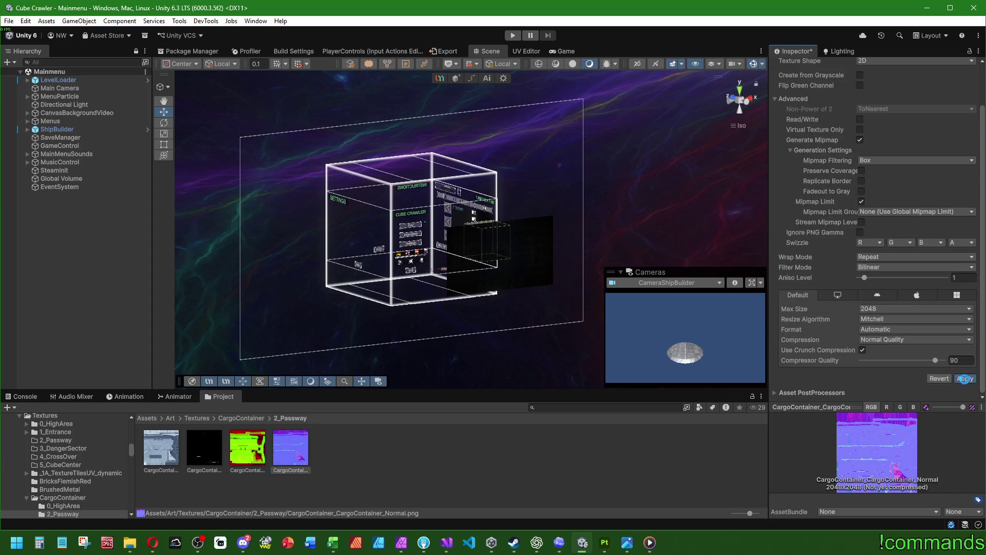
click(966, 378)
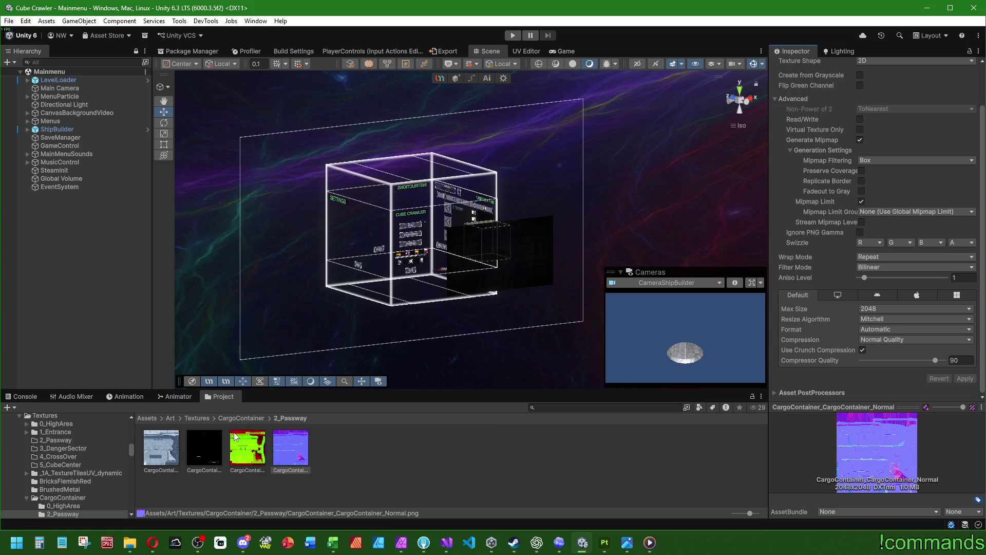
click(170, 418)
Select the 2_Passway CargoContainer material and browse to the 2_Passway textures folder
double_click(161, 447)
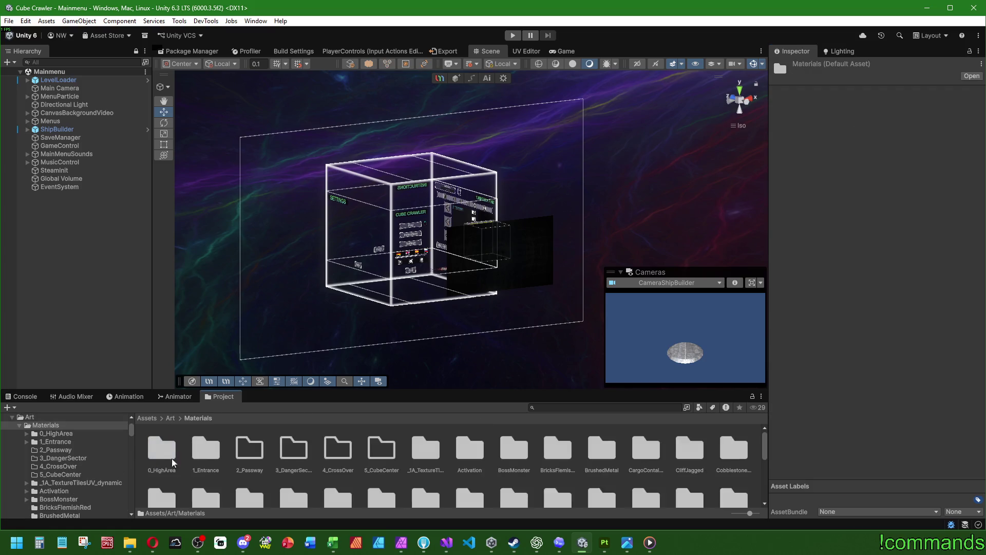
double_click(645, 448)
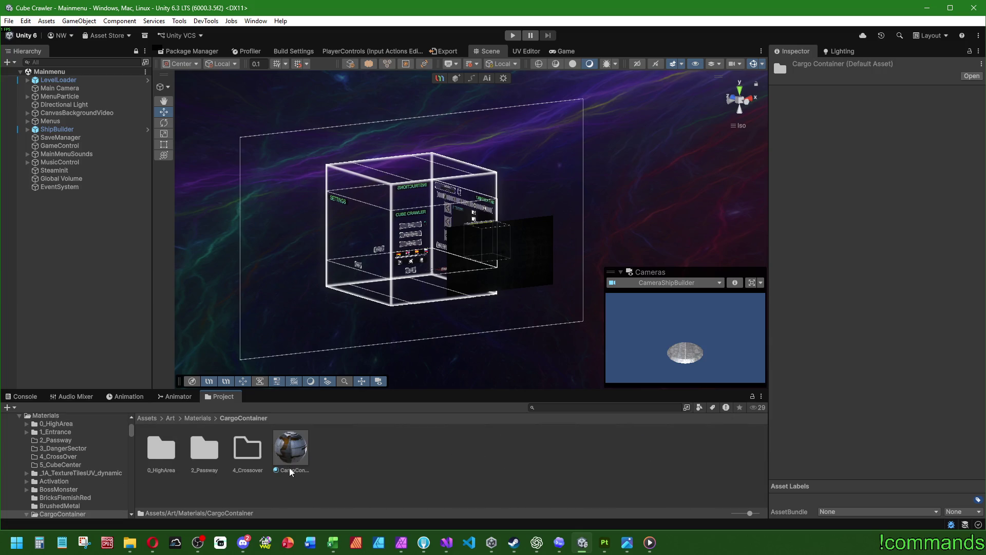
double_click(205, 447)
click(153, 454)
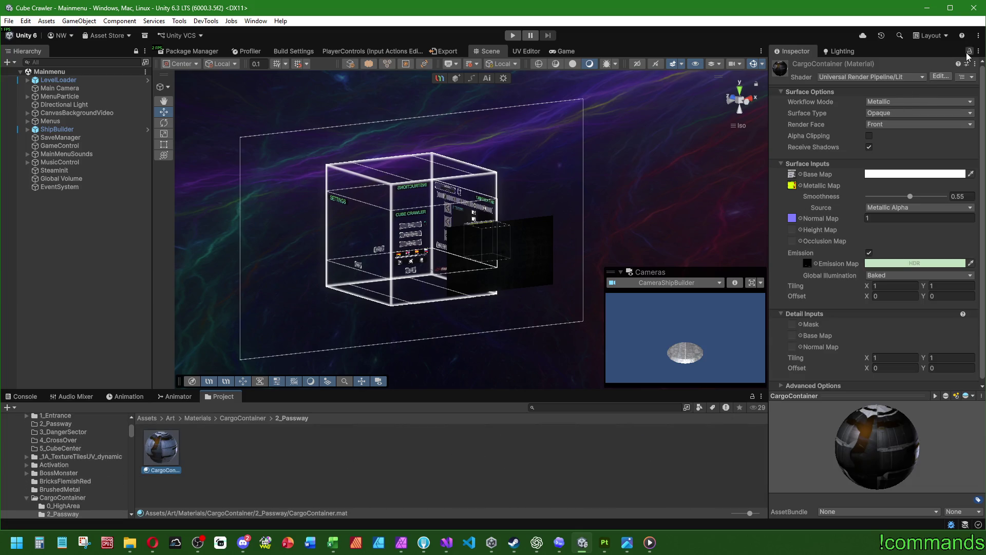
click(169, 419)
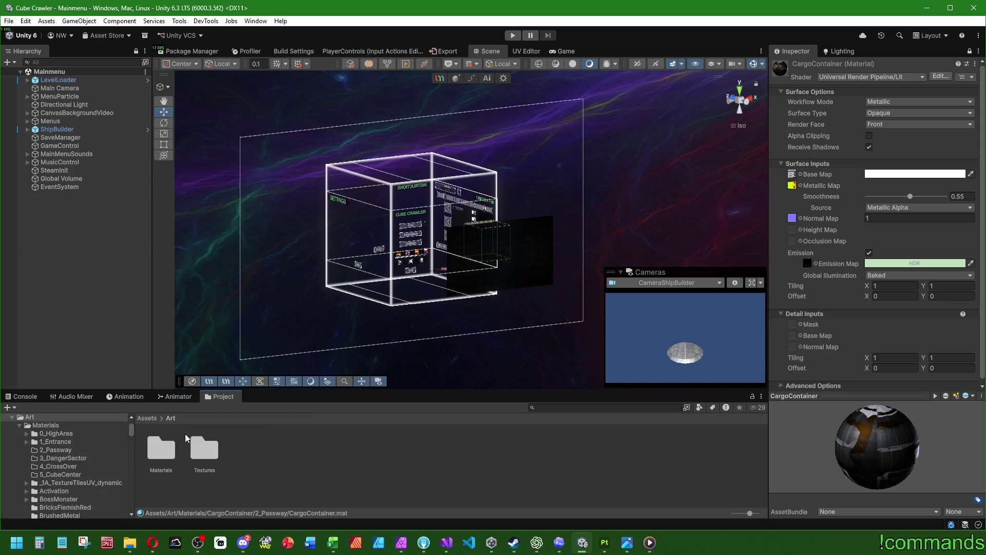
double_click(199, 445)
double_click(558, 449)
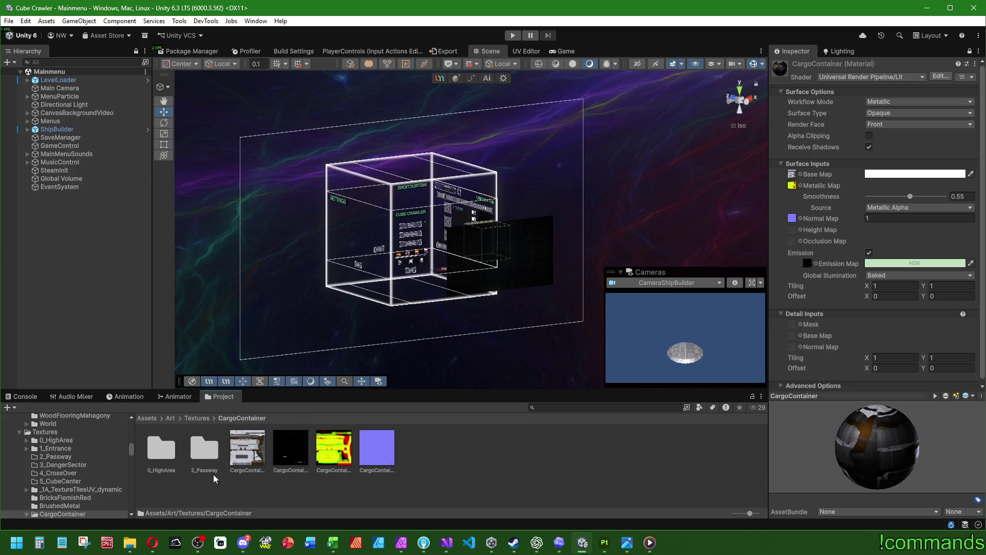
double_click(198, 450)
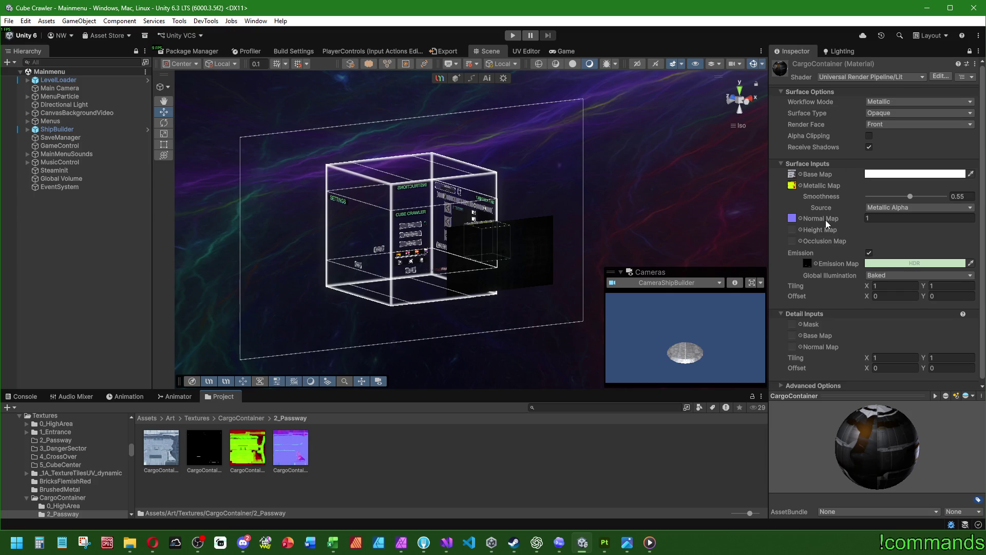
Assign the green metallic, purple normal and black emission textures, and tint emission pale blue
drag(159, 454, 799, 244)
drag(826, 191, 795, 188)
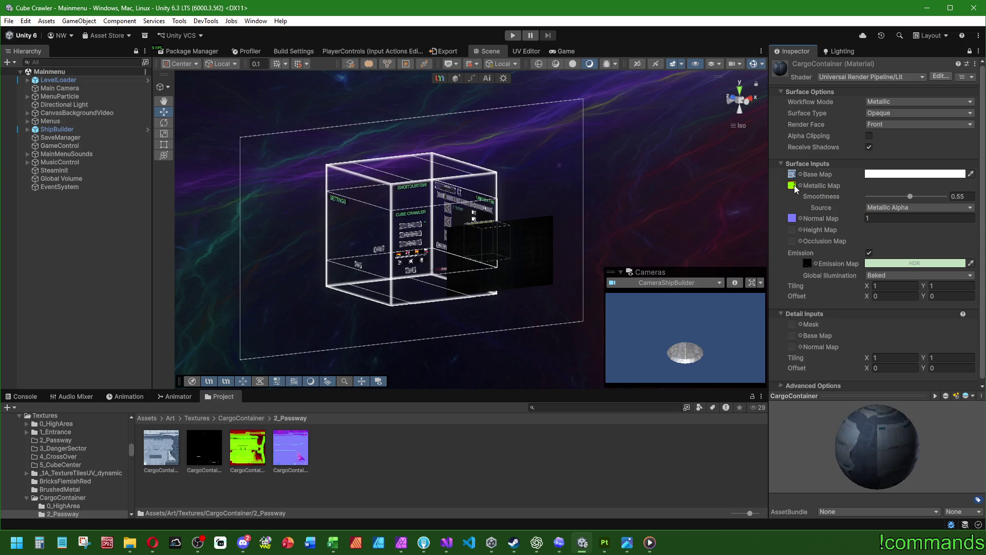
drag(291, 447, 728, 258)
drag(807, 264, 806, 264)
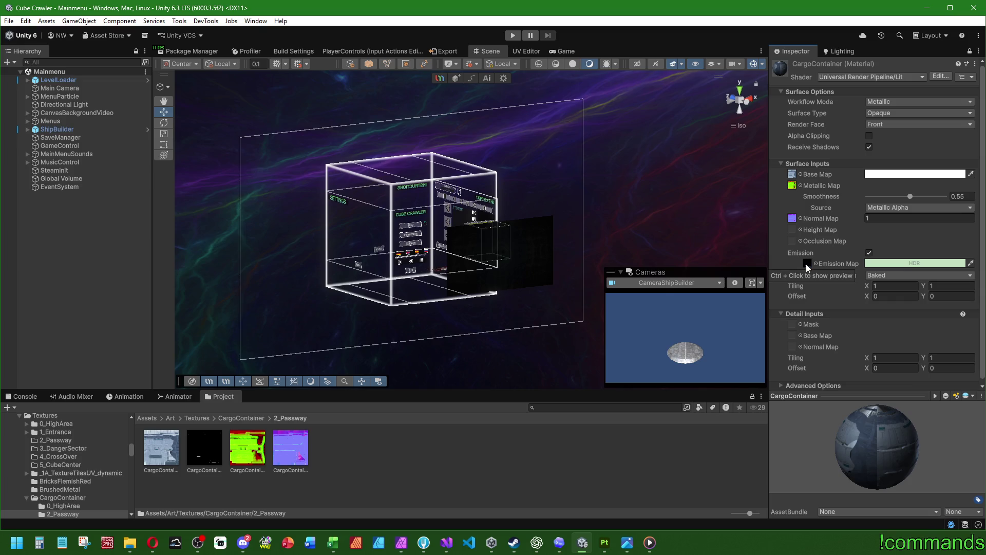
click(897, 263)
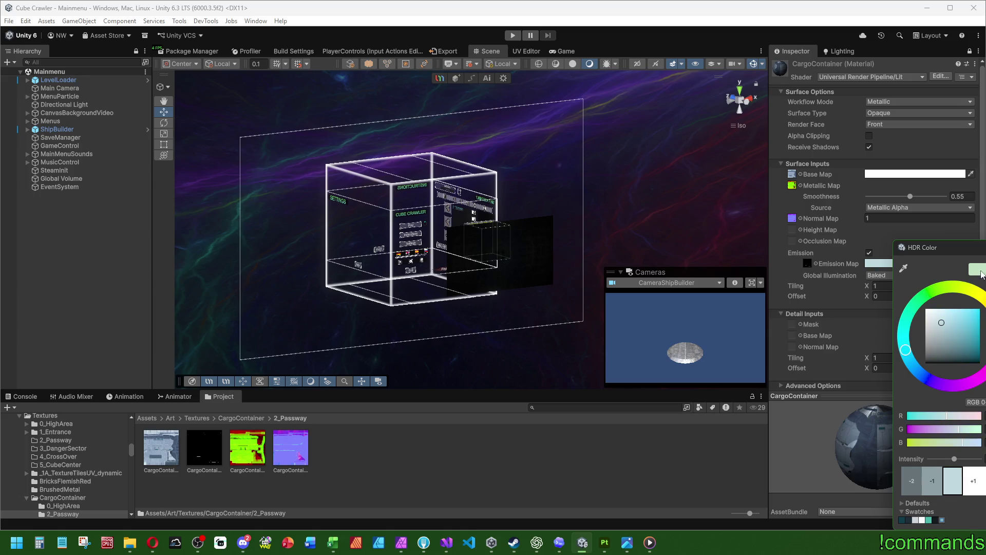
key(Escape)
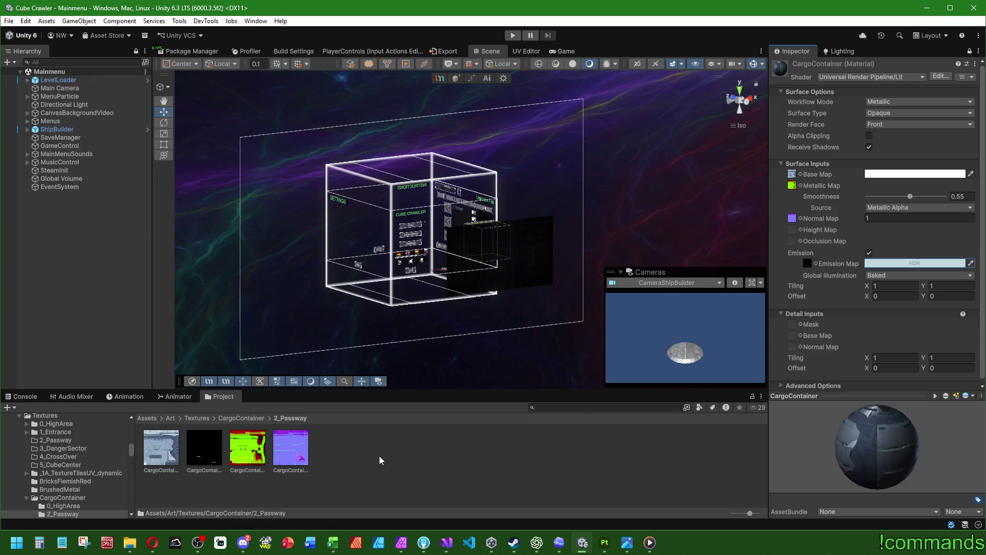
Check the console log, then return to the top level of project assets
click(15, 398)
click(219, 397)
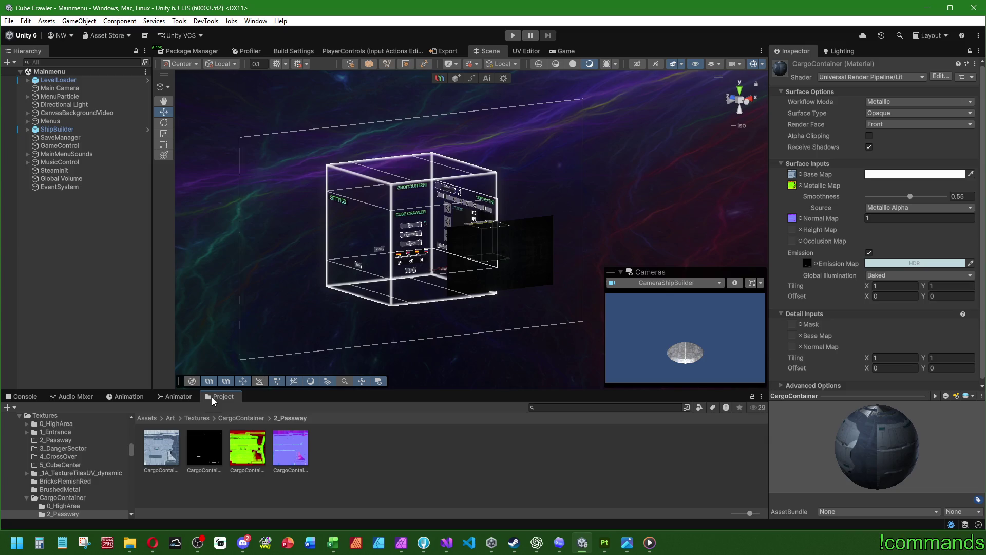
click(151, 417)
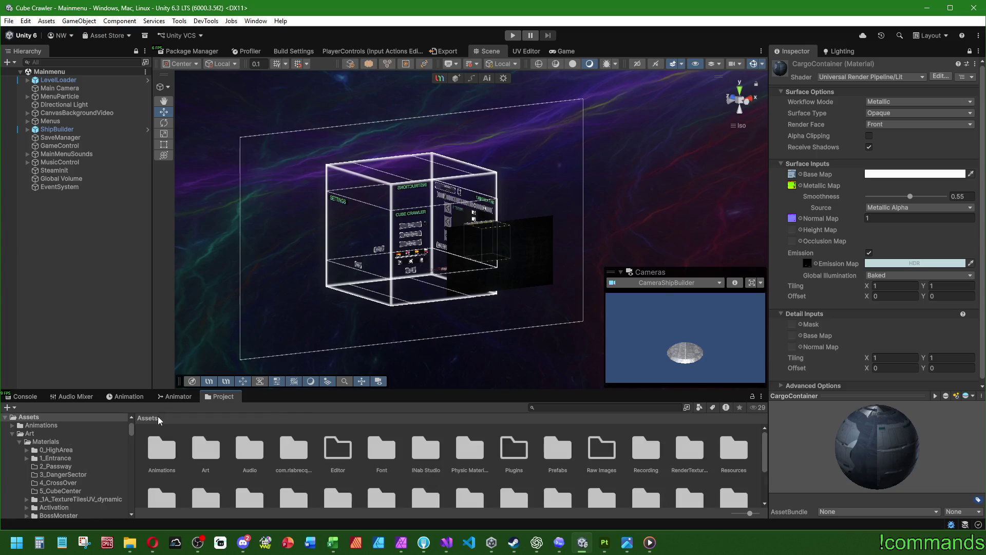
Open the CargoContainer prefab and expand its first two stage material sets
double_click(558, 450)
double_click(252, 453)
double_click(206, 449)
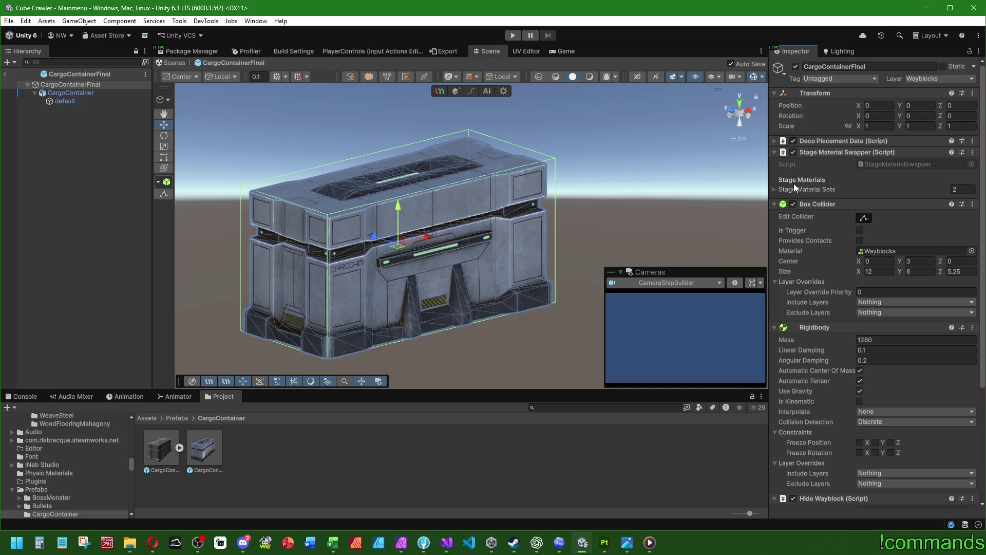
click(773, 189)
click(788, 212)
click(791, 202)
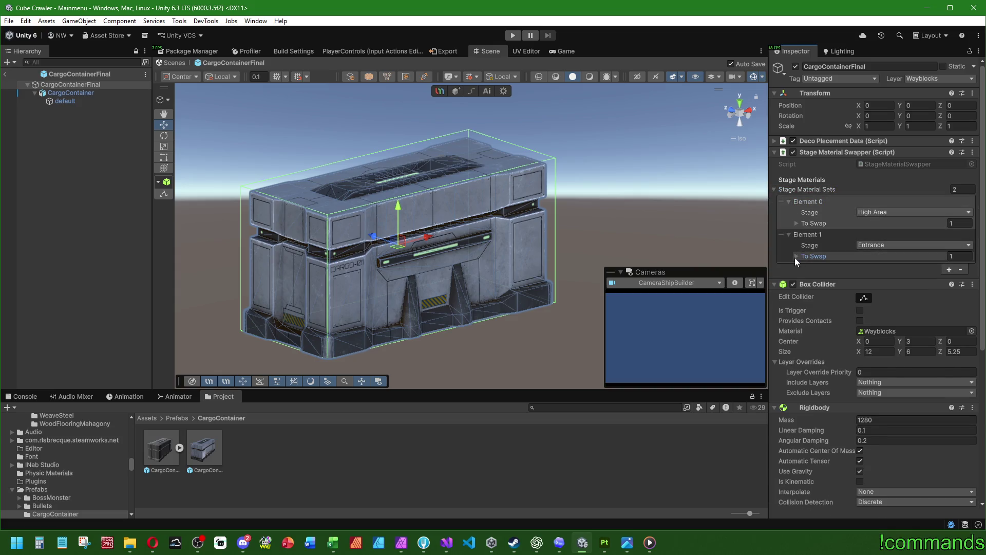
Review the existing sets' materials to swap, swap details and target renderers
click(796, 255)
click(796, 224)
click(811, 294)
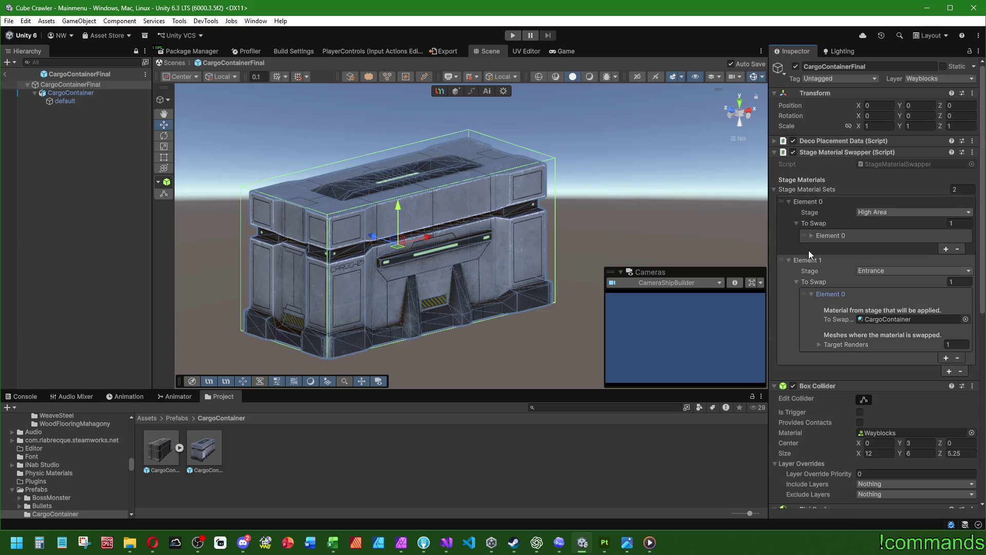
click(811, 235)
scroll(820, 287, down, 1)
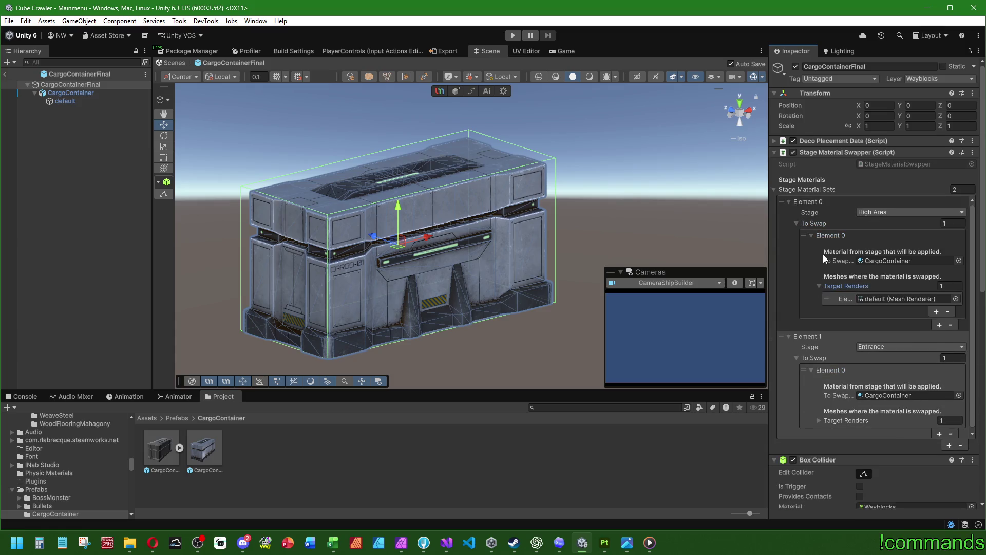
click(820, 256)
click(819, 390)
scroll(815, 356, down, 4)
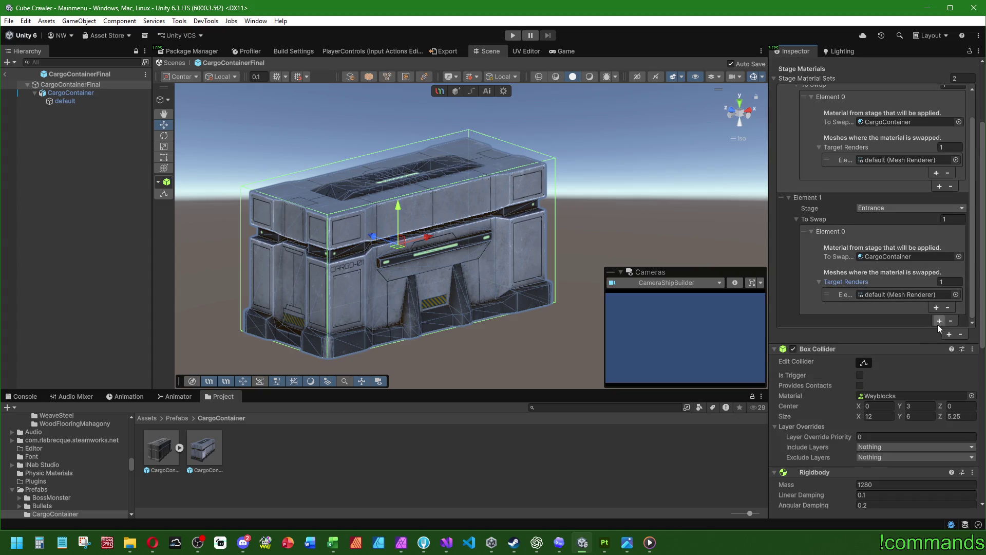
Add a third stage material set and expand its stage and swap settings
click(949, 335)
click(789, 321)
scroll(794, 298, down, 4)
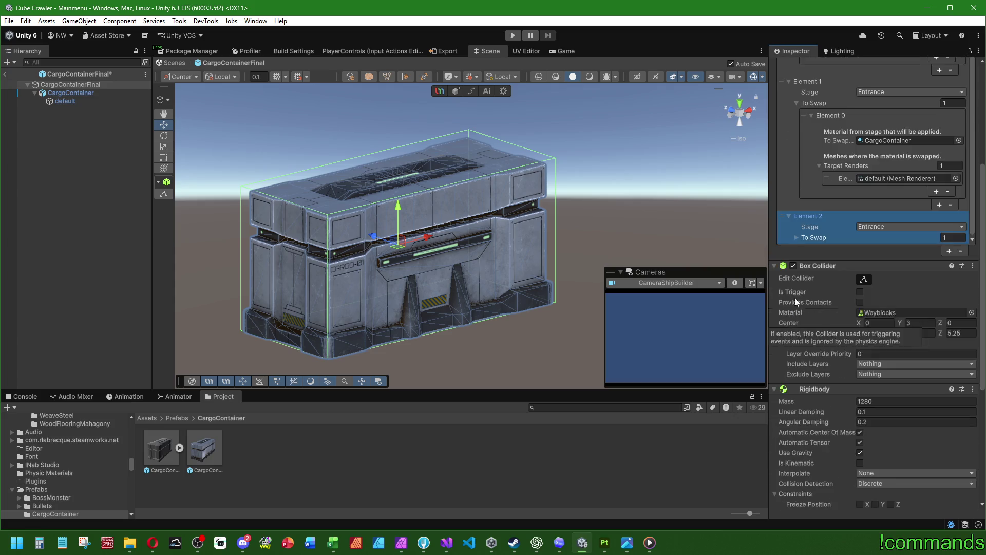
click(798, 238)
scroll(818, 226, down, 5)
scroll(824, 309, up, 7)
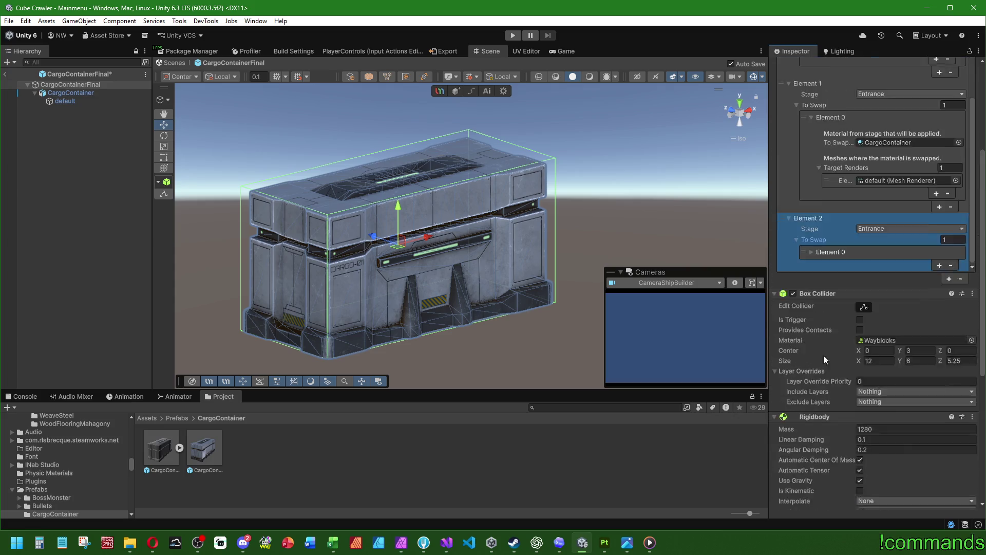
scroll(825, 273, down, 2)
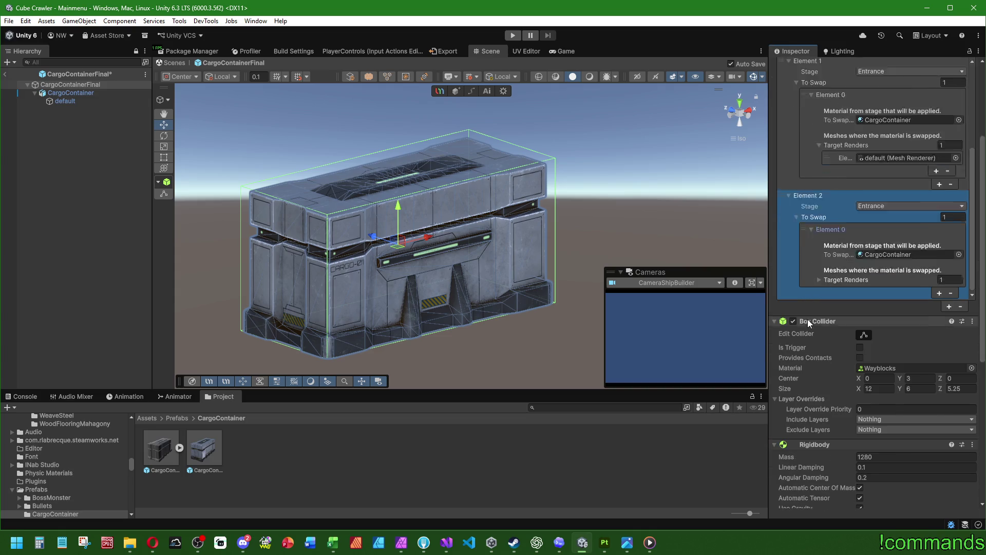
scroll(808, 320, up, 1)
scroll(845, 271, down, 2)
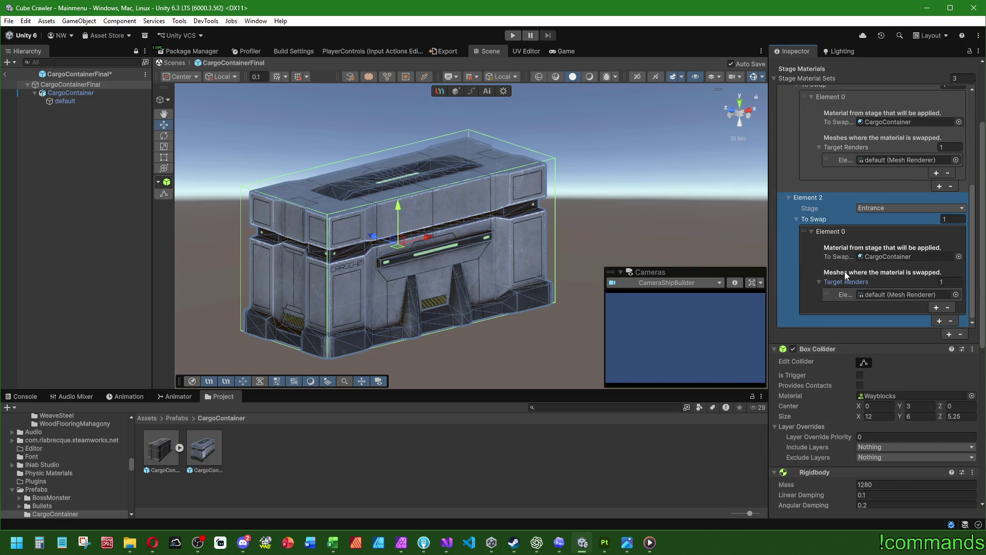
Set the new set's stage to Passway and assign the 2_Passway CargoContainer material
click(870, 208)
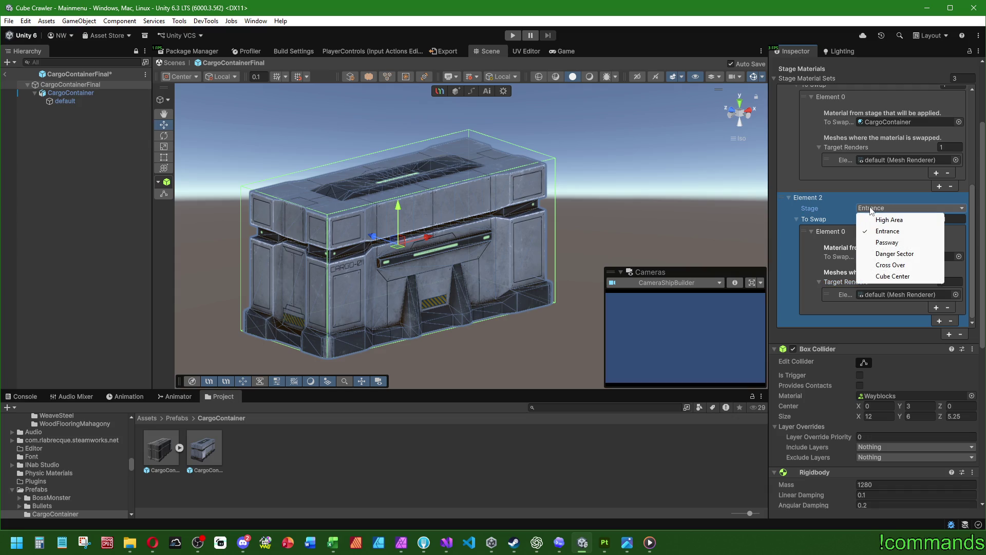
click(883, 243)
click(934, 257)
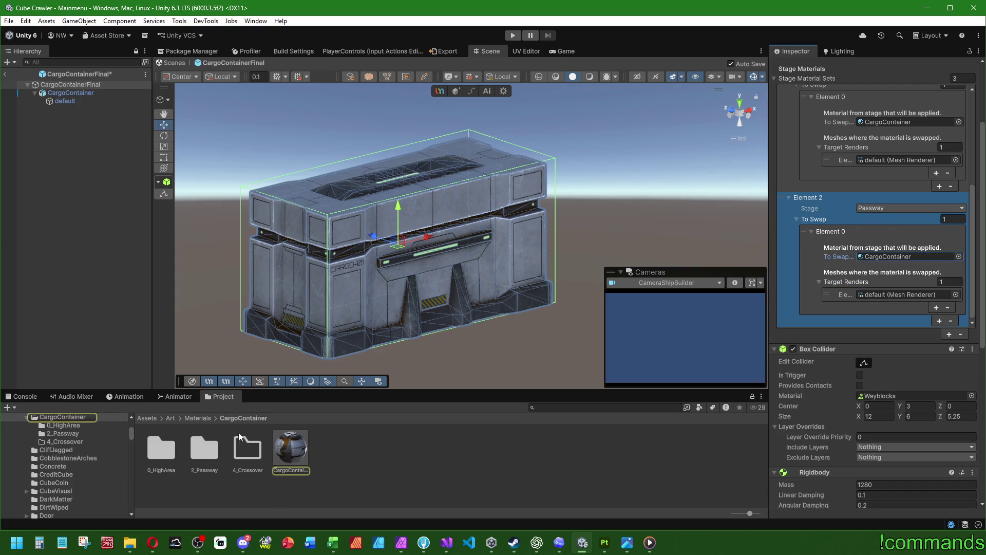
double_click(208, 447)
click(77, 85)
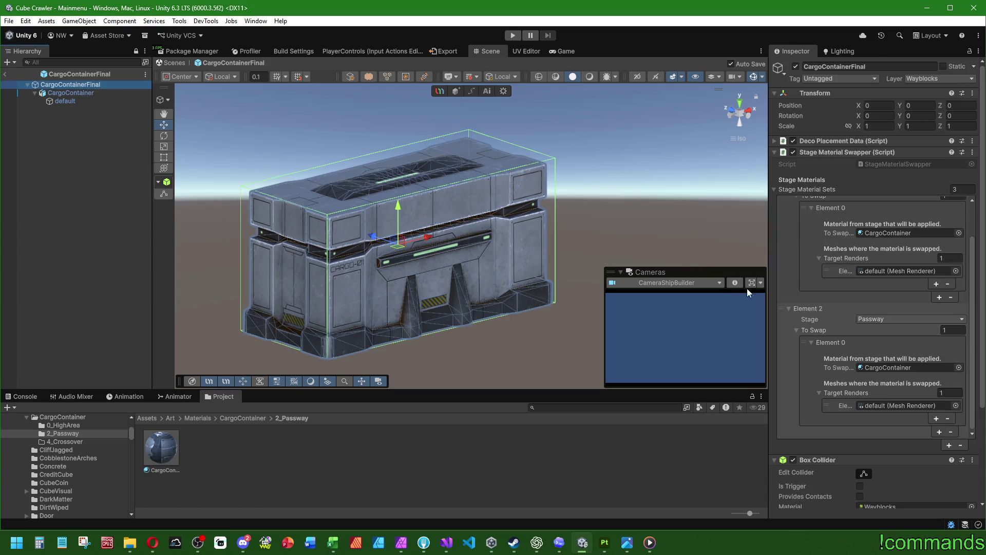
scroll(840, 294, down, 5)
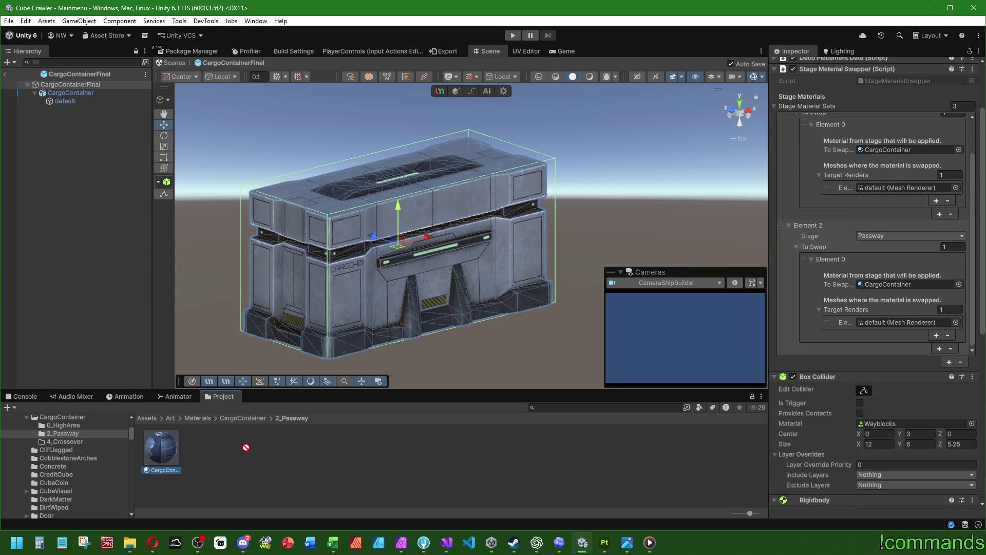
drag(246, 447, 876, 286)
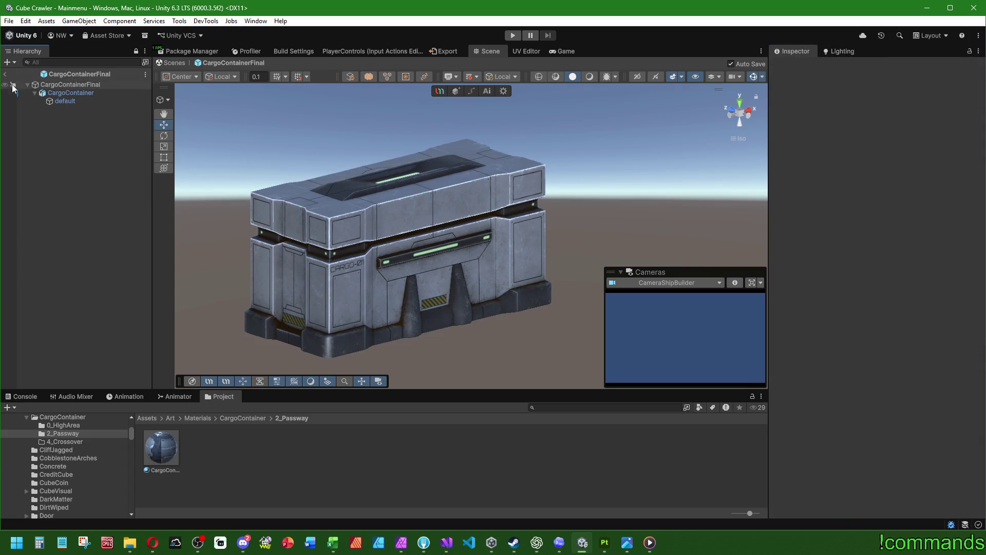
Exit the container prefab and return to the Mainmenu scene
click(5, 74)
click(9, 21)
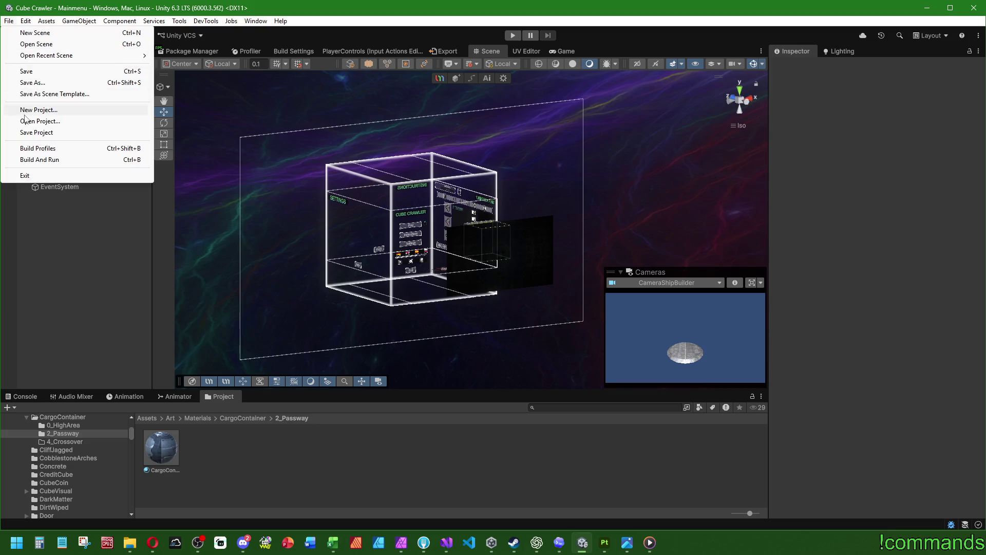
click(8, 21)
click(38, 70)
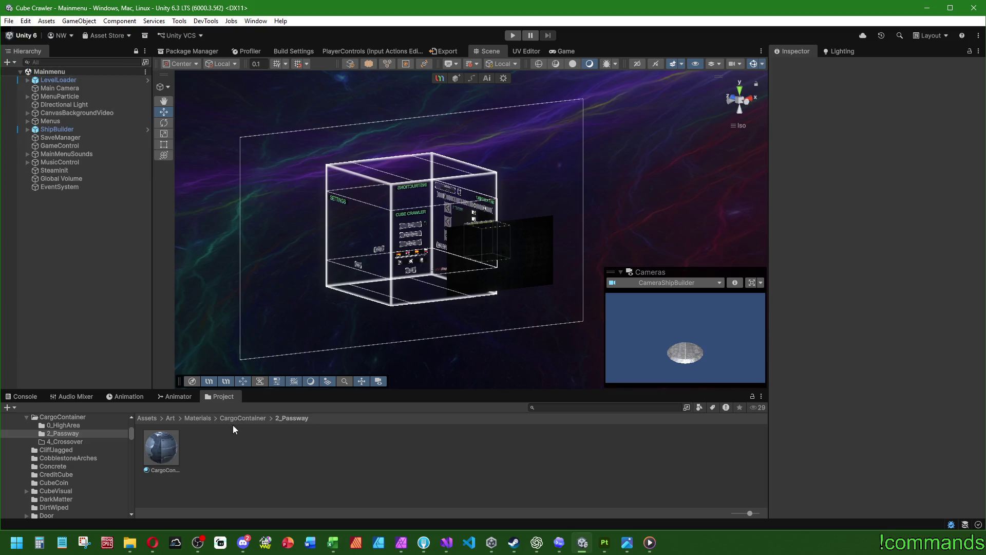
Browse the Project window to the Prefabs > World > Stage2_Passway folder
click(147, 418)
double_click(562, 456)
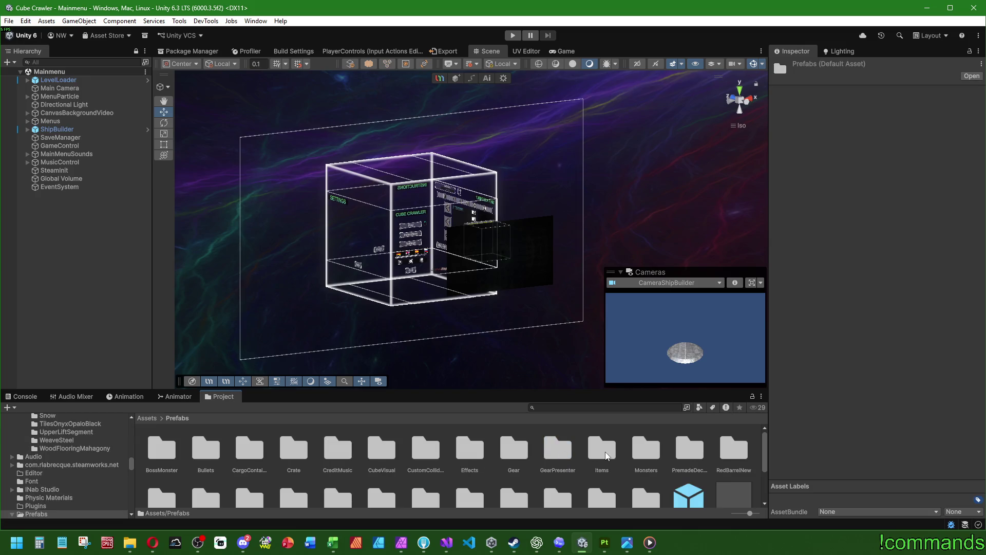
scroll(634, 460, down, 2)
scroll(637, 467, up, 2)
double_click(642, 484)
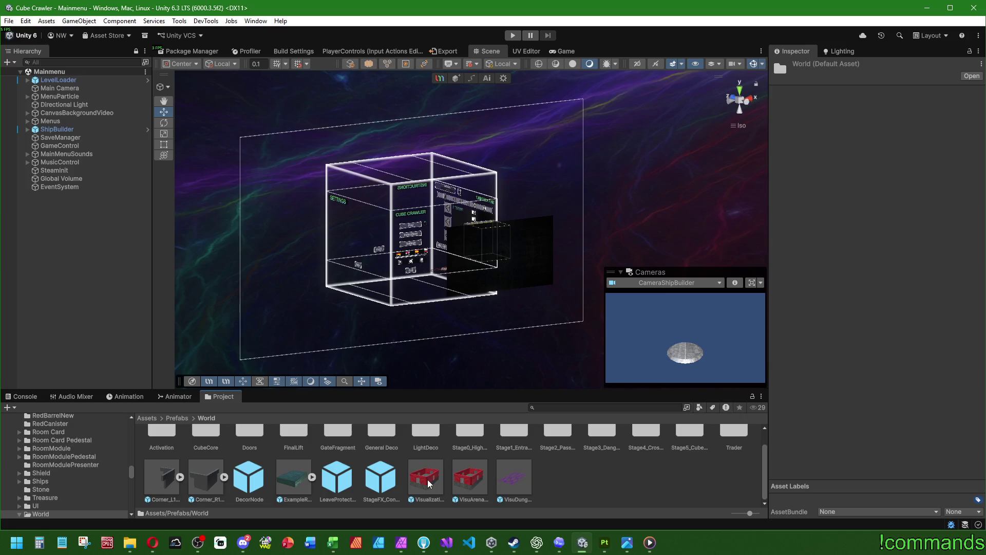
scroll(629, 486, up, 1)
double_click(559, 460)
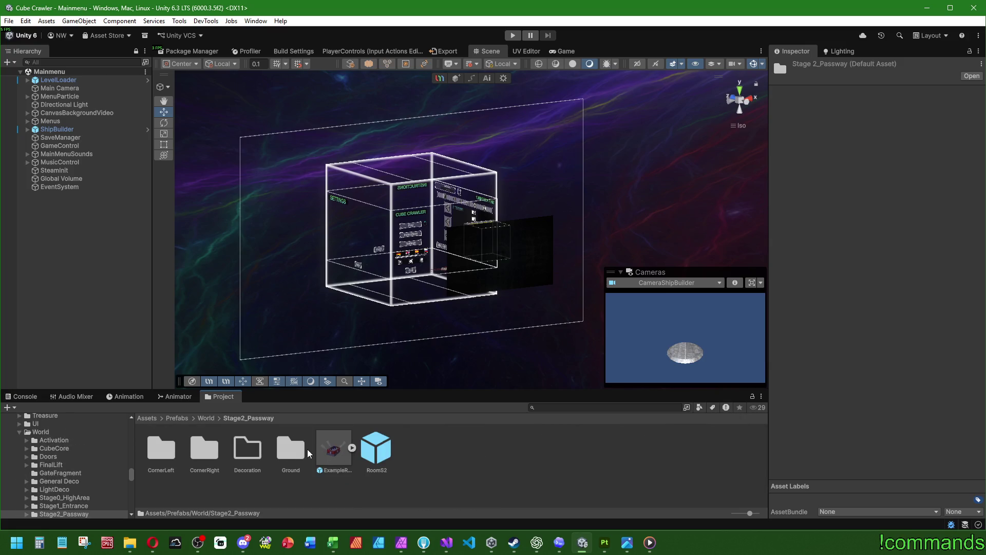
Glance at the RoomS2 prefab, then show the Console with zero errors or warnings
click(39, 341)
click(10, 400)
click(8, 20)
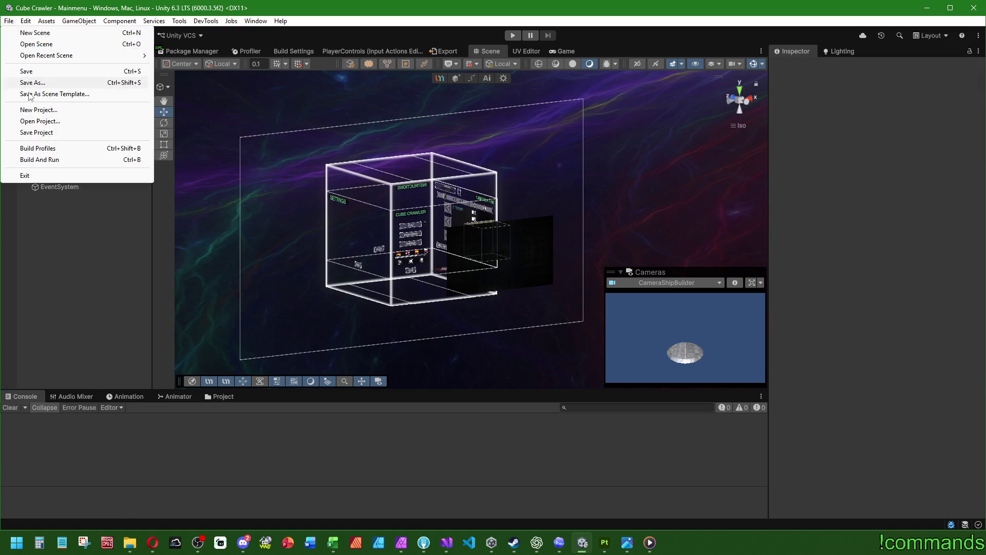
click(64, 260)
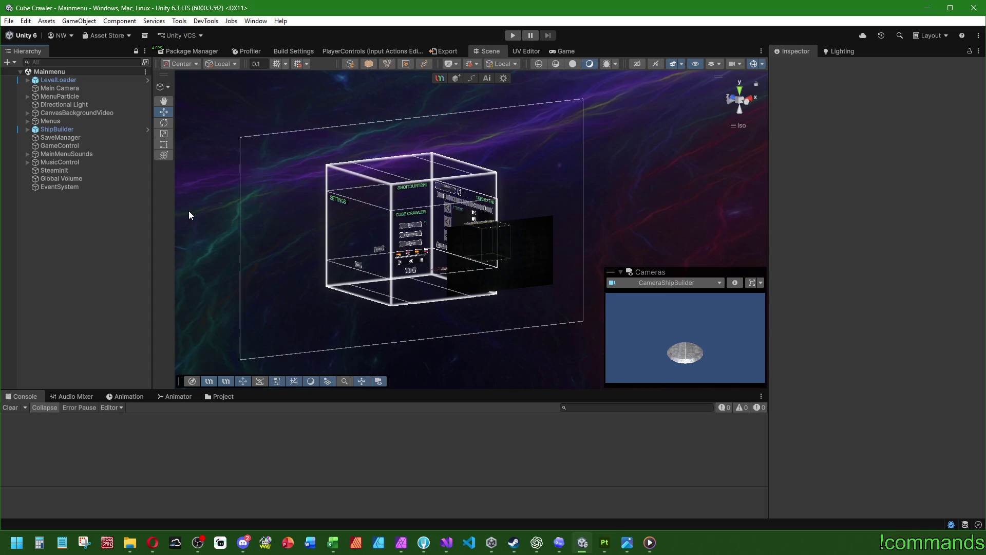
Start Play mode, clear the Console and maximize the Game view
click(512, 35)
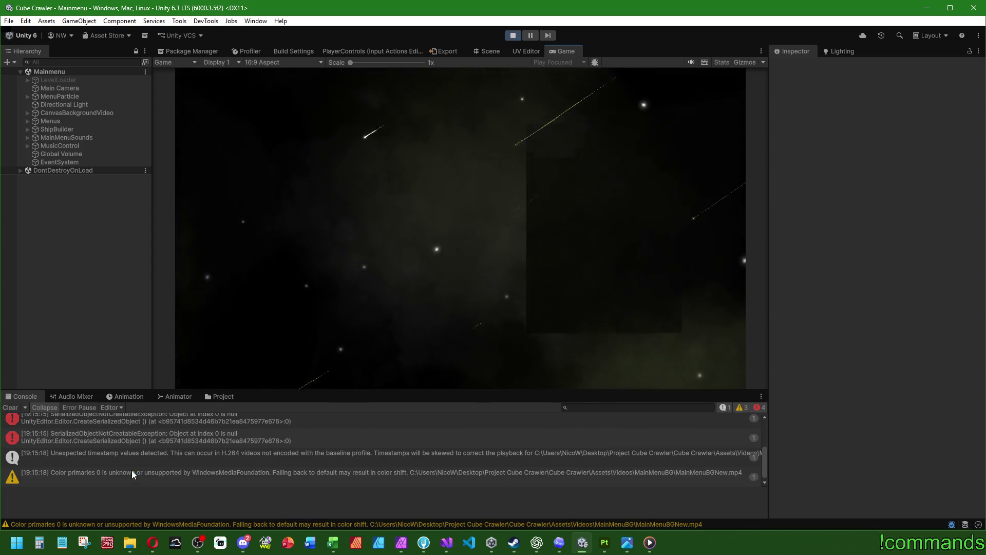
scroll(132, 470, up, 3)
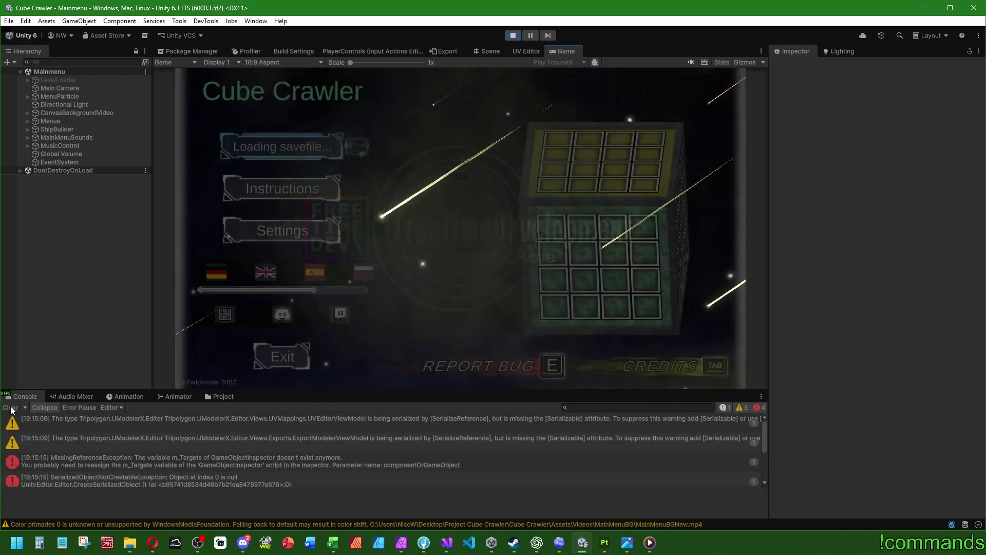
click(10, 407)
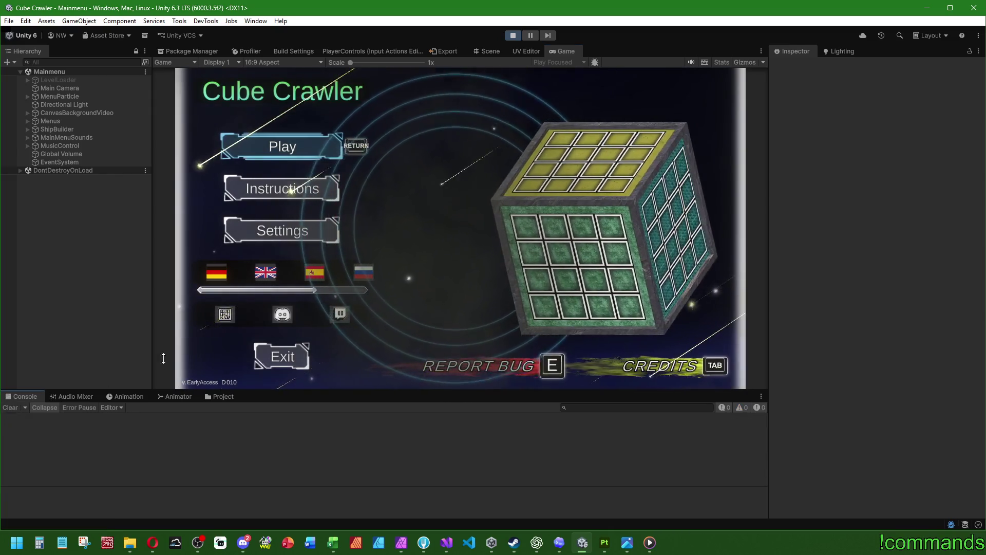
double_click(564, 50)
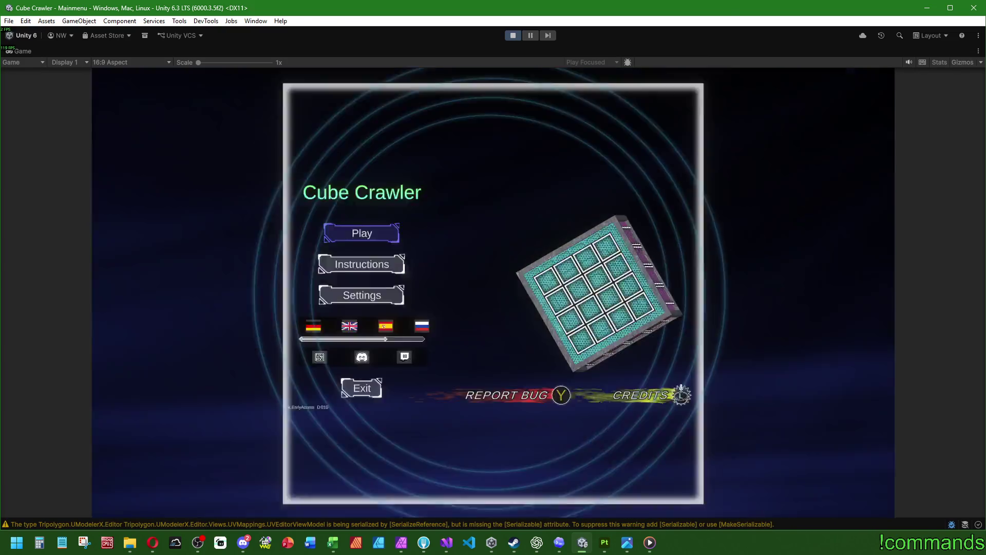
Go from the main menu to ship assembly, pick Preset 3 and enter the cube
key(Return)
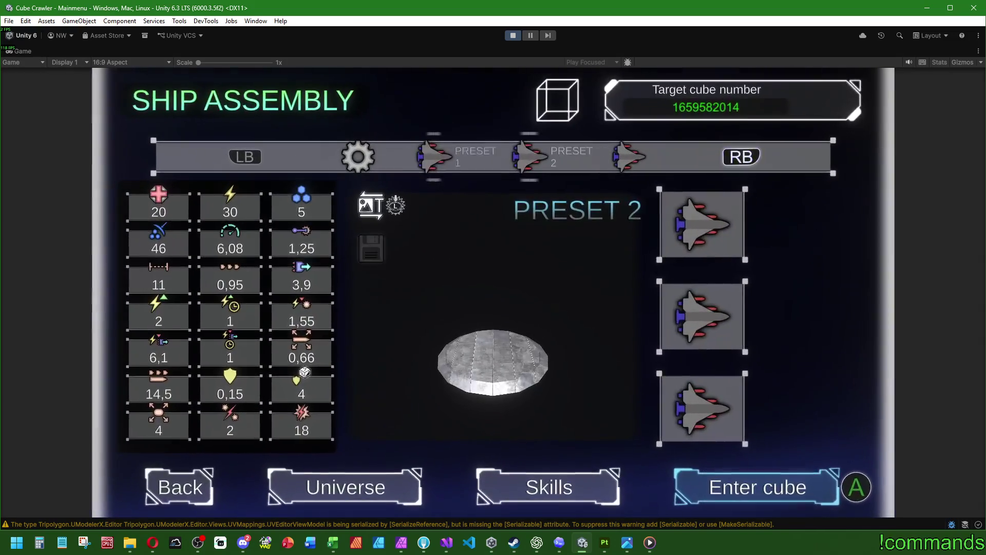
key(e)
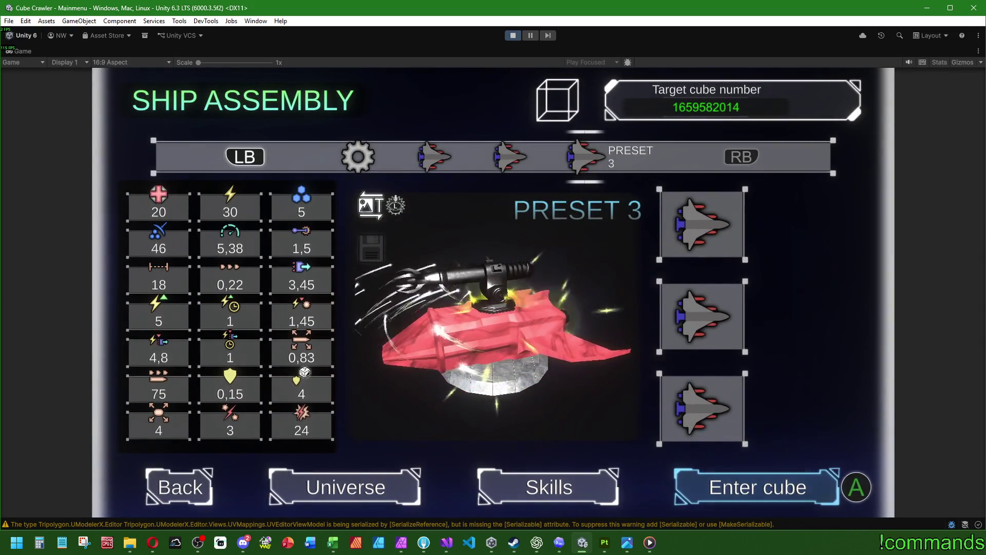
key(Return)
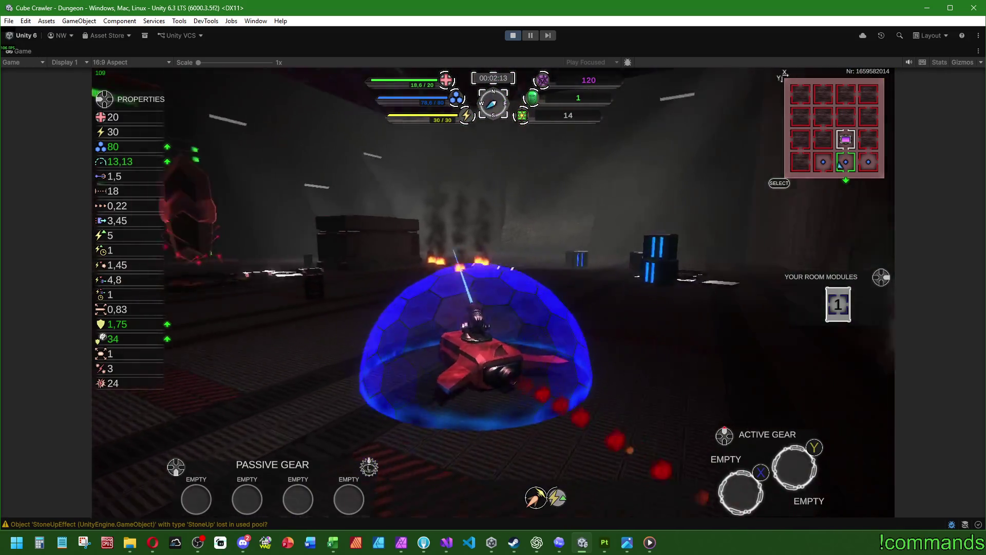
Check the dungeon map with M, then close it and keep flying through rooms
key(m)
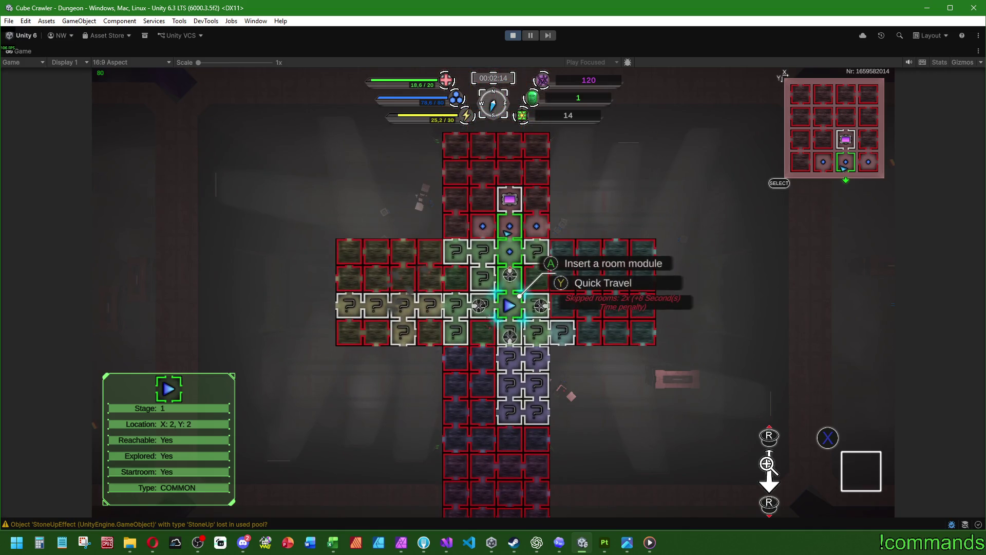
key(m)
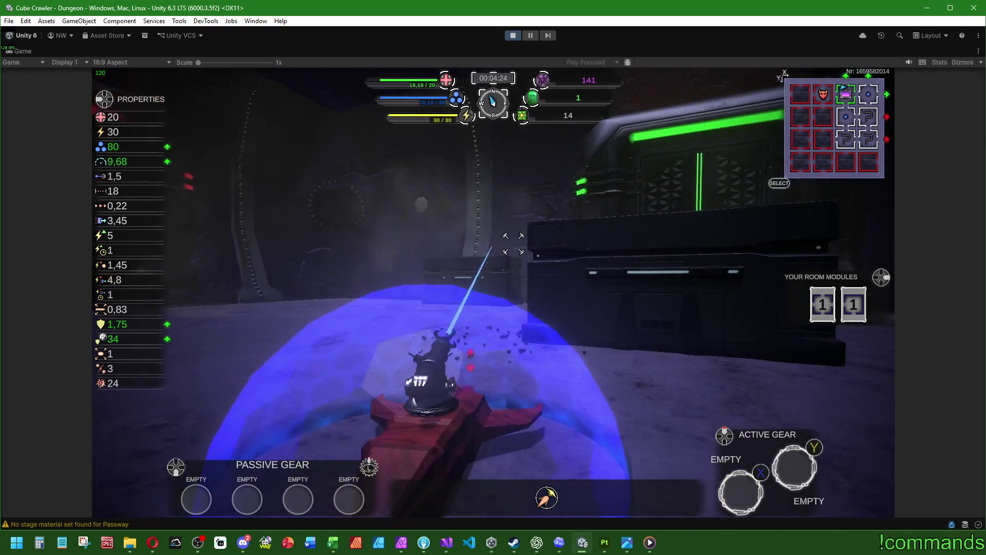
key(super)
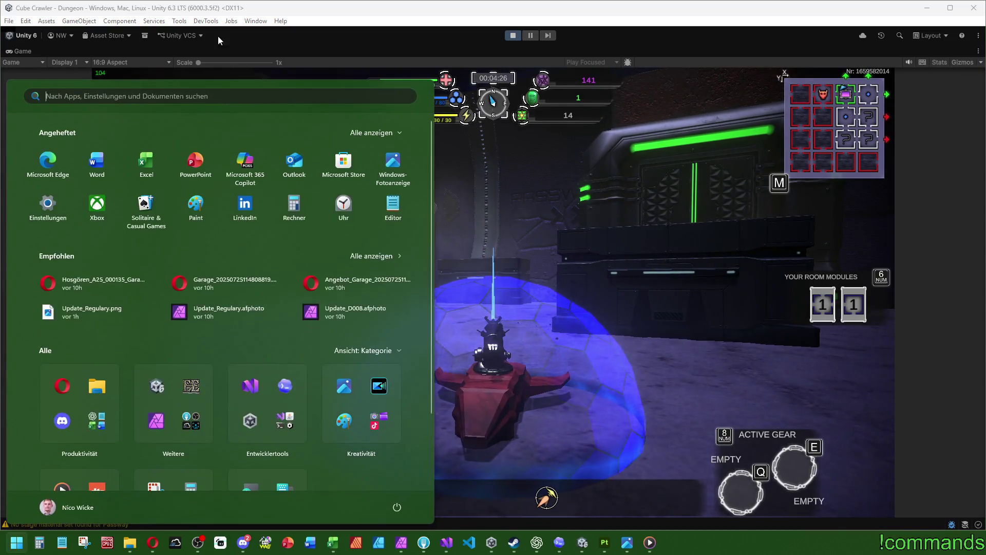
double_click(27, 47)
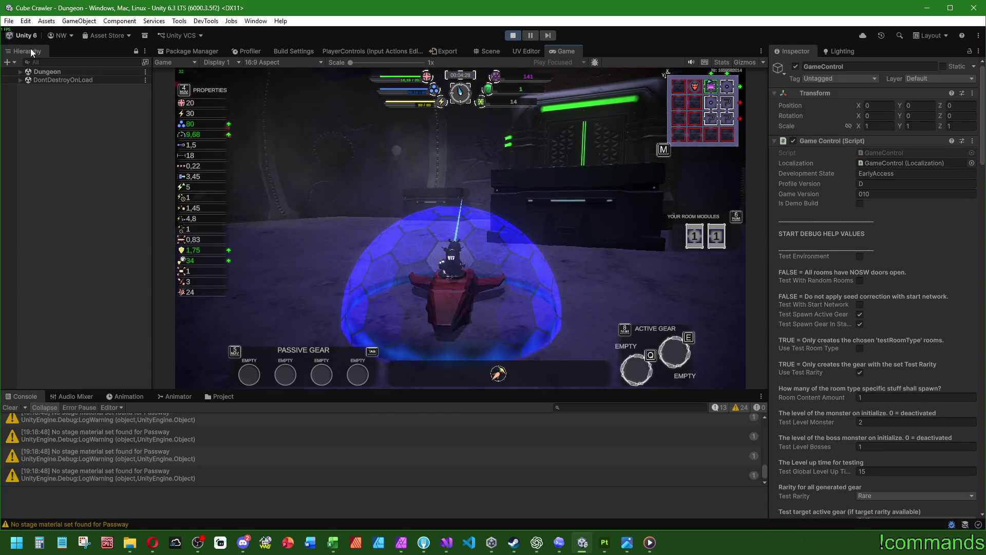
click(44, 88)
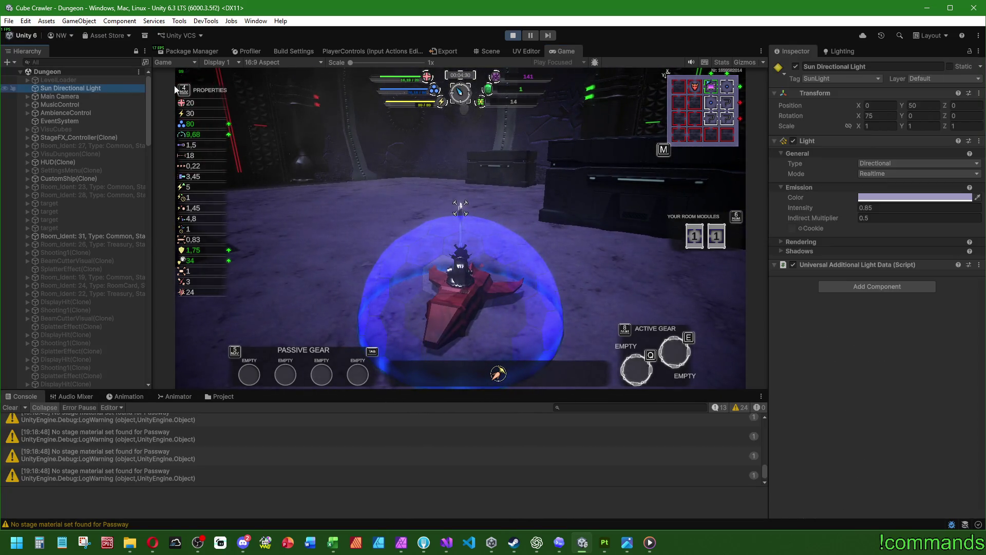
mouse_move(806, 206)
mouse_down()
mouse_move(951, 208)
mouse_move(824, 214)
mouse_up()
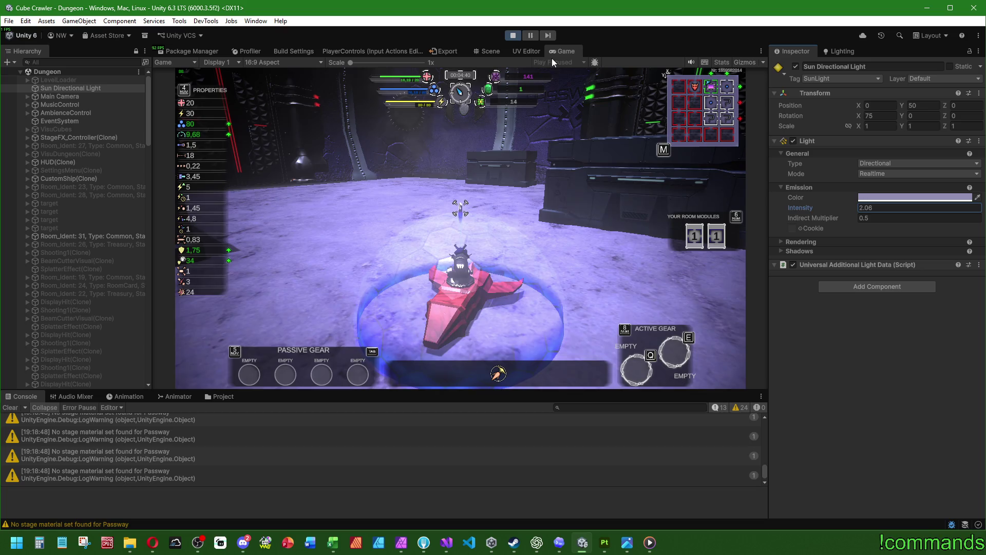
double_click(560, 52)
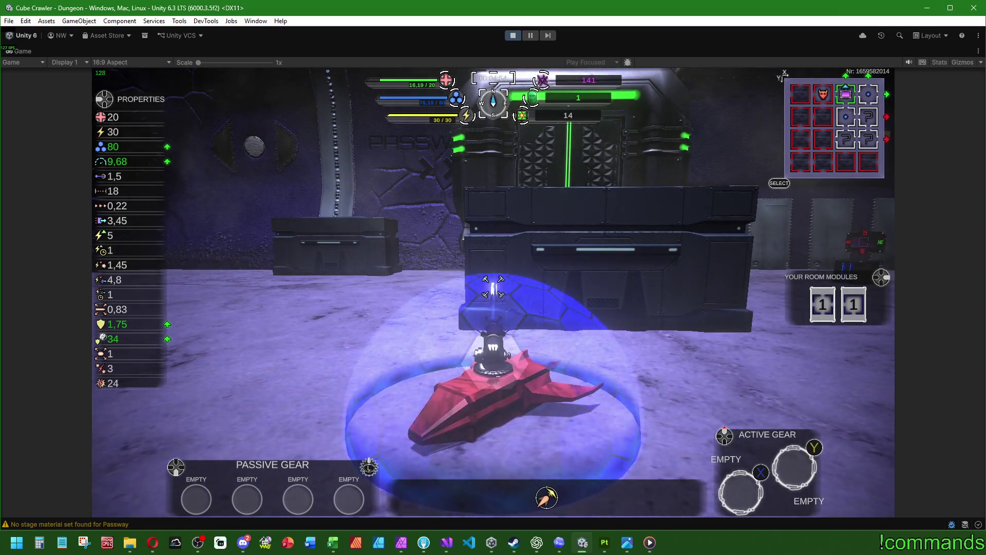
key(super)
Restore the editor layout and frame the Room_Ident: 31 room in the Scene view
click(18, 60)
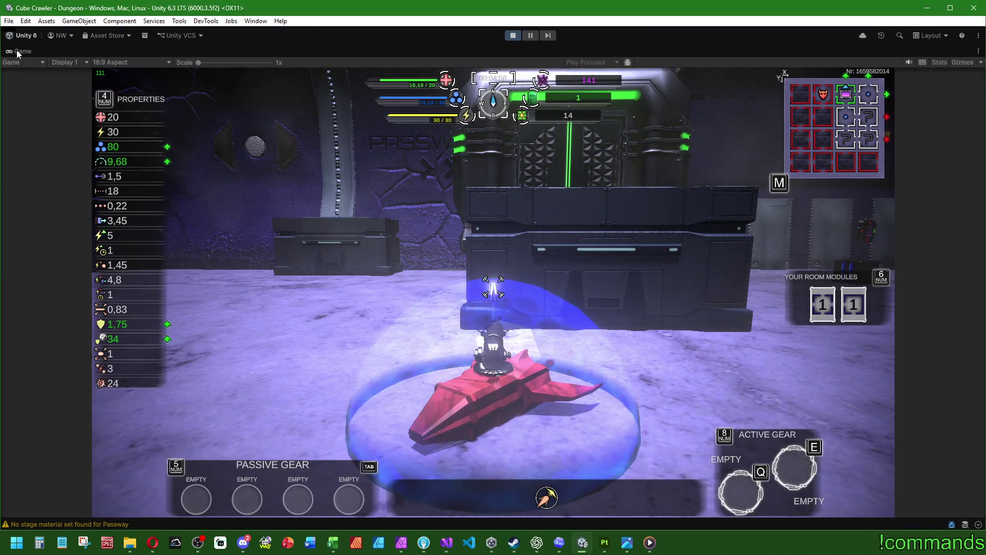
double_click(16, 50)
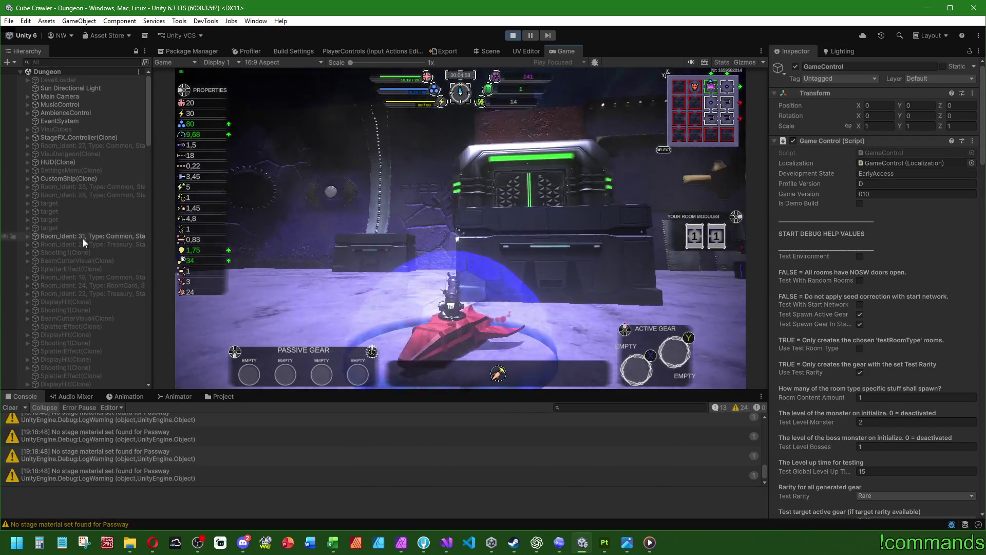
click(82, 239)
click(27, 237)
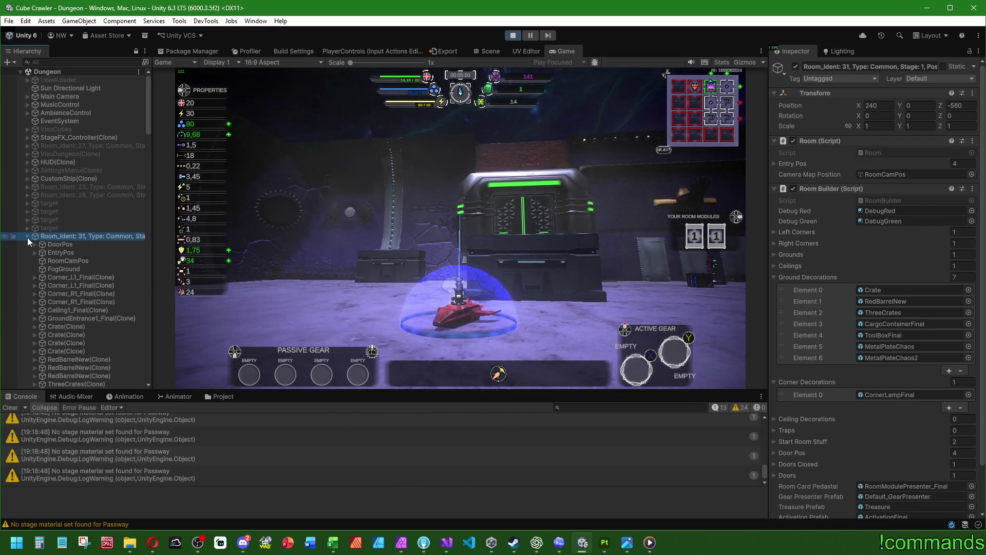
click(489, 51)
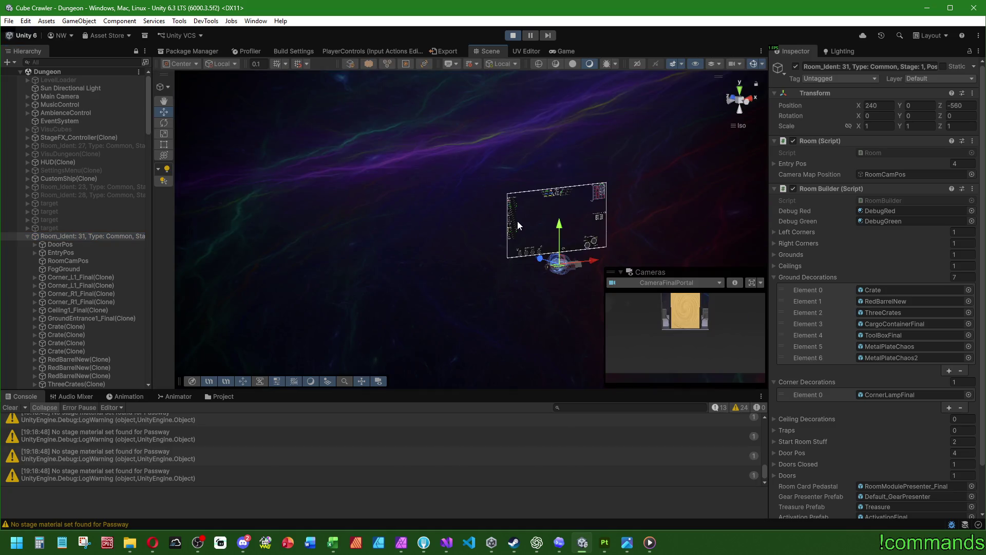
key(f)
Frame Room_Ident: 35 and orbit in to a close-up of its two crates
scroll(115, 273, down, 3)
scroll(115, 273, down, 5)
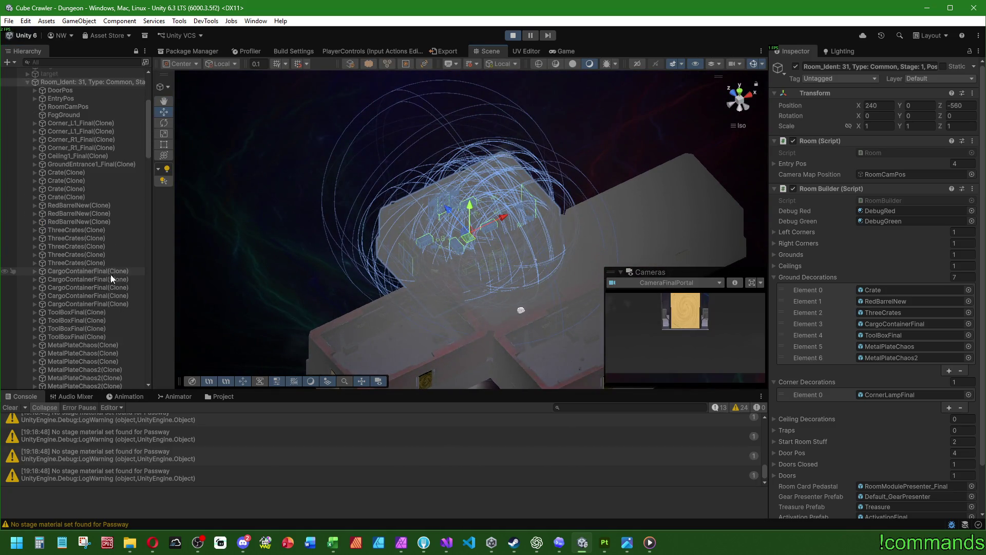
scroll(96, 236, down, 15)
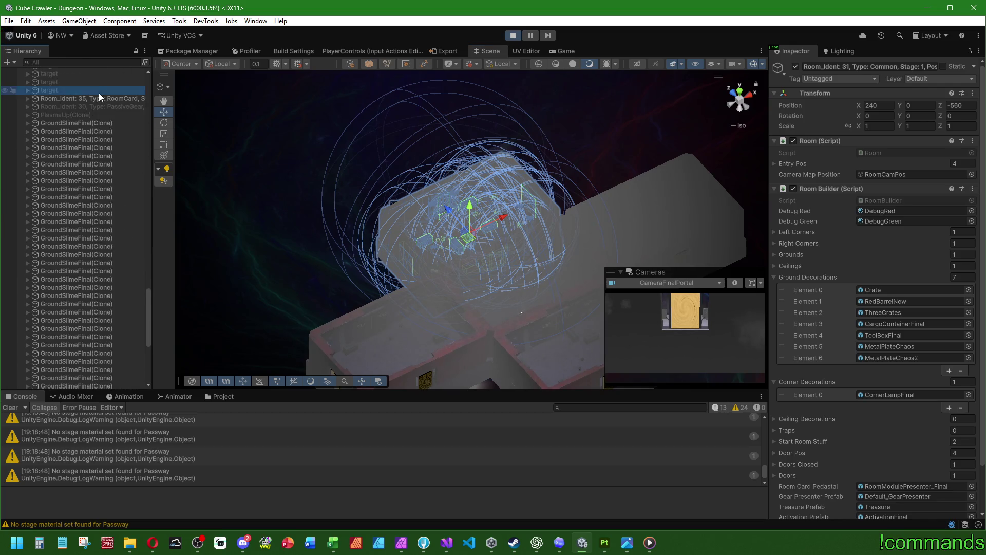
double_click(98, 98)
mouse_move(400, 259)
mouse_down()
mouse_move(473, 315)
mouse_move(512, 211)
mouse_move(341, 252)
mouse_move(87, 199)
mouse_move(206, 172)
mouse_move(506, 250)
mouse_move(359, 246)
mouse_move(485, 239)
mouse_move(637, 191)
mouse_up()
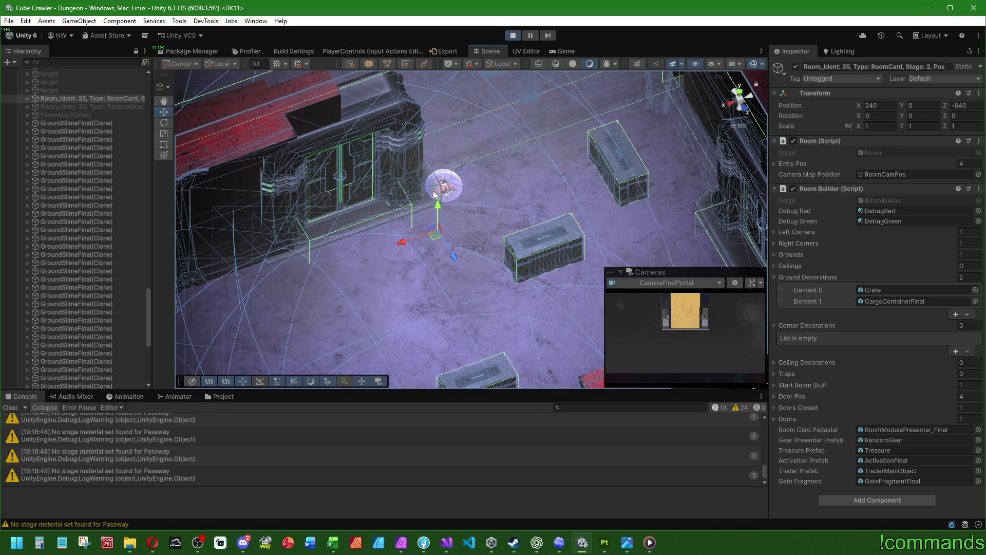
mouse_move(402, 250)
mouse_down()
mouse_move(473, 143)
mouse_move(356, 99)
mouse_move(332, 166)
mouse_move(253, 215)
mouse_move(444, 242)
mouse_move(356, 238)
mouse_move(469, 257)
mouse_move(206, 215)
mouse_up()
Select the default mesh of the first CargoContainerFinal clone in Room_Ident: 35
click(29, 99)
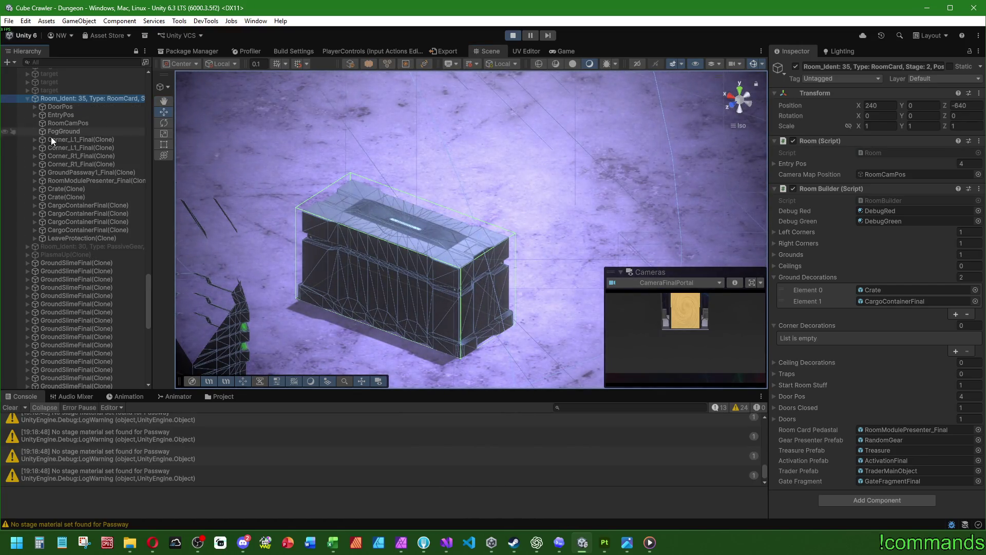
click(73, 208)
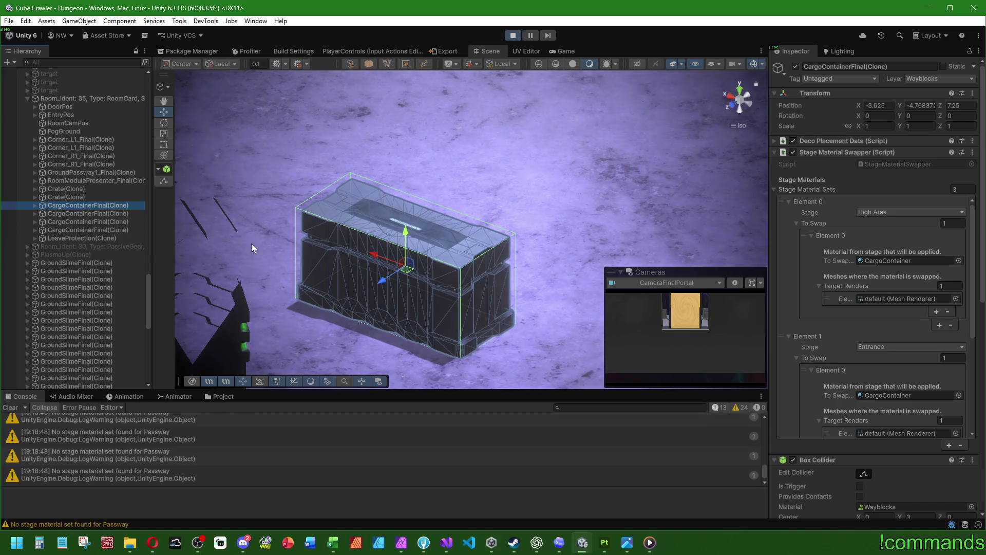
key(f)
click(32, 205)
scroll(340, 241, up, 5)
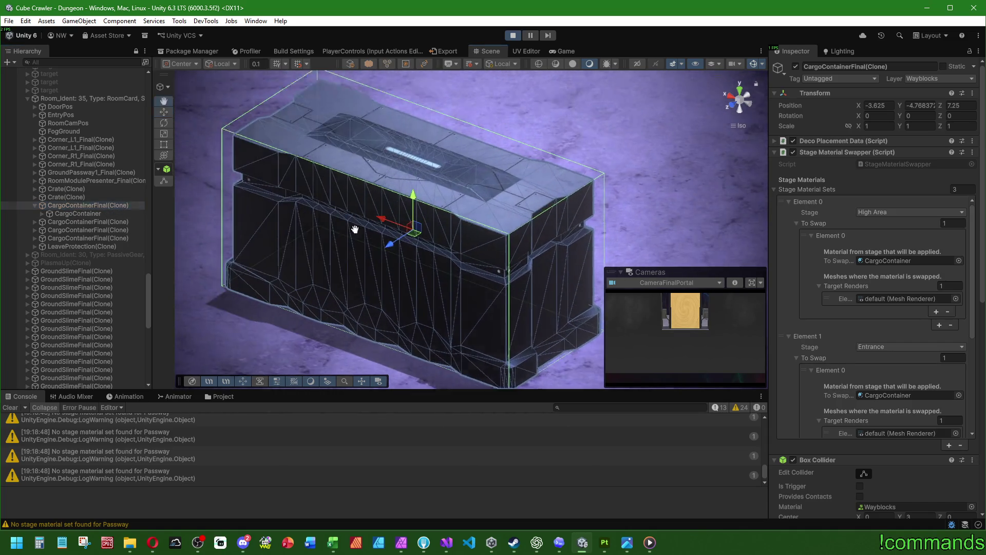
click(42, 213)
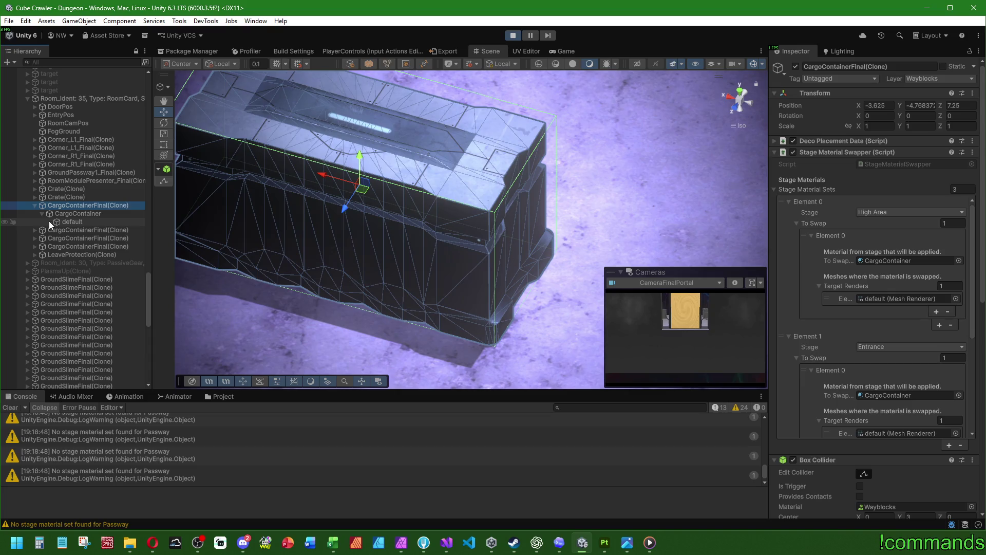
click(63, 222)
drag(371, 212, 529, 260)
key(w)
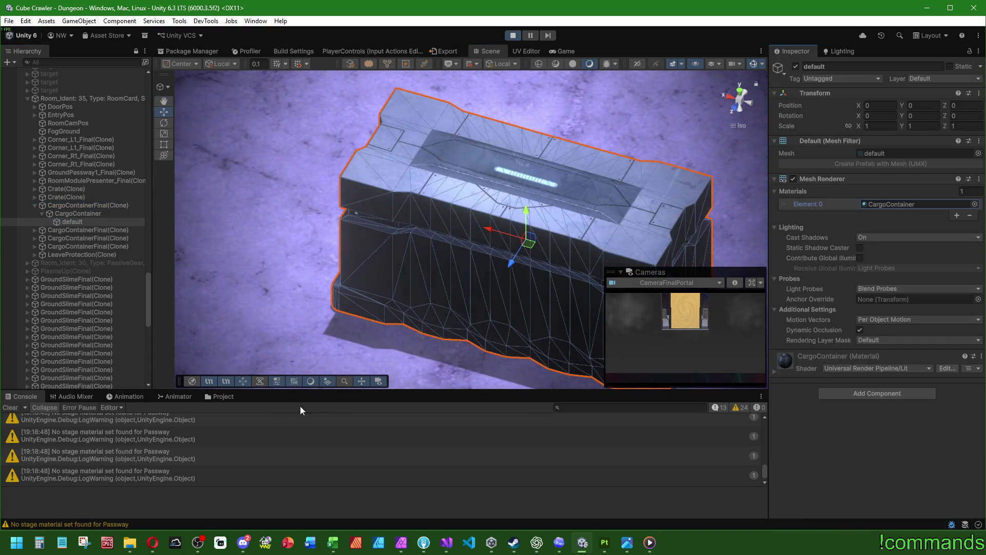
Set the CargoContainer material's Emission Map colour to bright cyan
key(ctrl+5)
click(901, 207)
click(153, 444)
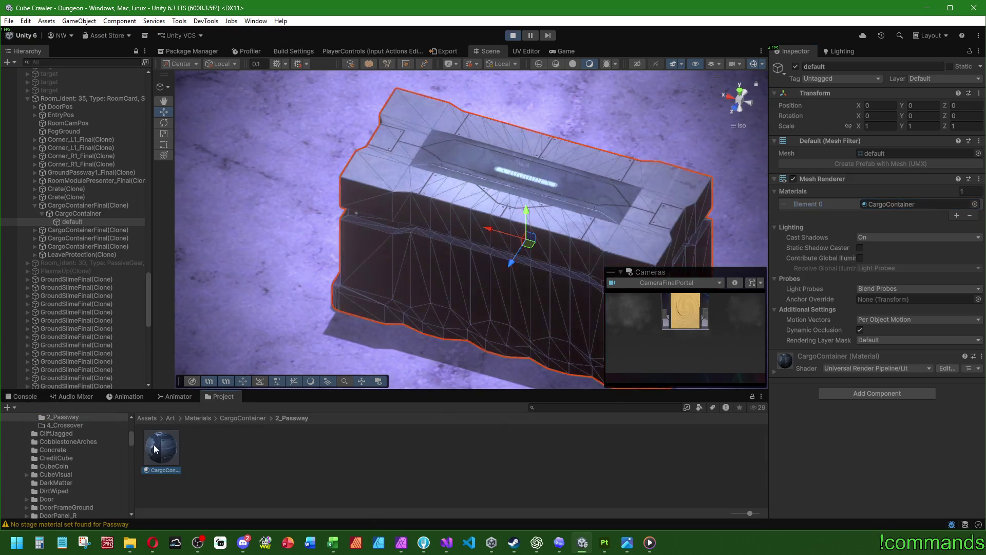
click(912, 263)
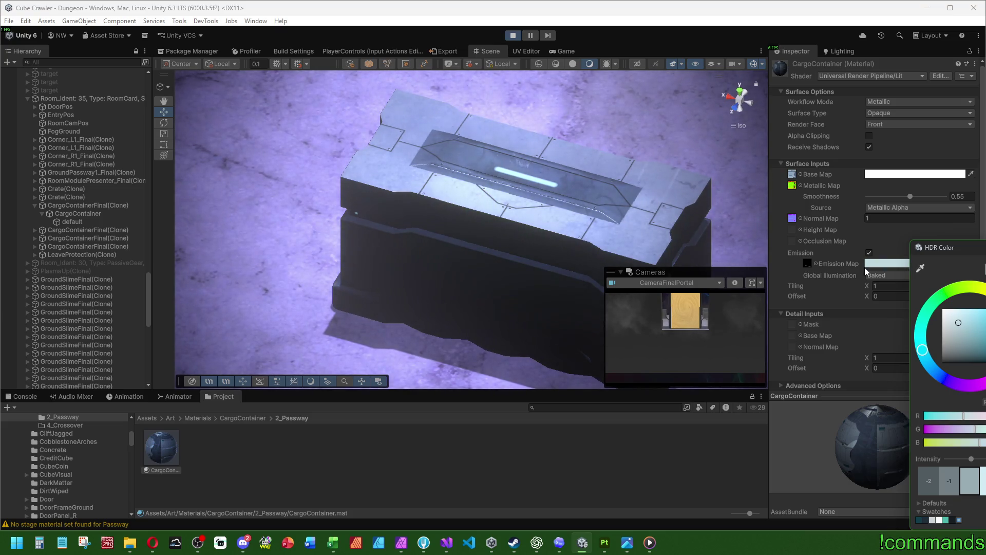
drag(966, 329, 984, 303)
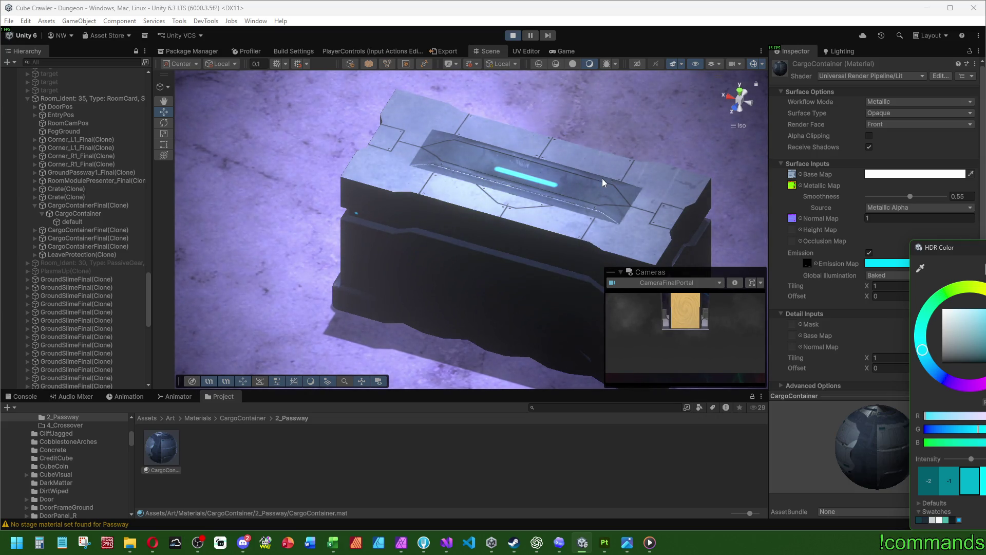
Return to the running game and tidy the Hierarchy's Dungeon and Room_Ident: 31 lists
click(561, 49)
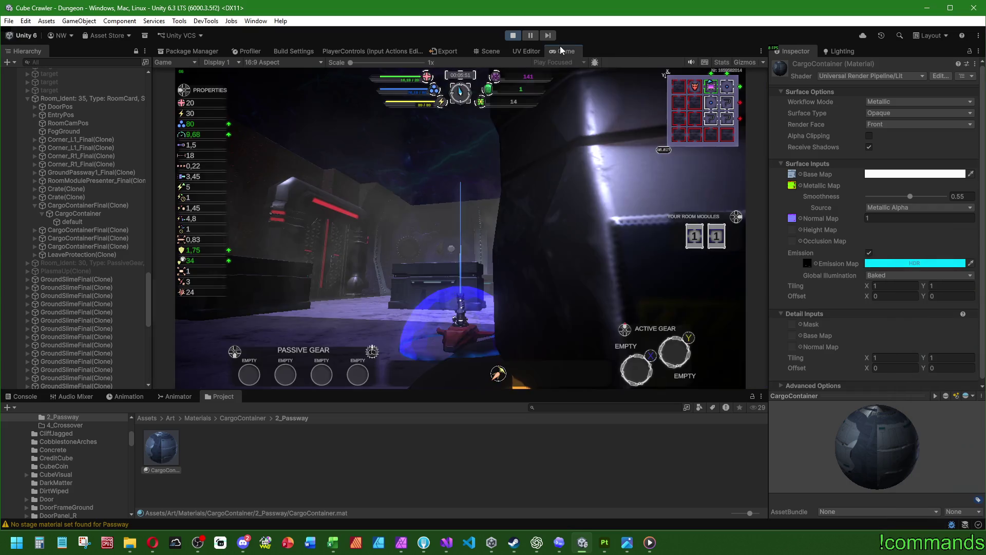
click(28, 98)
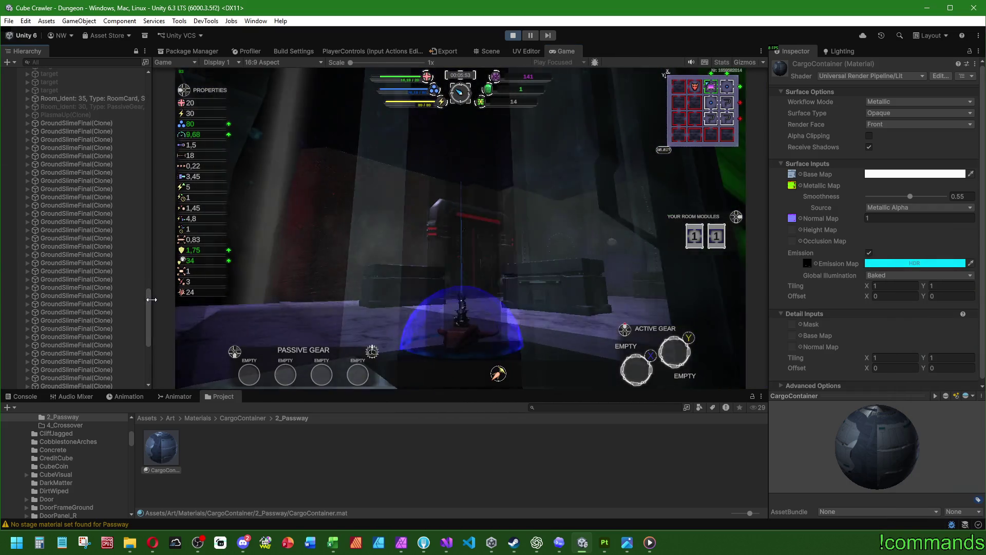
drag(148, 301, 128, 61)
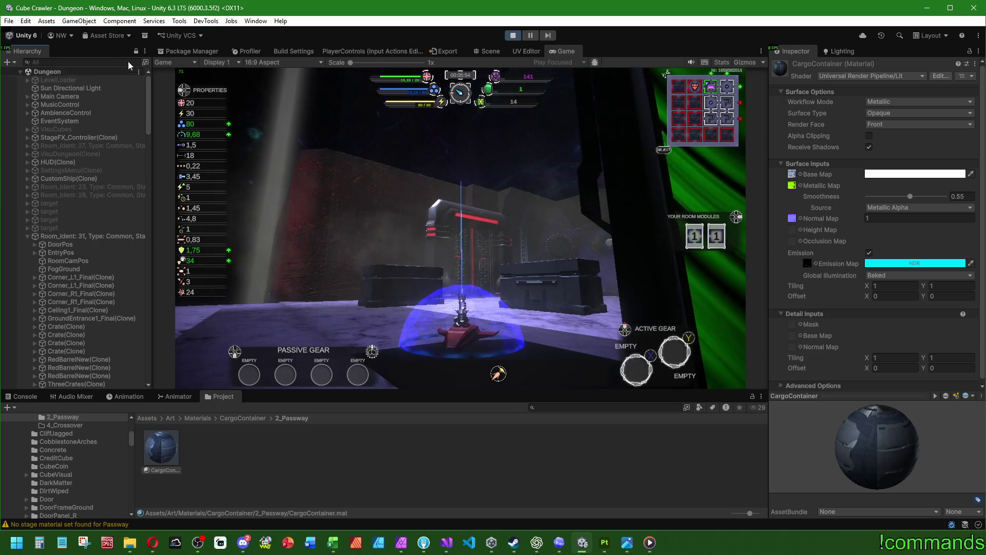
click(27, 236)
scroll(48, 288, down, 10)
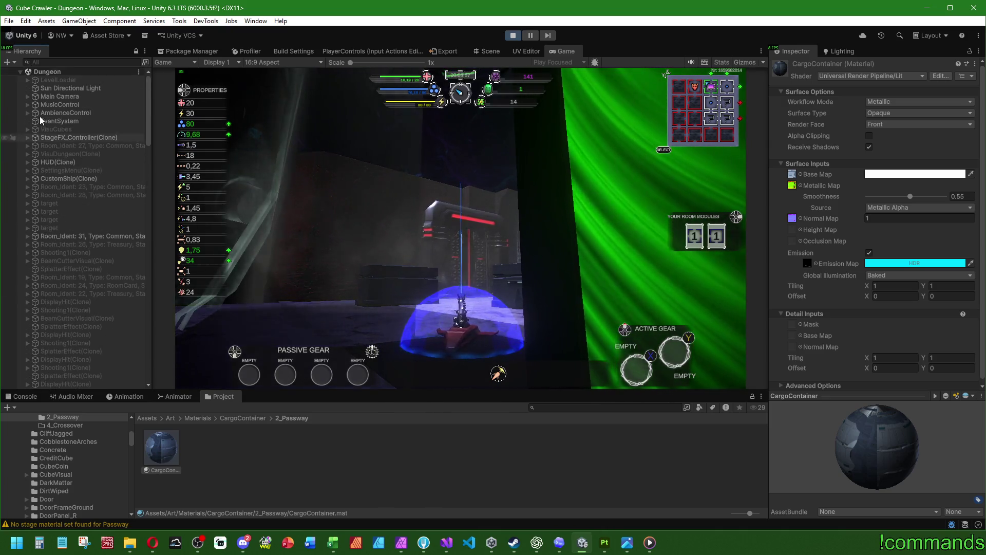
scroll(31, 103, up, 15)
click(21, 72)
click(20, 72)
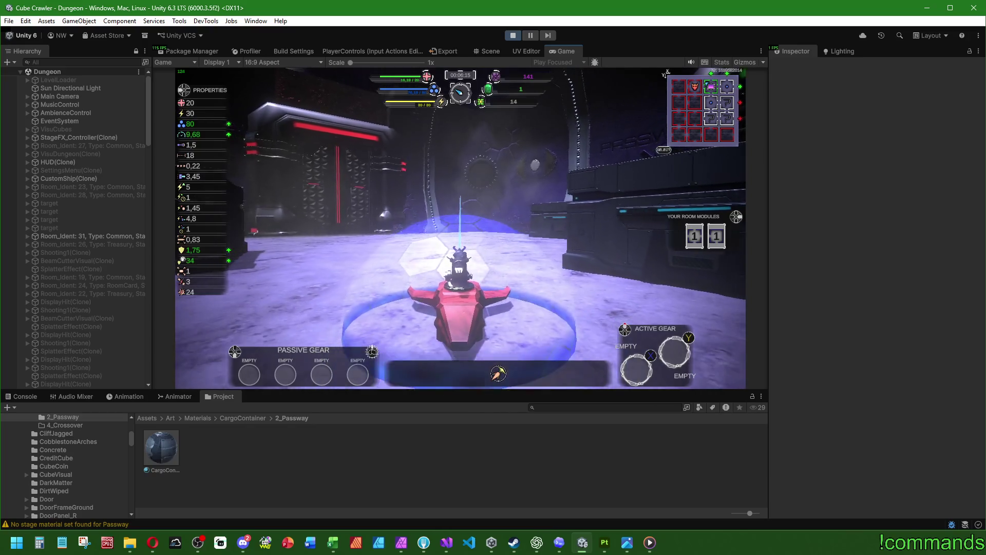
Open and close the in-game settings, look around the room, then stop Play mode
key(Escape)
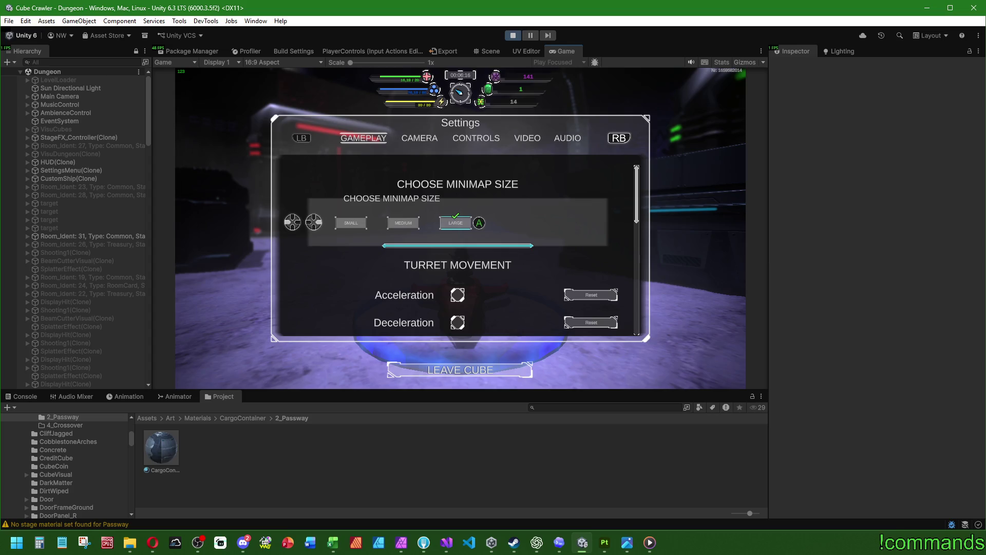
key(Escape)
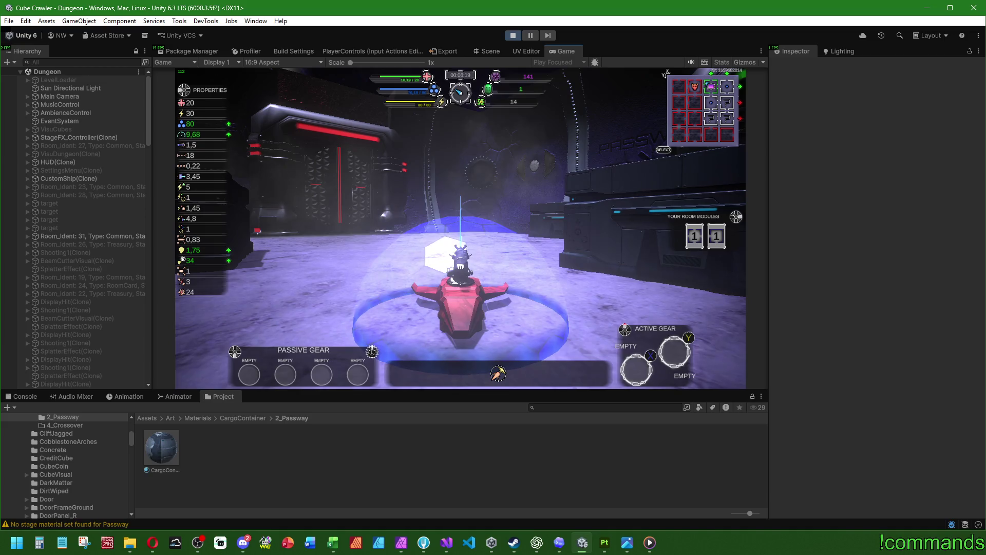
key(a)
key(super)
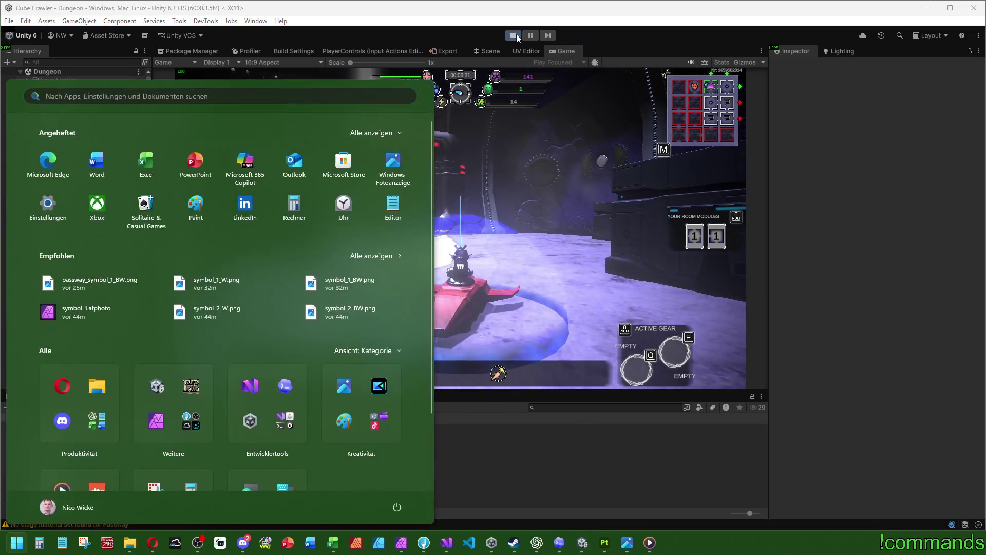
click(516, 34)
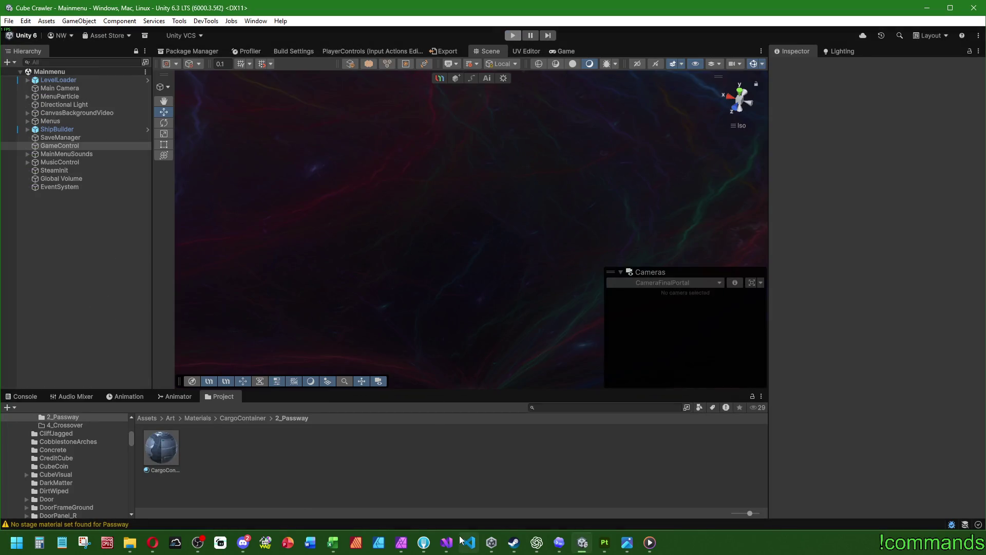
Orbit the CargoContainer in Substance 3D Painter to inspect its dirt-painted sides
click(605, 542)
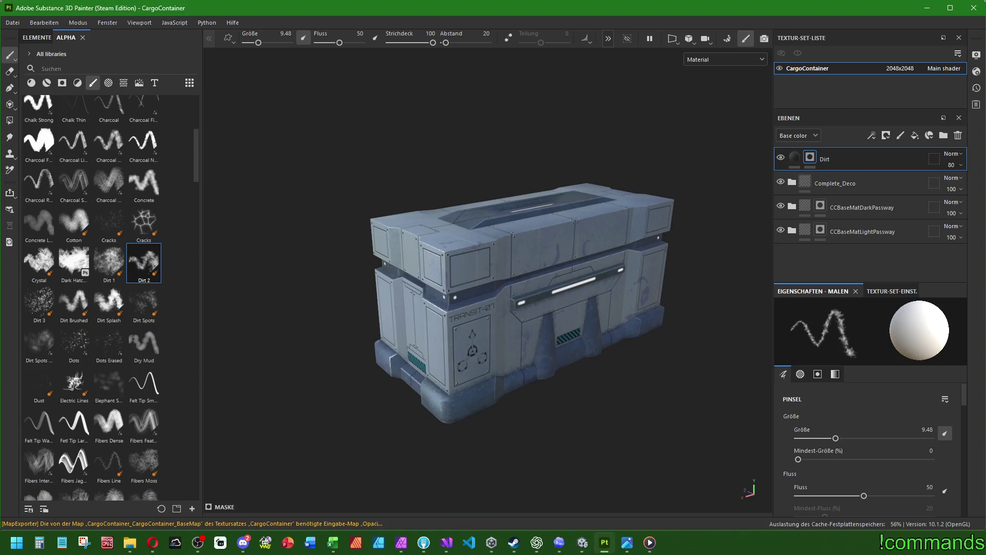
drag(573, 361, 518, 355)
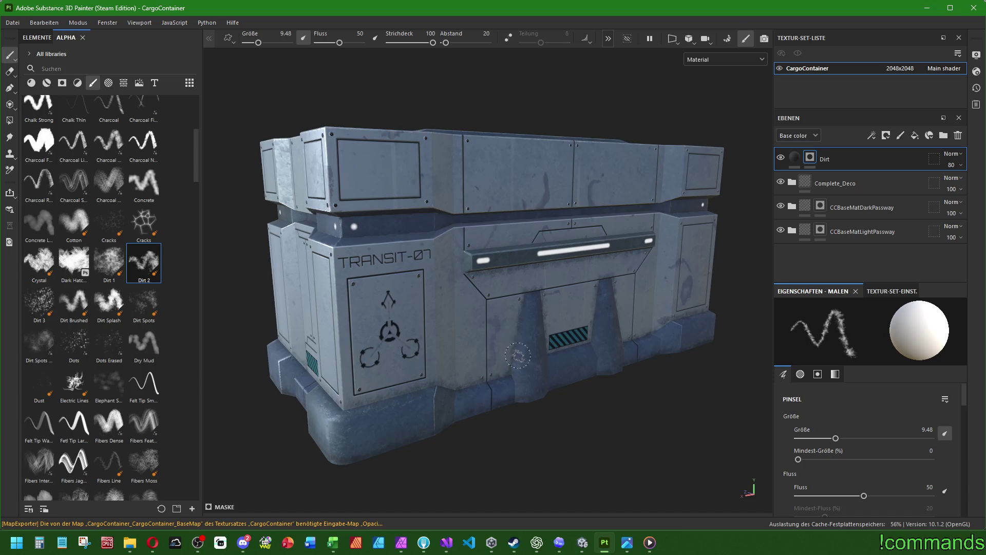
drag(474, 304, 468, 315)
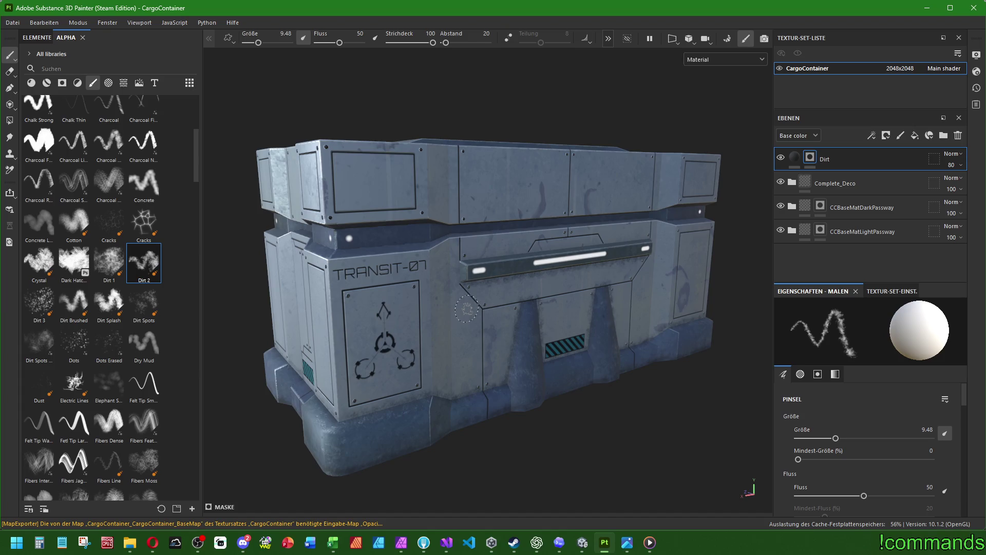
scroll(103, 223, up, 5)
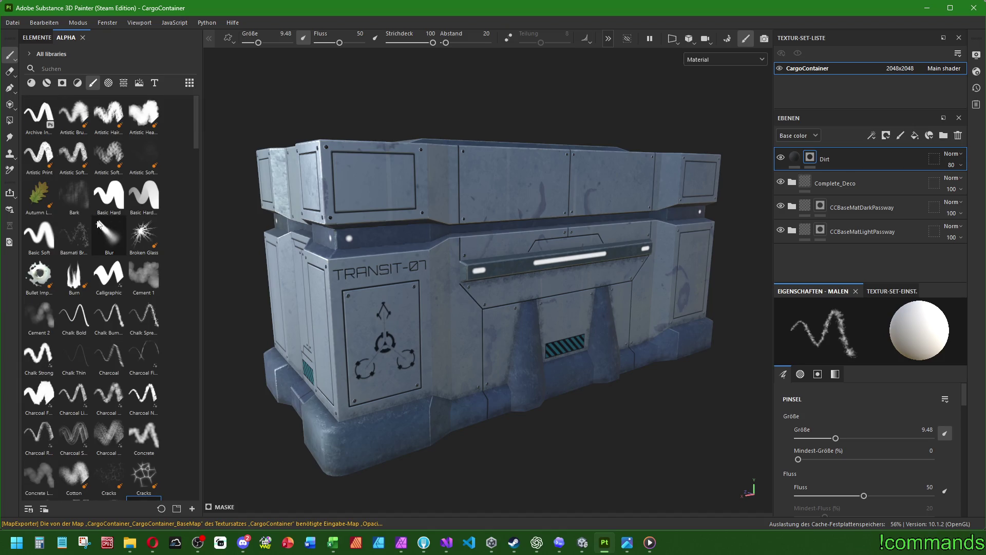
key(alt+Tab)
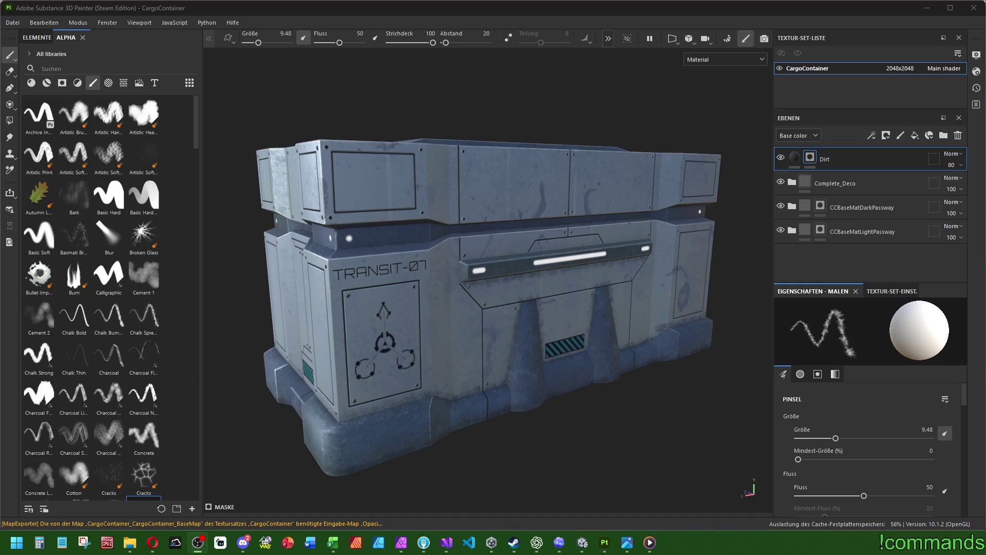